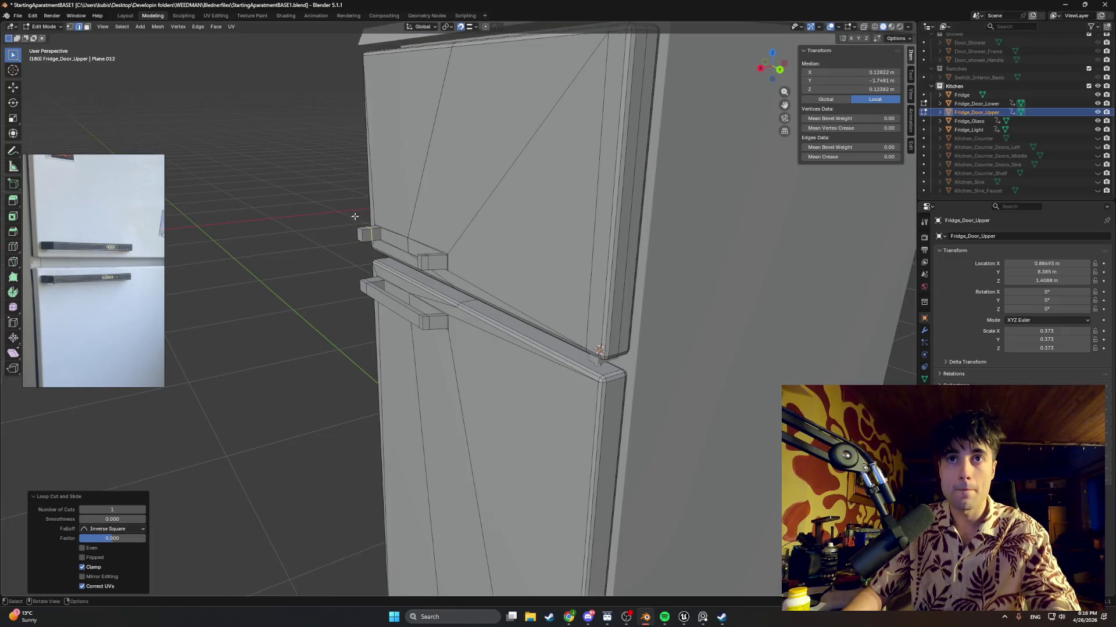
Cancel the edge slide and snap the handle bracket along X onto a vertex
middle_drag(378, 361, 393, 409)
key(g)
key(z)
key(y)
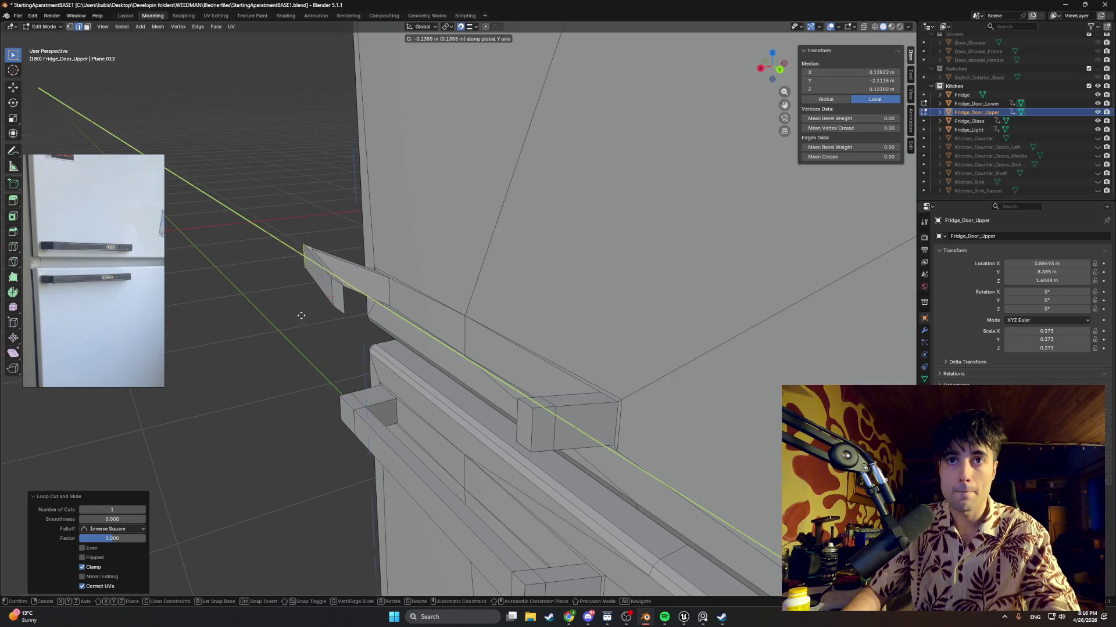
key(x)
key(ctrl)
click(360, 401)
Delete a stray face from the upper handle bracket in face select
mouse_move(360, 401)
middle_down()
mouse_move(441, 407)
mouse_move(349, 331)
mouse_move(416, 346)
middle_up()
key(3)
click(440, 408)
key(x)
click(343, 340)
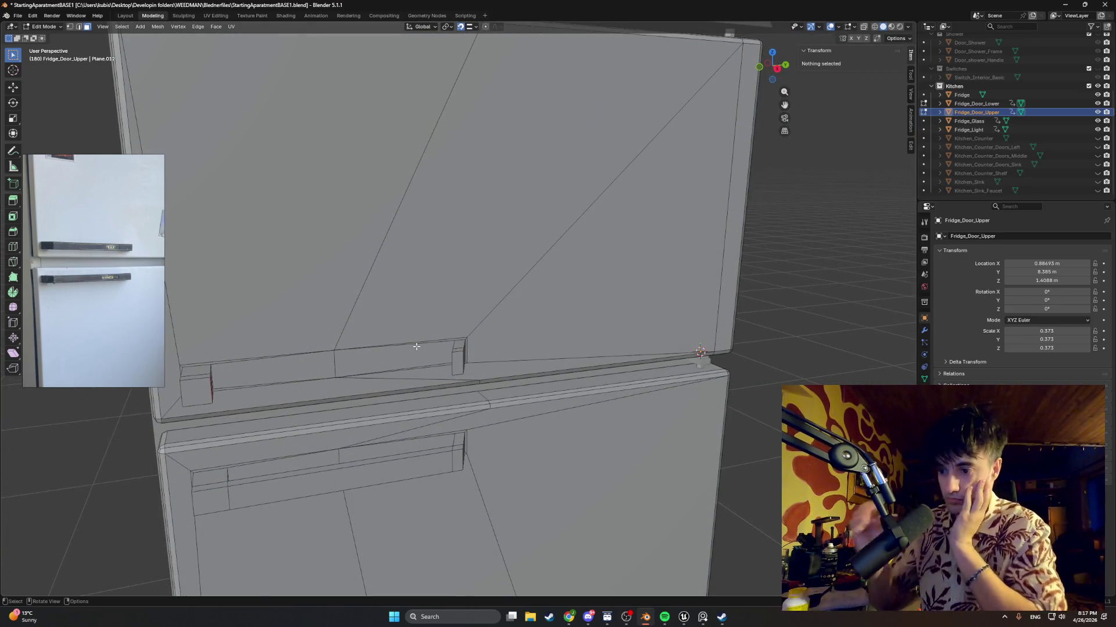
middle_drag(416, 346, 517, 335)
Select the bracket's end face and a shortest path of faces along the upper handle
scroll(461, 289, up, 2)
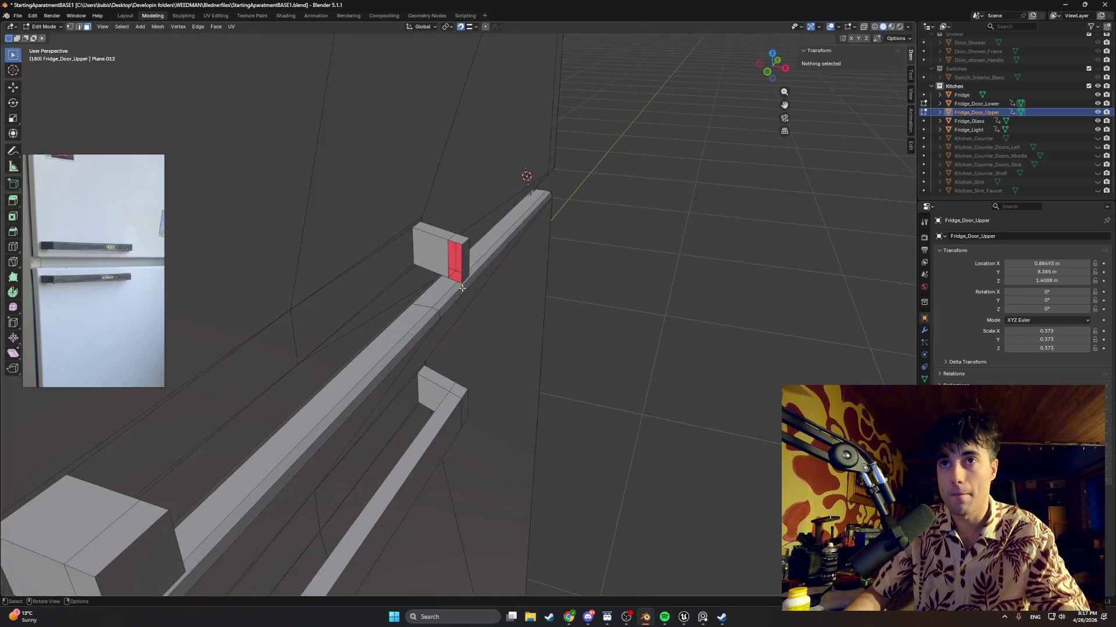
click(440, 252)
mouse_move(440, 252)
middle_down()
mouse_move(416, 273)
mouse_move(331, 184)
middle_up()
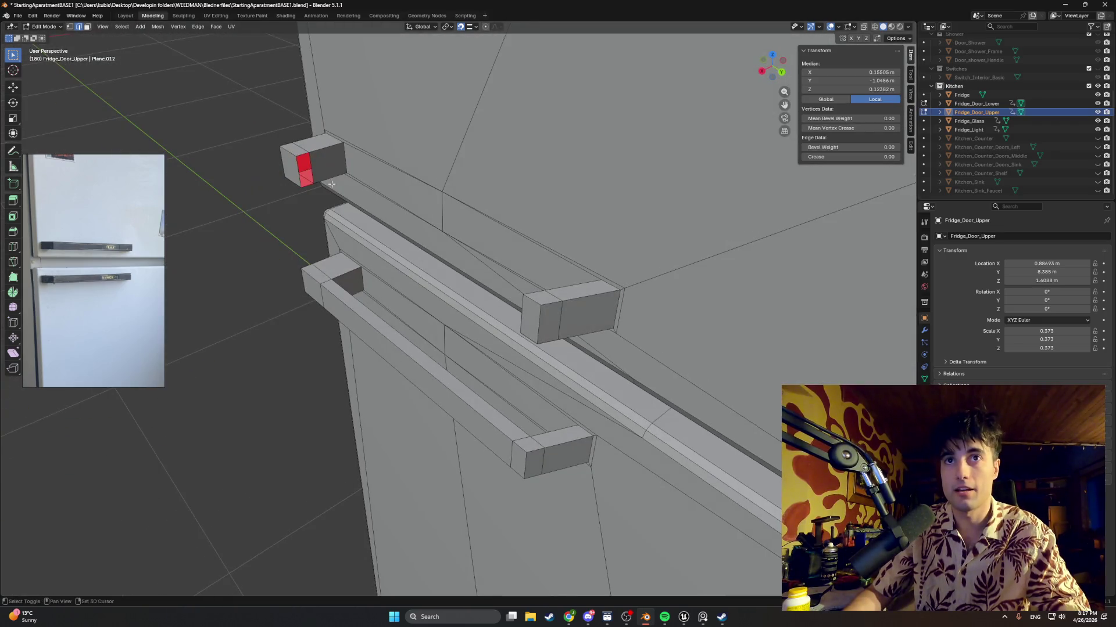
shift+click(407, 224)
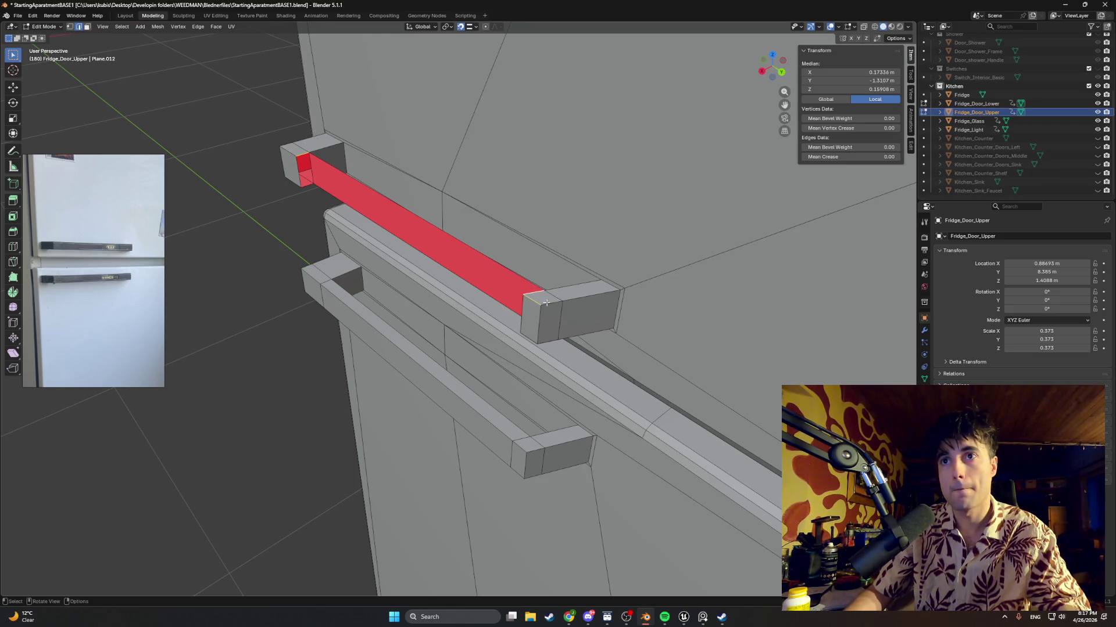
ctrl+click(532, 301)
shift+click(339, 168)
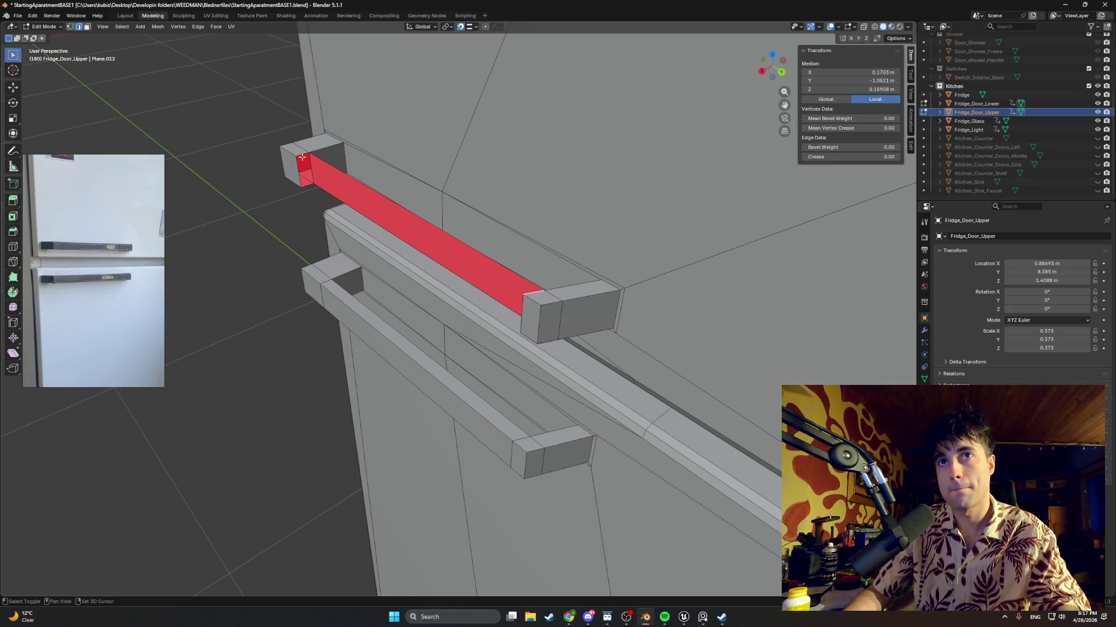
shift+click(349, 192)
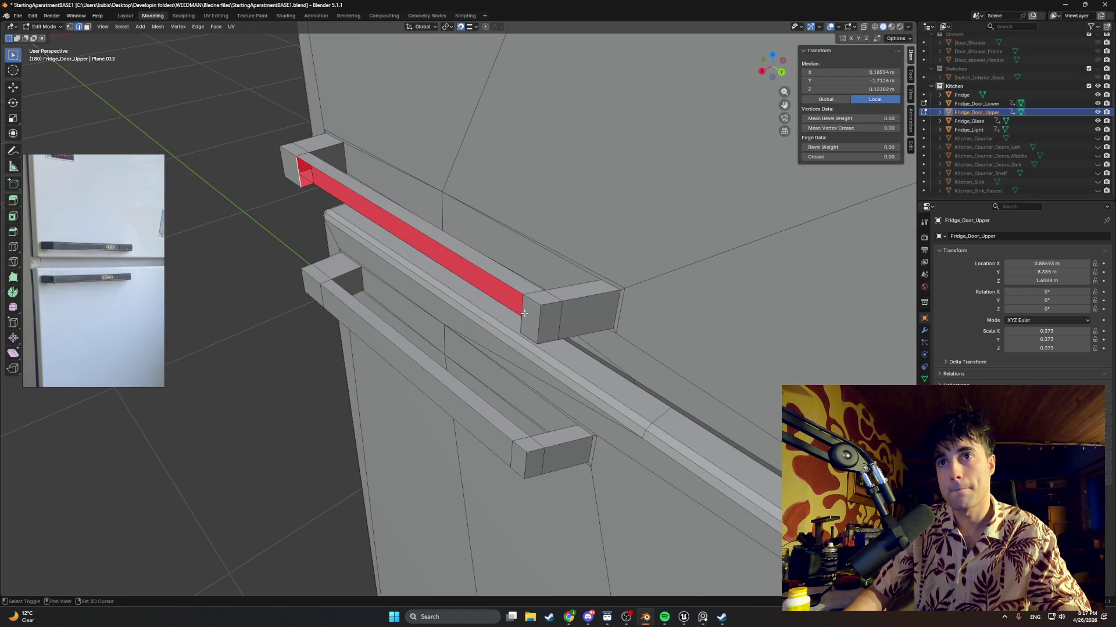
shift+click(330, 195)
shift+click(330, 195)
Add the remaining inner channel faces to the selection and save StartingAparatmentBASE1.blend
mouse_move(330, 194)
middle_down()
mouse_move(504, 251)
mouse_move(317, 226)
middle_up()
shift+click(472, 258)
shift+click(472, 257)
shift+click(309, 217)
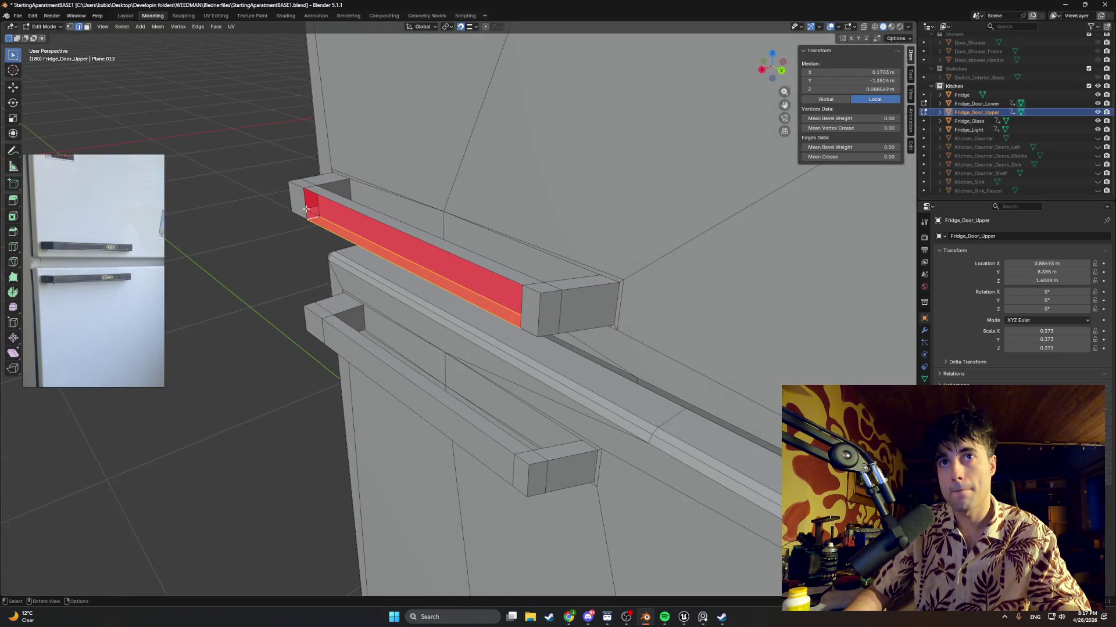
shift+click(525, 300)
mouse_move(525, 300)
middle_down()
mouse_move(489, 286)
mouse_move(473, 298)
mouse_move(515, 287)
mouse_move(447, 300)
mouse_move(468, 299)
middle_up()
scroll(489, 286, down, 4)
key(ctrl+s)
scroll(459, 302, down, 3)
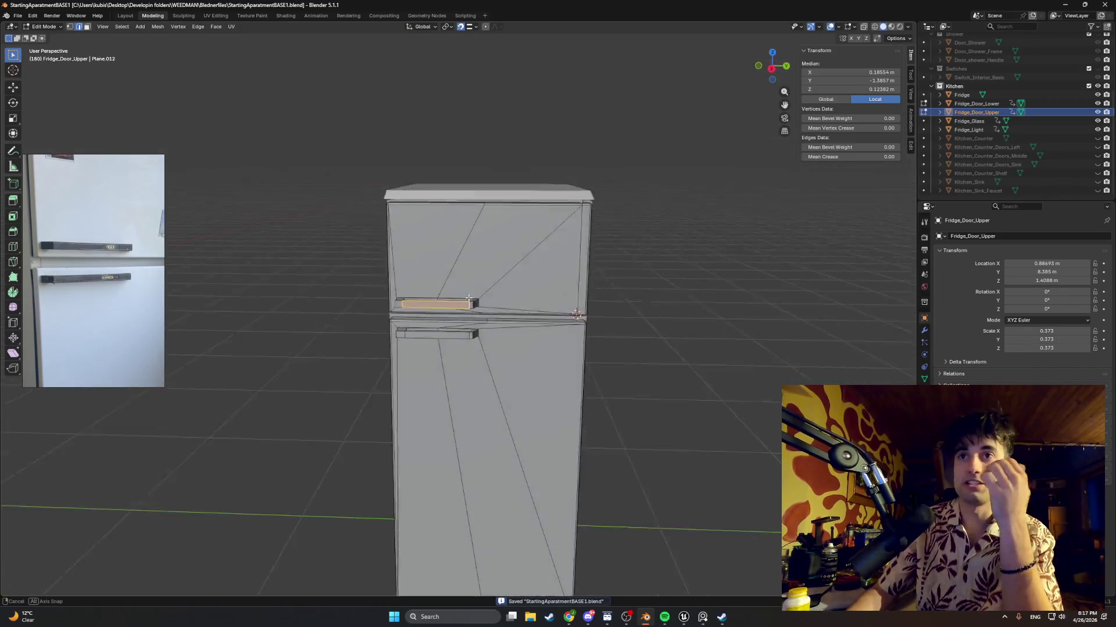
Switch to the Fridge body object and enter Edit Mode on its mesh
scroll(590, 326, down, 3)
mouse_move(591, 326)
middle_down()
mouse_move(524, 332)
mouse_move(496, 354)
mouse_move(267, 322)
mouse_move(298, 327)
mouse_move(342, 308)
middle_up()
scroll(349, 296, up, 4)
key(Tab)
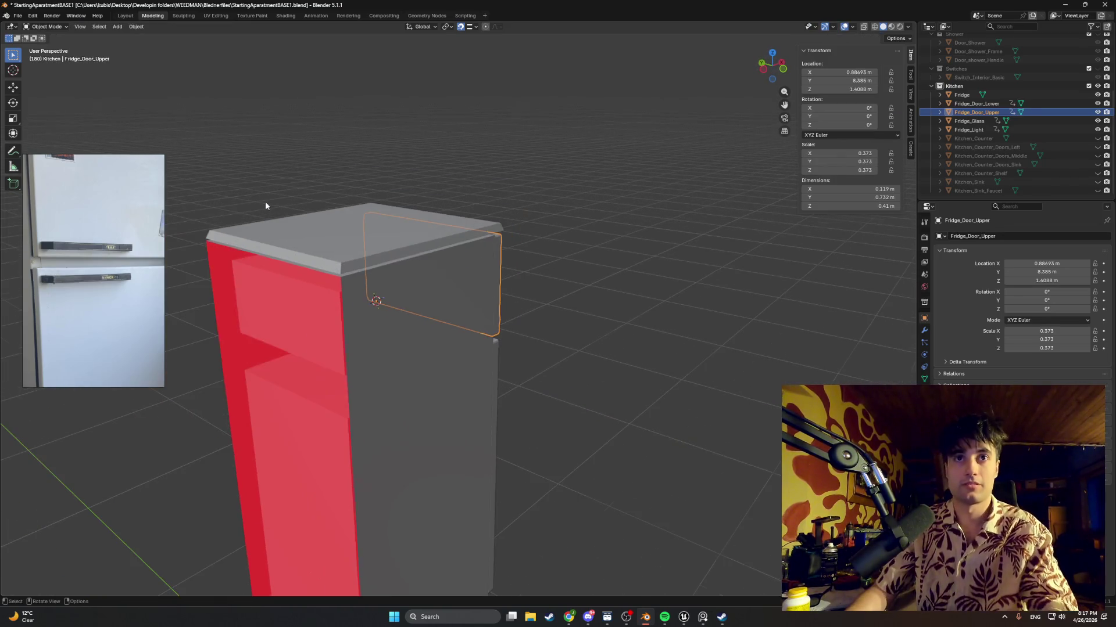
click(304, 237)
key(Tab)
Delete the top-front face strip of the fridge body
click(314, 254)
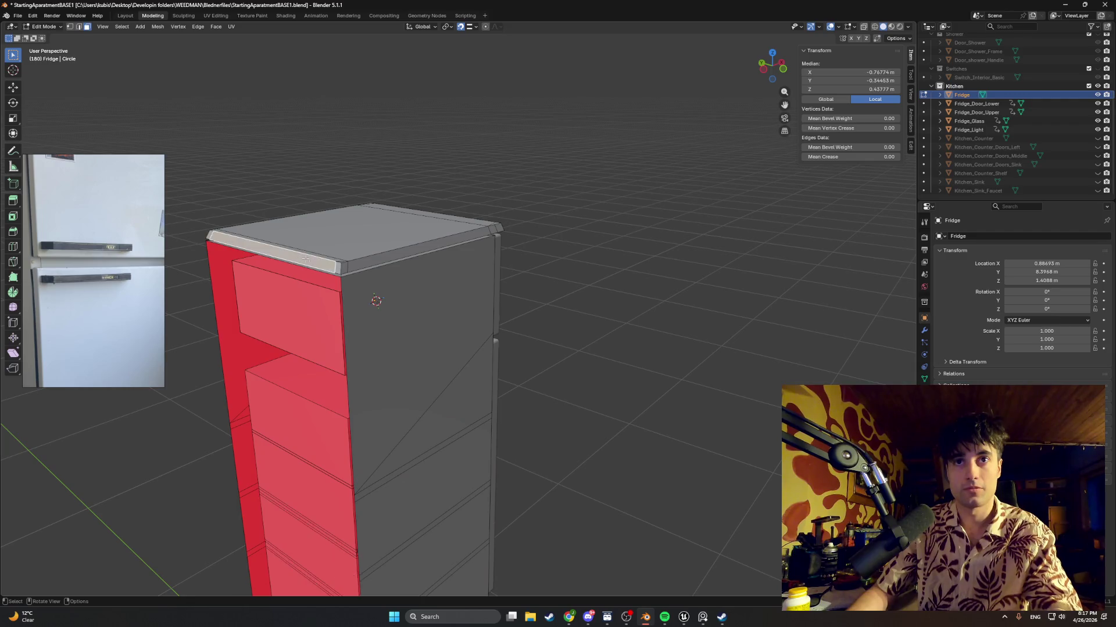
middle_drag(314, 255, 323, 263)
key(x)
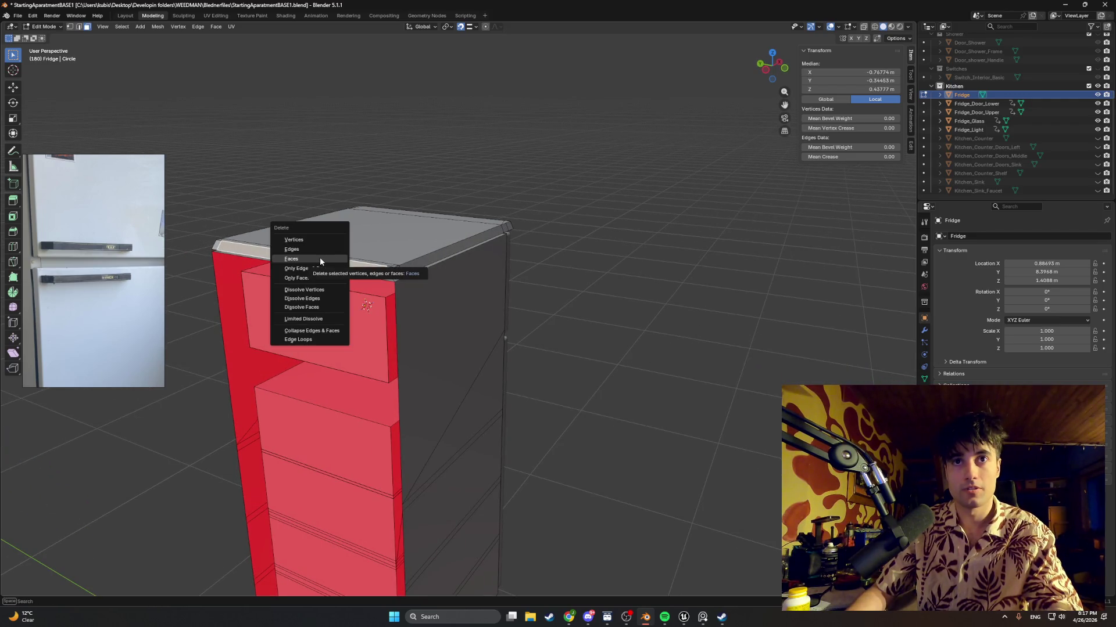
click(323, 260)
mouse_move(382, 272)
middle_down()
mouse_move(372, 290)
mouse_move(314, 256)
mouse_move(372, 291)
mouse_move(263, 260)
mouse_move(395, 265)
middle_up()
key(x)
click(264, 262)
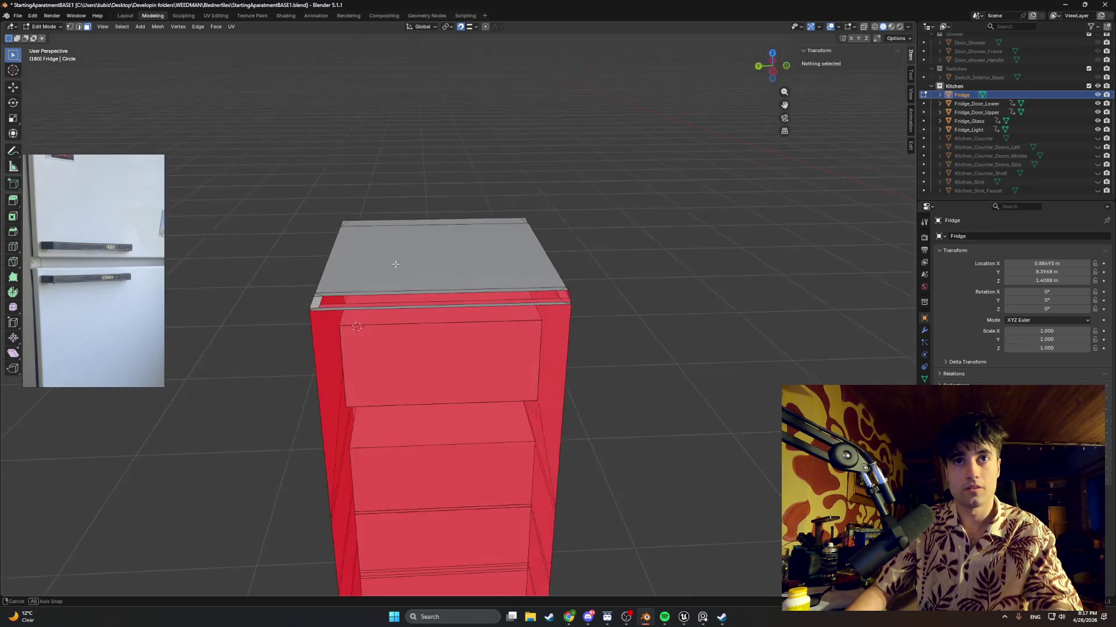
Delete one more face on the fridge body, then bring Spotify to the front
click(330, 296)
key(x)
click(304, 308)
mouse_move(304, 308)
middle_down()
mouse_move(449, 281)
mouse_move(494, 291)
mouse_move(408, 328)
middle_up()
key(Up)
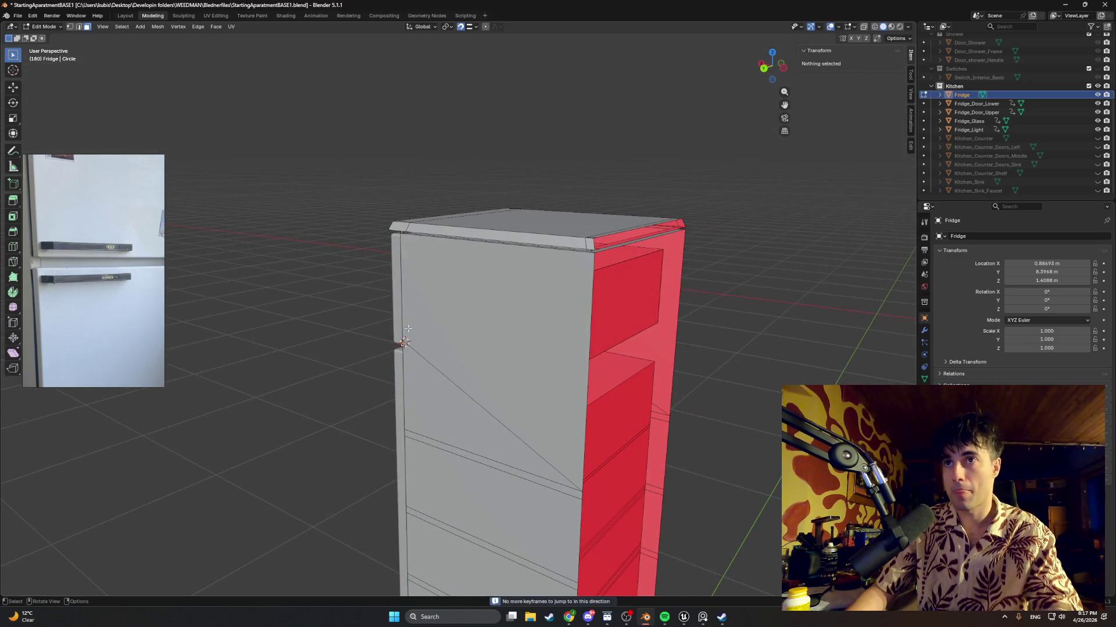
click(664, 617)
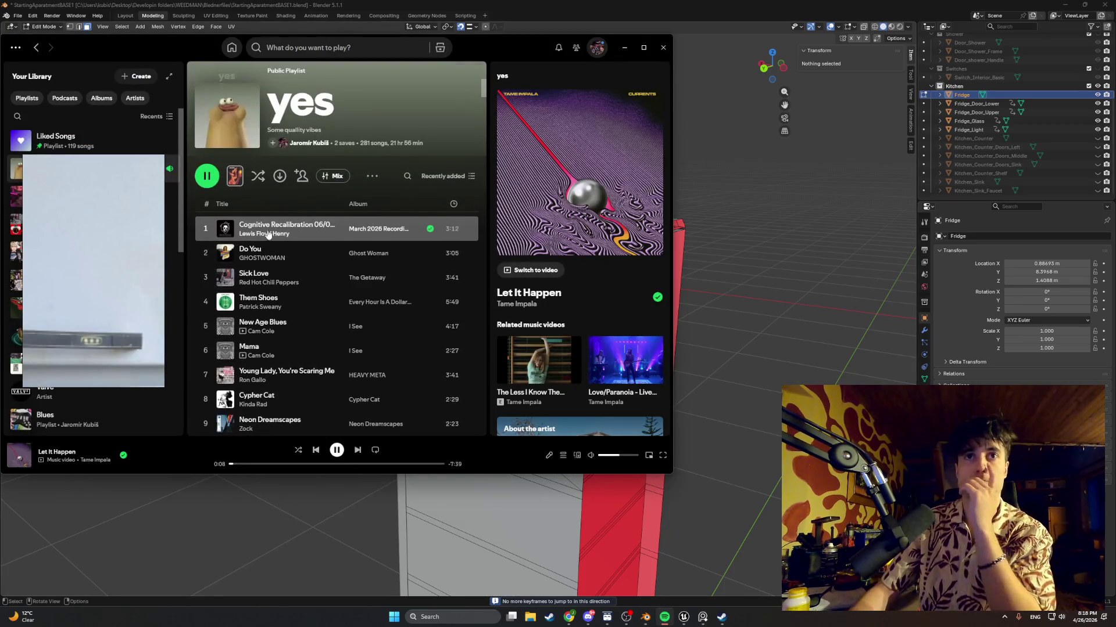
Play a track from the kōyūei playlist and hide Spotify
click(18, 196)
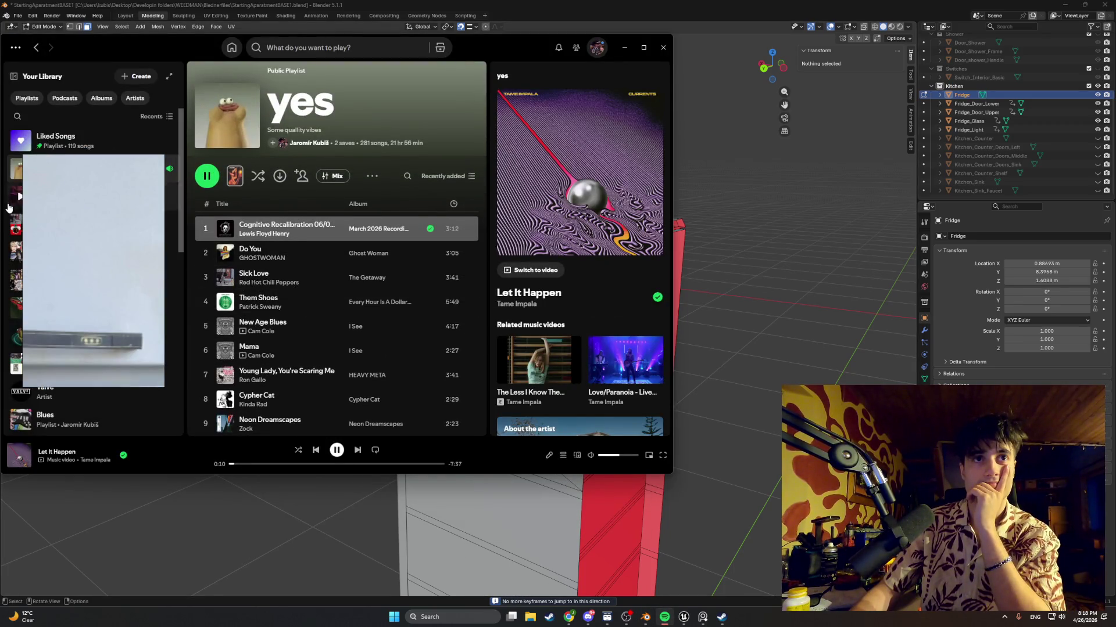
double_click(279, 232)
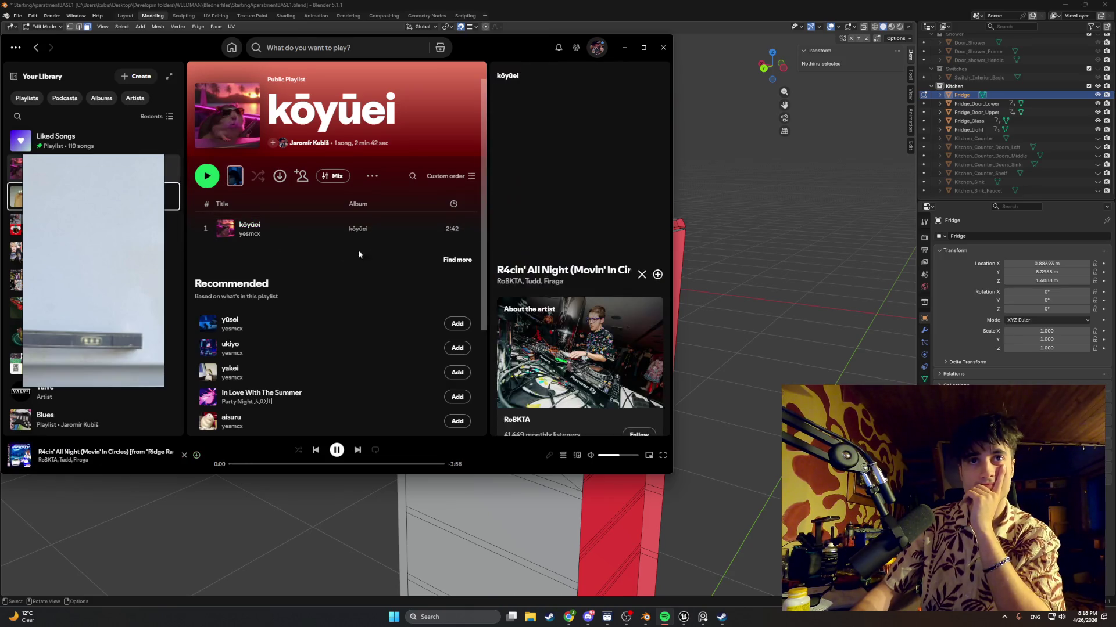
click(624, 47)
Stop the reference image staying on top and minimize Spotify again
mouse_move(499, 273)
middle_down()
mouse_move(385, 249)
mouse_move(538, 308)
mouse_move(648, 317)
middle_up()
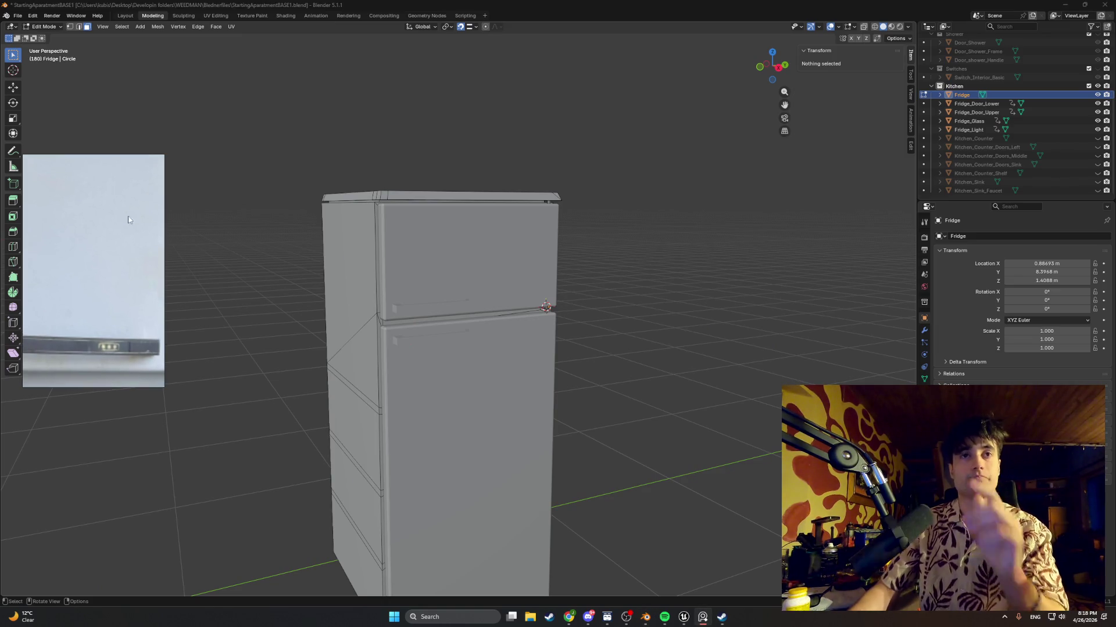
key(ctrl+shift+a)
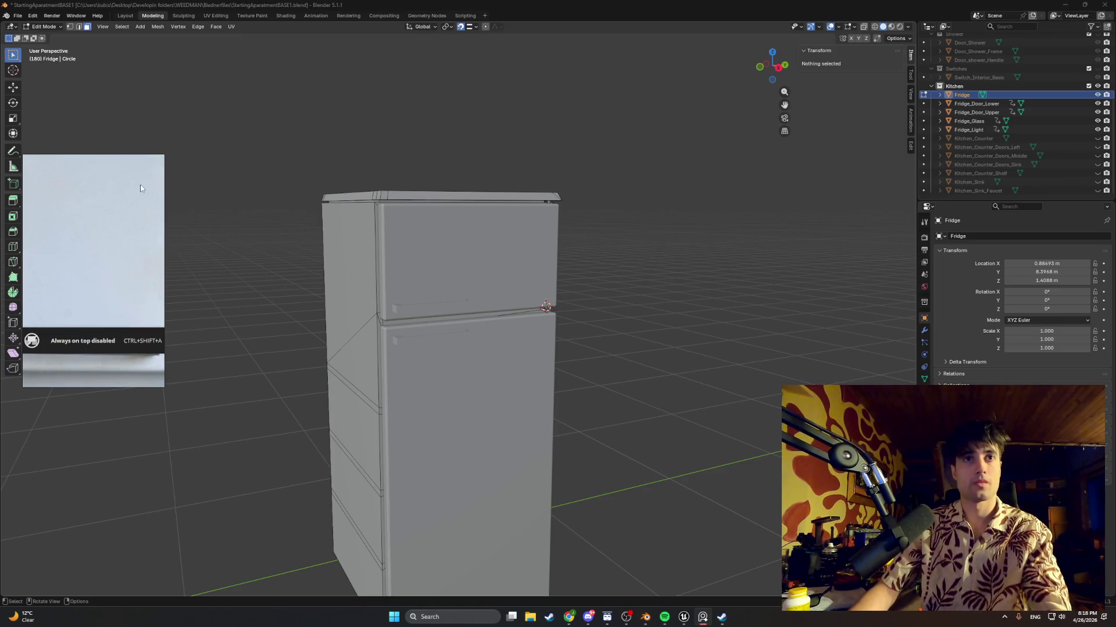
click(664, 617)
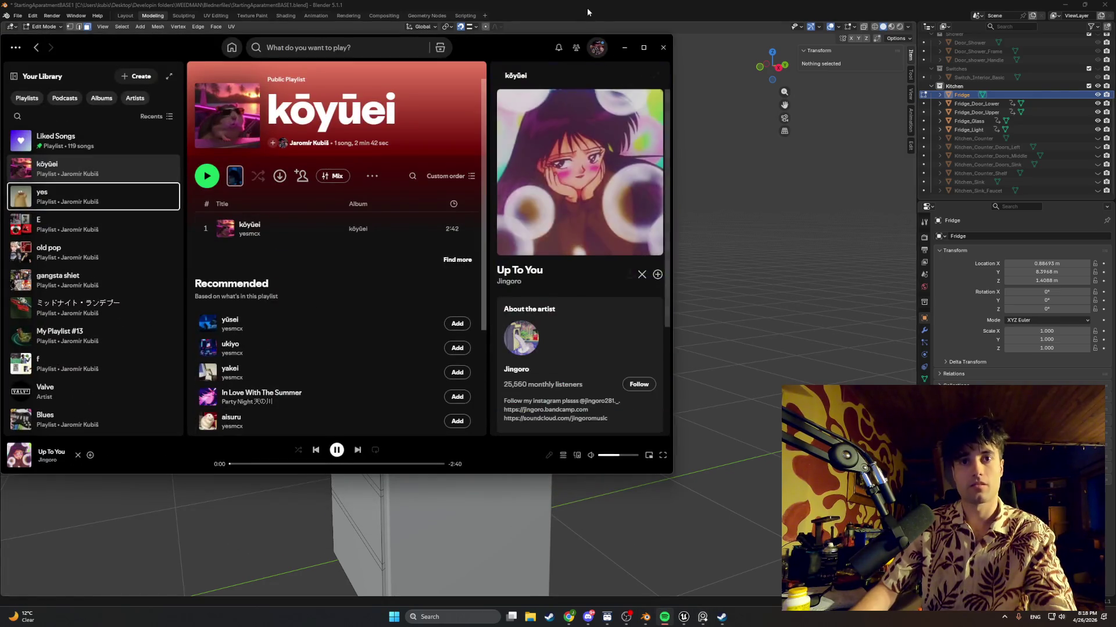
click(627, 48)
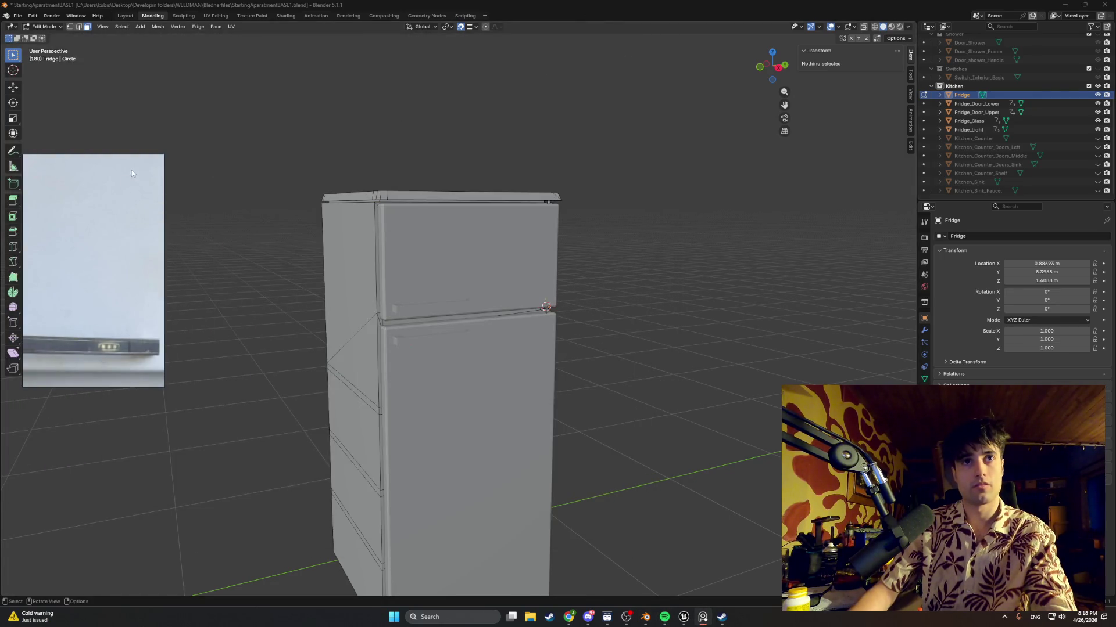
Select Fridge through Fridge_Light in the Outliner, return to Object Mode, and open the File menu
key(alt+Tab)
mouse_move(138, 167)
middle_down()
mouse_move(601, 321)
mouse_move(593, 325)
mouse_move(630, 320)
mouse_move(573, 311)
middle_up()
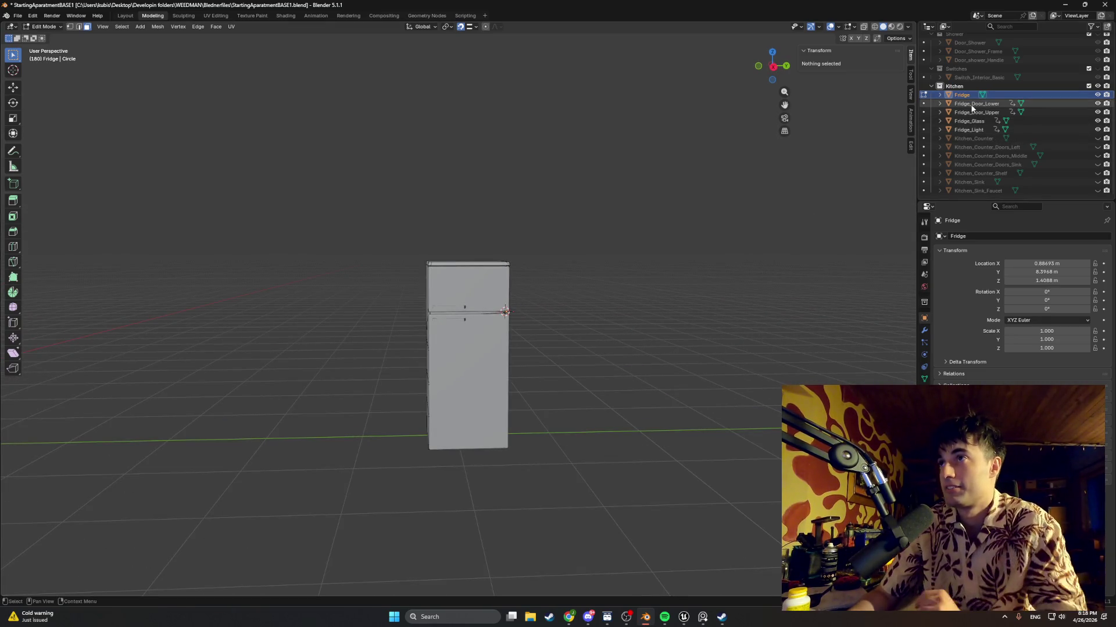
drag(971, 108, 968, 131)
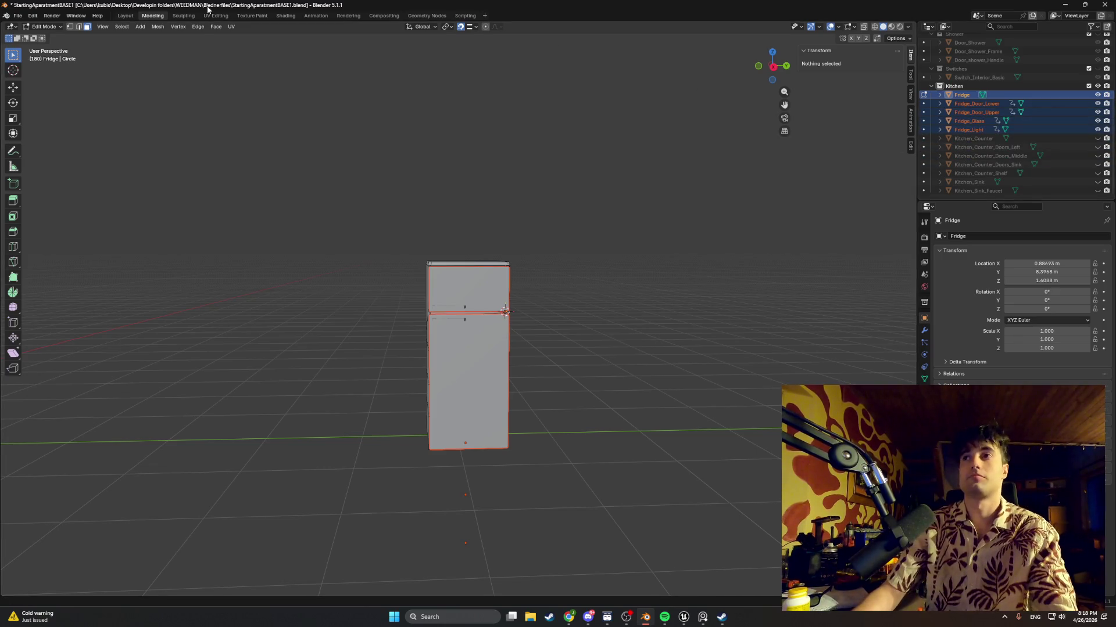
mouse_move(467, 216)
middle_down()
mouse_move(381, 197)
mouse_move(311, 204)
mouse_move(488, 222)
middle_up()
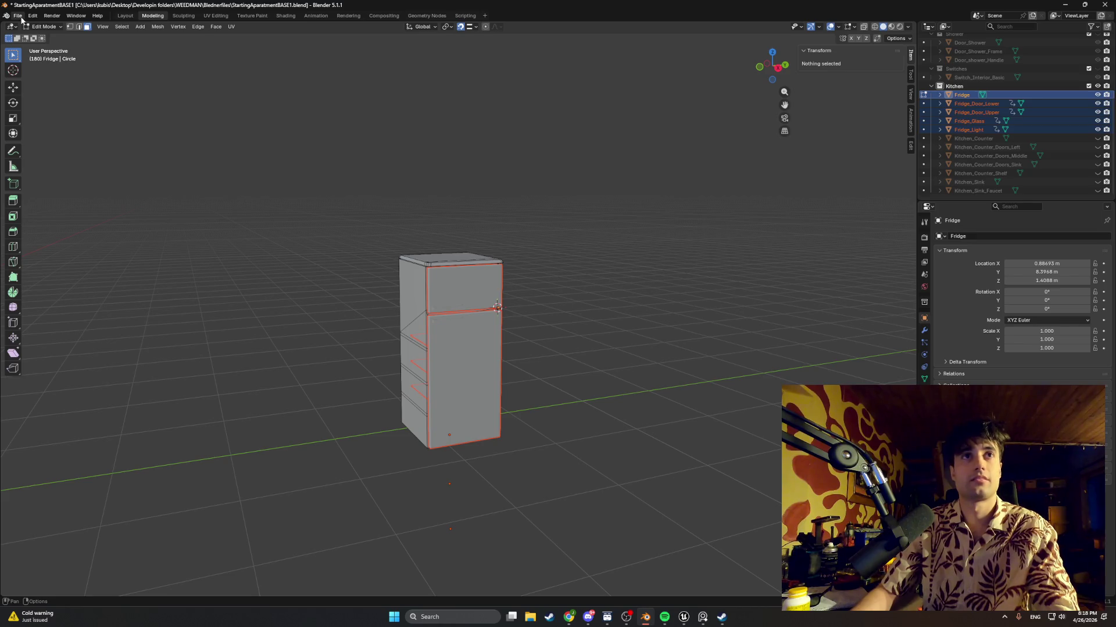
key(Tab)
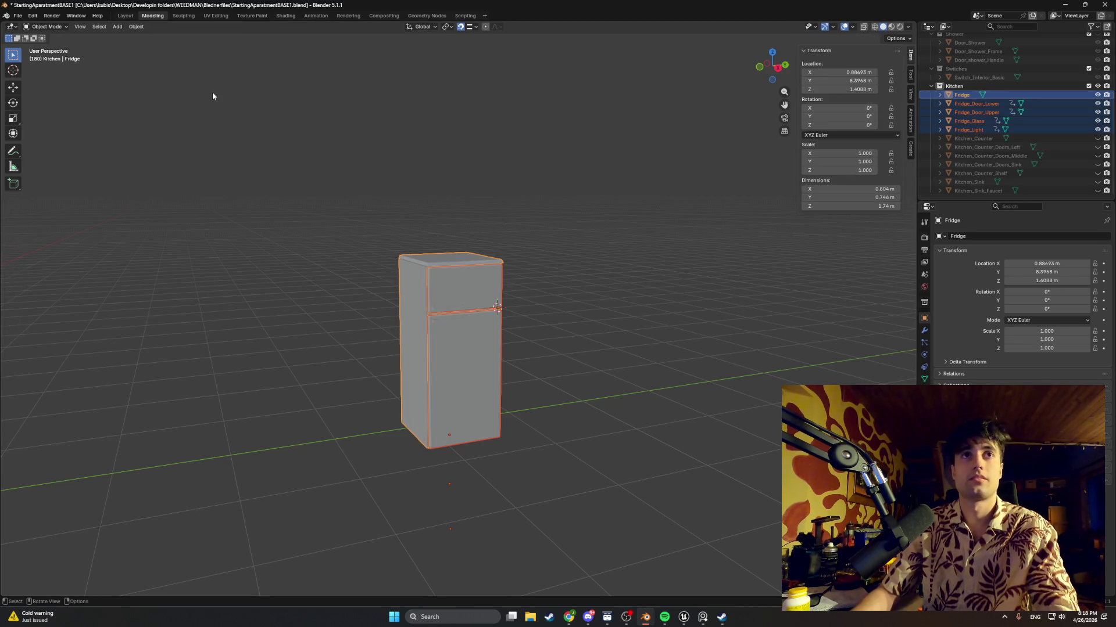
click(16, 15)
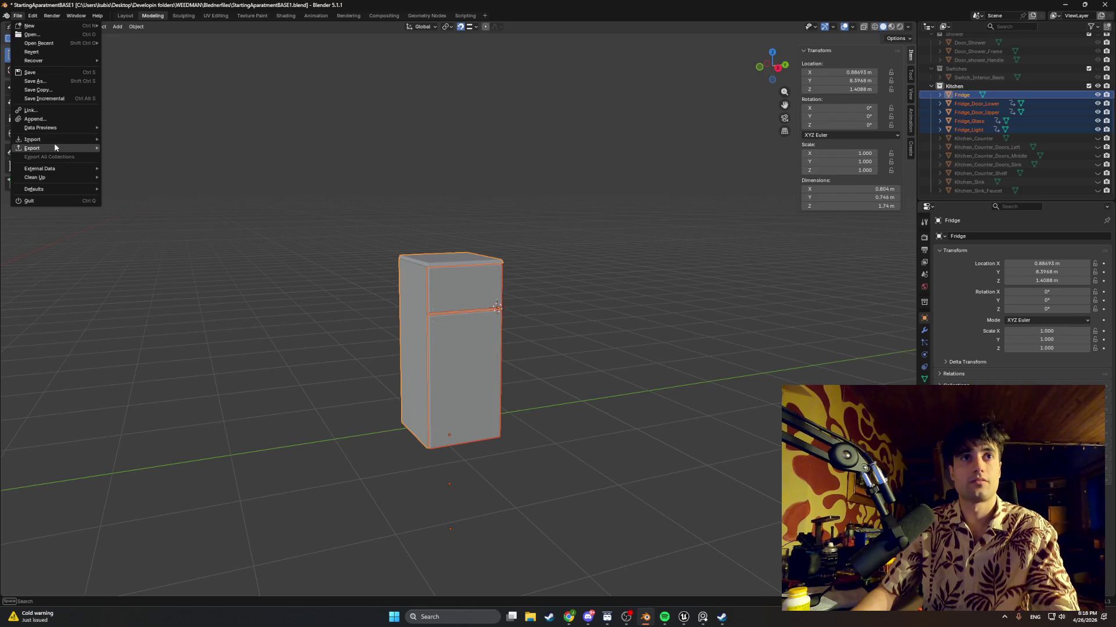
Start an FBX export and browse to Models > StartingApartment > Apt_Kitchen
mouse_move(55, 147)
click(141, 212)
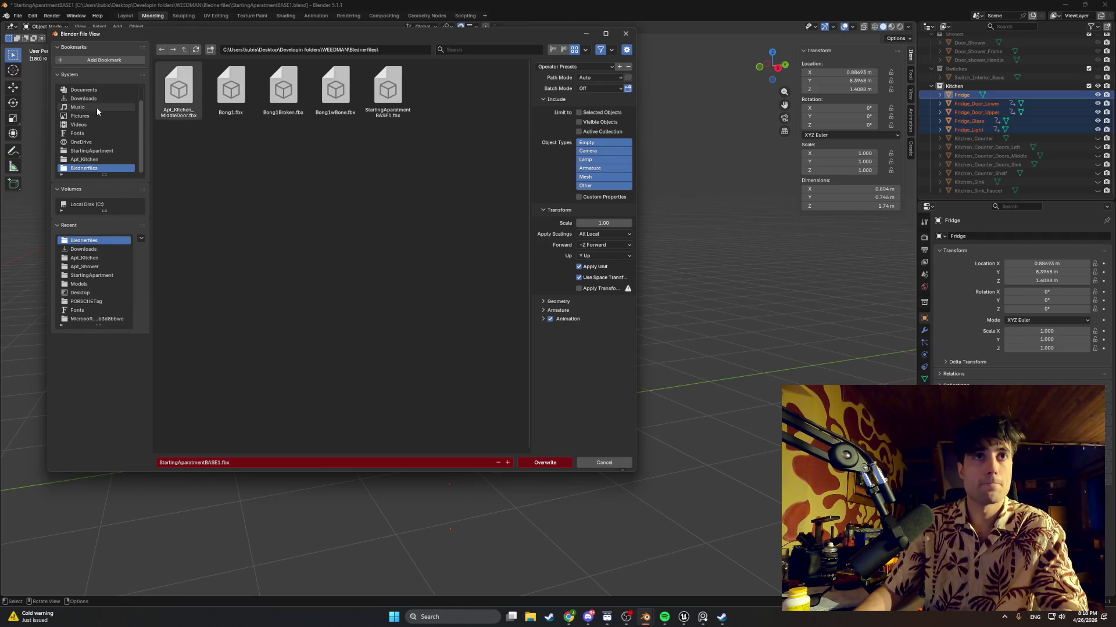
click(95, 285)
double_click(178, 87)
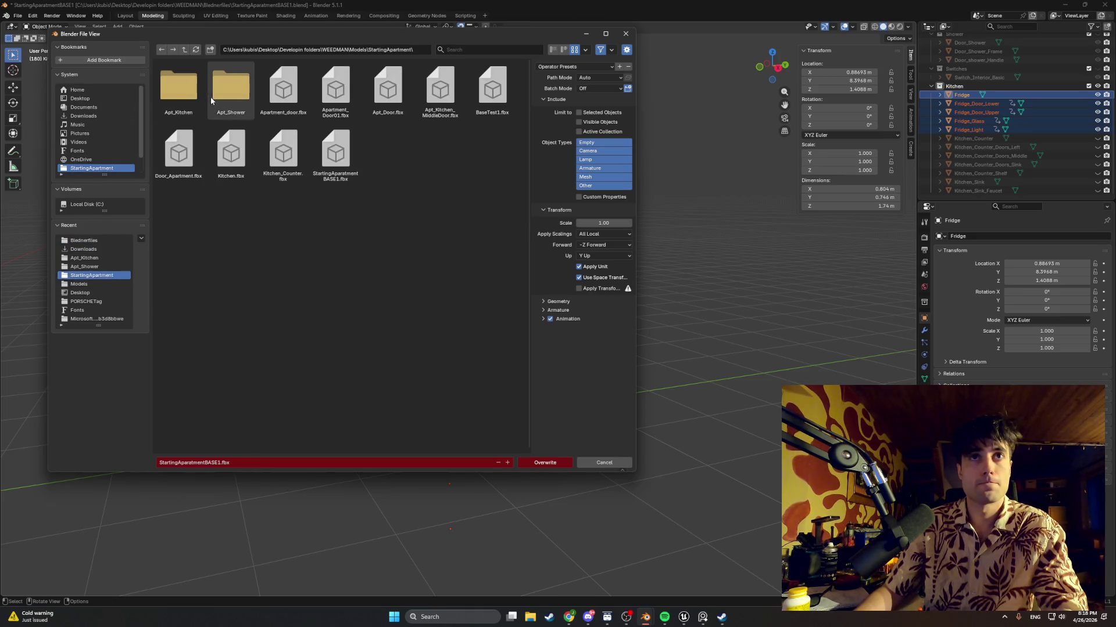
double_click(179, 87)
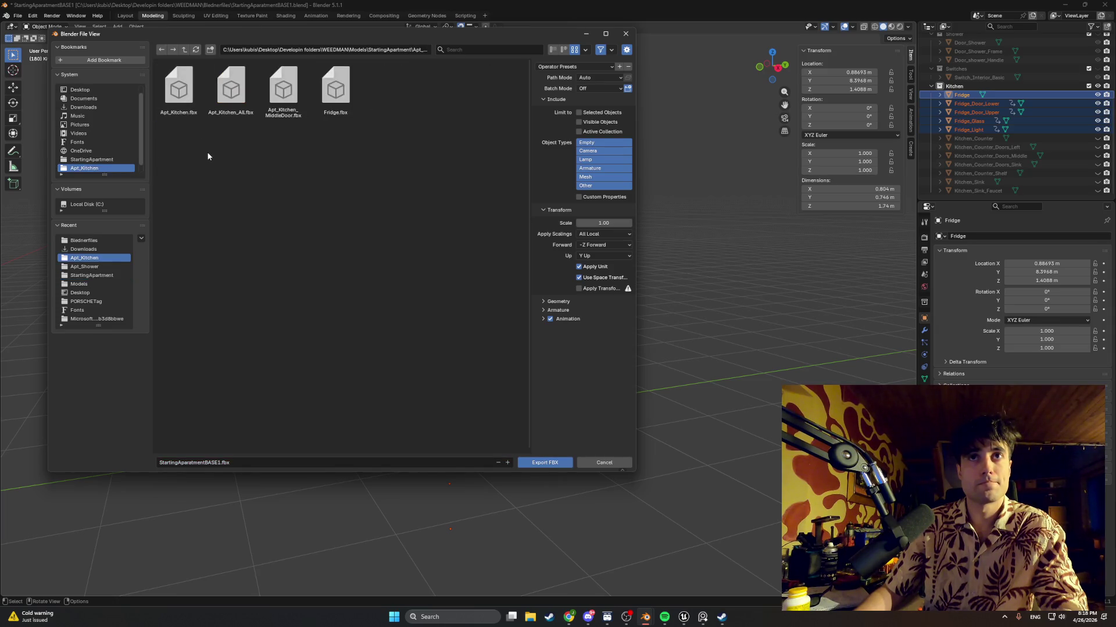
Create a new folder named Fridge there and open it
right_click(256, 153)
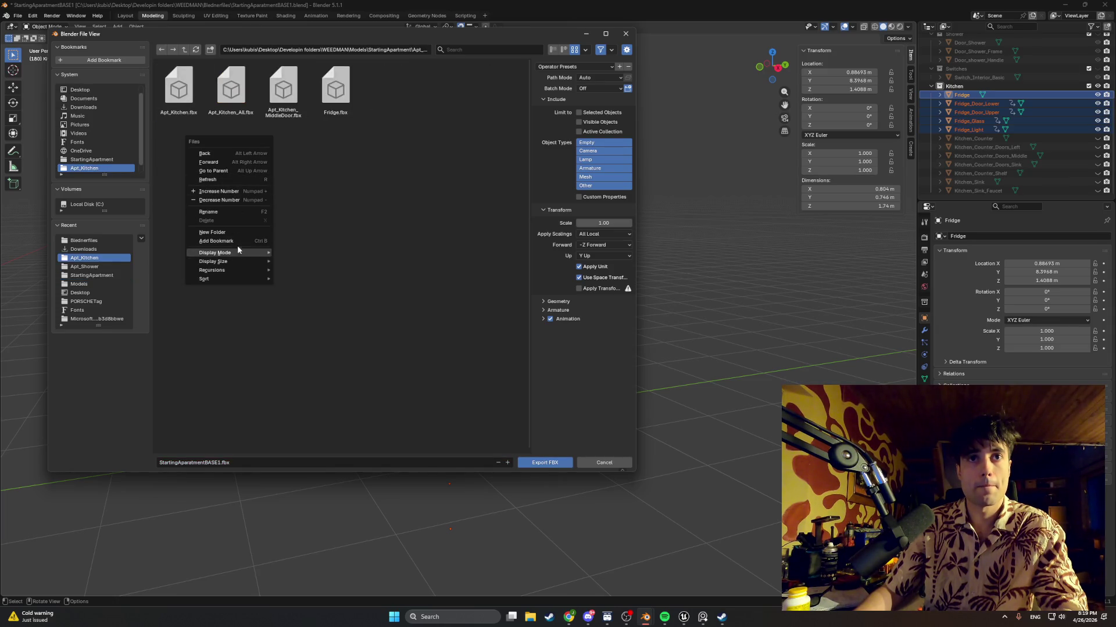
click(242, 233)
text(Fridge)
key(Return)
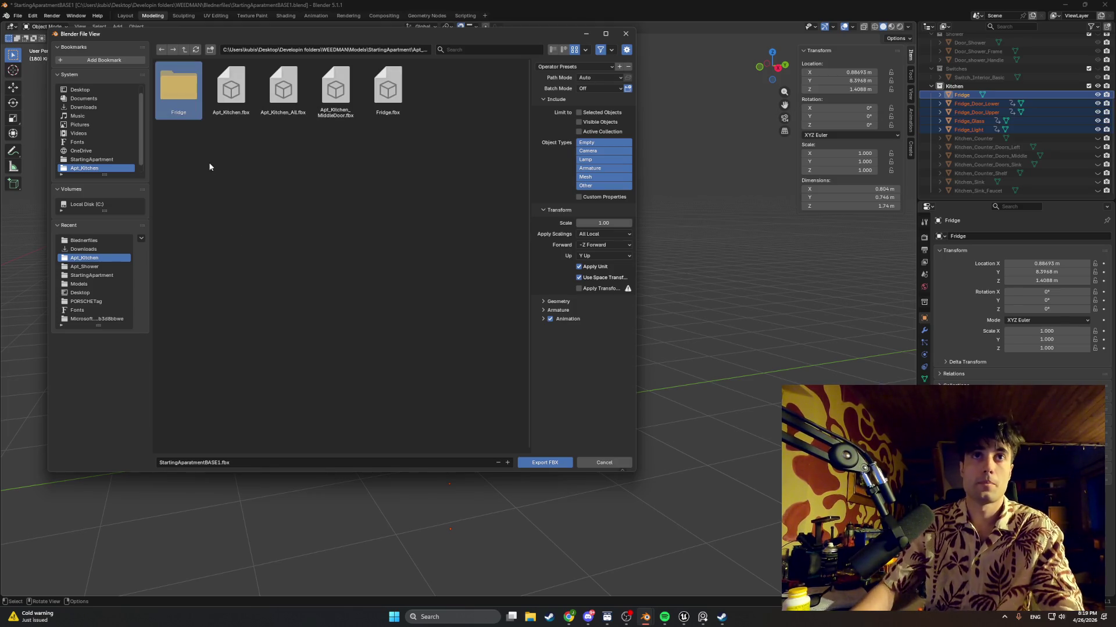
double_click(179, 90)
Export the selected fridge parts as Fridge.fbx and save the blend file
click(207, 464)
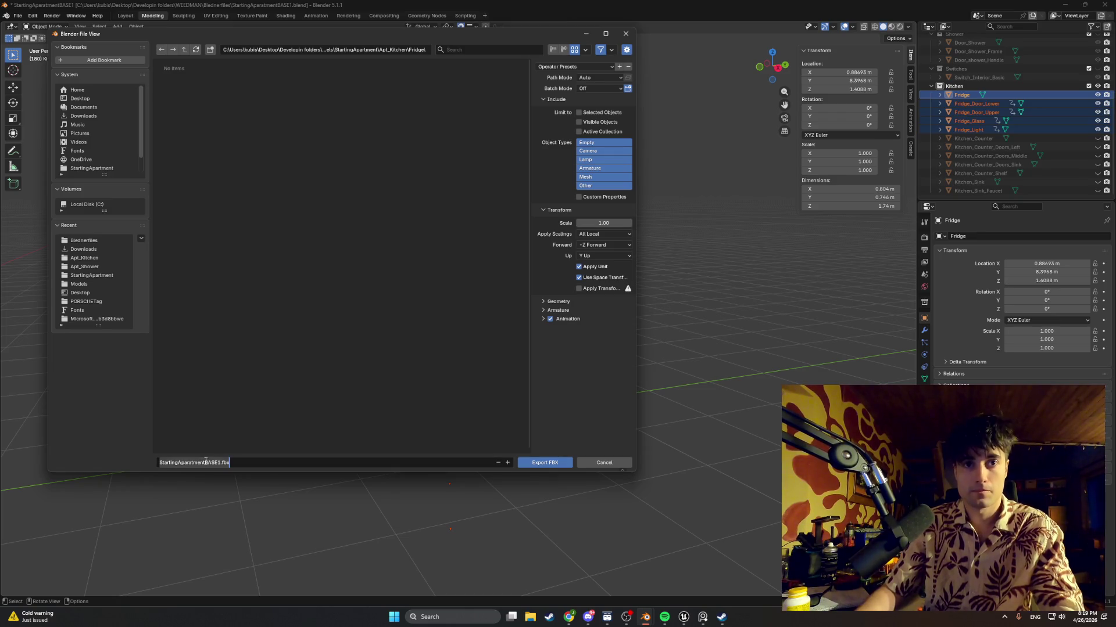
text(Fridge)
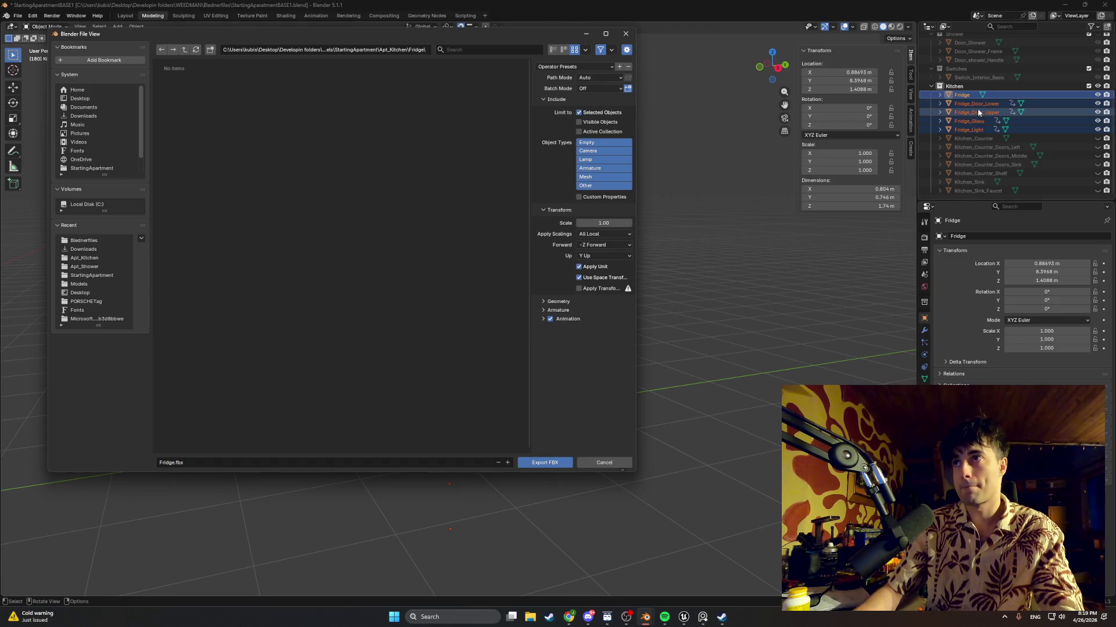
click(962, 95)
shift+click(969, 129)
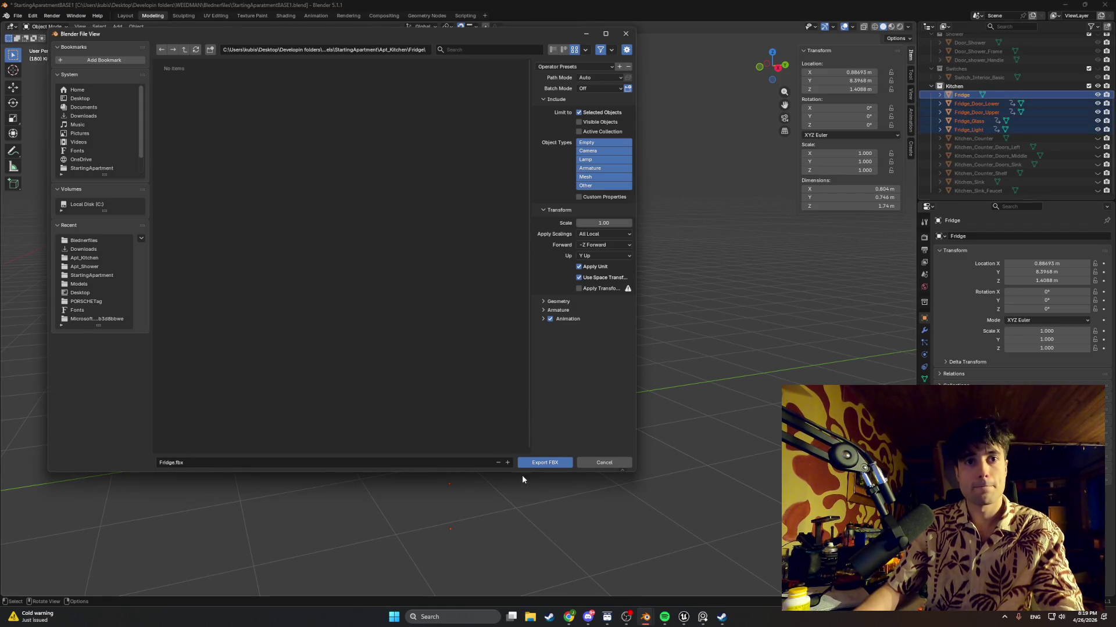
click(534, 465)
key(ctrl+s)
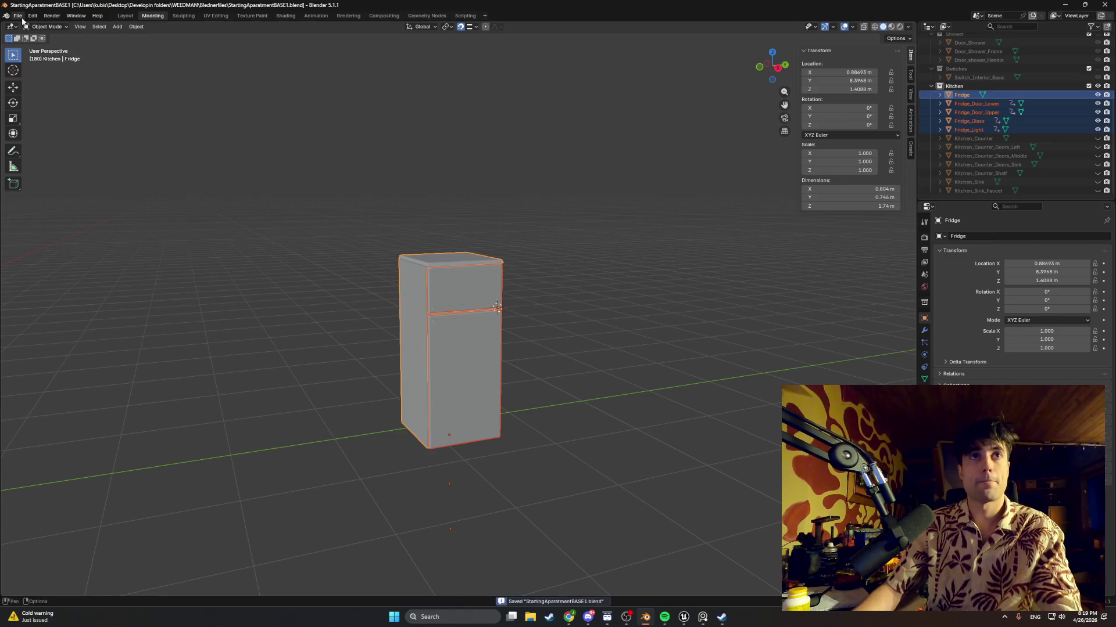
click(17, 15)
Start a new General scene and delete the default camera, light and cube
click(124, 26)
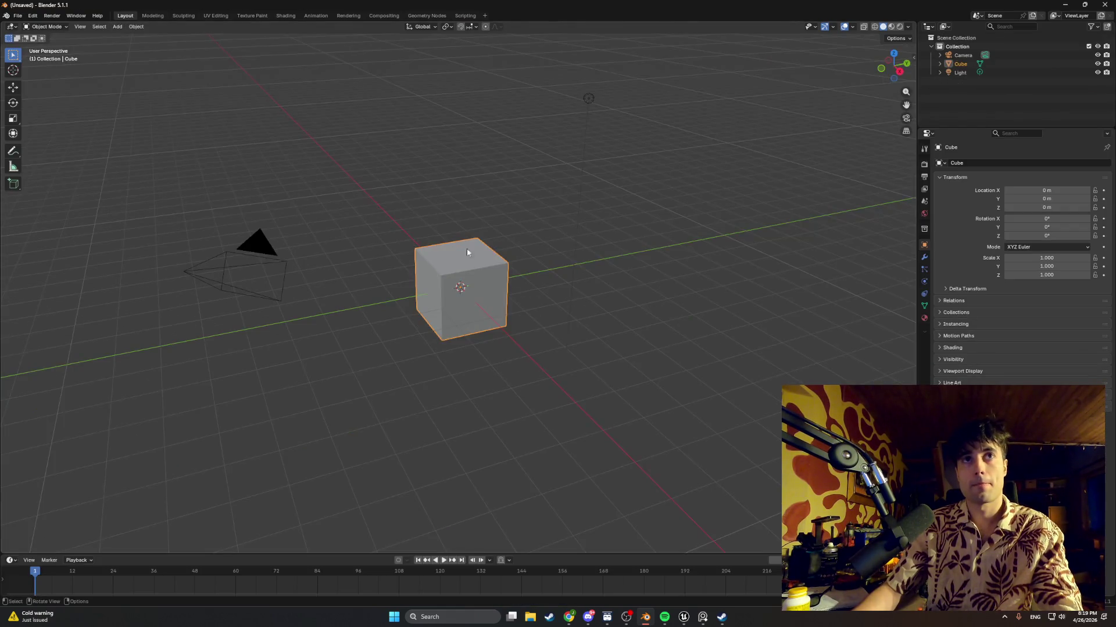
click(967, 86)
key(a)
key(Delete)
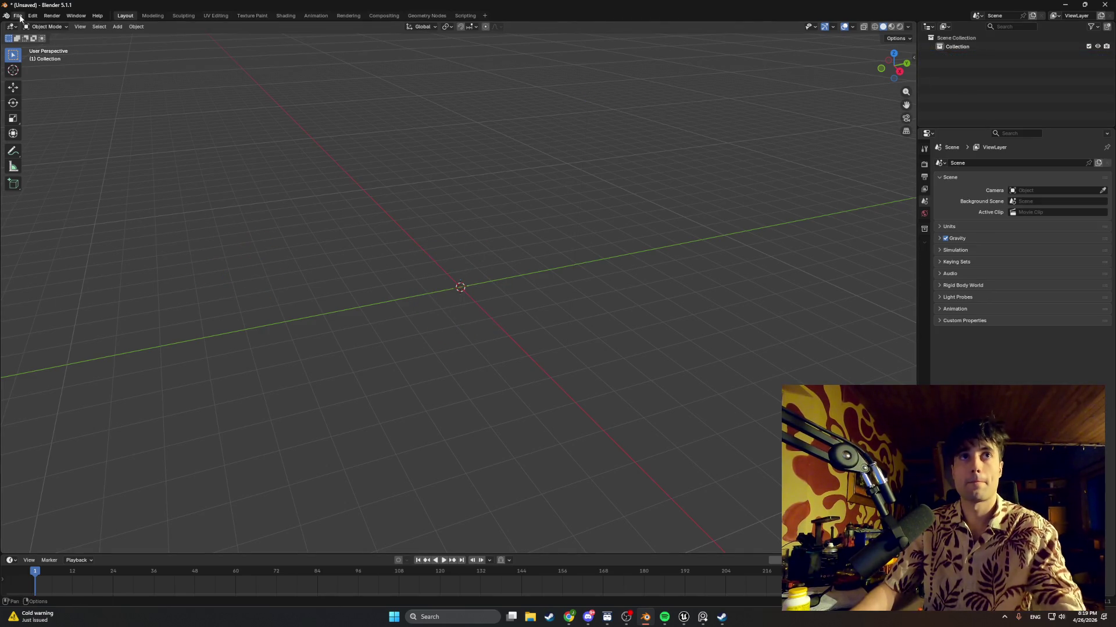
Import Fridge.fbx from Models/StartingApartment/Apt_Kitchen/Fridge
click(18, 16)
mouse_move(46, 142)
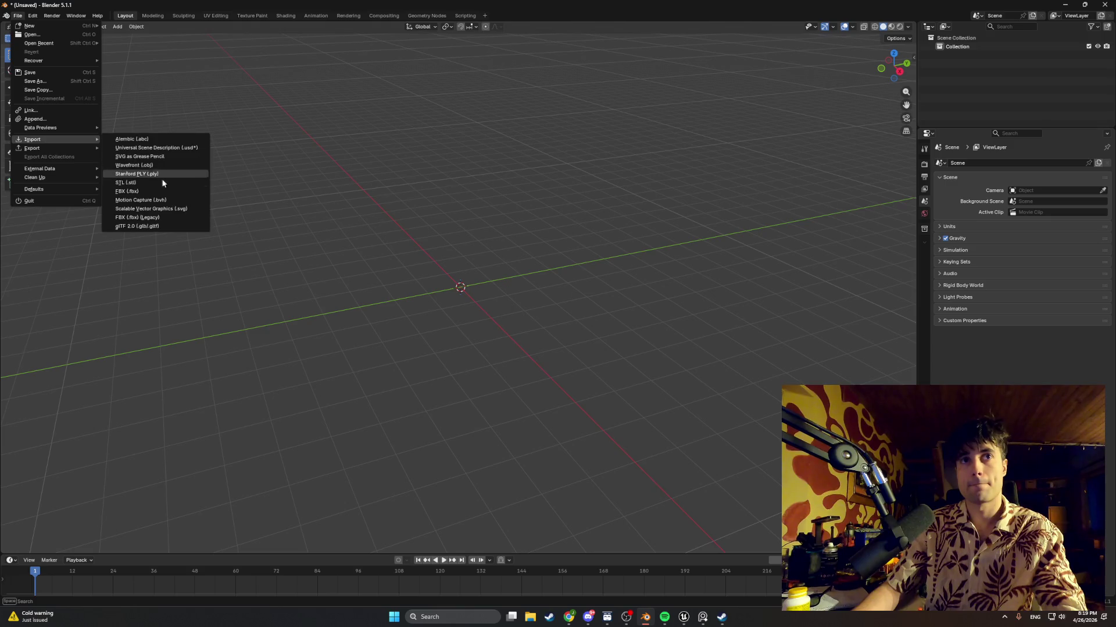
click(152, 193)
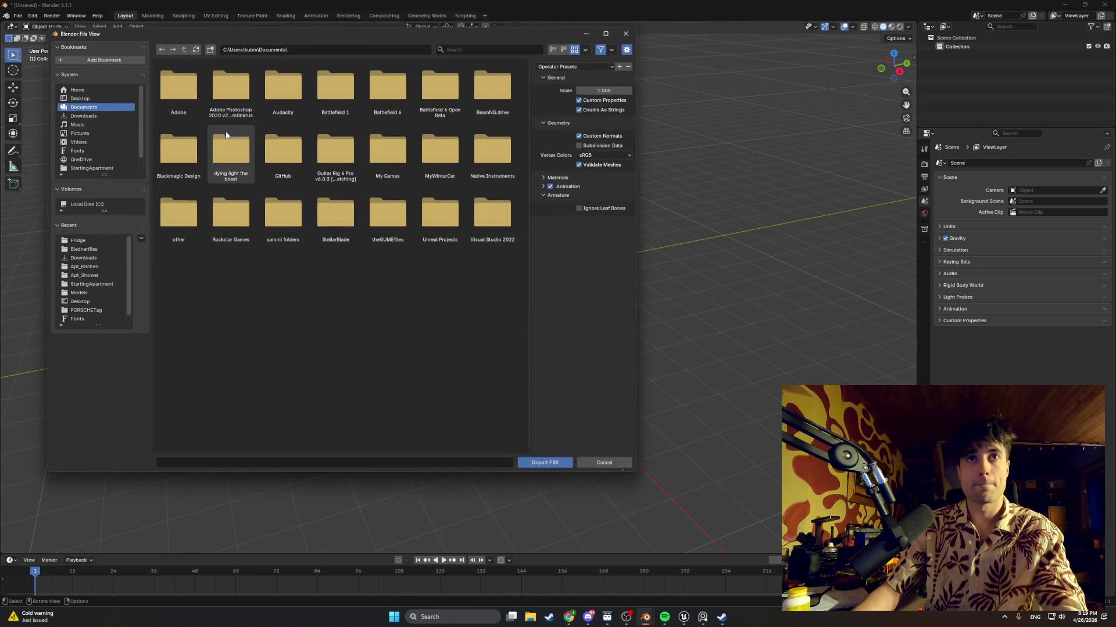
click(88, 292)
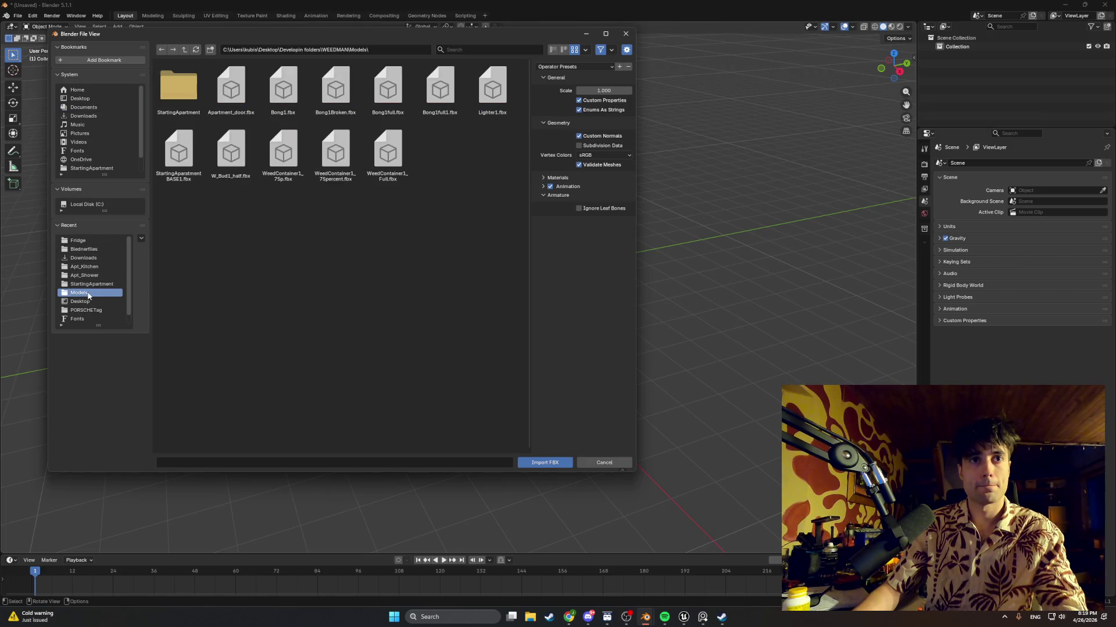
double_click(190, 101)
double_click(190, 100)
double_click(190, 100)
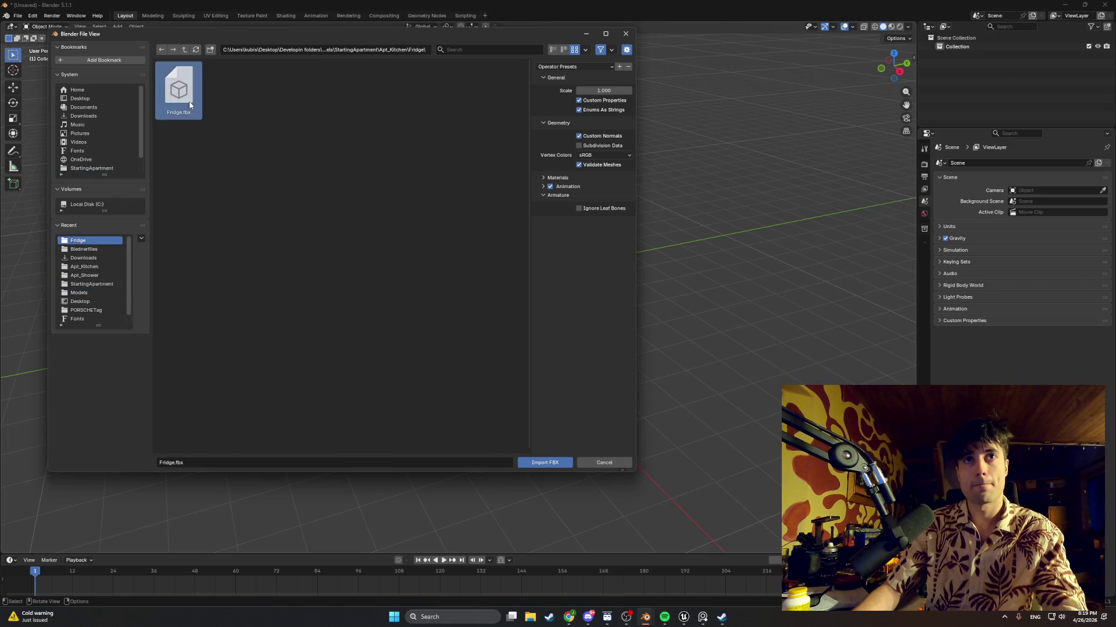
double_click(183, 90)
mouse_move(648, 226)
middle_down()
mouse_move(428, 235)
mouse_move(541, 199)
mouse_move(398, 214)
mouse_move(544, 232)
middle_up()
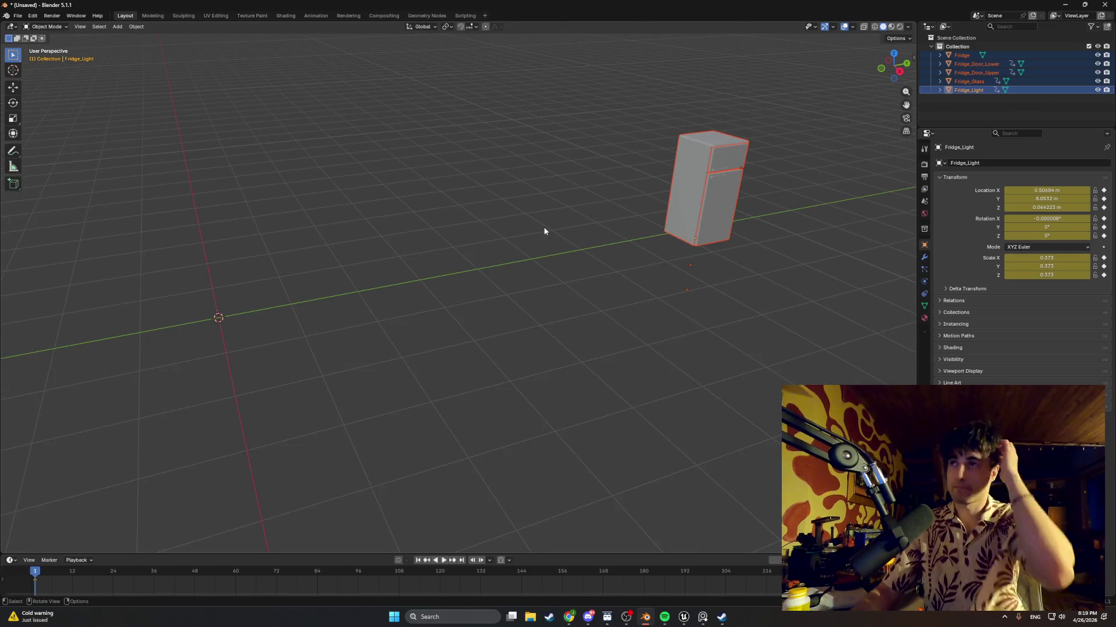
Set the Fridge body's origin to the 3D cursor and move its geometry to the origin
click(958, 56)
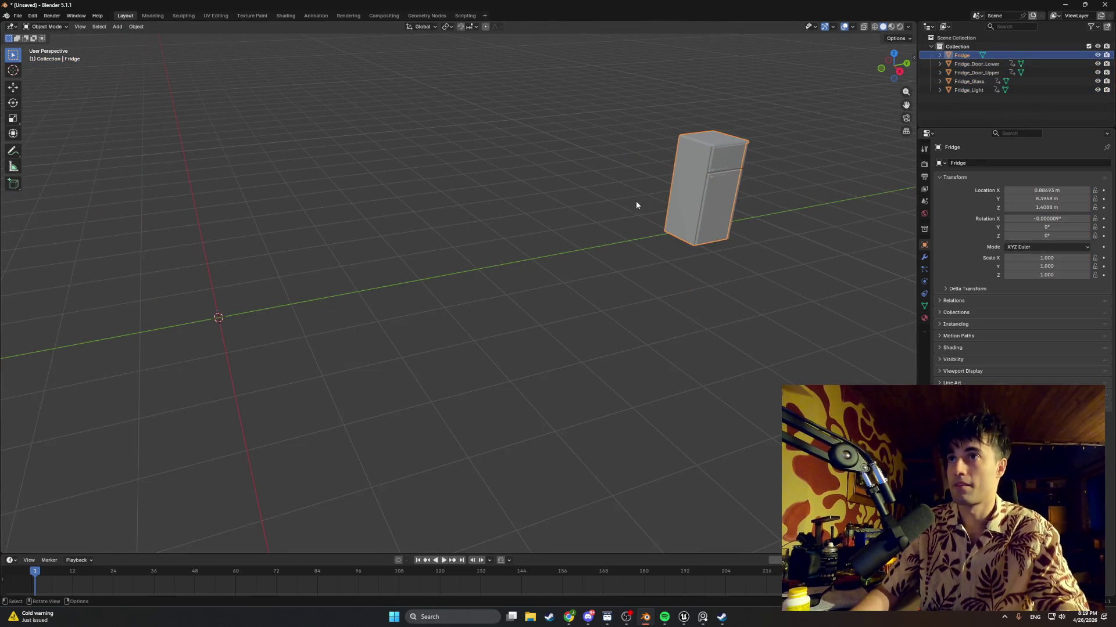
right_click(299, 295)
mouse_move(299, 291)
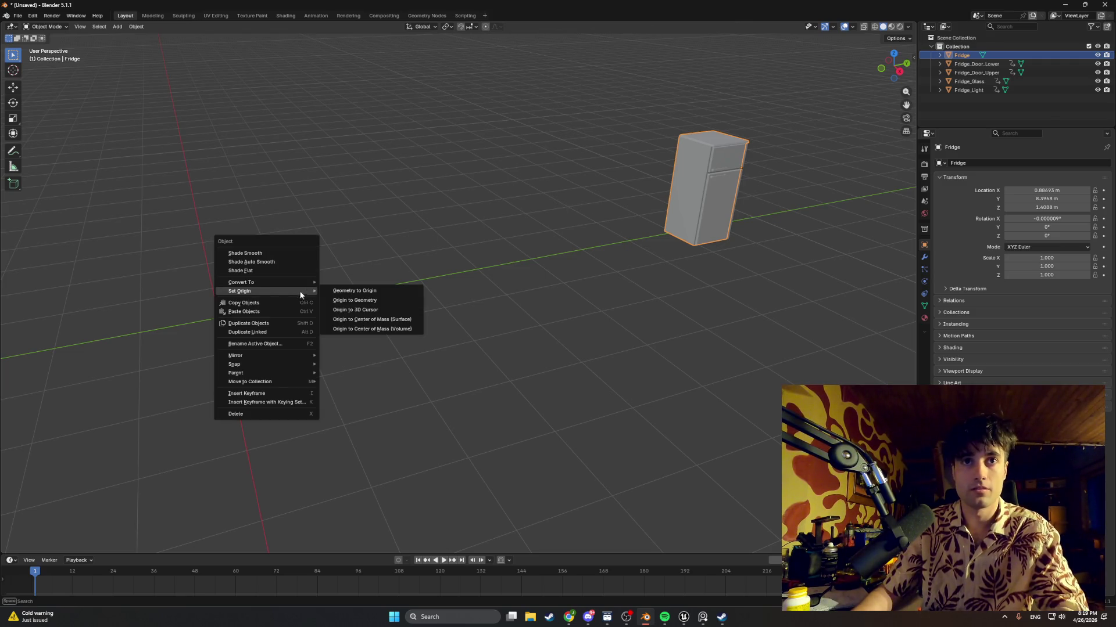
click(361, 292)
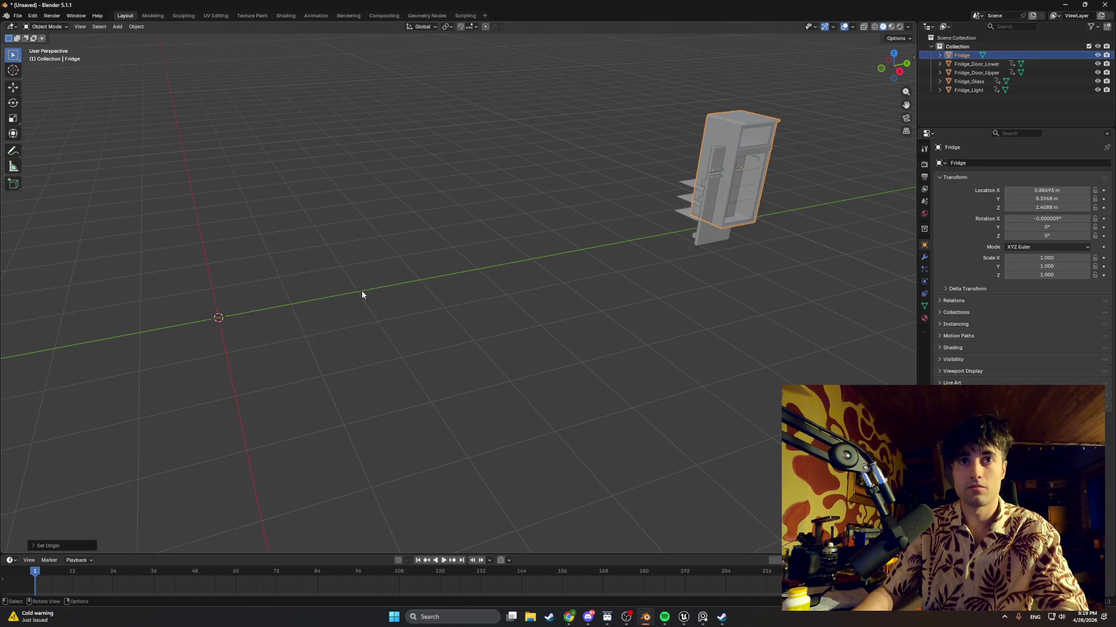
right_click(361, 295)
mouse_move(360, 292)
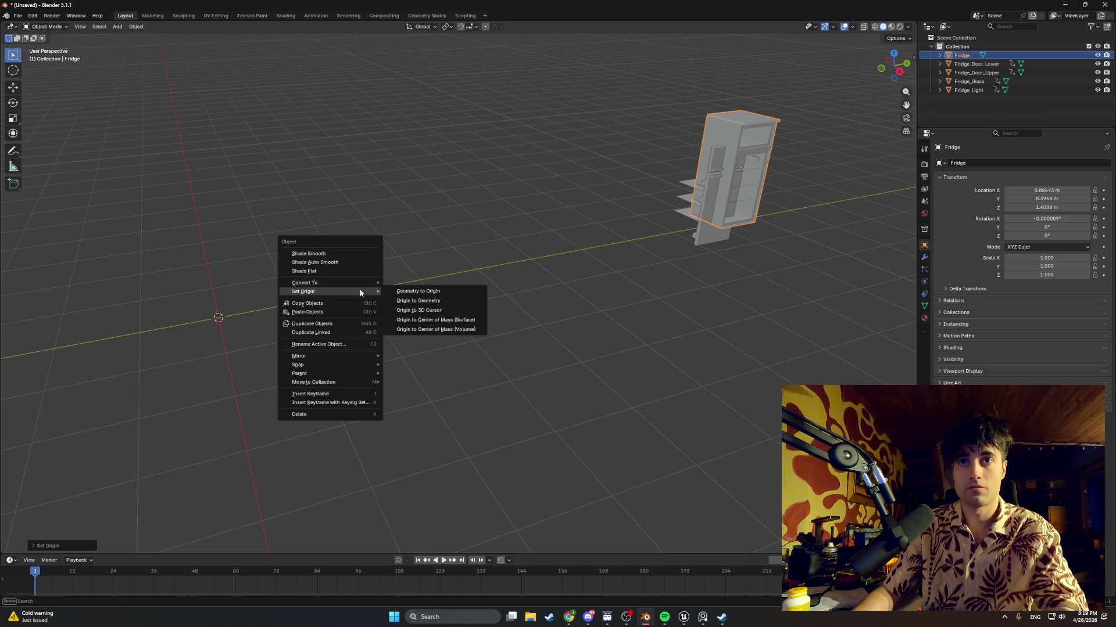
click(418, 310)
right_click(372, 292)
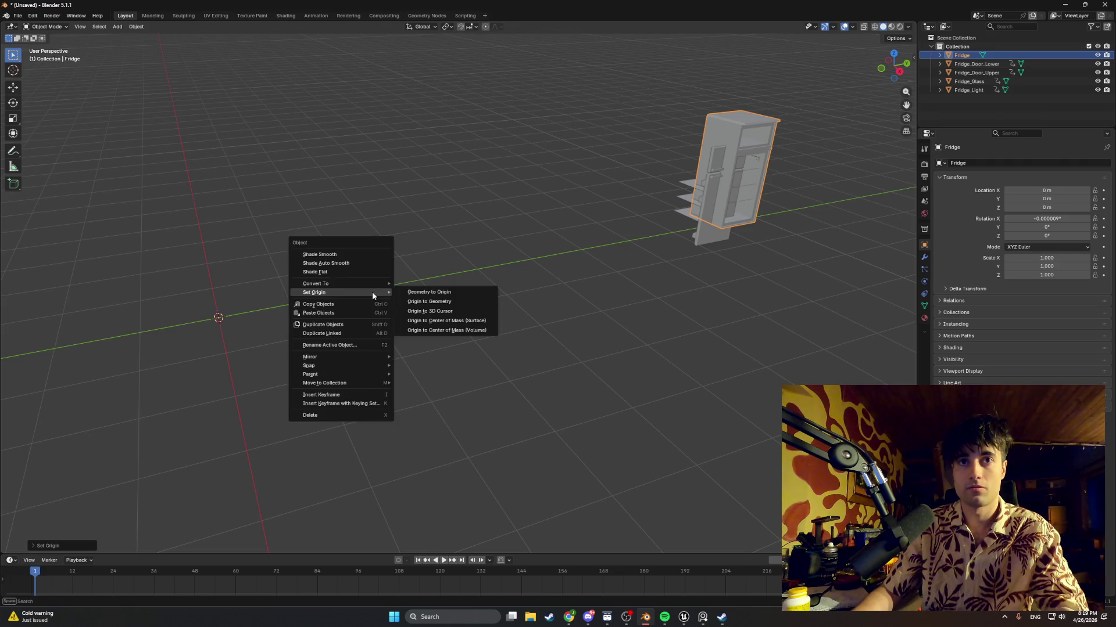
click(416, 294)
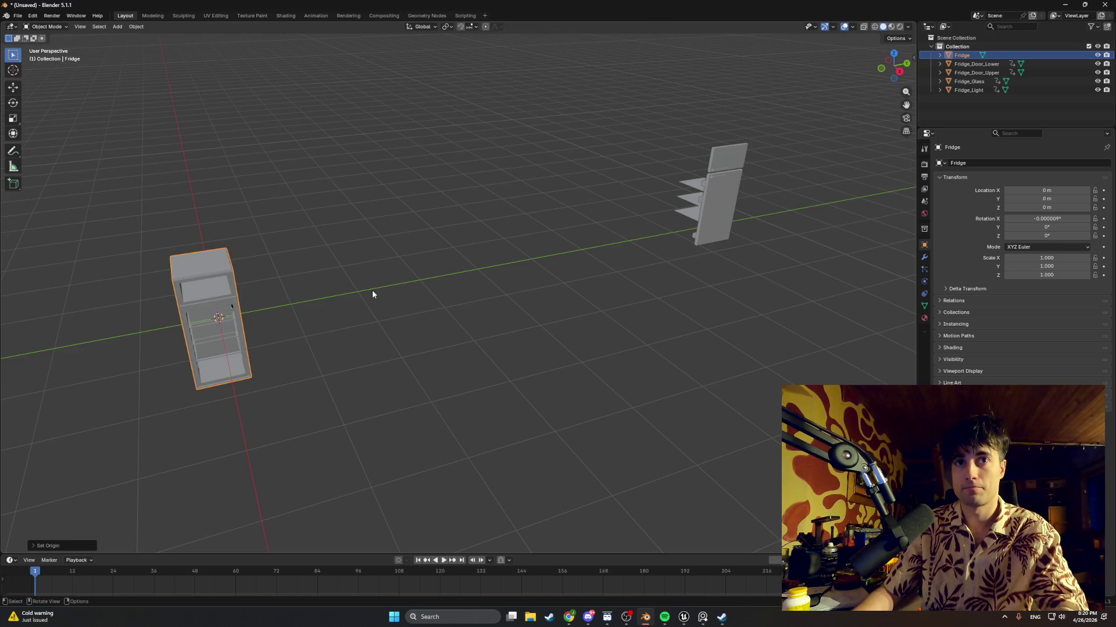
Set Fridge_Glass's origin to the 3D cursor and move its geometry to the origin
right_click(372, 294)
mouse_move(372, 293)
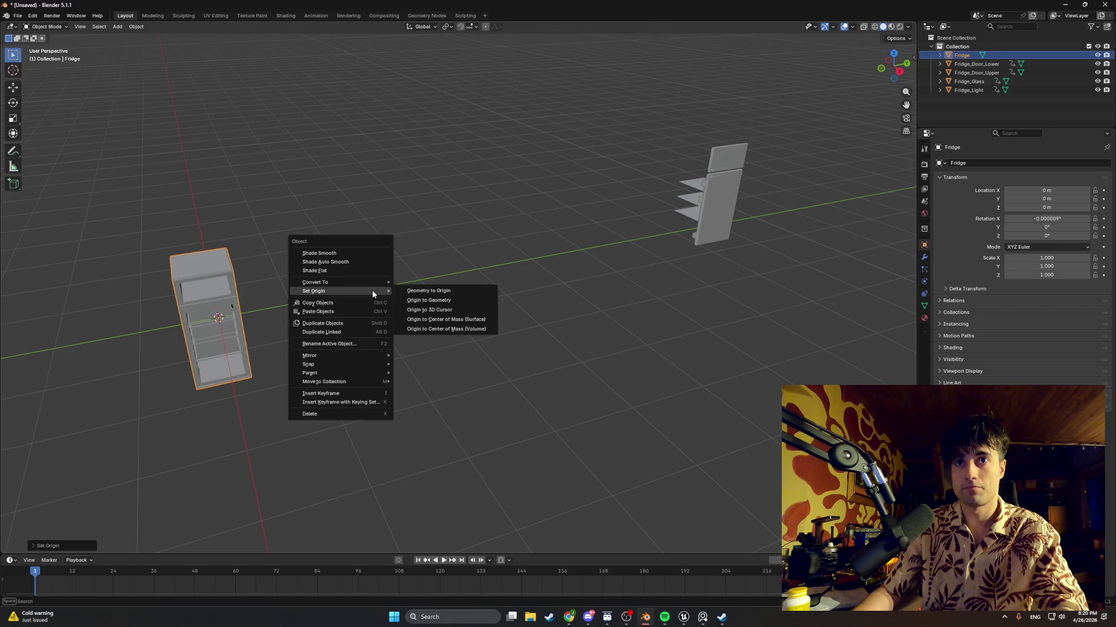
click(703, 198)
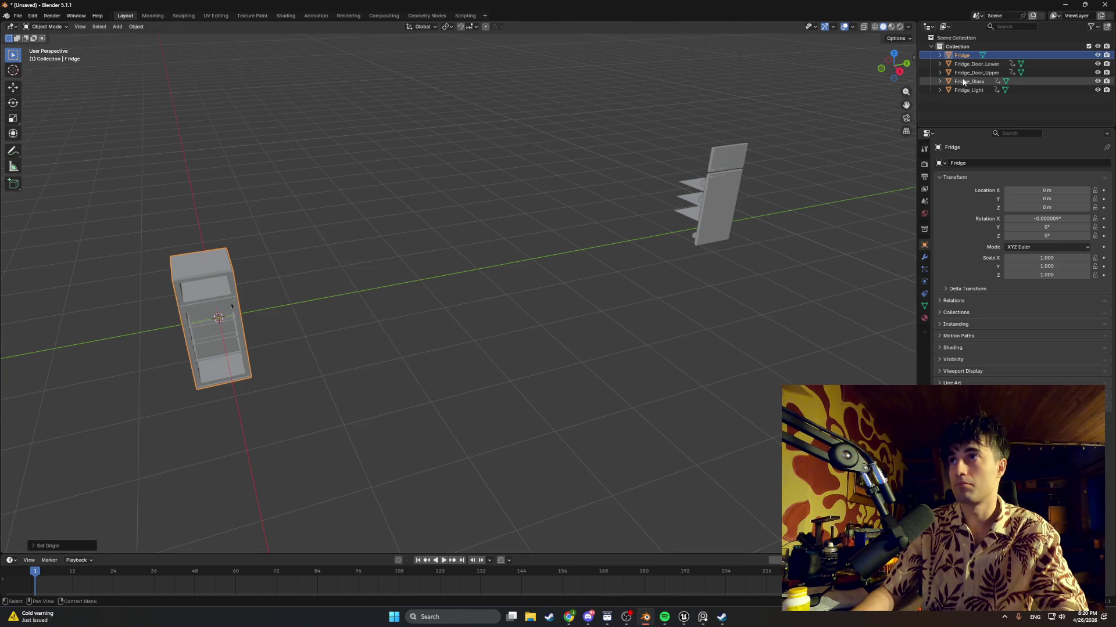
right_click(401, 284)
mouse_move(391, 271)
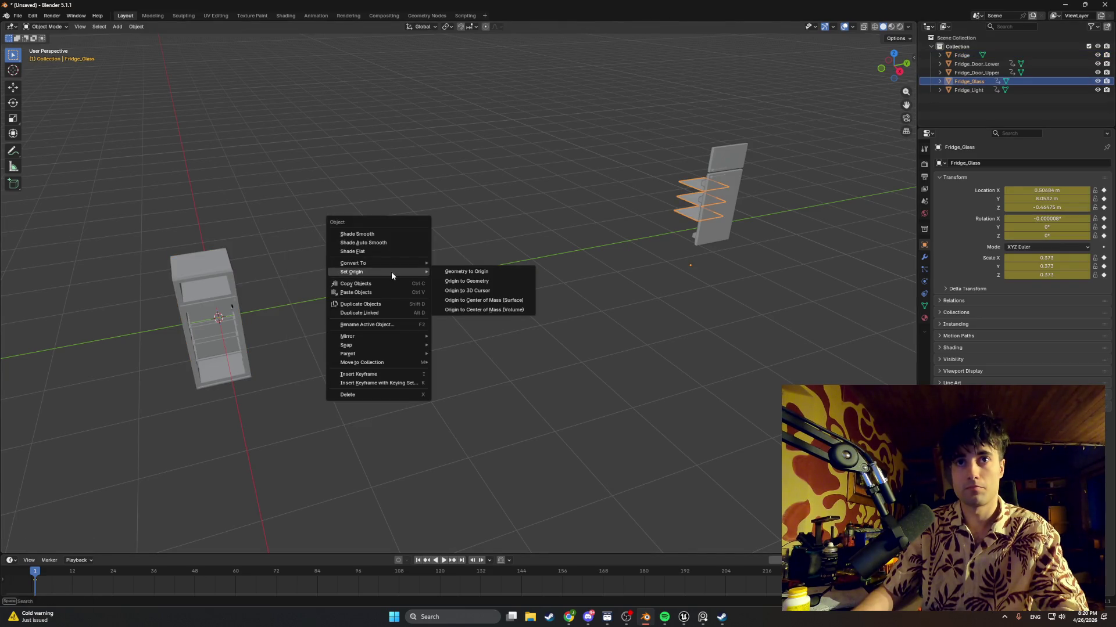
click(454, 292)
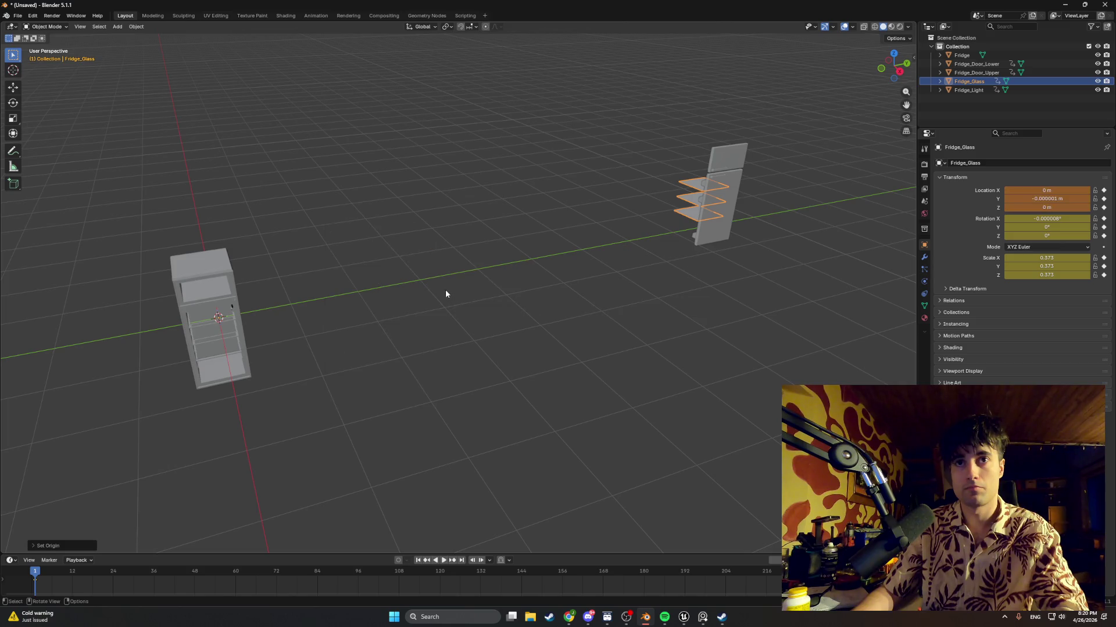
right_click(445, 290)
mouse_move(445, 291)
click(482, 291)
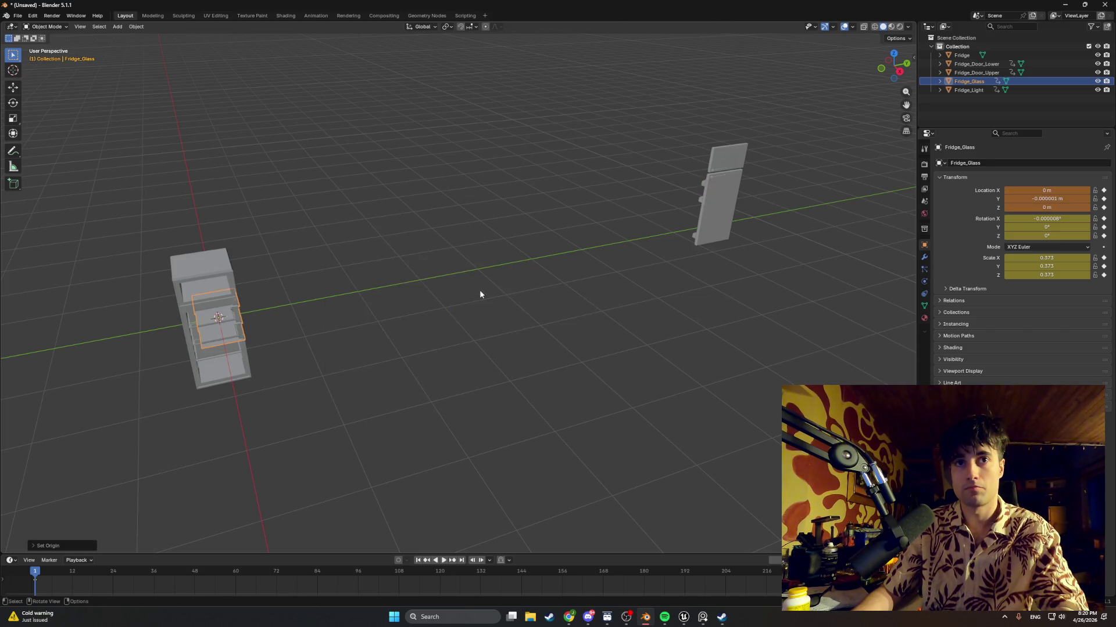
middle_drag(385, 295, 324, 284)
mouse_move(340, 277)
middle_down()
mouse_move(371, 269)
mouse_move(329, 279)
mouse_move(442, 259)
mouse_move(428, 286)
mouse_move(399, 289)
mouse_move(498, 317)
mouse_move(478, 333)
mouse_move(441, 318)
mouse_move(346, 324)
mouse_move(460, 272)
mouse_move(483, 286)
mouse_move(467, 301)
mouse_move(488, 298)
middle_up()
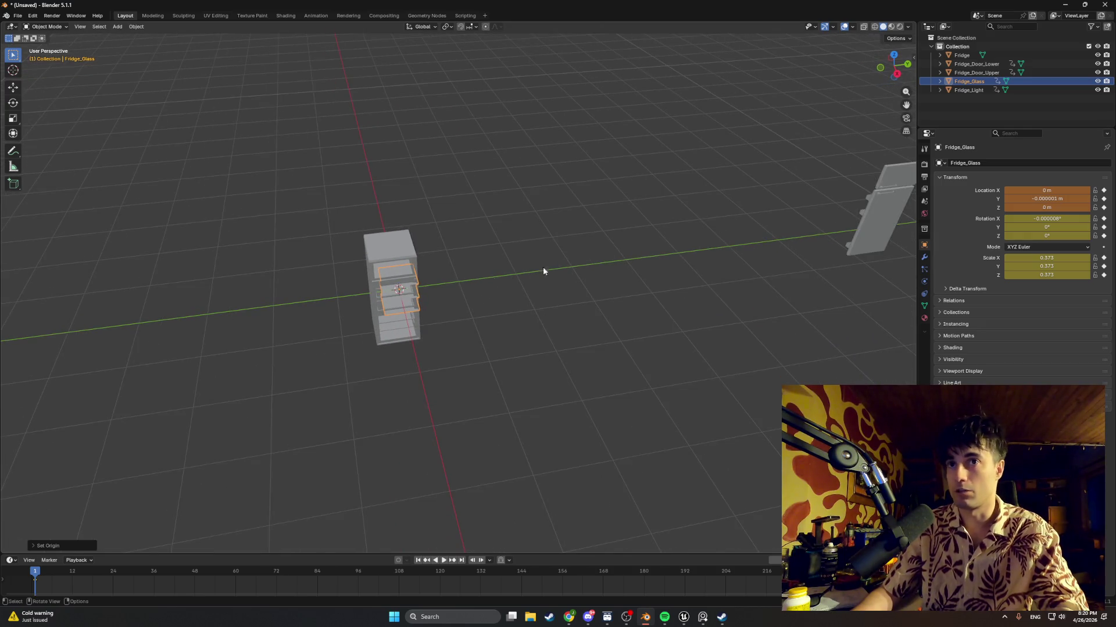
Zoom and orbit in close to check the glass shelves sit inside the fridge
scroll(458, 283, up, 6)
scroll(407, 240, up, 4)
mouse_move(409, 238)
middle_down()
mouse_move(503, 224)
mouse_move(439, 274)
mouse_move(463, 267)
mouse_move(504, 216)
mouse_move(480, 164)
mouse_move(480, 176)
middle_up()
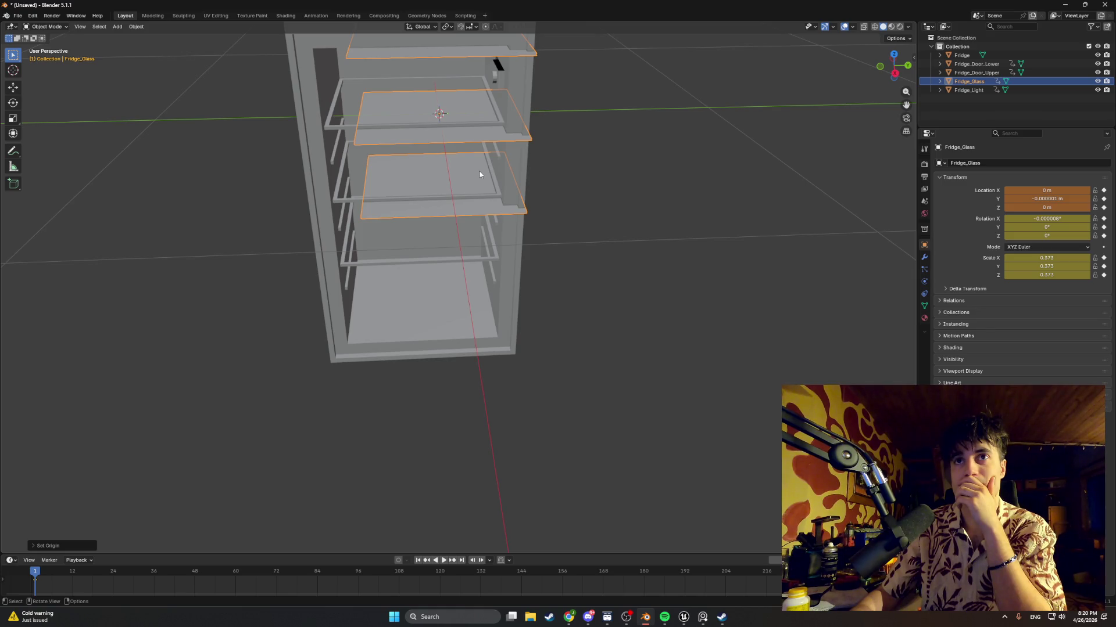
scroll(479, 169, down, 4)
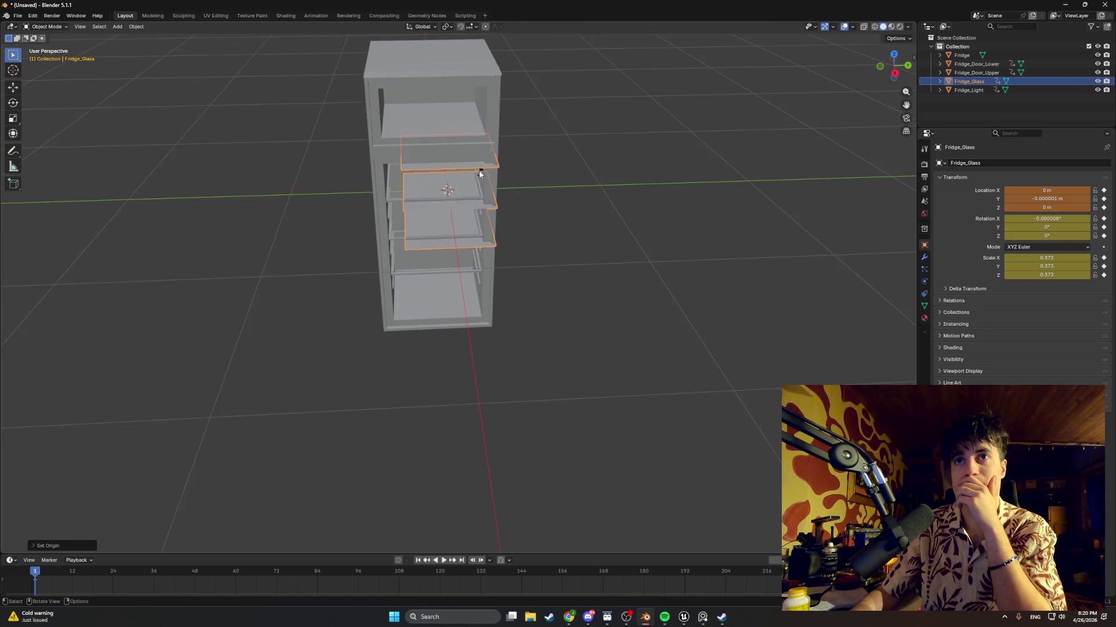
scroll(479, 173, up, 2)
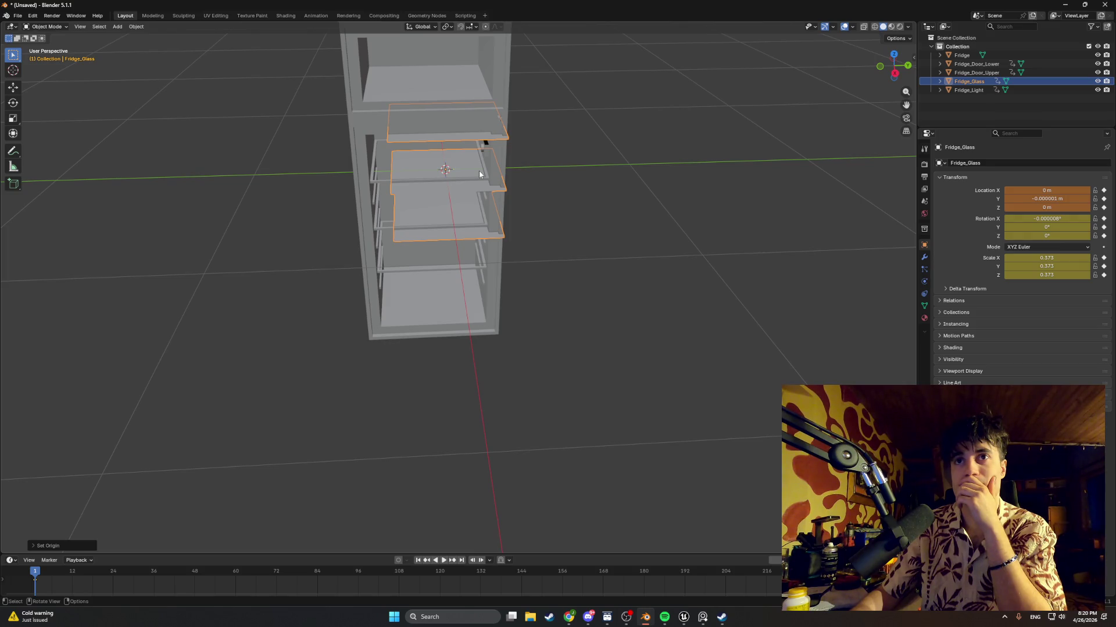
scroll(479, 173, up, 5)
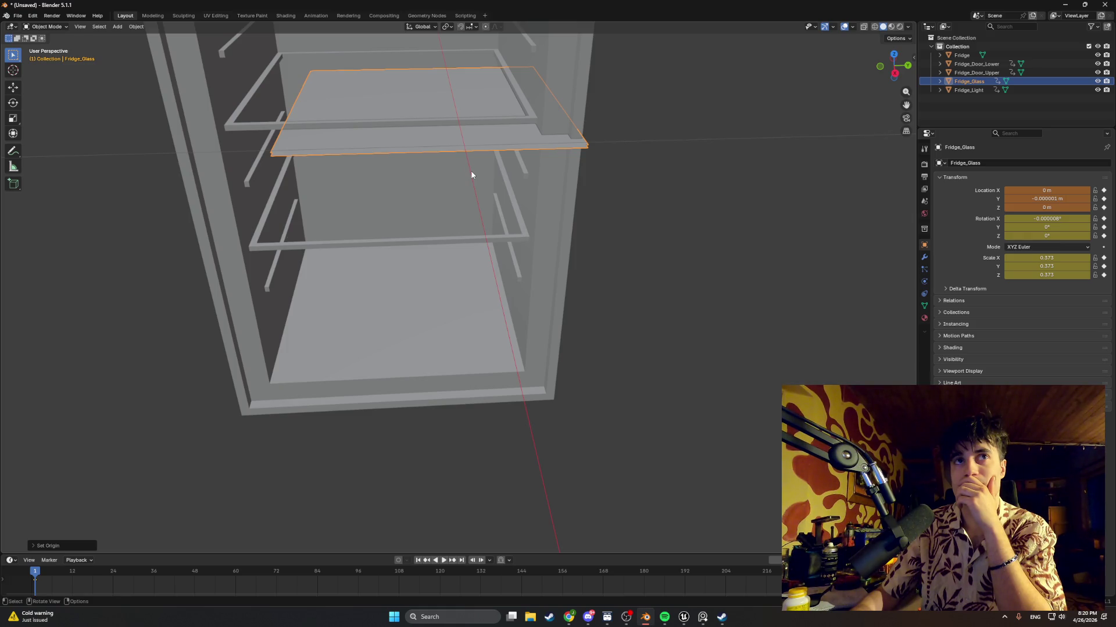
scroll(465, 173, down, 7)
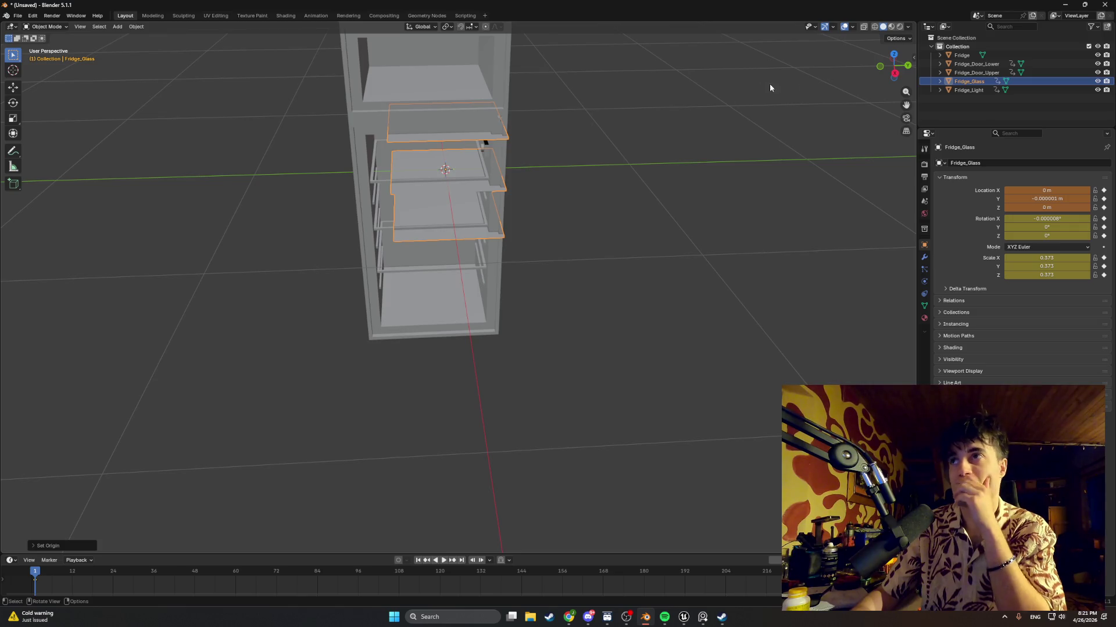
Select Fridge_Light and bring up its Object context menu
click(968, 90)
scroll(589, 217, down, 5)
mouse_move(589, 217)
middle_down()
mouse_move(624, 209)
mouse_move(486, 241)
middle_up()
right_click(425, 243)
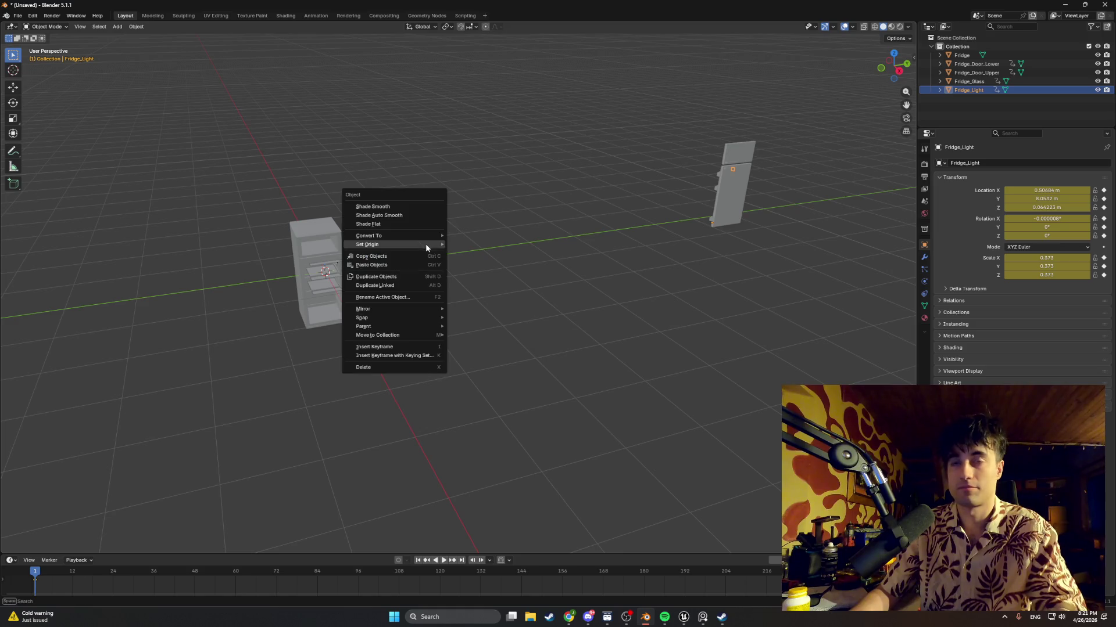
Set Fridge_Light's origin to the 3D cursor and geometry to origin, then undo twice
mouse_move(430, 244)
click(473, 250)
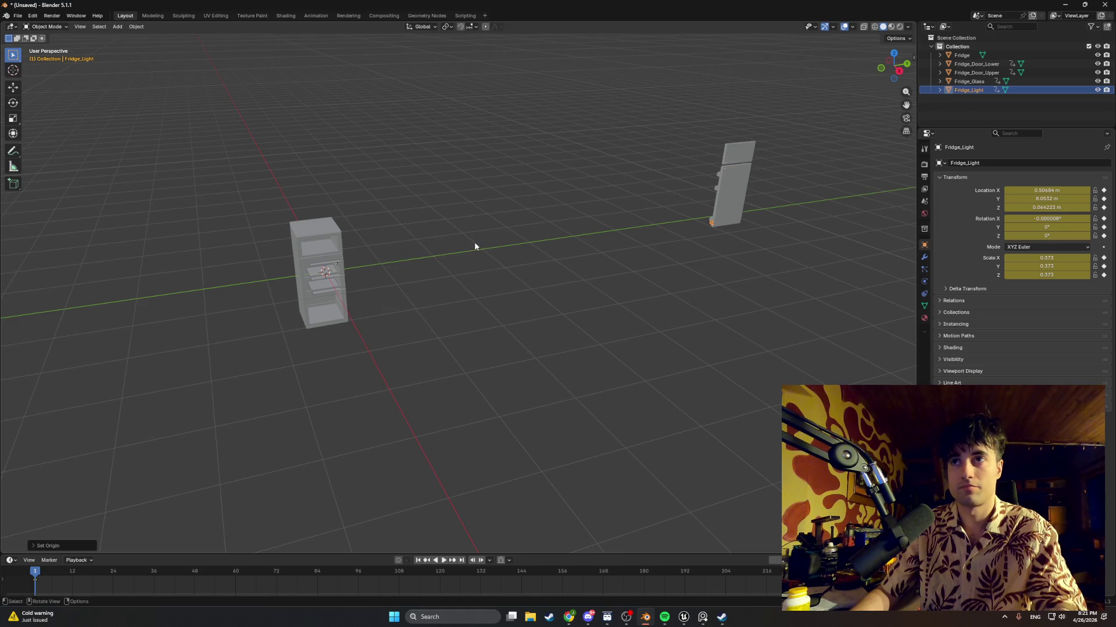
middle_drag(689, 197, 583, 244)
right_click(409, 258)
mouse_move(406, 260)
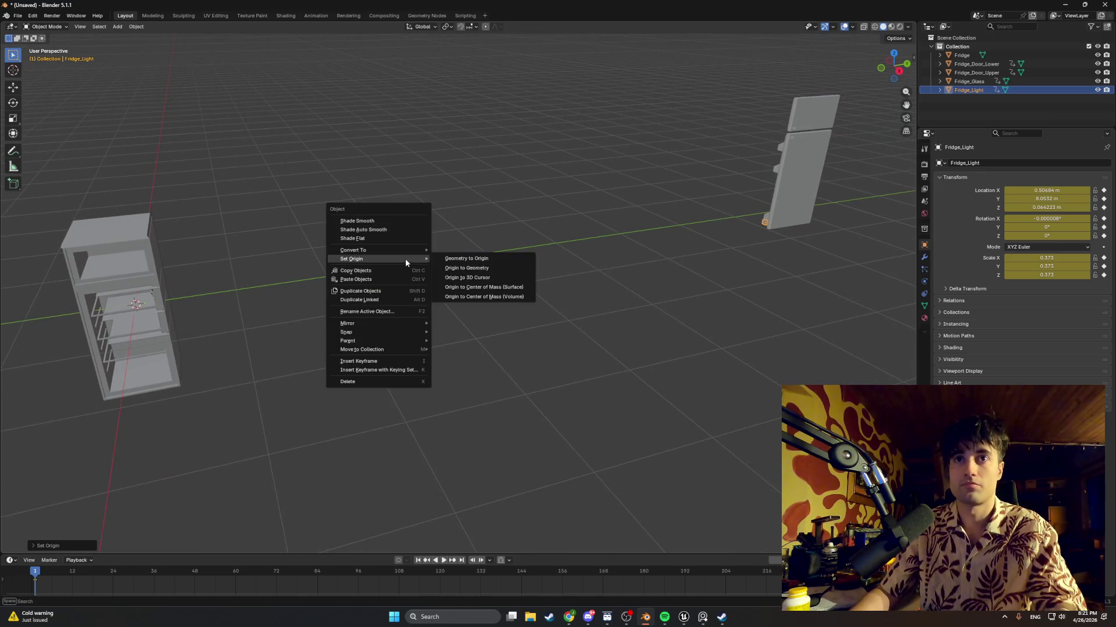
click(463, 282)
right_click(426, 271)
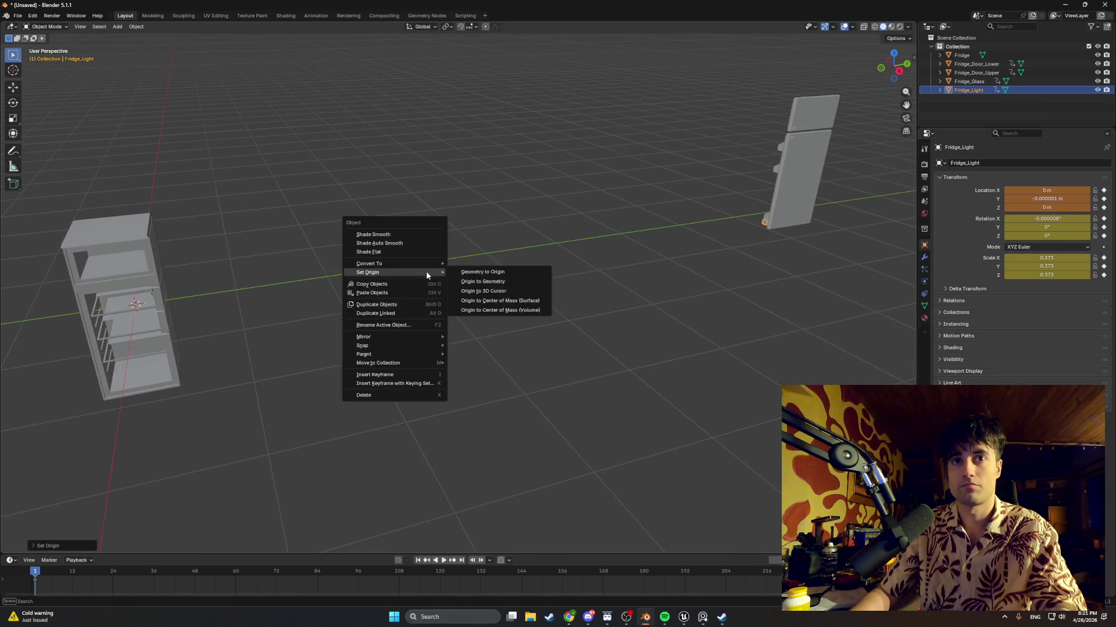
click(463, 278)
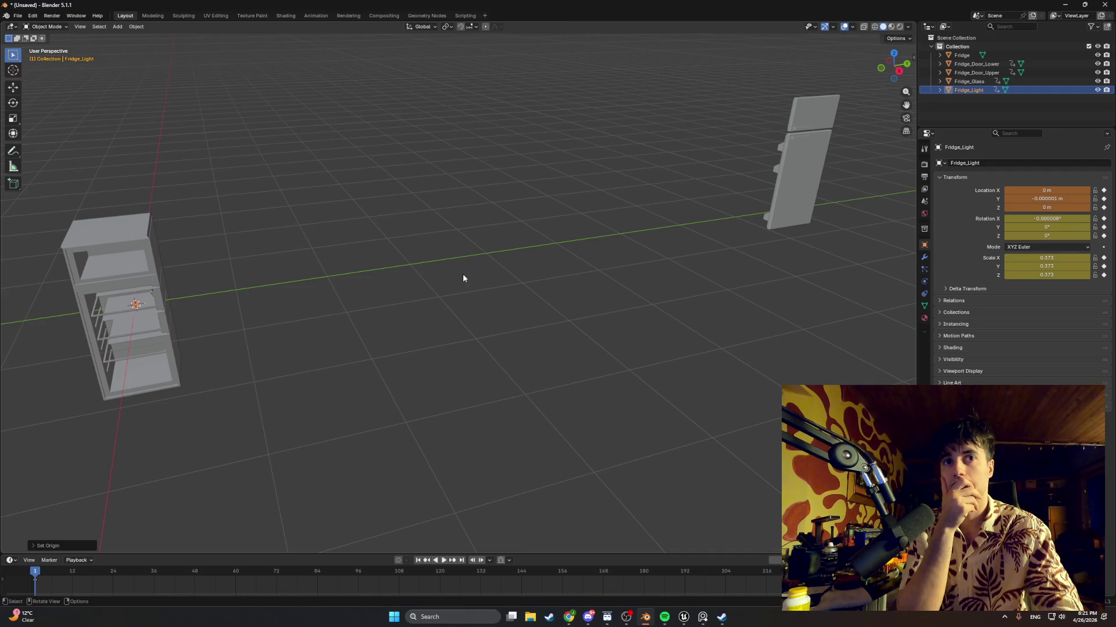
key(ctrl+z)
key(ctrl+z)
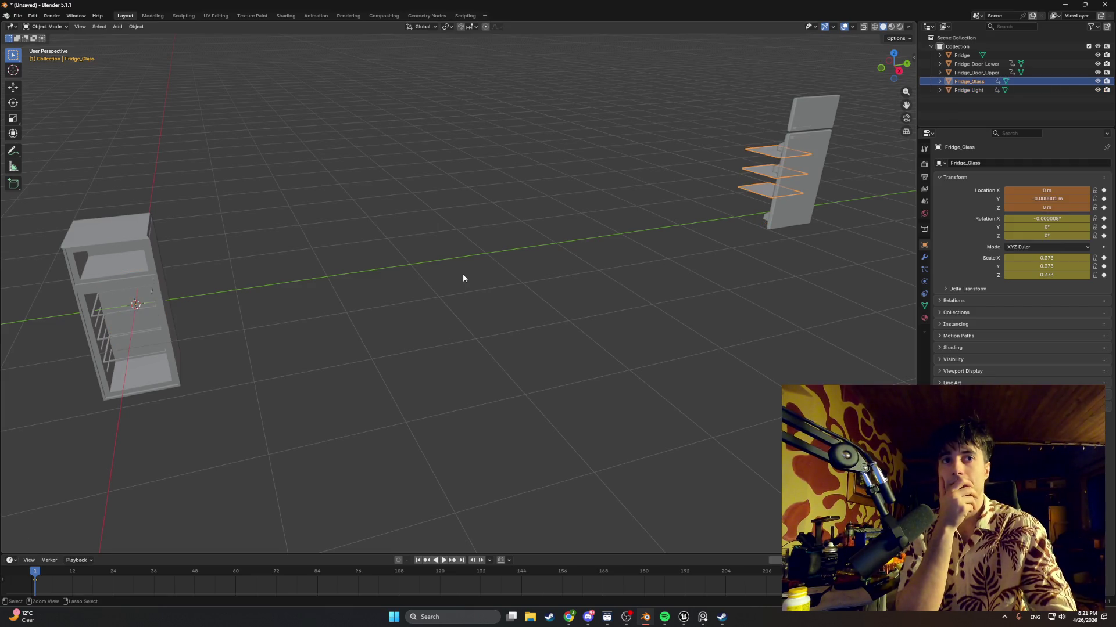
key(ctrl+z)
key(ctrl+z)
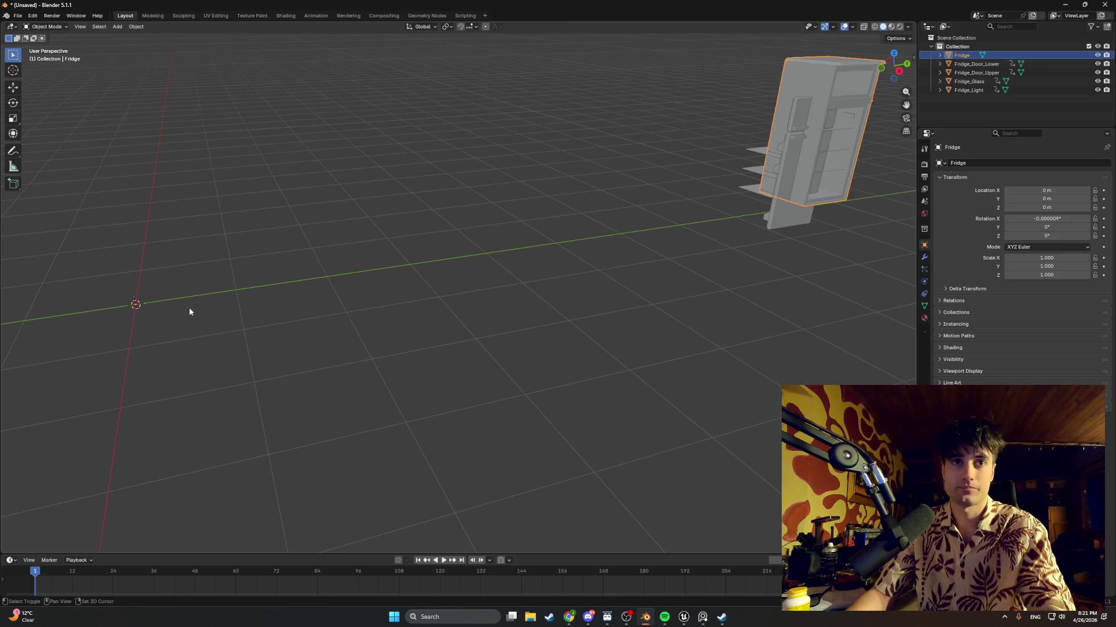
Undo the fridge body's last move and hide the lower and upper fridge doors
shift+middle_drag(190, 308, 260, 305)
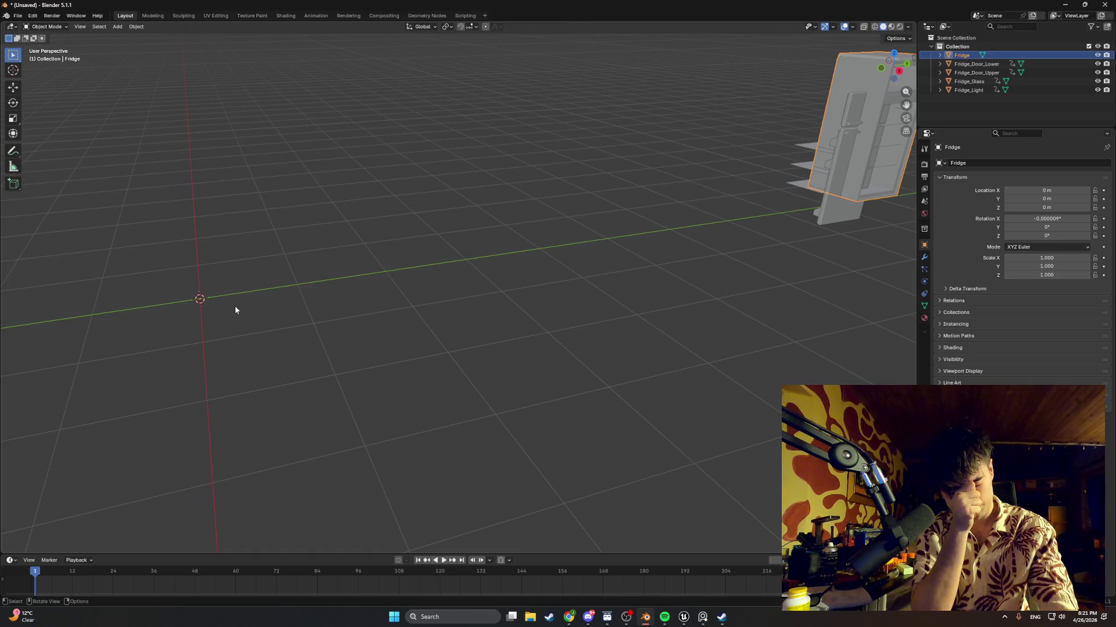
shift+middle_drag(403, 257, 176, 402)
scroll(579, 289, up, 3)
mouse_move(579, 289)
middle_down()
mouse_move(336, 282)
mouse_move(424, 222)
mouse_move(436, 239)
mouse_move(511, 245)
mouse_move(472, 250)
mouse_move(552, 321)
mouse_move(438, 336)
mouse_move(506, 331)
middle_up()
key(ctrl+z)
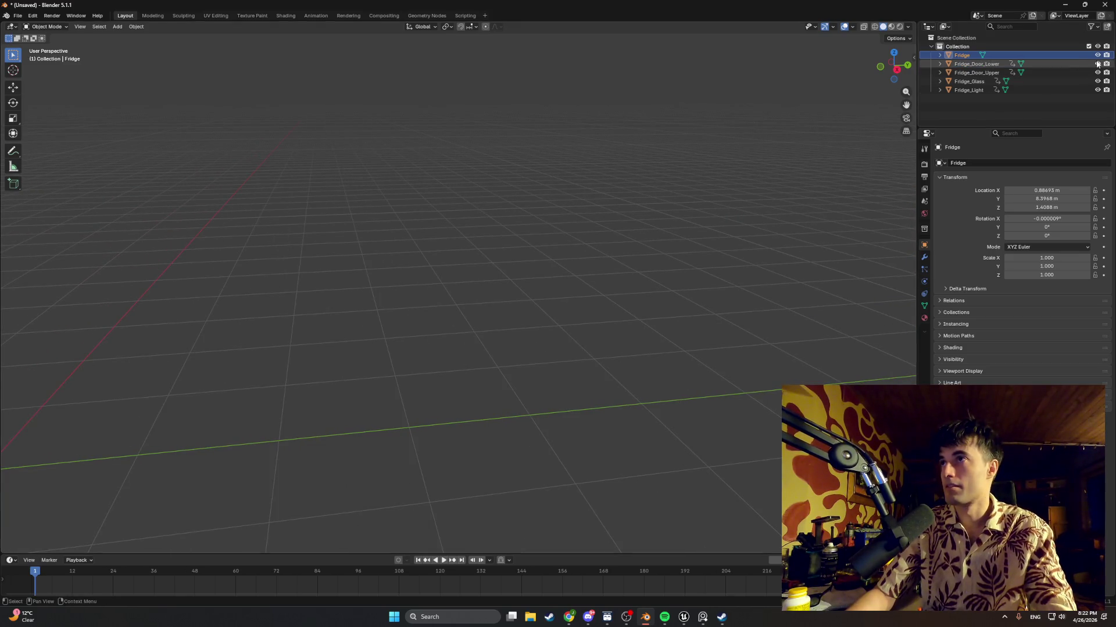
click(1097, 64)
click(1096, 64)
click(1097, 64)
click(1097, 73)
Apply Origin to 3D Cursor, then Geometry to Origin, to Fridge, Fridge_Glass and Fridge_Light
mouse_move(727, 279)
shift+middle_down()
mouse_move(364, 330)
mouse_move(446, 297)
mouse_move(533, 334)
mouse_move(377, 301)
mouse_move(420, 310)
mouse_move(441, 299)
shift+middle_up()
shift+click(959, 89)
middle_drag(581, 352, 438, 361)
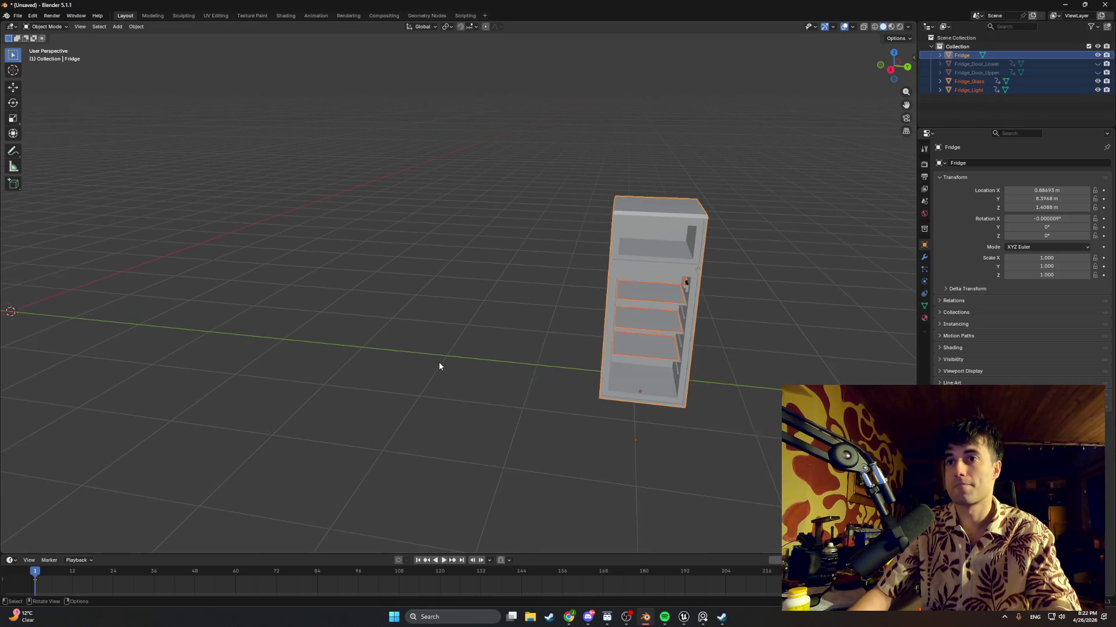
right_click(452, 359)
mouse_move(456, 360)
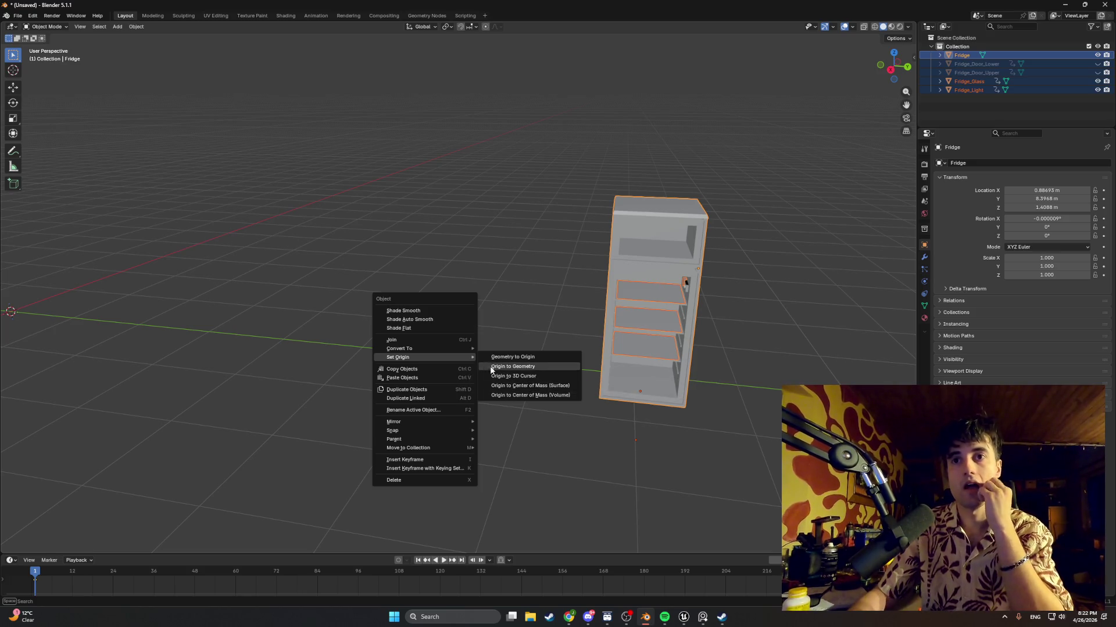
click(504, 377)
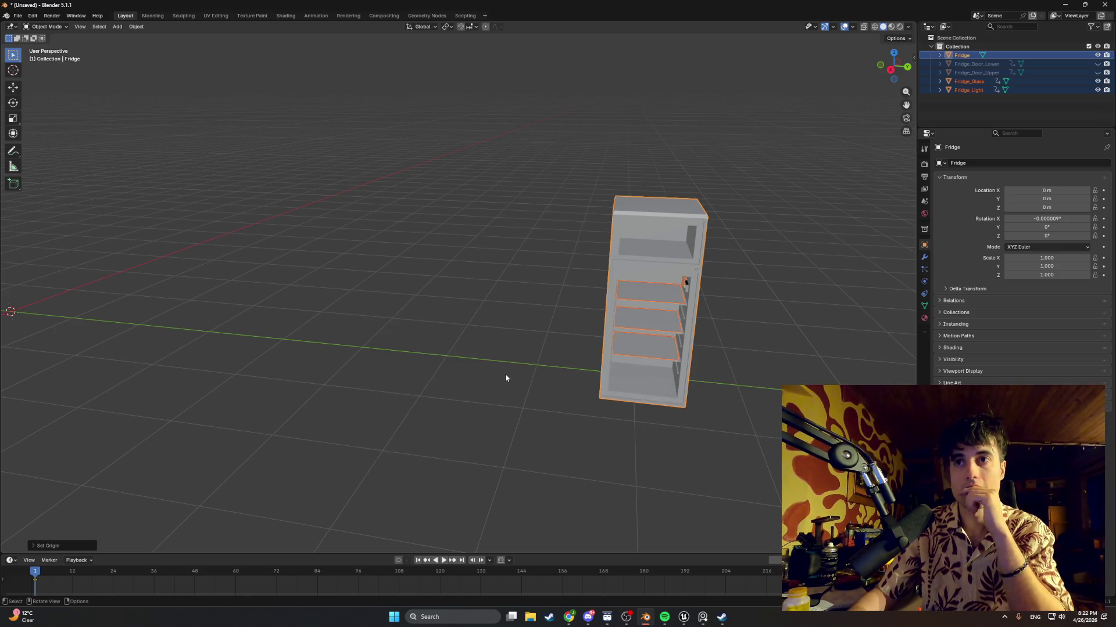
right_click(482, 376)
mouse_move(482, 376)
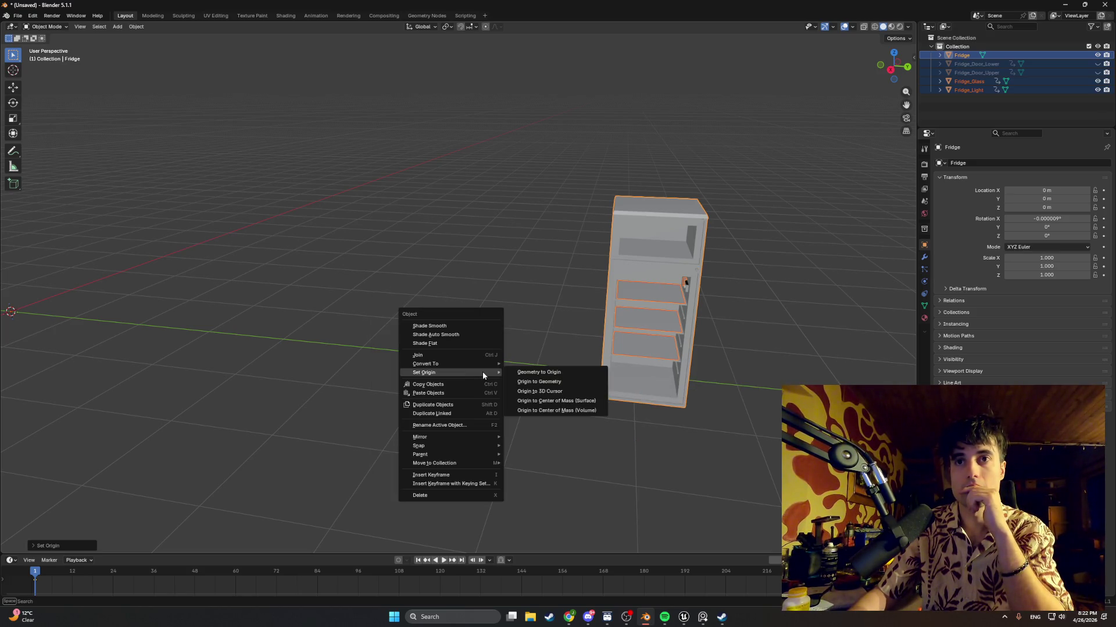
click(520, 374)
mouse_move(351, 359)
shift+middle_down()
mouse_move(301, 364)
mouse_move(535, 344)
mouse_move(312, 316)
mouse_move(374, 298)
mouse_move(351, 312)
mouse_move(395, 319)
shift+middle_up()
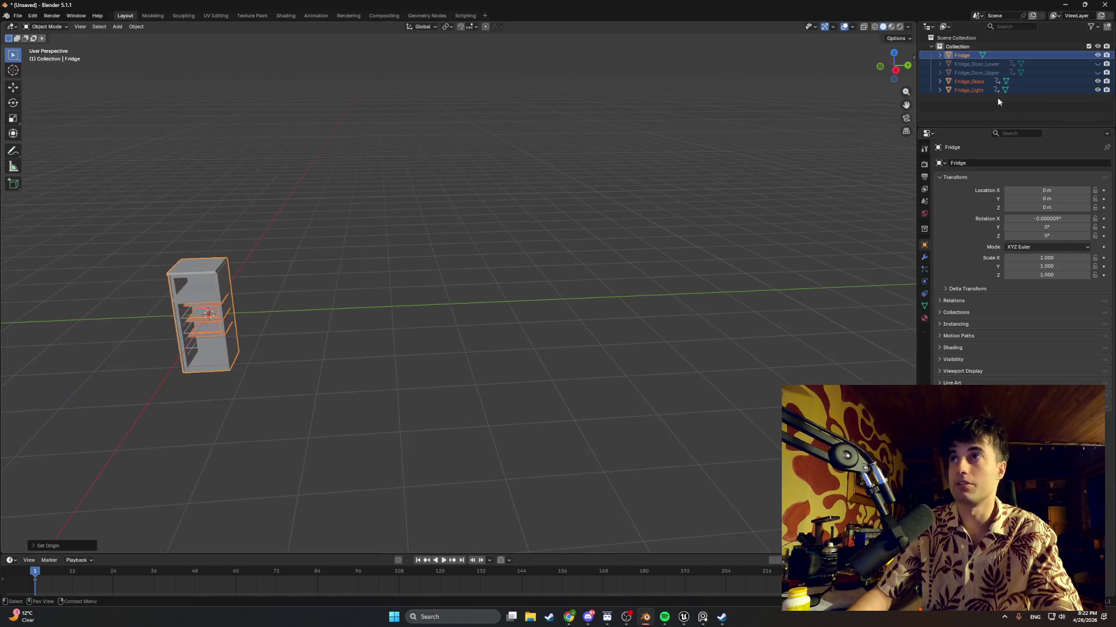
Select Fridge_Door_Upper, unhide both doors, and hide Fridge, Fridge_Glass and Fridge_Light
click(977, 73)
click(1097, 73)
click(1097, 64)
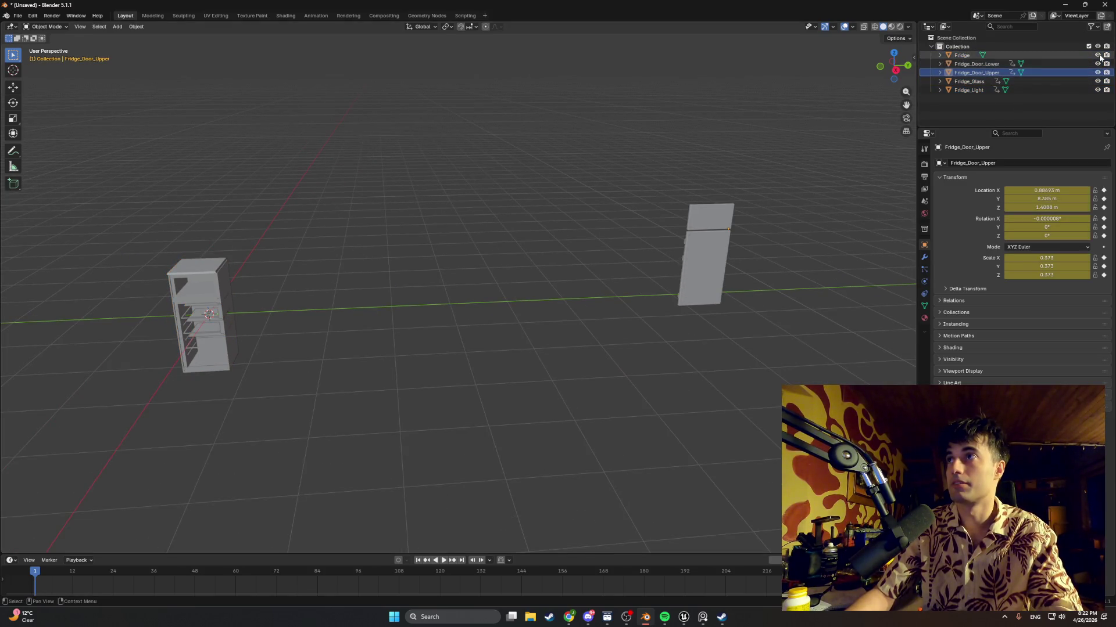
click(1097, 55)
click(1097, 81)
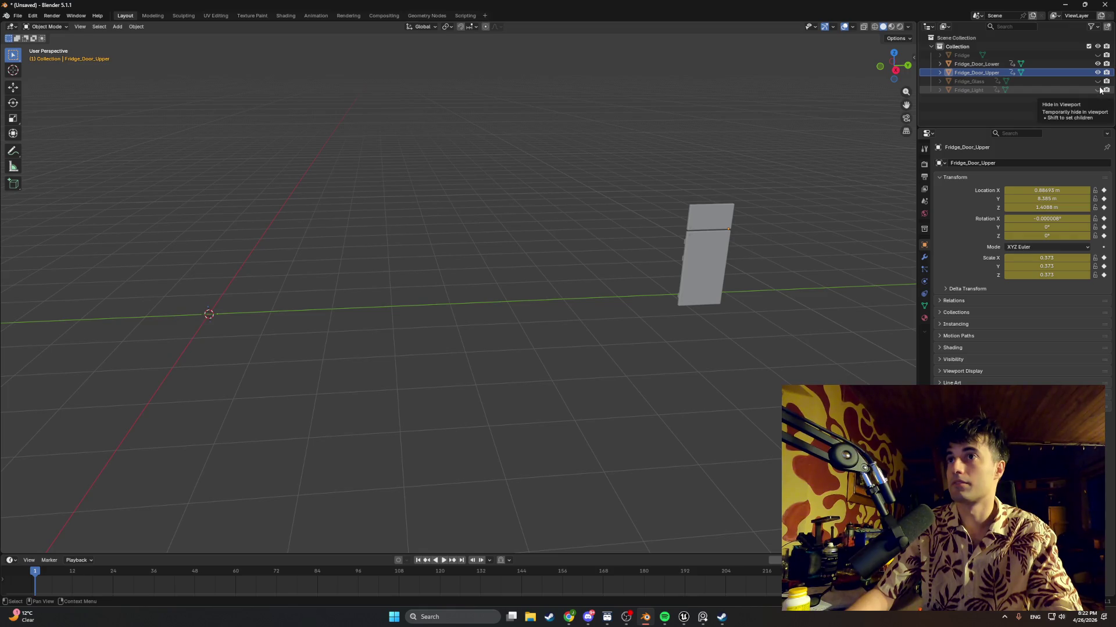
click(1097, 90)
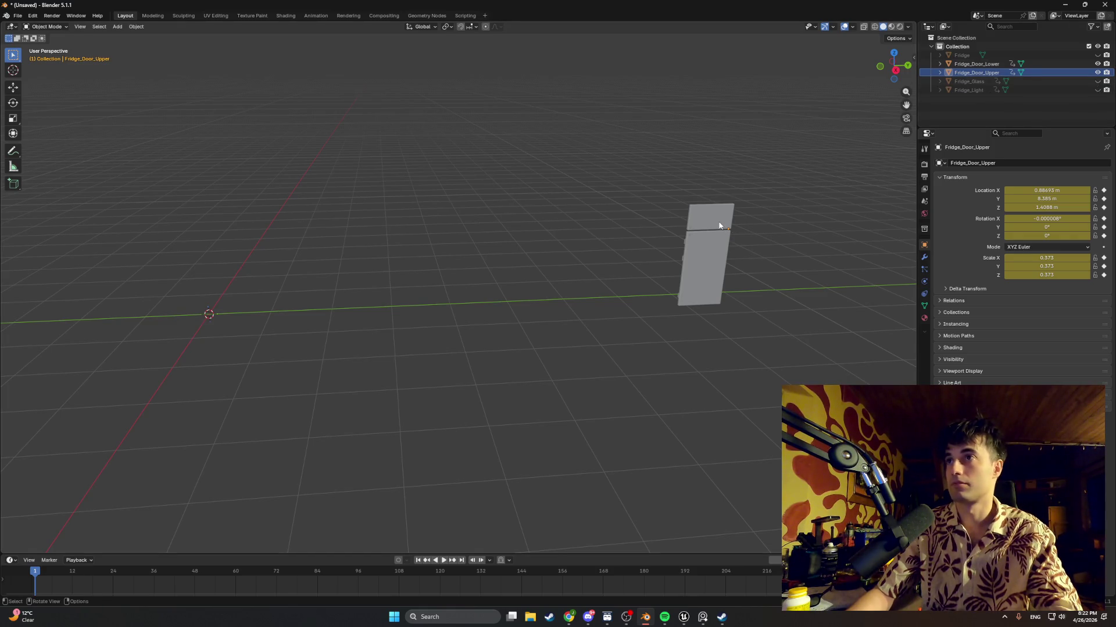
shift+middle_drag(692, 232, 379, 363)
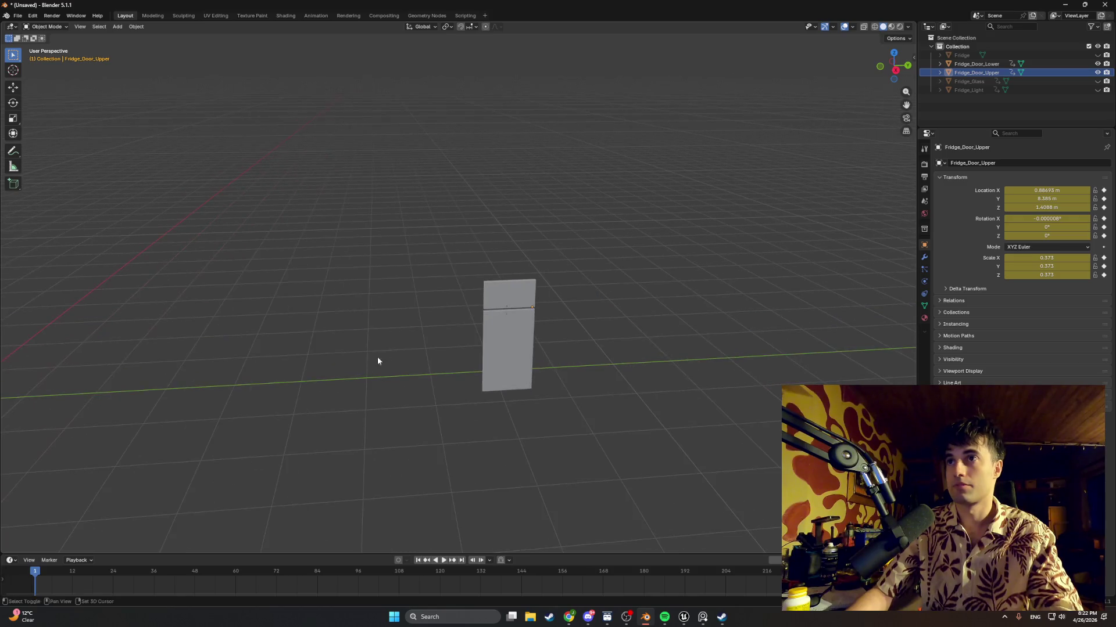
scroll(536, 313, up, 5)
Enter Edit Mode on the upper door and inspect it from side and front views
key(Tab)
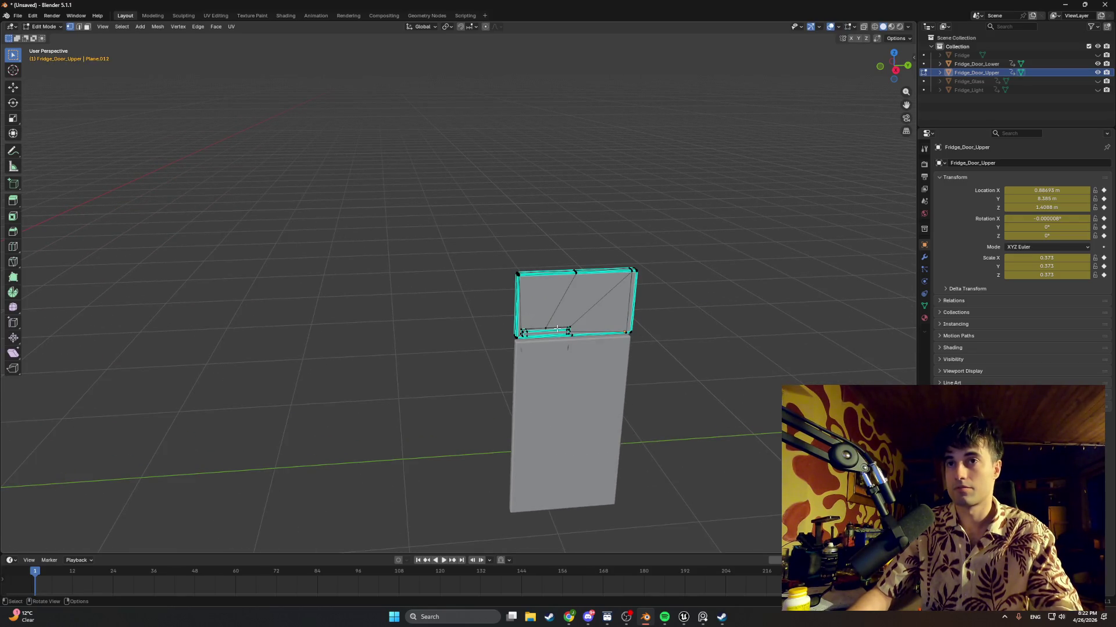
scroll(651, 342, up, 2)
mouse_move(651, 343)
middle_down()
mouse_move(680, 344)
mouse_move(558, 302)
mouse_move(525, 269)
mouse_move(371, 239)
mouse_move(633, 329)
mouse_move(480, 261)
middle_up()
middle_drag(619, 281, 631, 283)
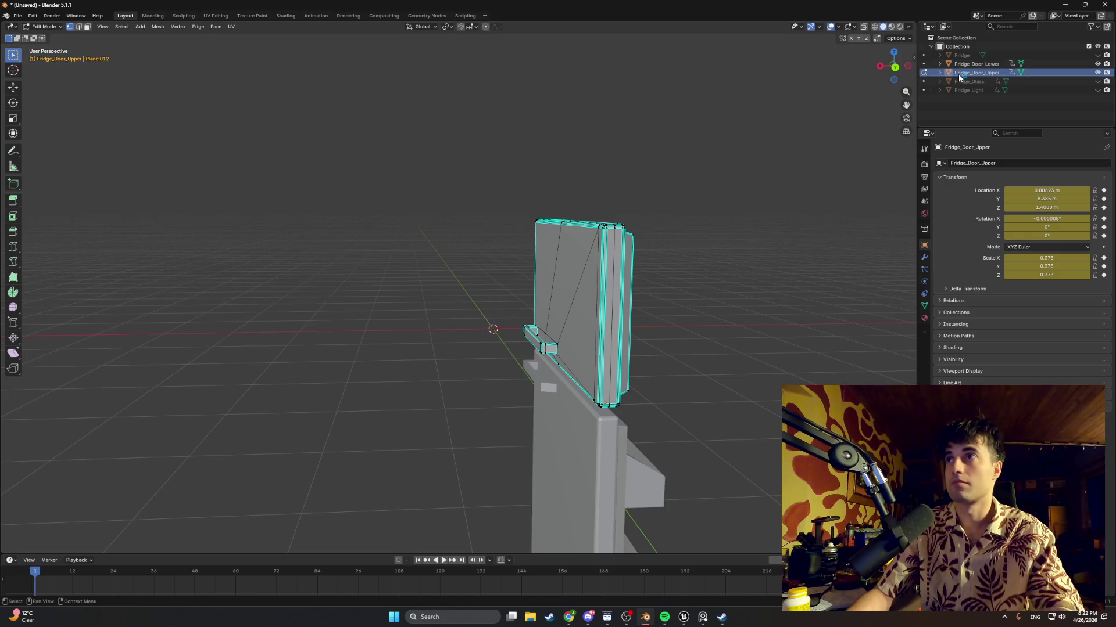
mouse_move(734, 288)
middle_down()
mouse_move(727, 306)
mouse_move(552, 310)
mouse_move(587, 334)
mouse_move(648, 347)
mouse_move(575, 335)
middle_up()
scroll(732, 314, up, 3)
key(3)
key(1)
middle_drag(645, 290, 558, 388)
Select a long vertical edge on the door front and inspect its bottom corner
key(Tab)
key(Tab)
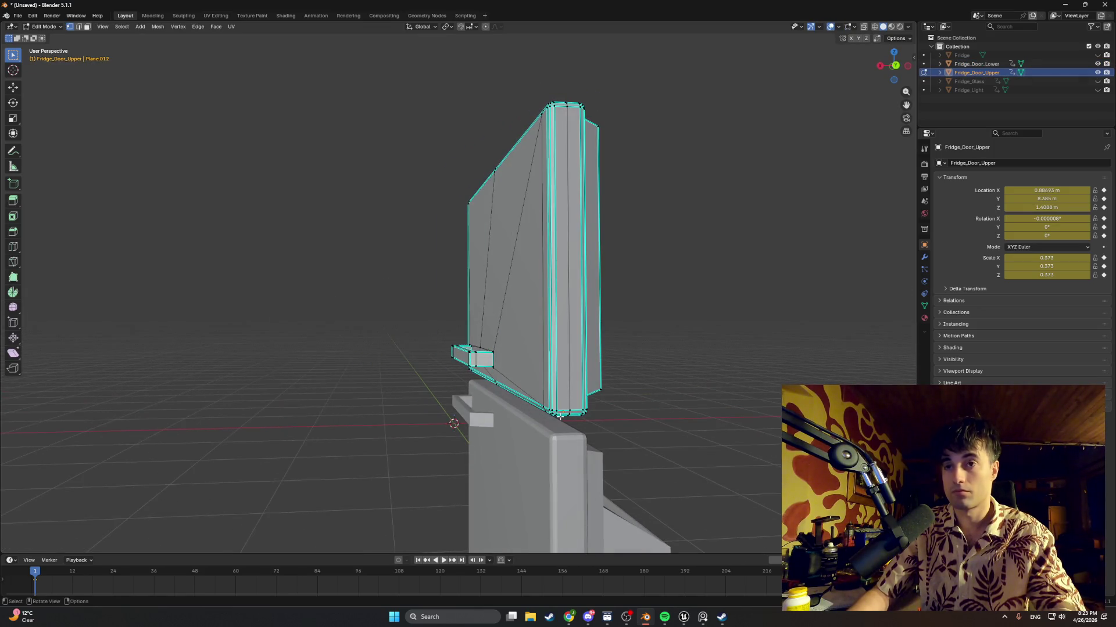
scroll(564, 413, up, 5)
mouse_move(492, 348)
shift+middle_down()
mouse_move(607, 431)
mouse_move(595, 343)
shift+middle_up()
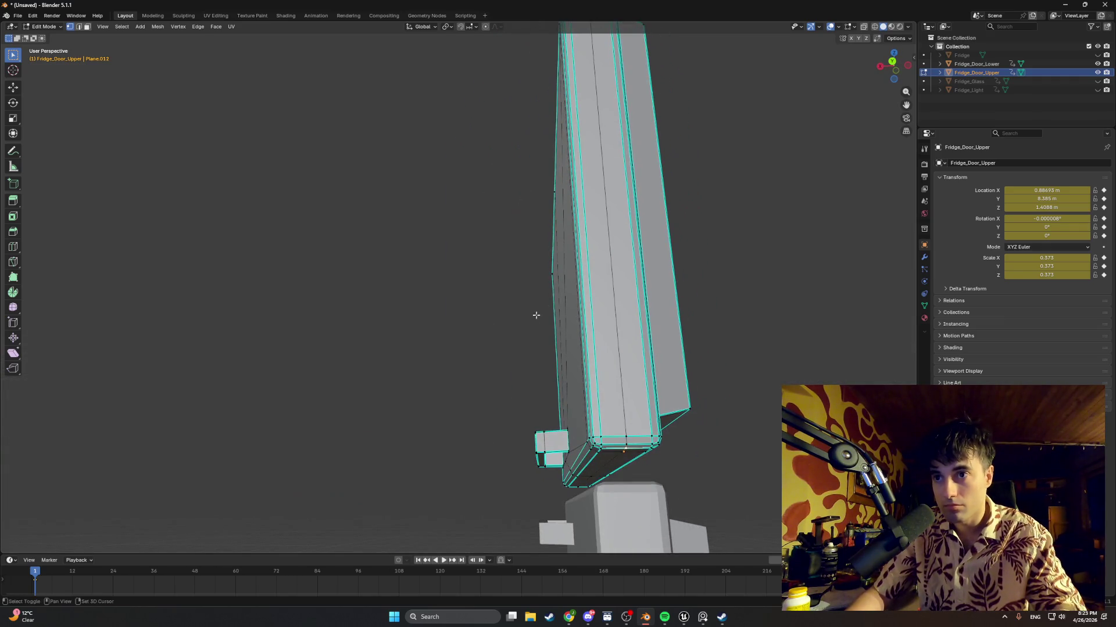
click(622, 427)
middle_drag(623, 427, 662, 429)
mouse_move(498, 440)
ctrl+middle_down()
mouse_move(530, 433)
mouse_move(635, 331)
ctrl+middle_up()
mouse_move(263, 410)
middle_down()
mouse_move(130, 363)
mouse_move(107, 328)
mouse_move(184, 326)
mouse_move(295, 452)
mouse_move(591, 378)
mouse_move(542, 379)
mouse_move(497, 436)
mouse_move(524, 373)
mouse_move(359, 407)
middle_up()
scroll(295, 452, down, 5)
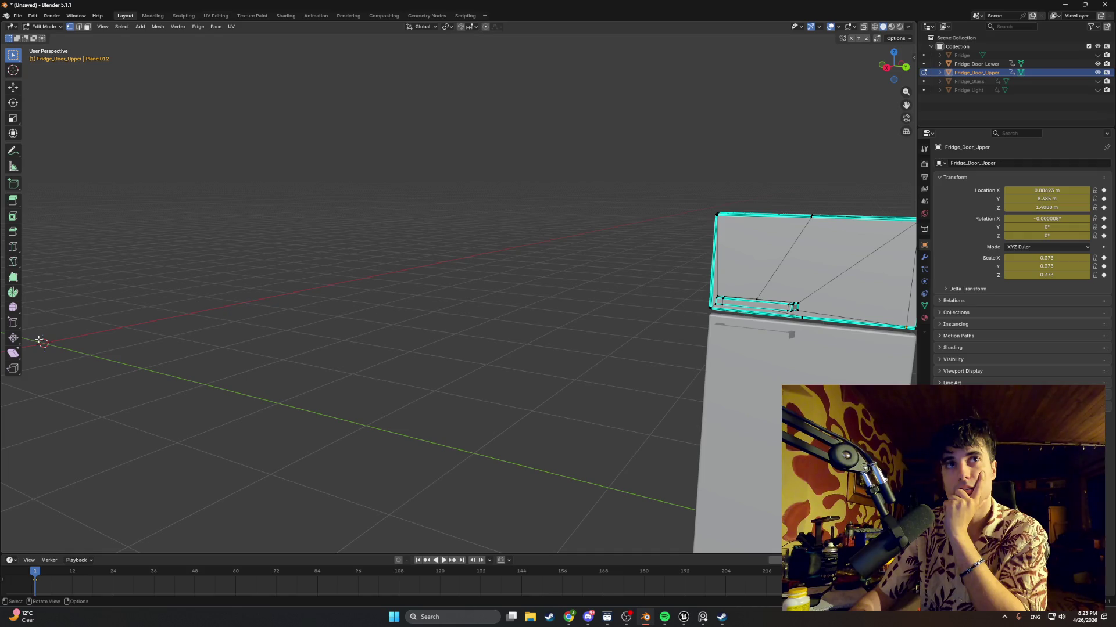
Dismiss the vertex menu without changes and return the upper door to Object Mode
right_click(158, 346)
mouse_move(163, 339)
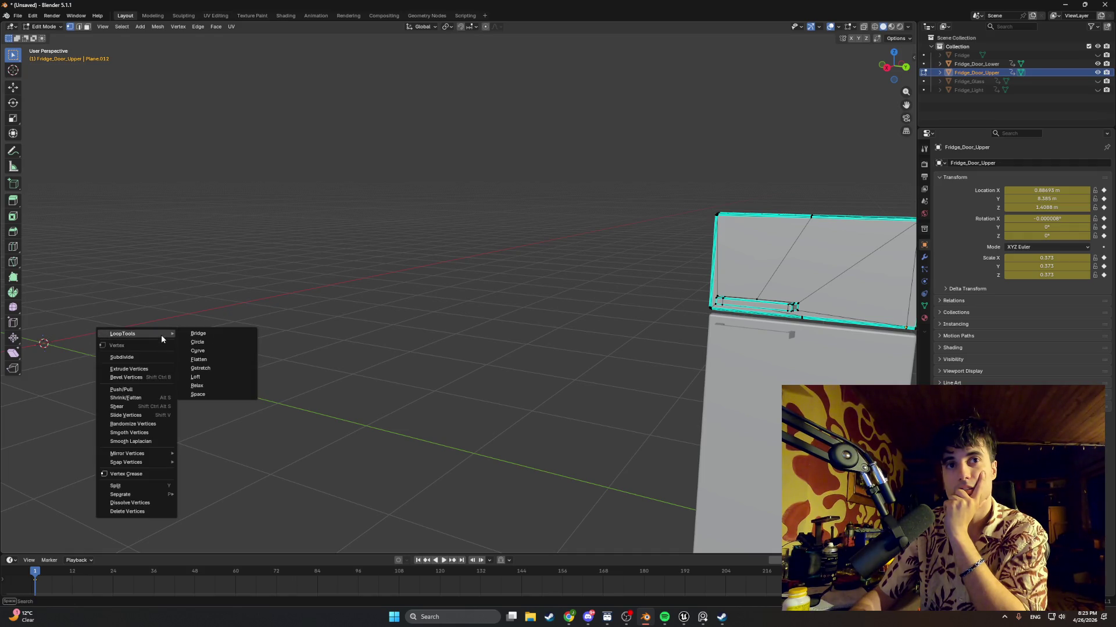
click(301, 294)
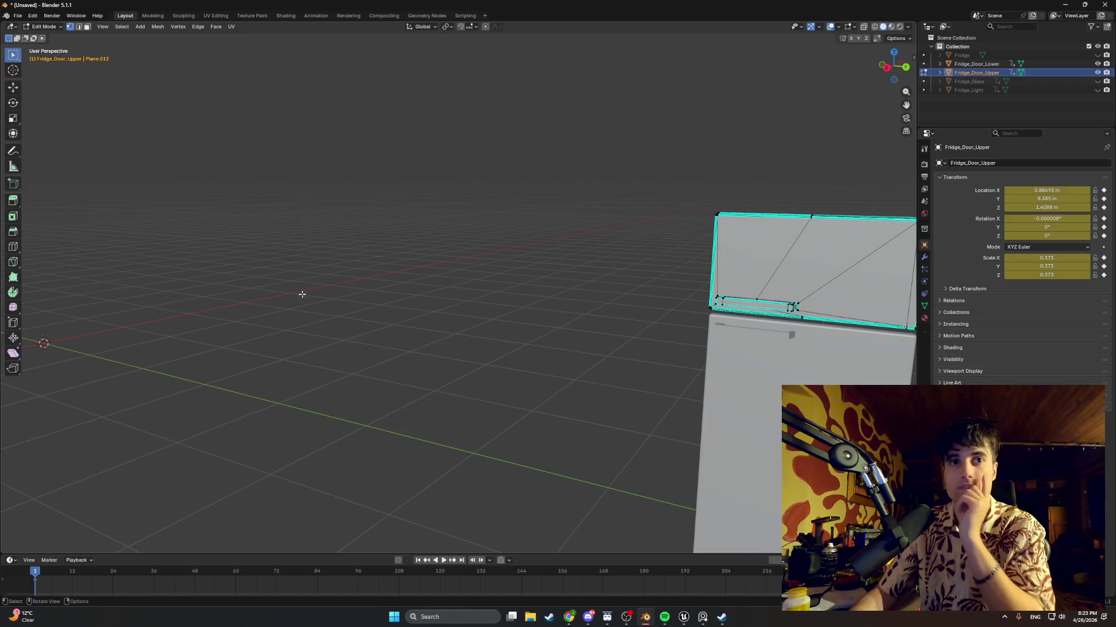
key(Tab)
Try Geometry to Origin, undo it, then set the door's origin to the 3D cursor
right_click(265, 308)
mouse_move(265, 306)
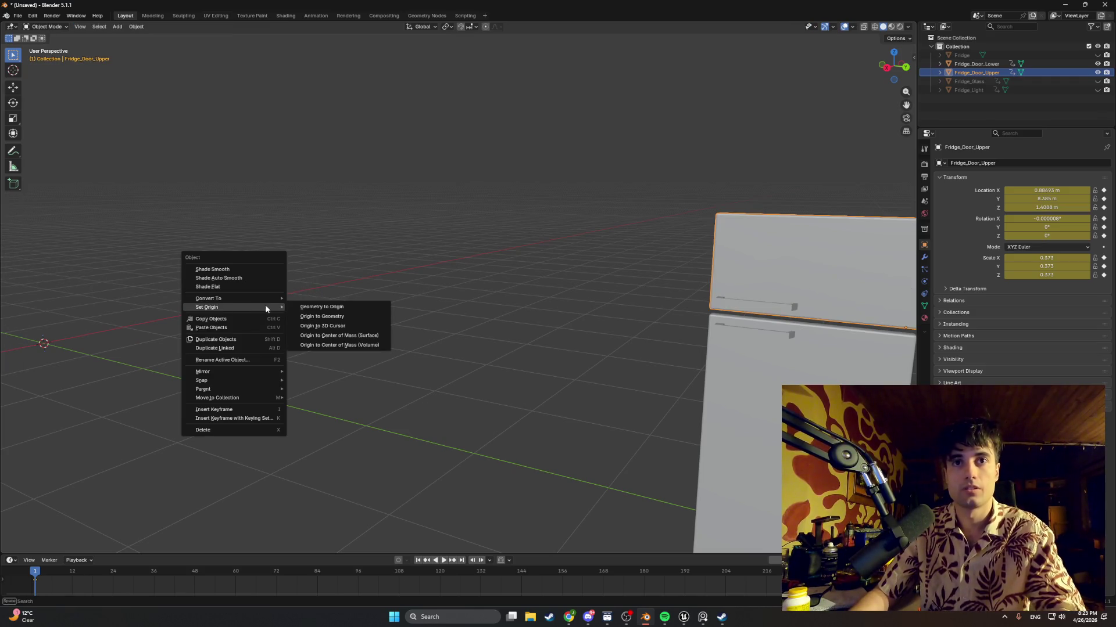
click(302, 306)
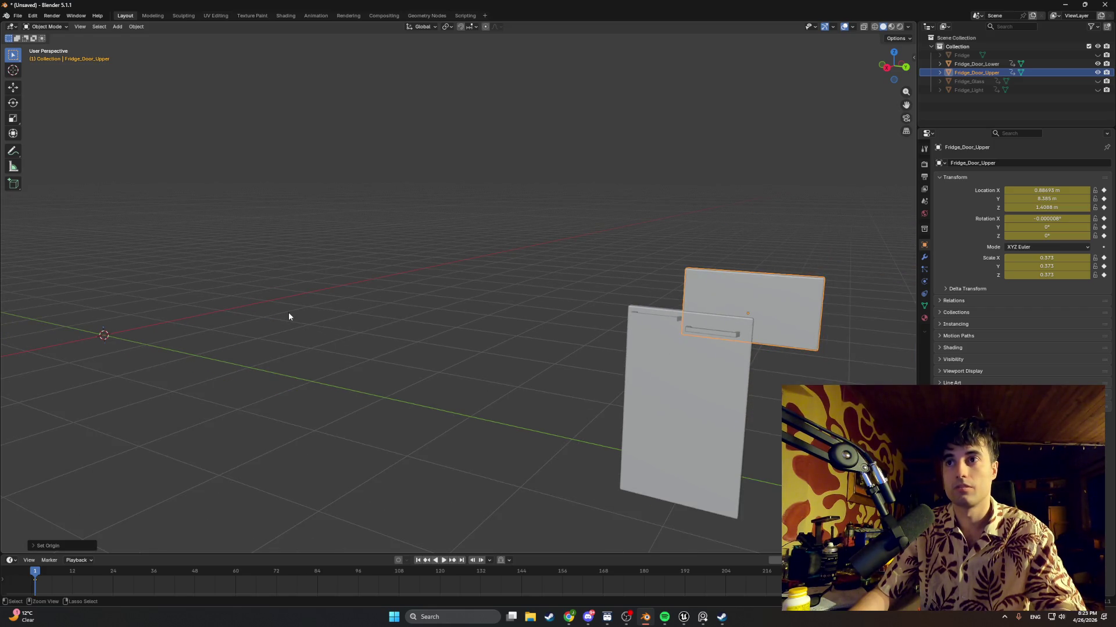
key(ctrl+z)
right_click(289, 314)
mouse_move(289, 313)
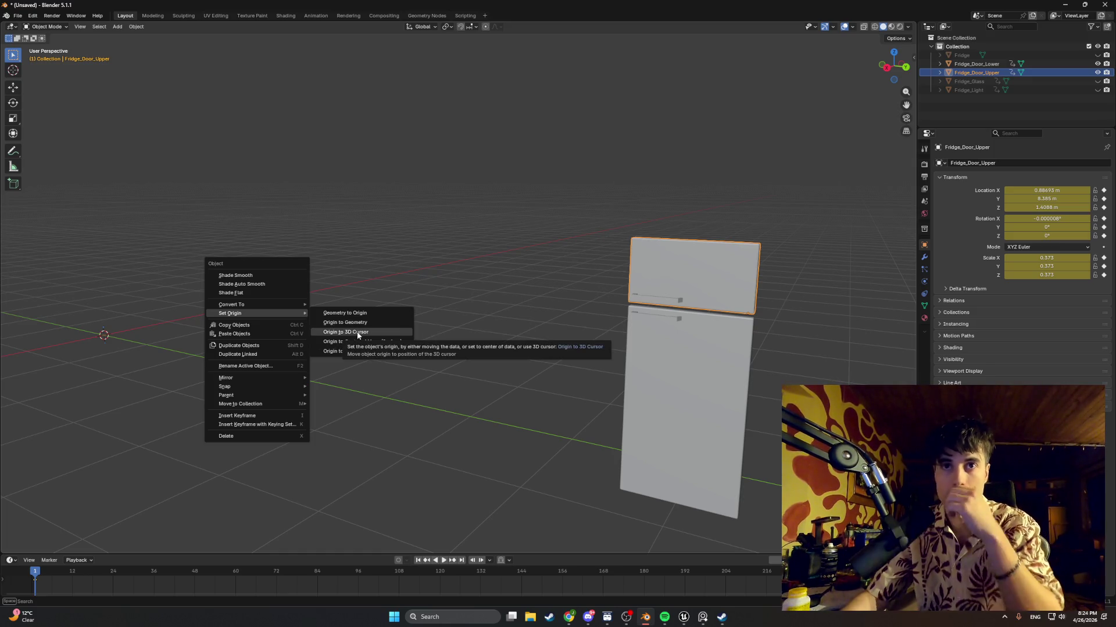
click(357, 336)
right_click(341, 335)
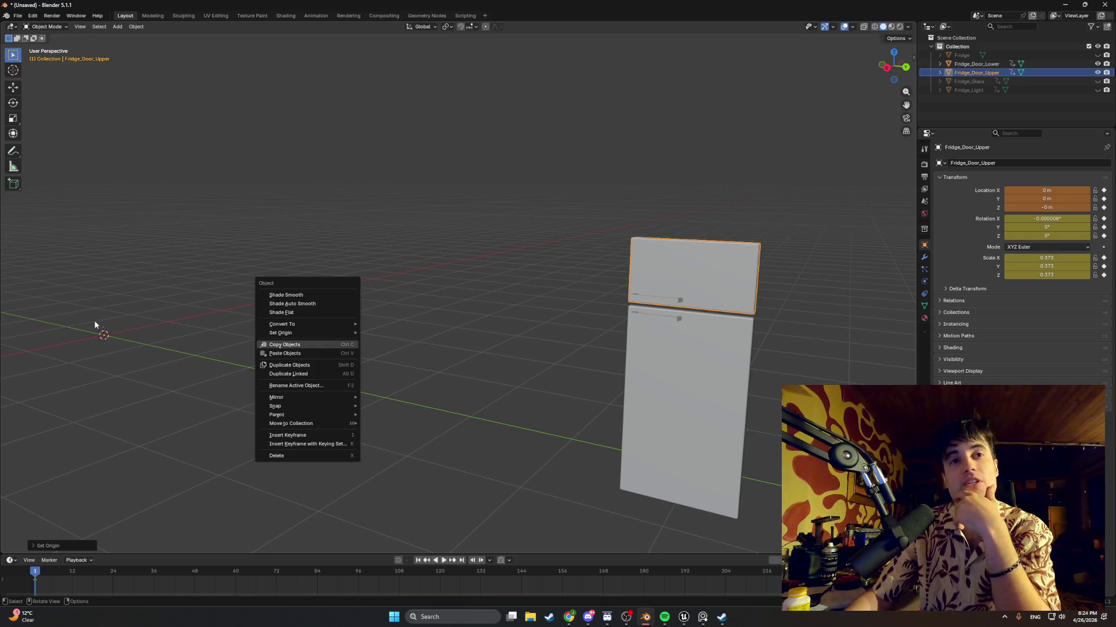
mouse_move(355, 324)
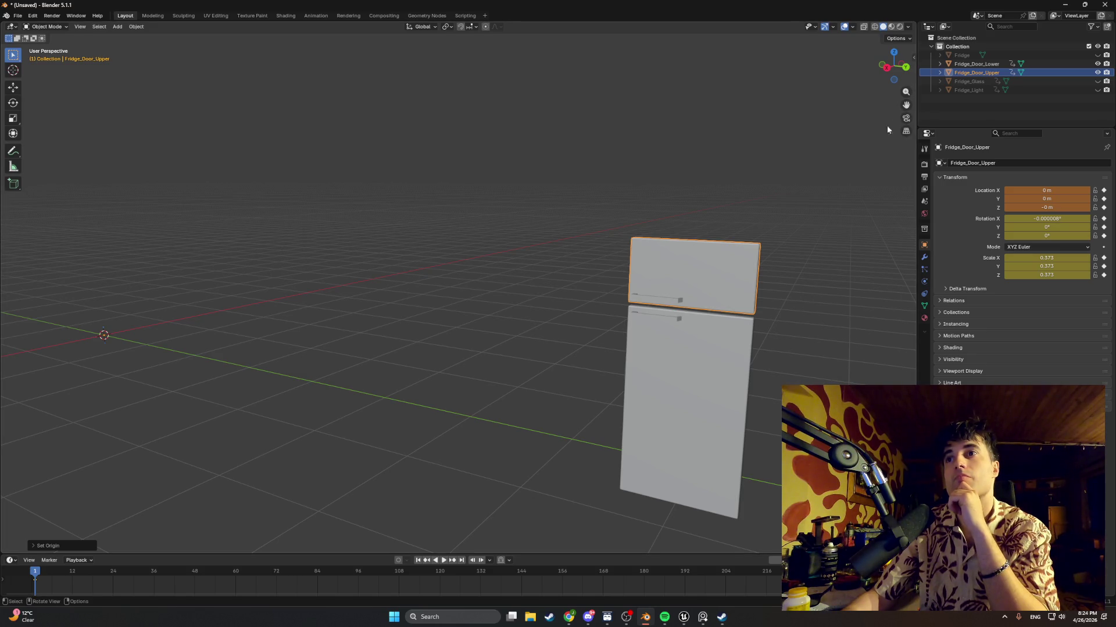
Frame the upper door and view it in top orthographic view
scroll(808, 200, up, 3)
key(KP_Decimal)
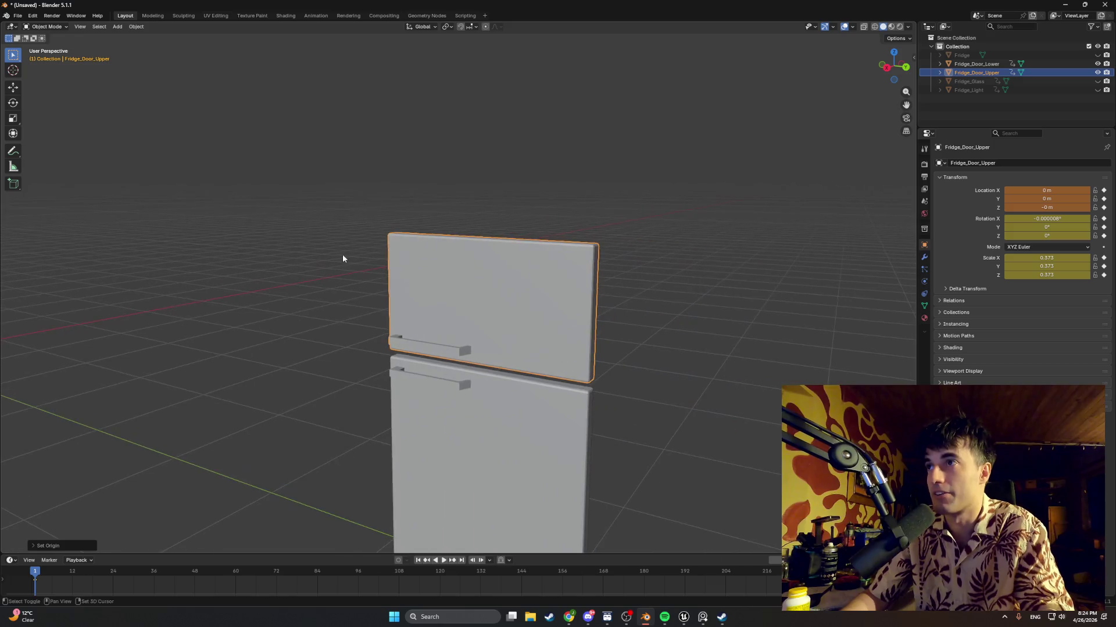
key(KP_7)
scroll(491, 310, up, 3)
key(KP_Decimal)
mouse_move(364, 95)
middle_down()
mouse_move(418, 150)
mouse_move(351, 117)
middle_up()
key(KP_7)
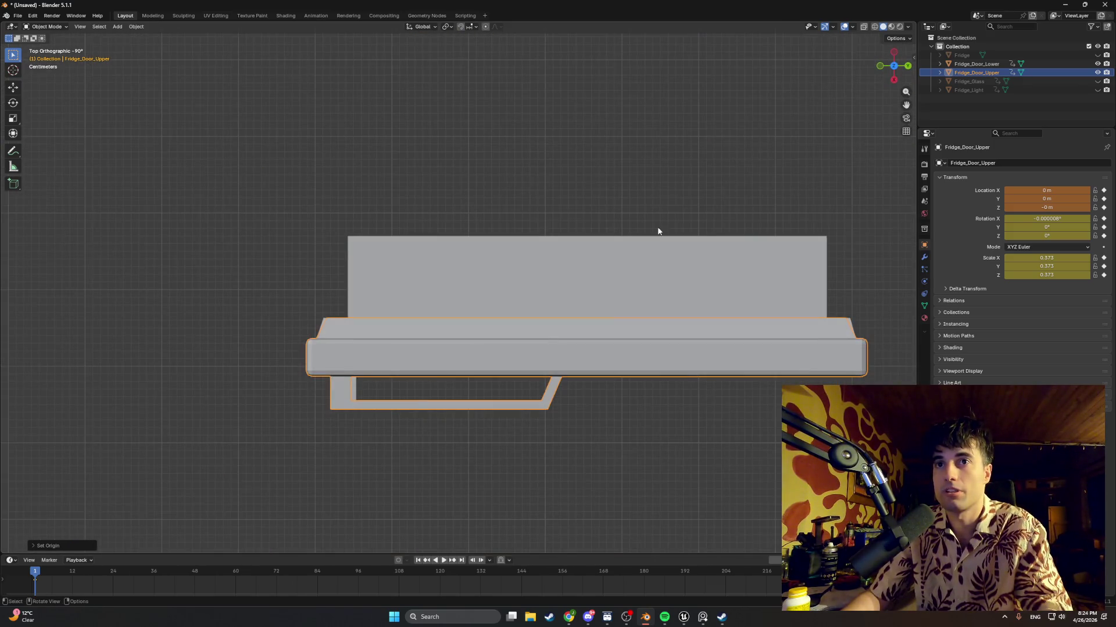
Set the upper door's Rotation X to 0° and deselect it
click(1075, 218)
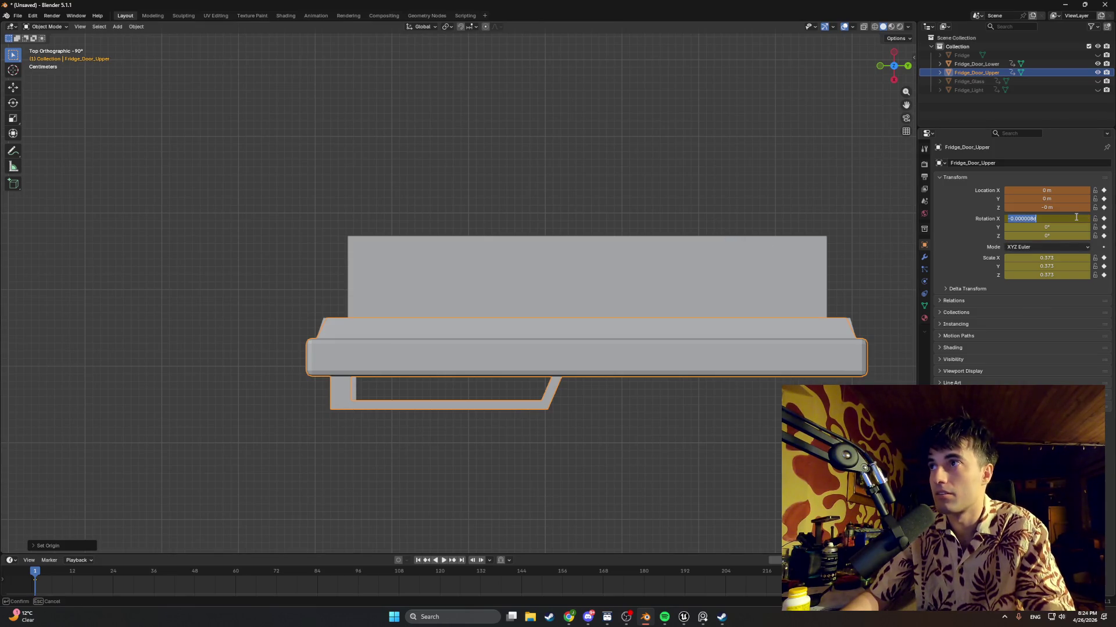
text(0)
key(Return)
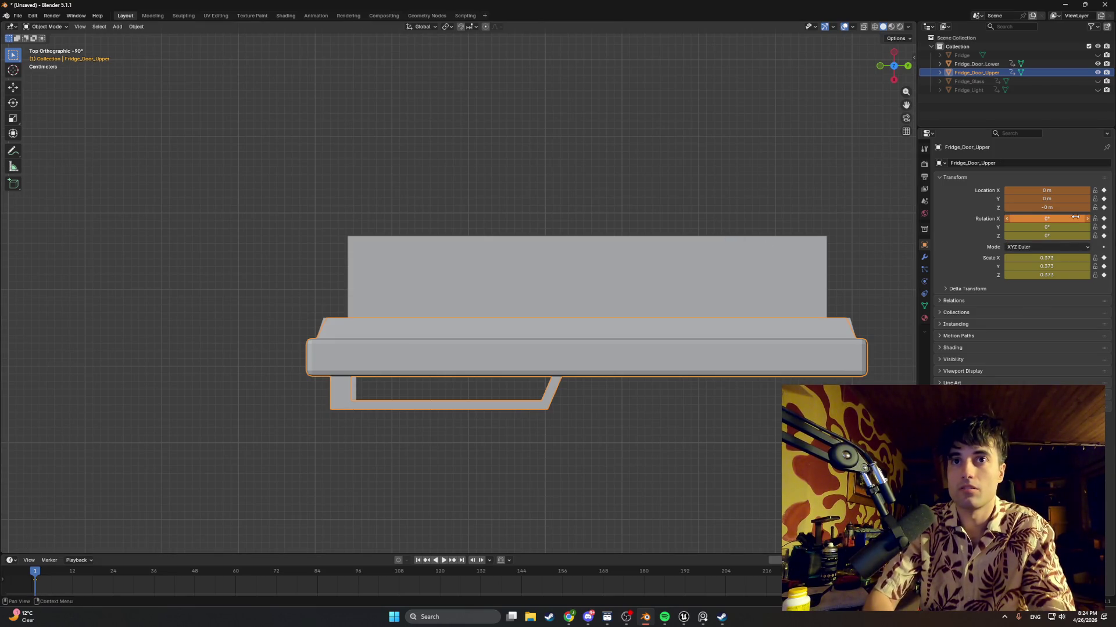
click(887, 184)
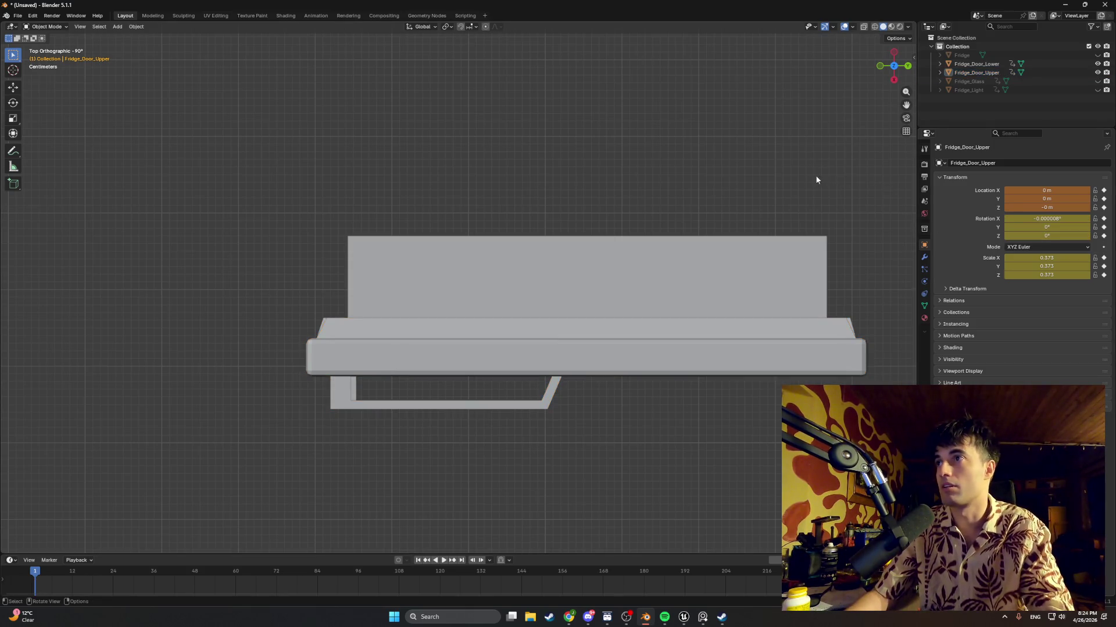
Apply Set Origin > Geometry to Origin to the upper door to centre its geometry
mouse_move(796, 181)
middle_down()
mouse_move(742, 112)
mouse_move(660, 241)
mouse_move(604, 284)
middle_up()
click(592, 297)
right_click(586, 300)
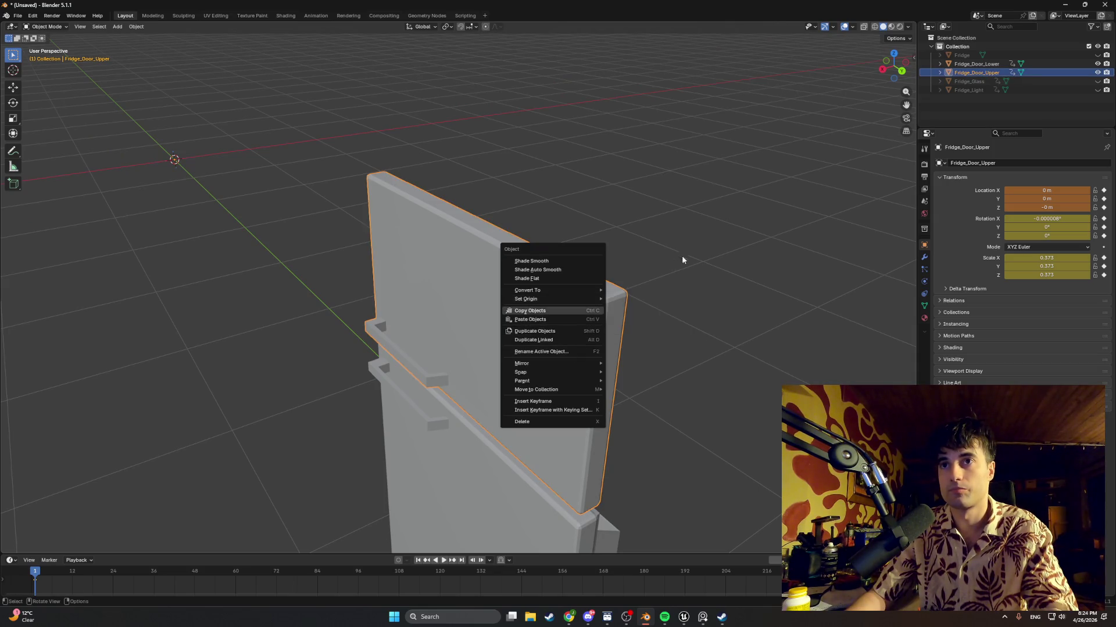
mouse_move(622, 287)
middle_down()
mouse_move(630, 291)
mouse_move(360, 226)
mouse_move(294, 198)
middle_up()
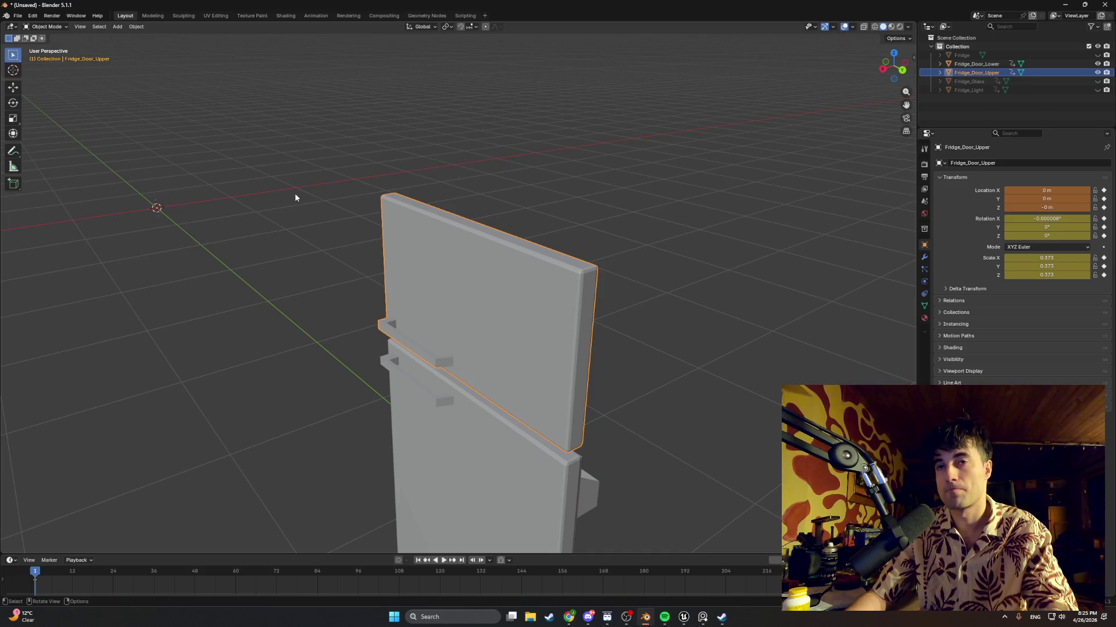
right_click(295, 198)
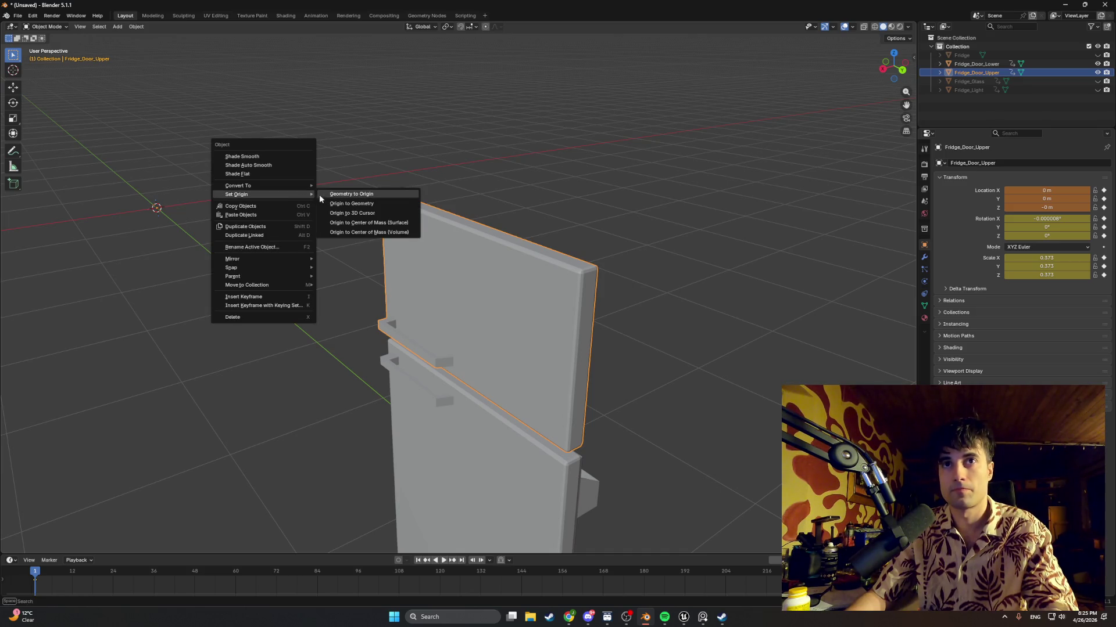
click(323, 195)
alt+middle_drag(252, 248, 744, 262)
scroll(466, 312, down, 10)
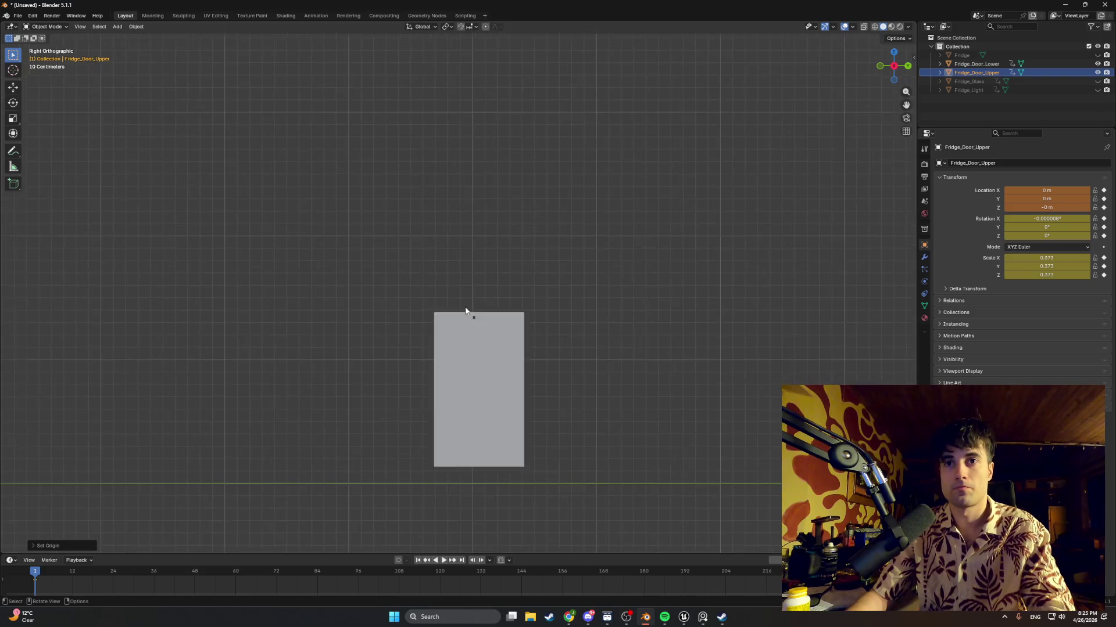
shift+middle_drag(394, 332, 588, 294)
scroll(679, 307, up, 6)
mouse_move(680, 307)
middle_down()
mouse_move(739, 306)
mouse_move(742, 289)
mouse_move(633, 315)
mouse_move(653, 319)
mouse_move(611, 317)
mouse_move(677, 323)
middle_up()
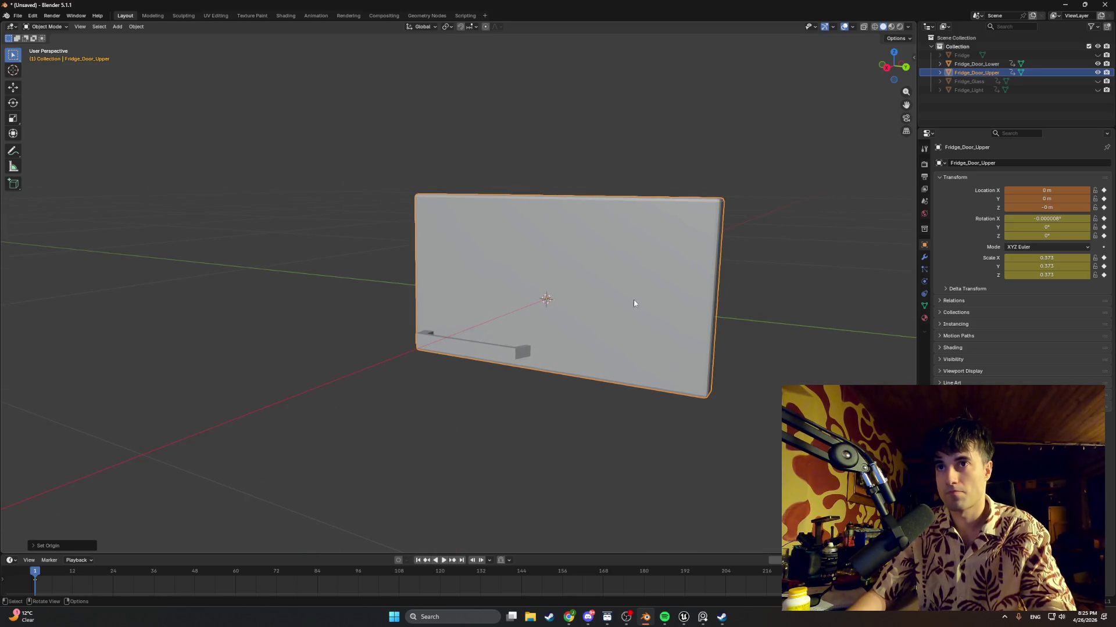
Raise the upper door along Z to a location Z of 0.19512 m
key(g)
key(z)
click(634, 219)
mouse_move(633, 219)
middle_down()
mouse_move(654, 249)
mouse_move(593, 262)
mouse_move(500, 253)
mouse_move(672, 287)
middle_up()
Select the upper door's bottom edge in Edit Mode and snap the 3D cursor to it
key(Tab)
key(Tab)
key(Tab)
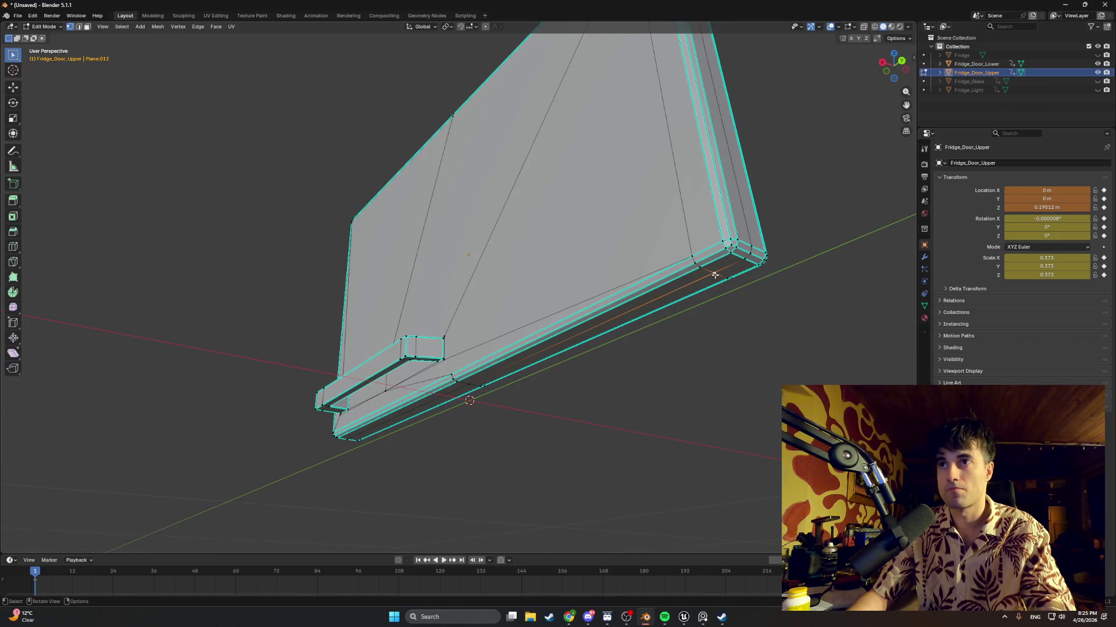
click(726, 270)
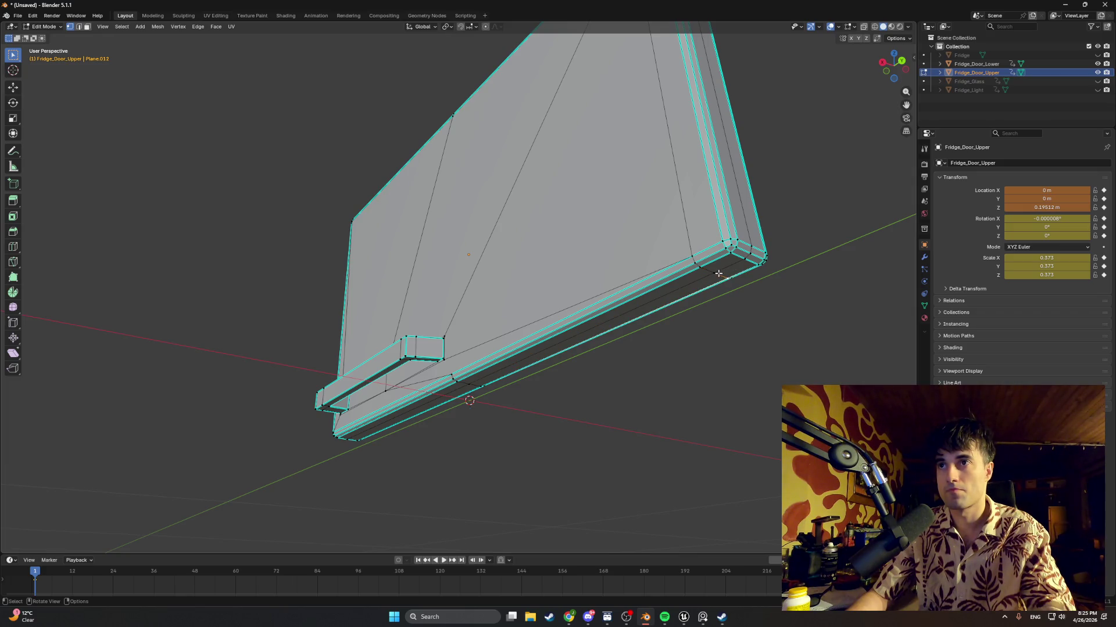
click(718, 272)
mouse_move(718, 272)
middle_down()
mouse_move(709, 308)
mouse_move(705, 291)
middle_up()
key(shift+s)
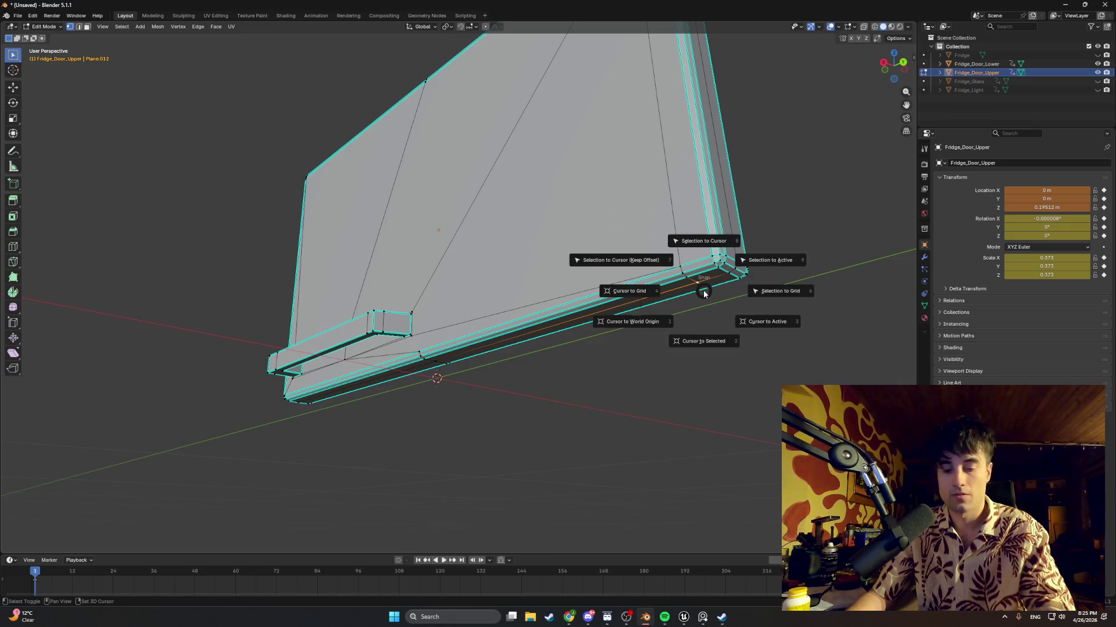
click(705, 341)
mouse_move(705, 340)
middle_down()
mouse_move(711, 322)
mouse_move(713, 333)
mouse_move(684, 326)
middle_up()
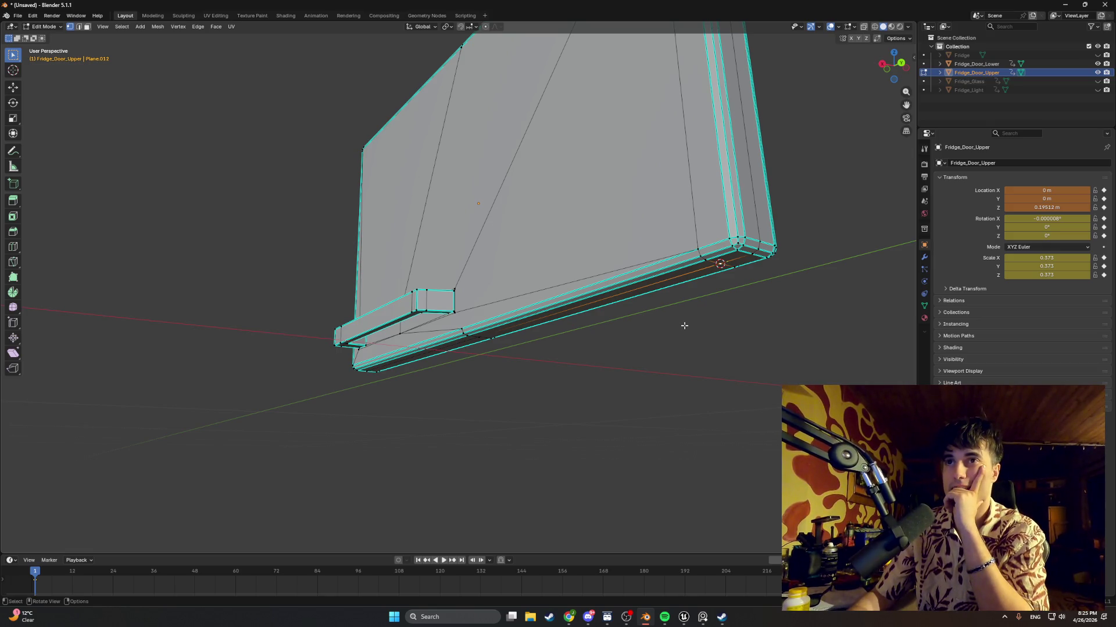
Open the N sidebar with the door's transform values and return to Object Mode
middle_drag(684, 325, 691, 338)
right_click(688, 330)
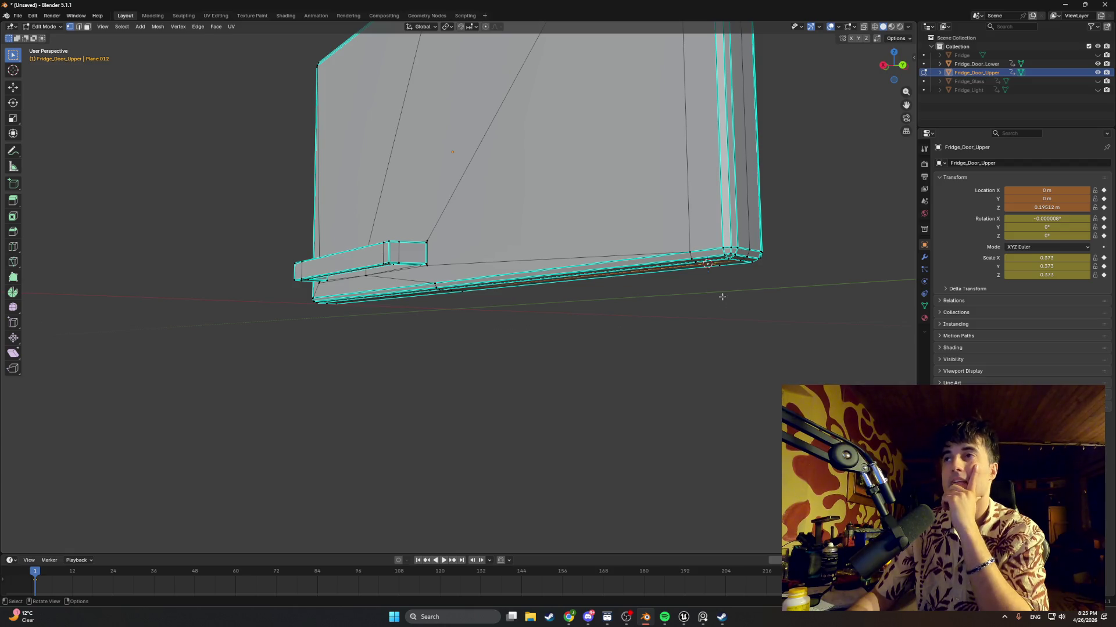
click(914, 57)
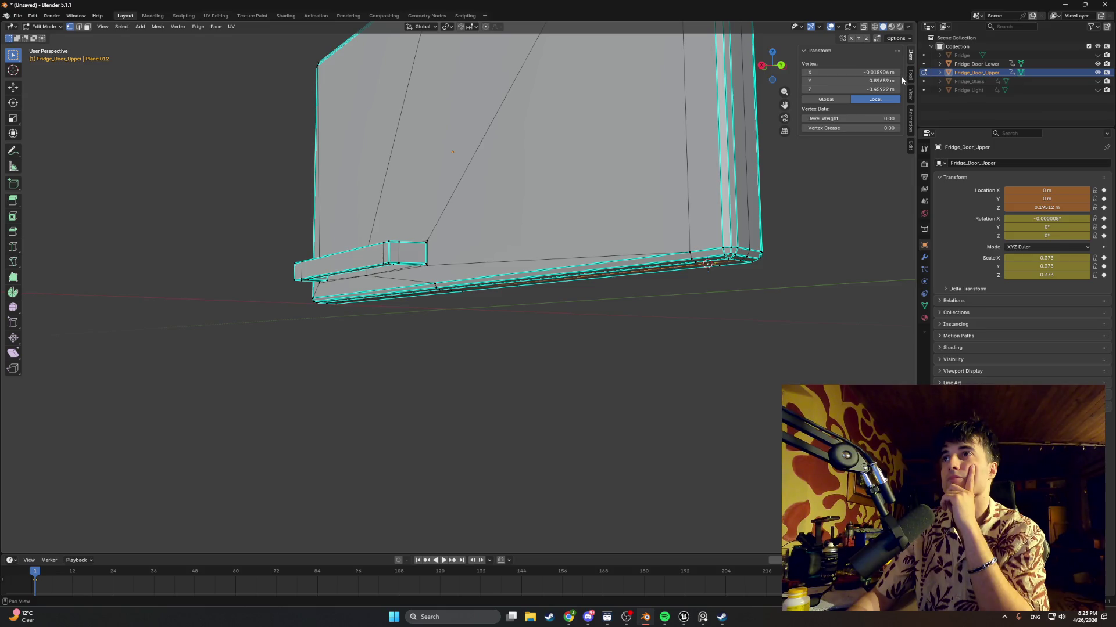
right_click(684, 304)
key(Tab)
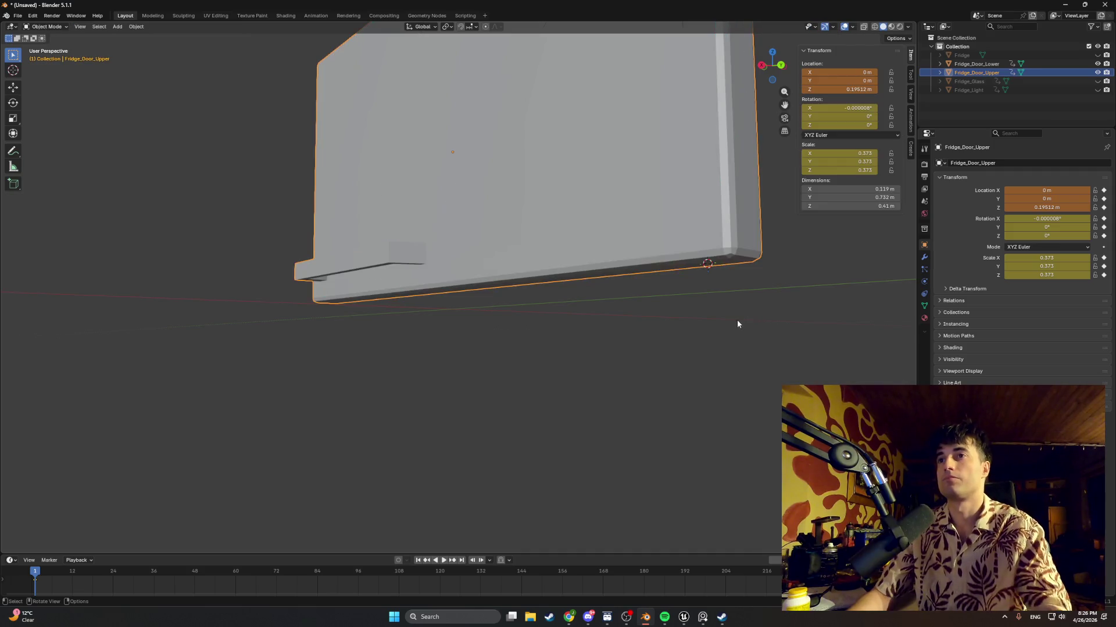
Set the upper door's origin to the 3D cursor on its bottom edge
right_click(716, 316)
mouse_move(716, 316)
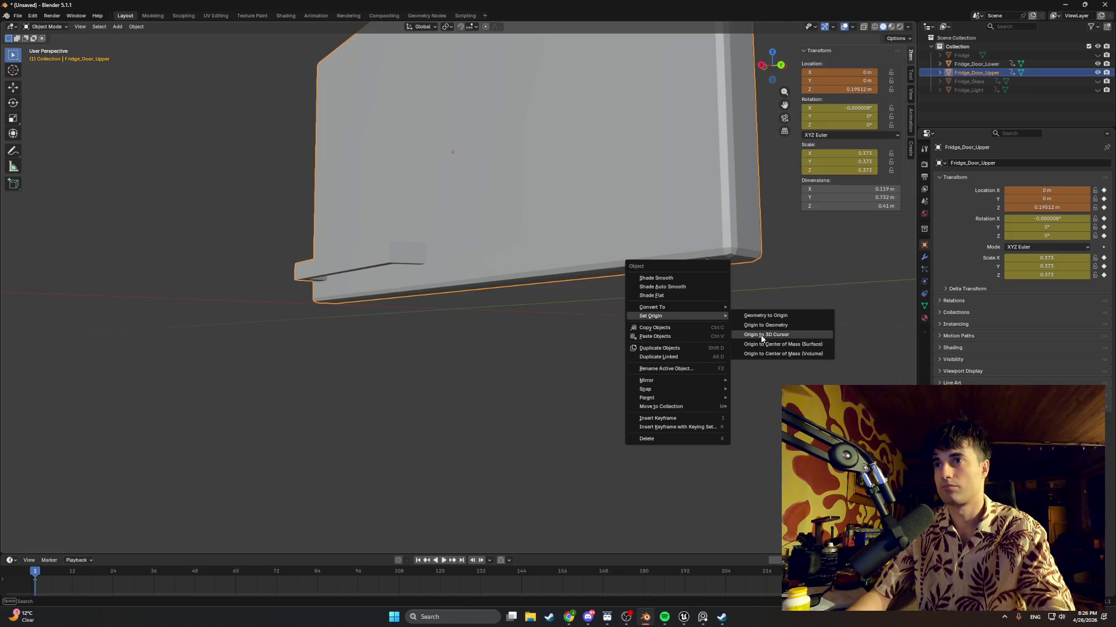
click(761, 335)
mouse_move(761, 335)
middle_down()
mouse_move(689, 286)
mouse_move(709, 293)
middle_up()
Enter 0 for the upper door's Location X, Y and Z in the sidebar
click(837, 73)
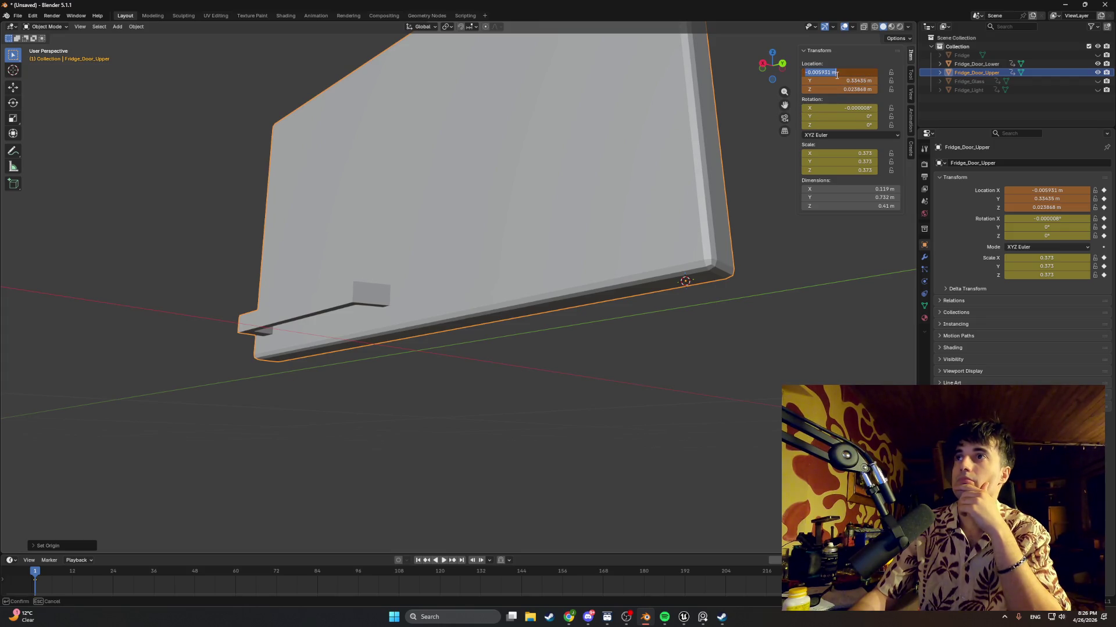
text(0)
key(Return)
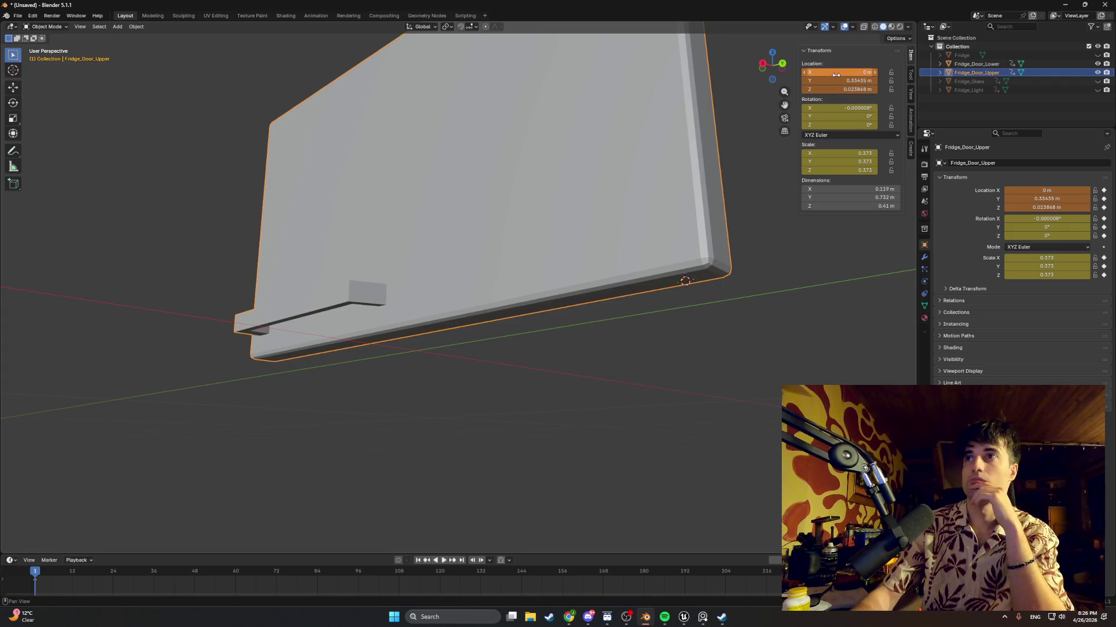
click(842, 82)
text(0)
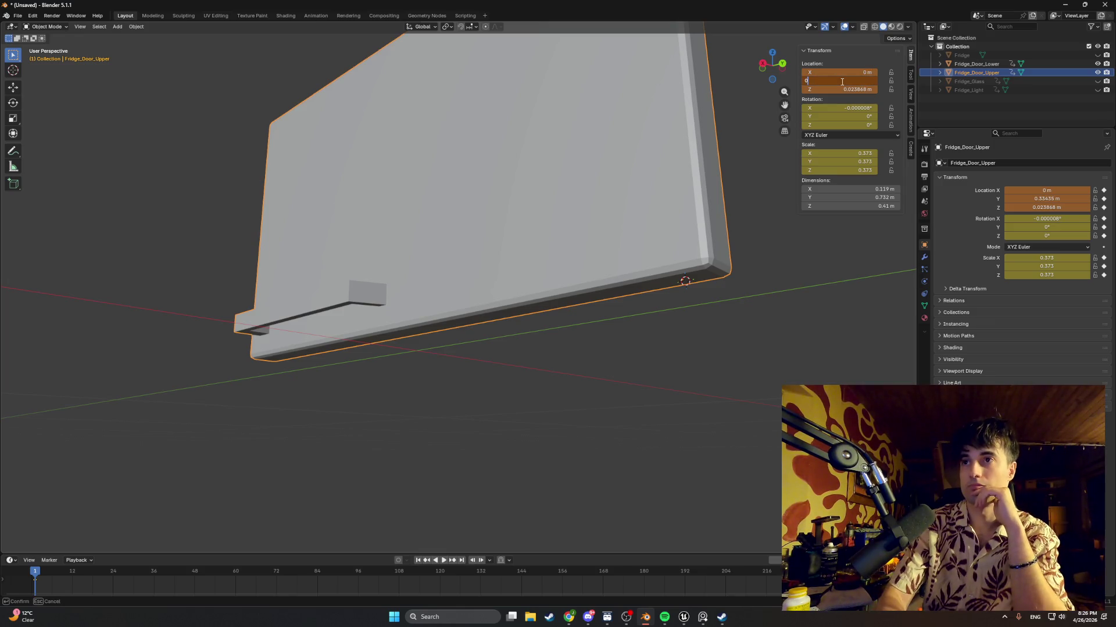
key(Return)
click(845, 89)
text(0)
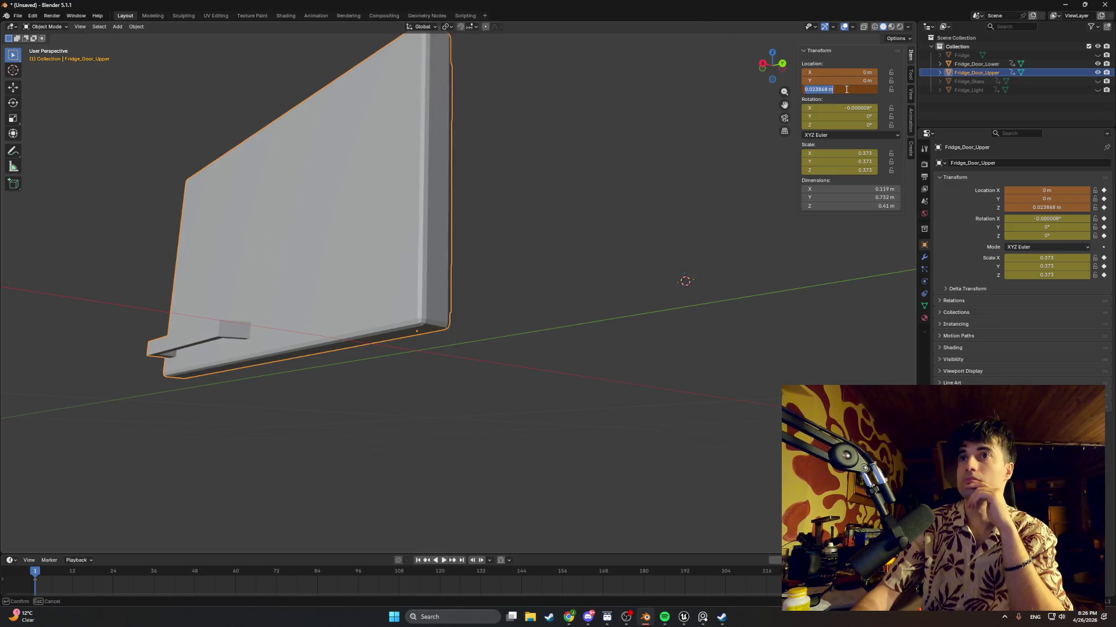
key(Return)
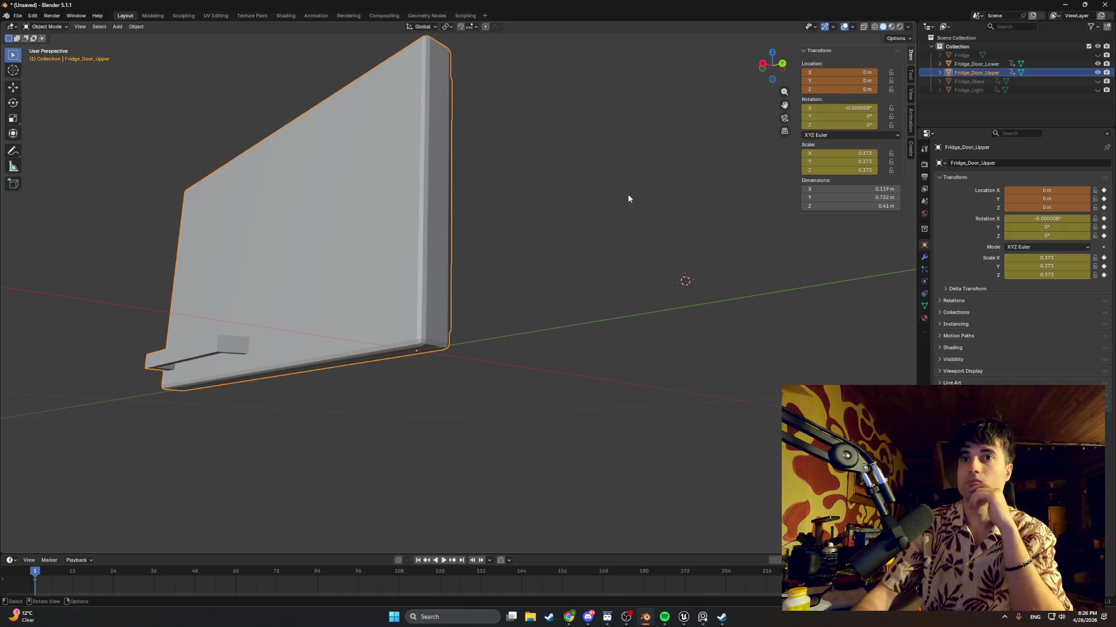
scroll(627, 194, up, 5)
mouse_move(664, 204)
middle_down()
mouse_move(639, 229)
mouse_move(581, 227)
mouse_move(601, 218)
middle_up()
scroll(658, 217, down, 4)
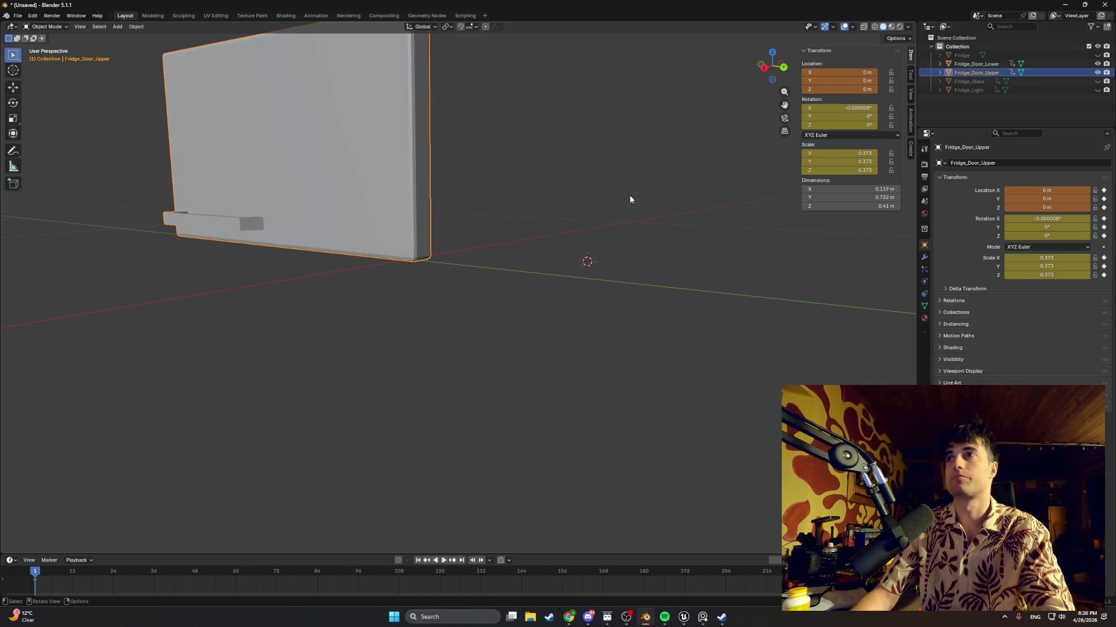
click(1079, 64)
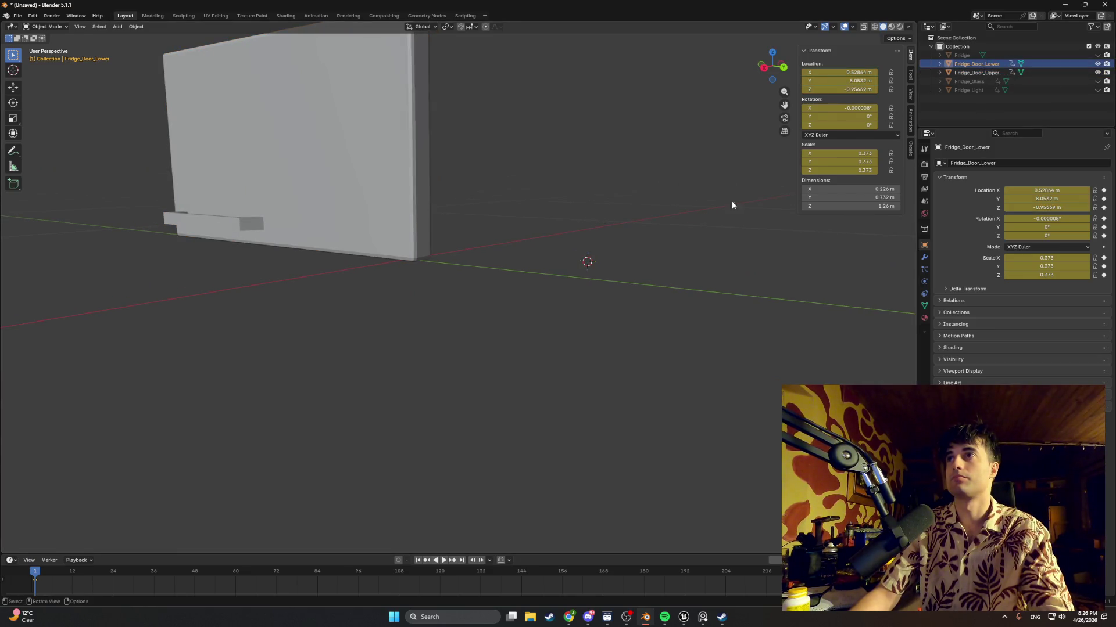
Zoom and orbit to bring Fridge_Door_Lower into close view from below
scroll(614, 226, down, 10)
scroll(613, 227, up, 5)
scroll(614, 231, up, 2)
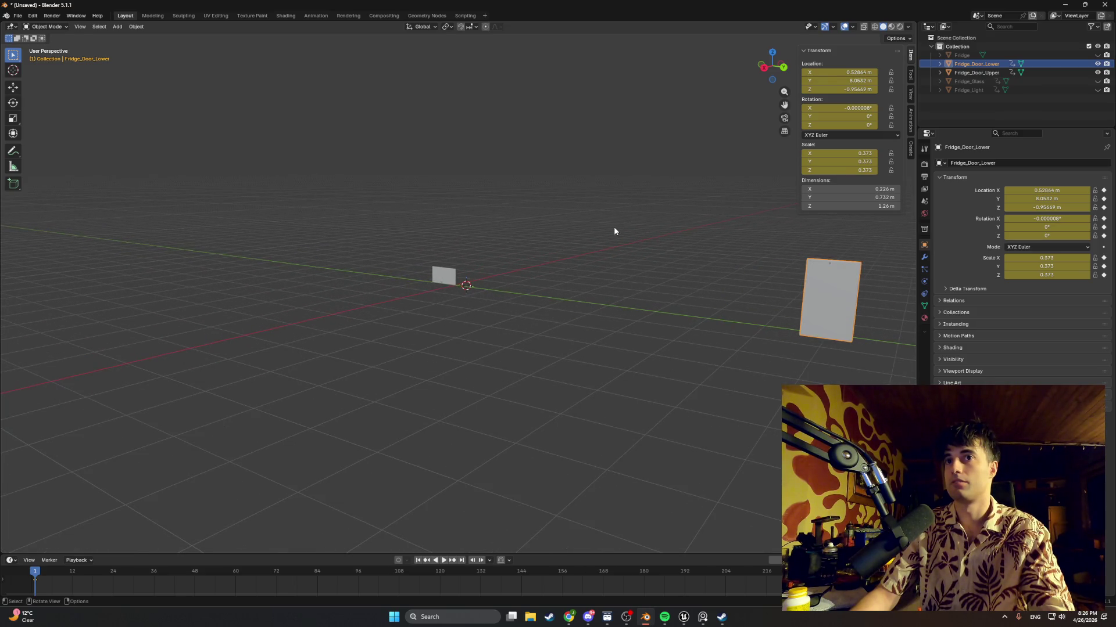
scroll(614, 231, up, 2)
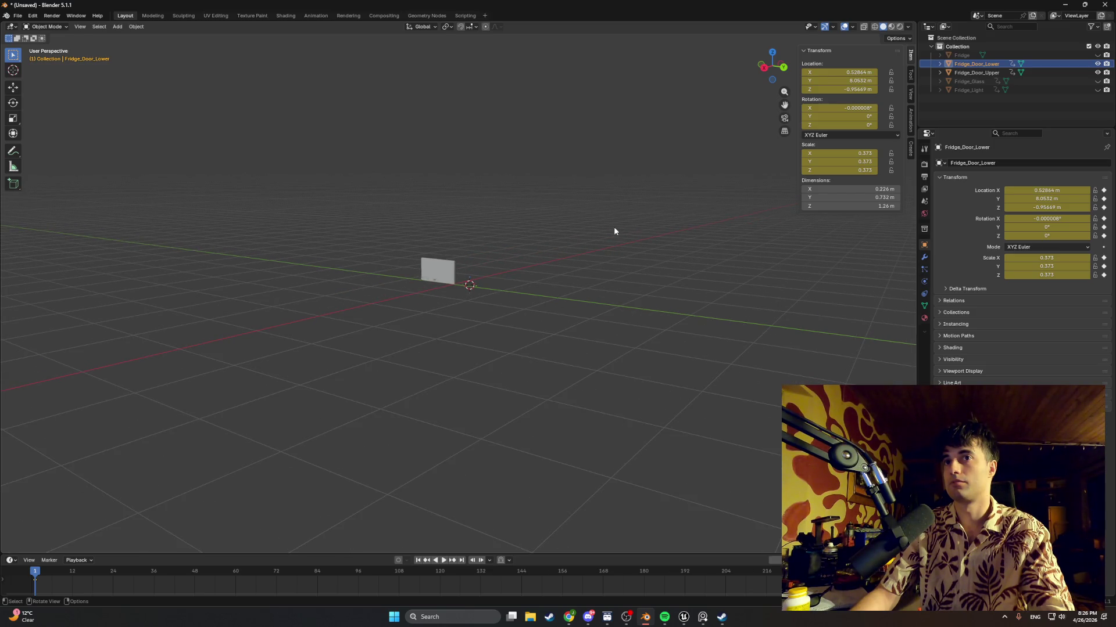
scroll(616, 244, down, 3)
shift+middle_drag(621, 263, 497, 298)
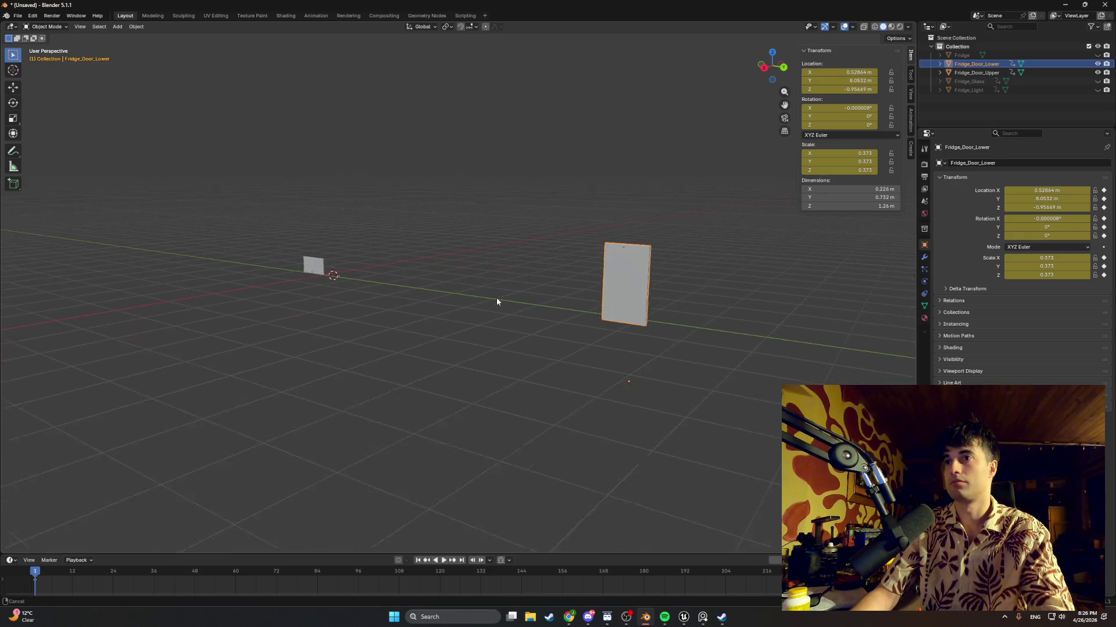
mouse_move(632, 308)
middle_down()
mouse_move(648, 304)
mouse_move(378, 264)
mouse_move(438, 252)
mouse_move(434, 342)
mouse_move(416, 257)
mouse_move(401, 341)
mouse_move(409, 176)
mouse_move(382, 353)
mouse_move(403, 211)
mouse_move(458, 262)
mouse_move(445, 241)
middle_up()
Inspect the lower door's mesh in Edit Mode down to a top view, then exit to Object Mode
key(Tab)
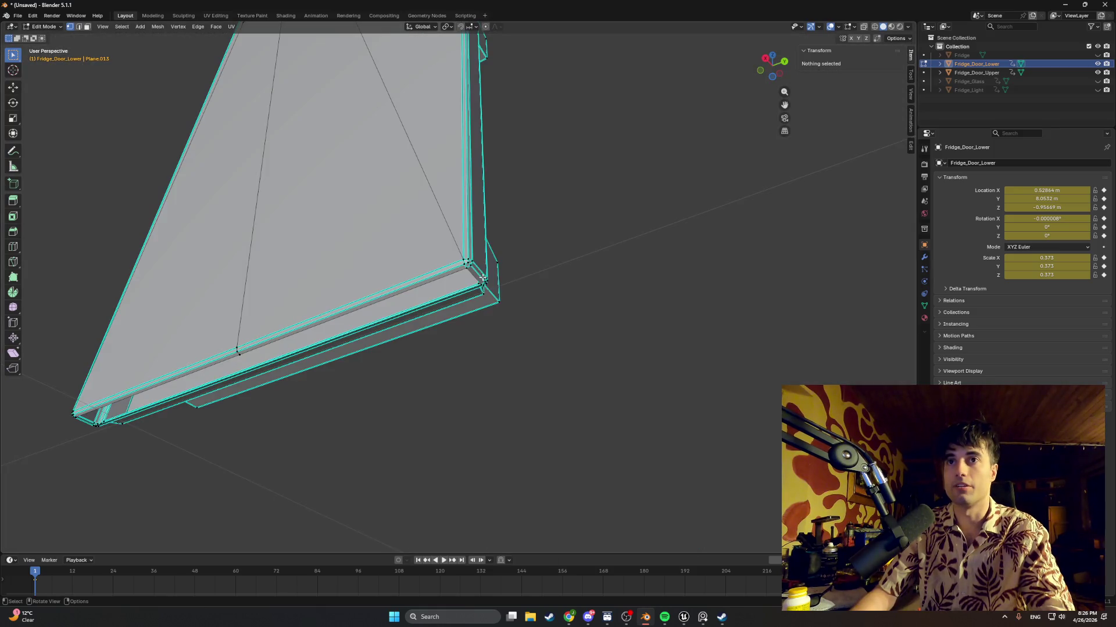
mouse_move(482, 278)
shift+middle_down()
mouse_move(419, 279)
mouse_move(513, 326)
mouse_move(417, 292)
shift+middle_up()
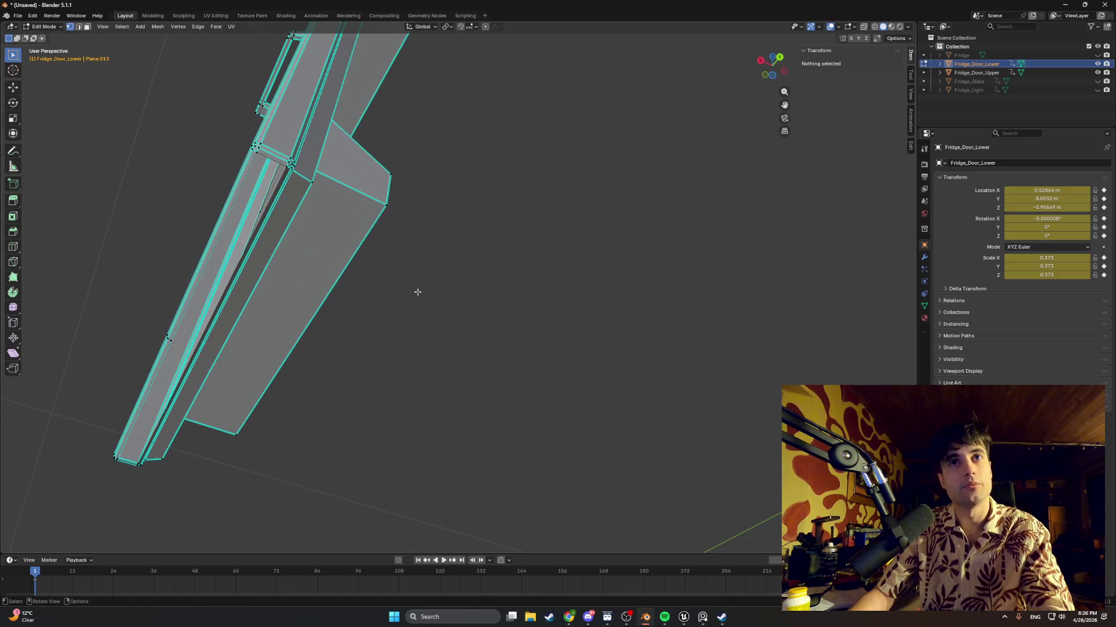
mouse_move(313, 235)
middle_down()
mouse_move(361, 274)
mouse_move(371, 210)
mouse_move(413, 205)
middle_up()
mouse_move(469, 367)
middle_down()
mouse_move(448, 391)
mouse_move(401, 232)
mouse_move(384, 262)
mouse_move(387, 236)
middle_up()
scroll(387, 236, up, 4)
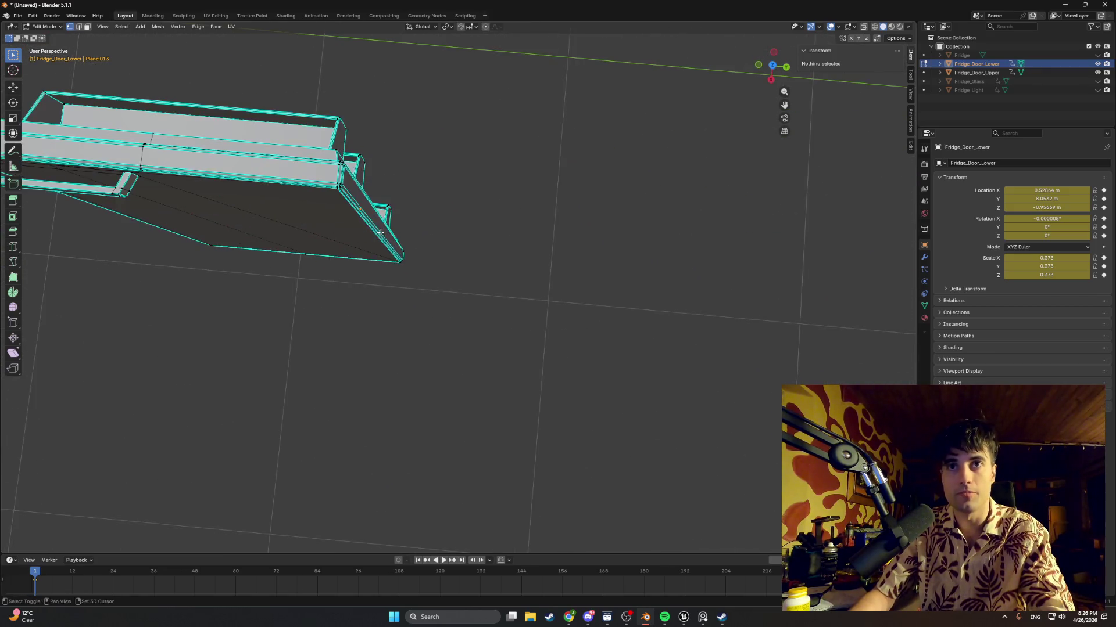
scroll(387, 235, down, 2)
scroll(446, 279, down, 6)
scroll(446, 278, down, 5)
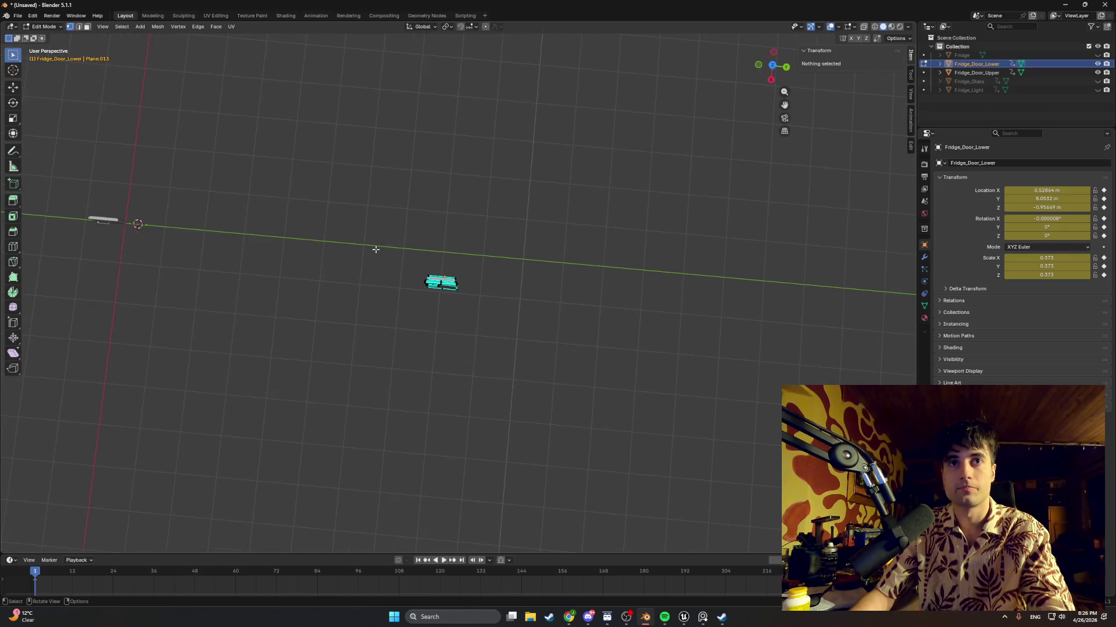
mouse_move(394, 263)
middle_down()
mouse_move(453, 219)
mouse_move(463, 229)
mouse_move(442, 327)
middle_up()
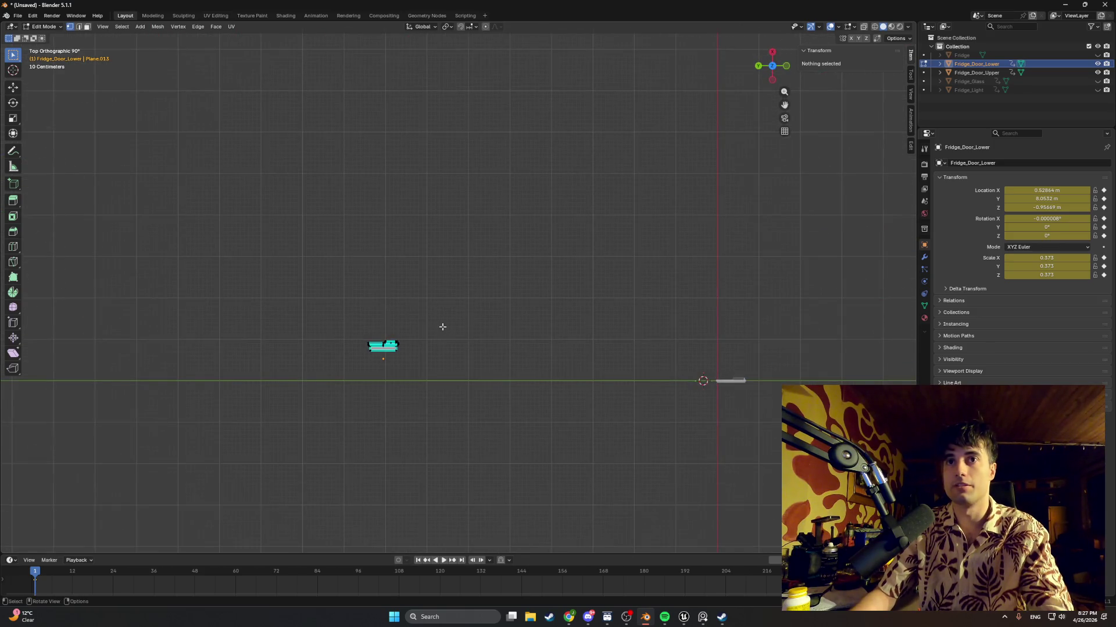
key(Tab)
Slide the lower fridge door along the X axis to a new position
key(g)
key(y)
key(x)
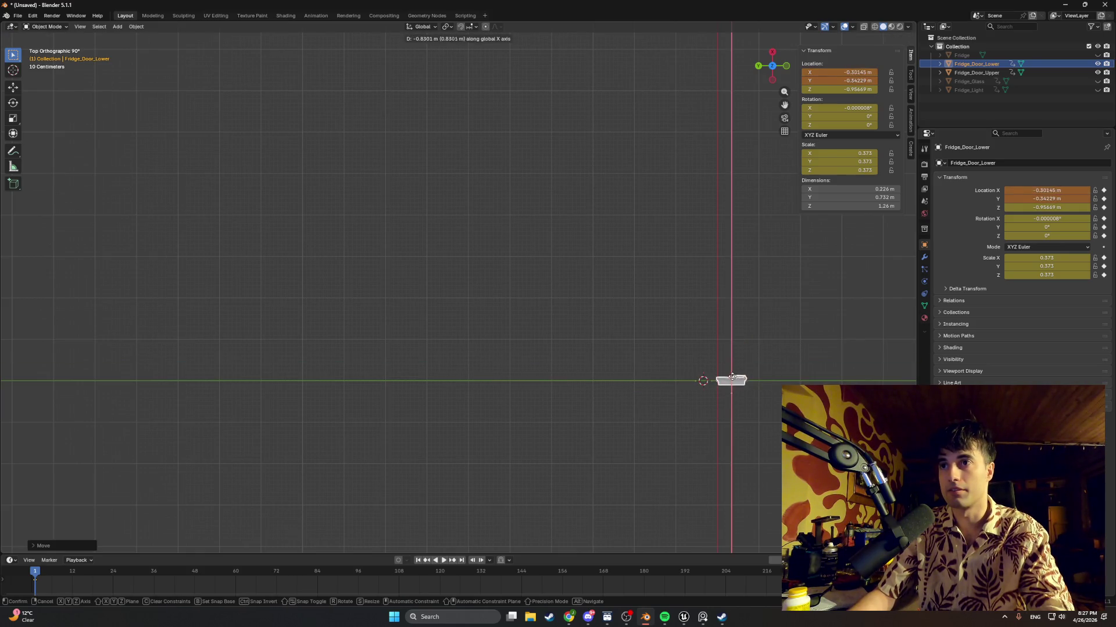
click(634, 370)
From a side view behind the door, raise the lower door along Z to about 0.336 m
mouse_move(634, 369)
middle_down()
mouse_move(705, 294)
mouse_move(608, 105)
mouse_move(570, 347)
mouse_move(610, 292)
middle_up()
mouse_move(512, 340)
shift+middle_down()
mouse_move(484, 379)
mouse_move(485, 288)
mouse_move(370, 444)
mouse_move(494, 223)
shift+middle_up()
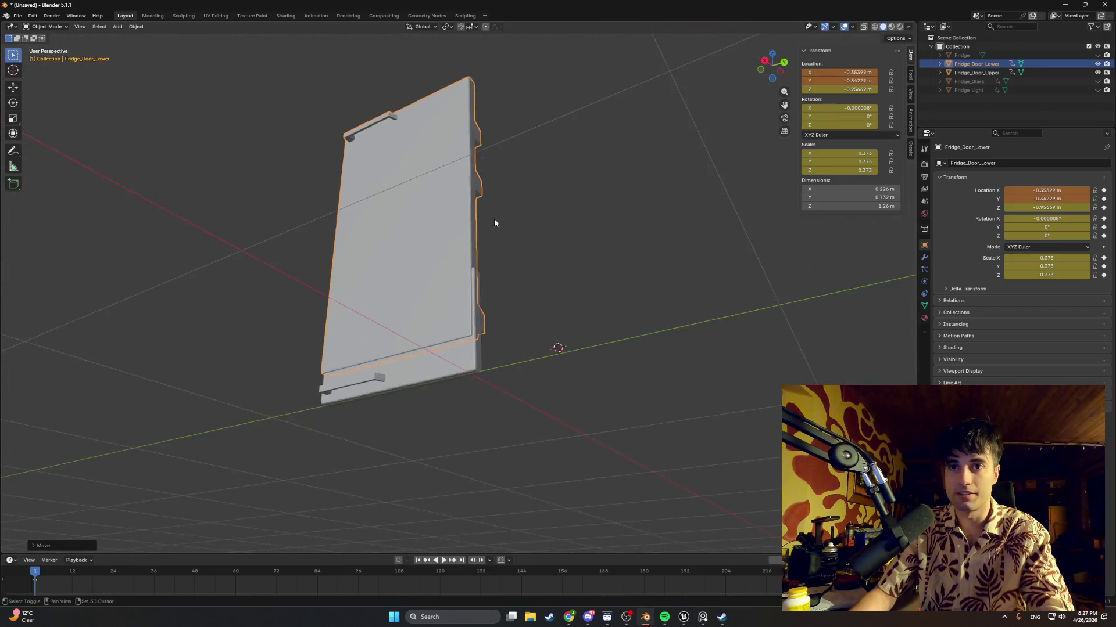
scroll(494, 223, up, 2)
key(KP_3)
key(Right)
mouse_move(466, 417)
alt+middle_down()
mouse_move(484, 364)
mouse_move(631, 284)
mouse_move(519, 286)
alt+middle_up()
scroll(487, 242, up, 10)
scroll(444, 363, down, 2)
scroll(444, 363, down, 3)
scroll(443, 262, up, 1)
shift+middle_drag(443, 205, 455, 315)
scroll(456, 315, up, 2)
scroll(470, 334, up, 1)
key(g)
key(z)
click(440, 219)
Check the raised lower door in perspective, then select Fridge_Door_Upper
scroll(398, 335, up, 2)
mouse_move(398, 336)
middle_down()
mouse_move(493, 346)
mouse_move(509, 379)
mouse_move(543, 372)
mouse_move(398, 338)
mouse_move(269, 386)
middle_up()
mouse_move(479, 277)
middle_down()
mouse_move(479, 303)
mouse_move(390, 297)
middle_up()
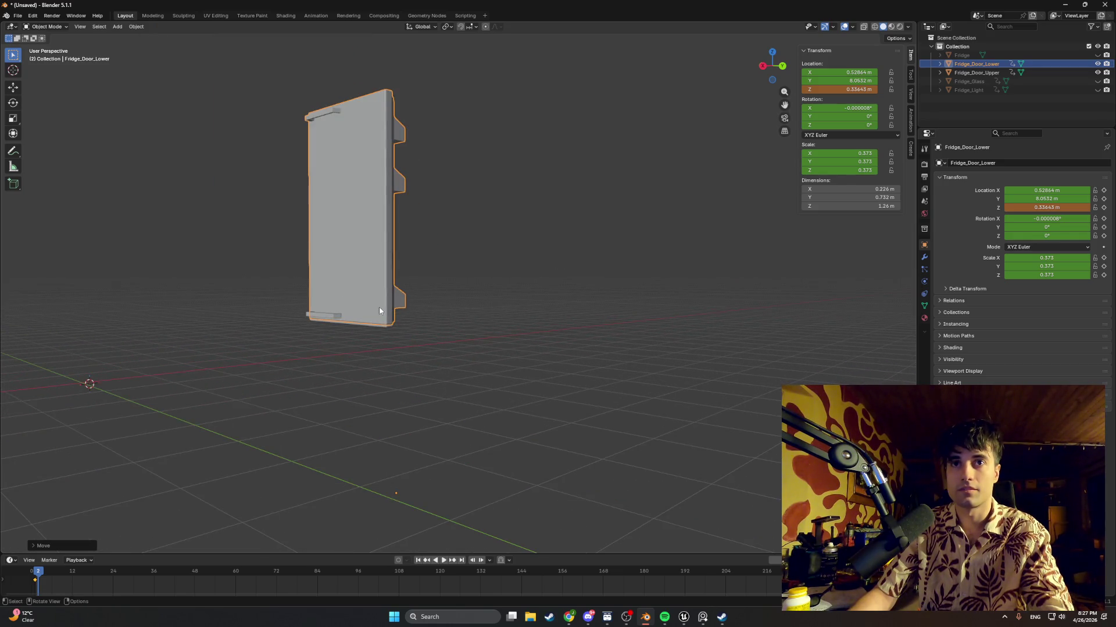
click(971, 74)
mouse_move(509, 305)
middle_down()
mouse_move(506, 334)
mouse_move(509, 277)
middle_up()
Set the upper door's location to 0 on X, Y and Z
click(850, 74)
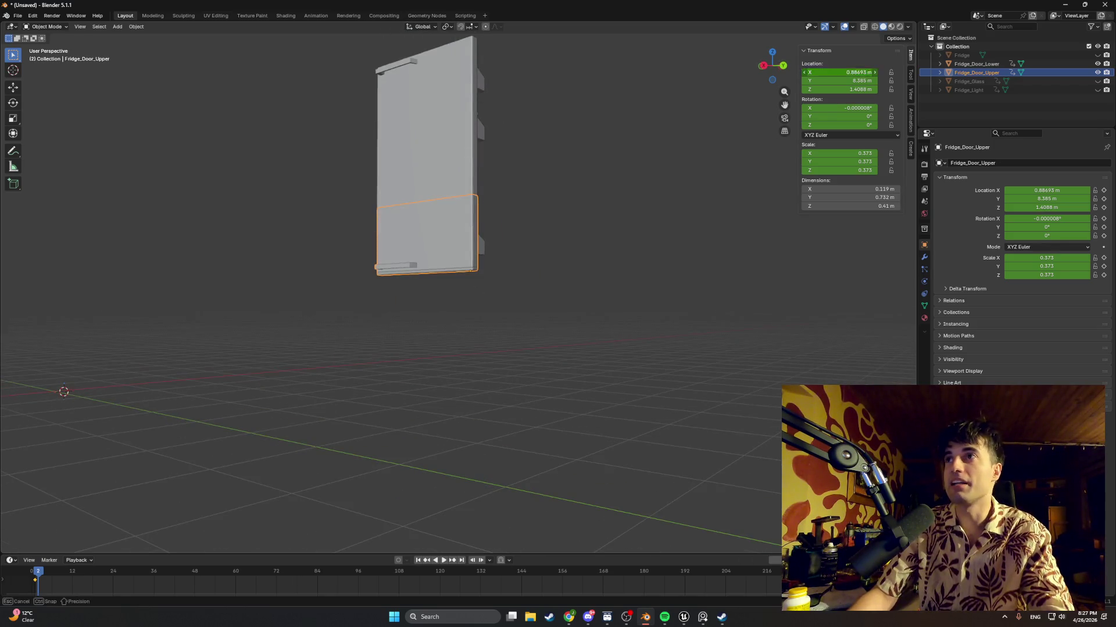
text(0)
key(Return)
click(853, 80)
text(0)
key(Return)
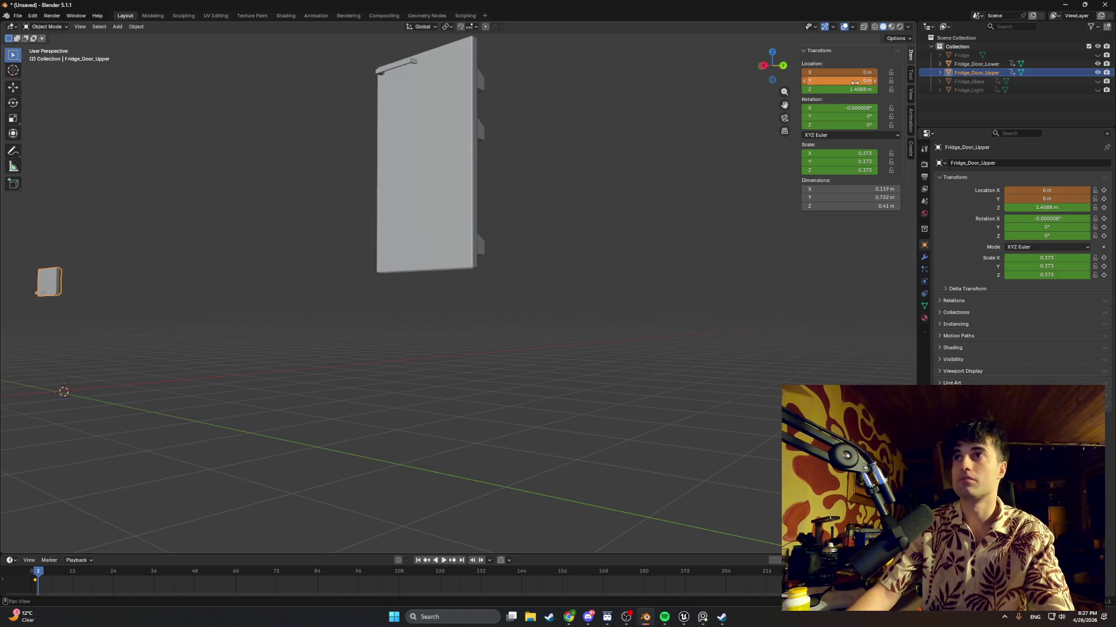
click(856, 89)
text(0)
key(Return)
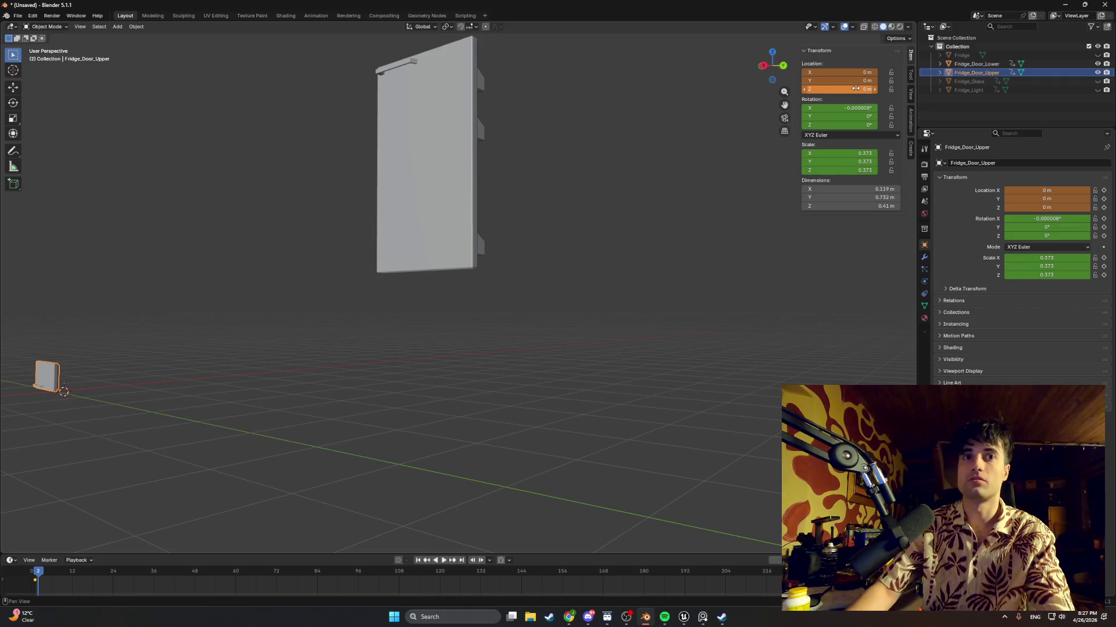
Move the lower door beside the upper door, freely in right view, then along X
click(419, 176)
key(KP_3)
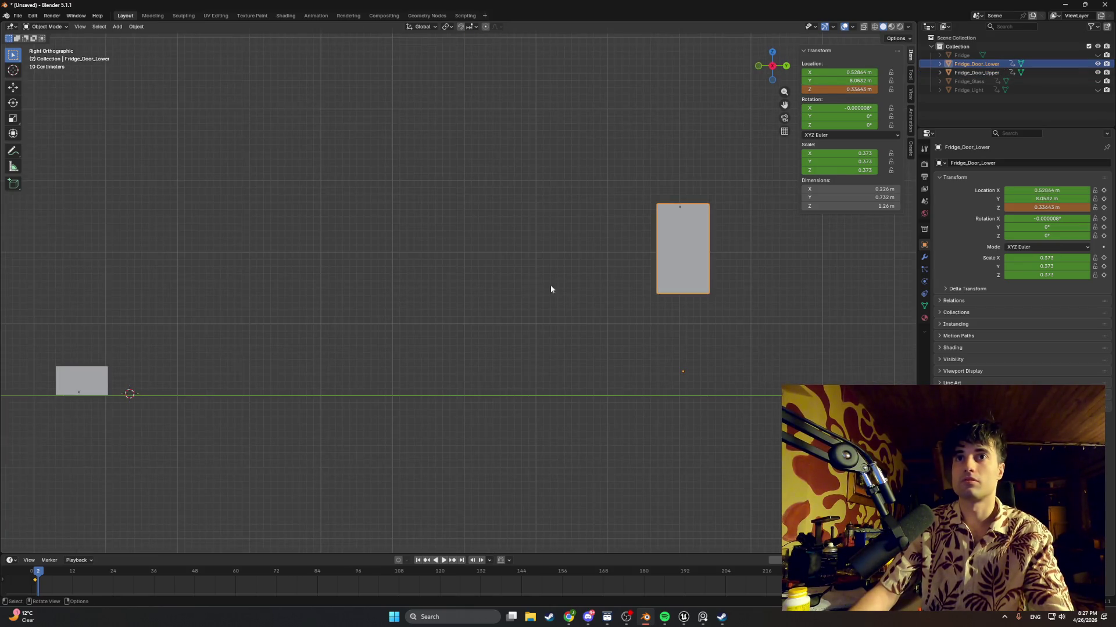
key(g)
click(909, 280)
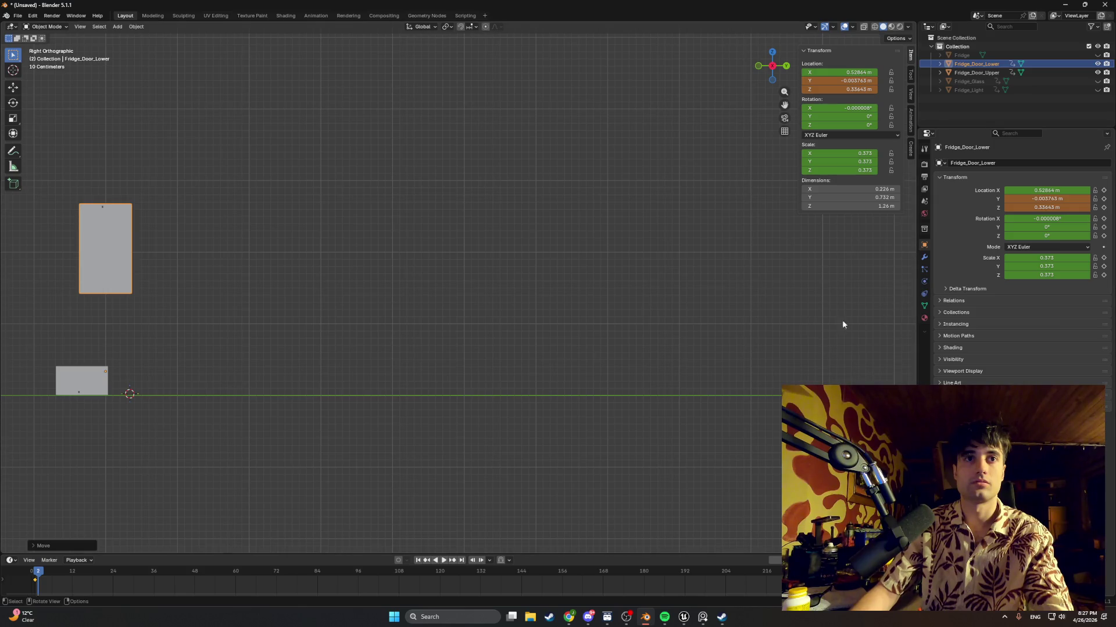
ctrl+scroll(842, 324, up, 6)
mouse_move(544, 292)
middle_down()
mouse_move(443, 403)
mouse_move(346, 403)
mouse_move(298, 378)
mouse_move(361, 336)
middle_up()
click(346, 331)
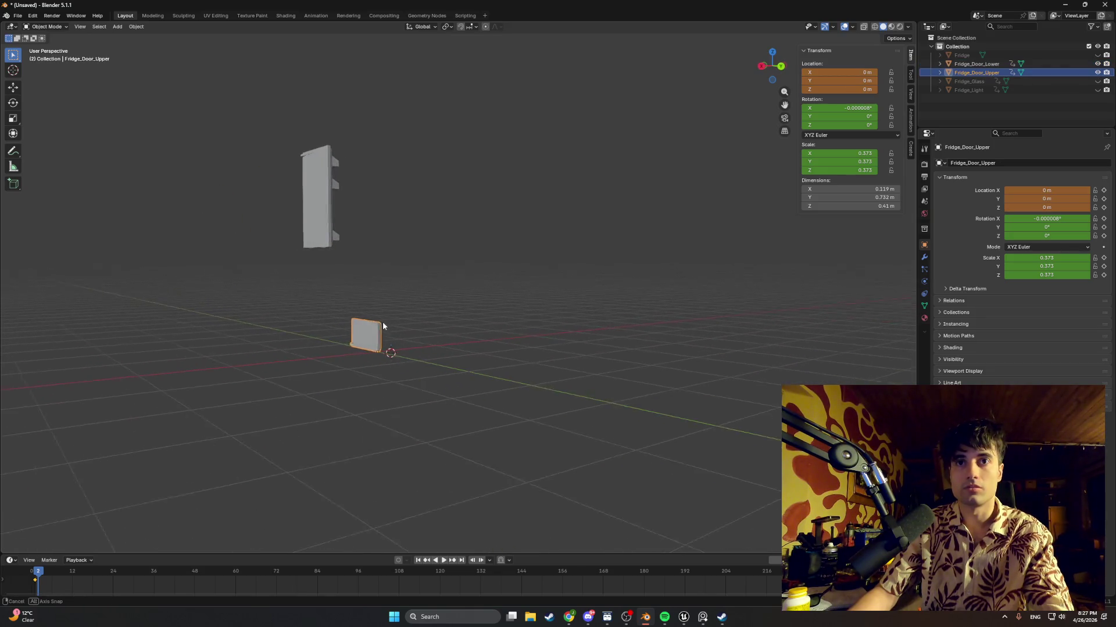
click(326, 238)
alt+middle_drag(394, 299, 380, 318)
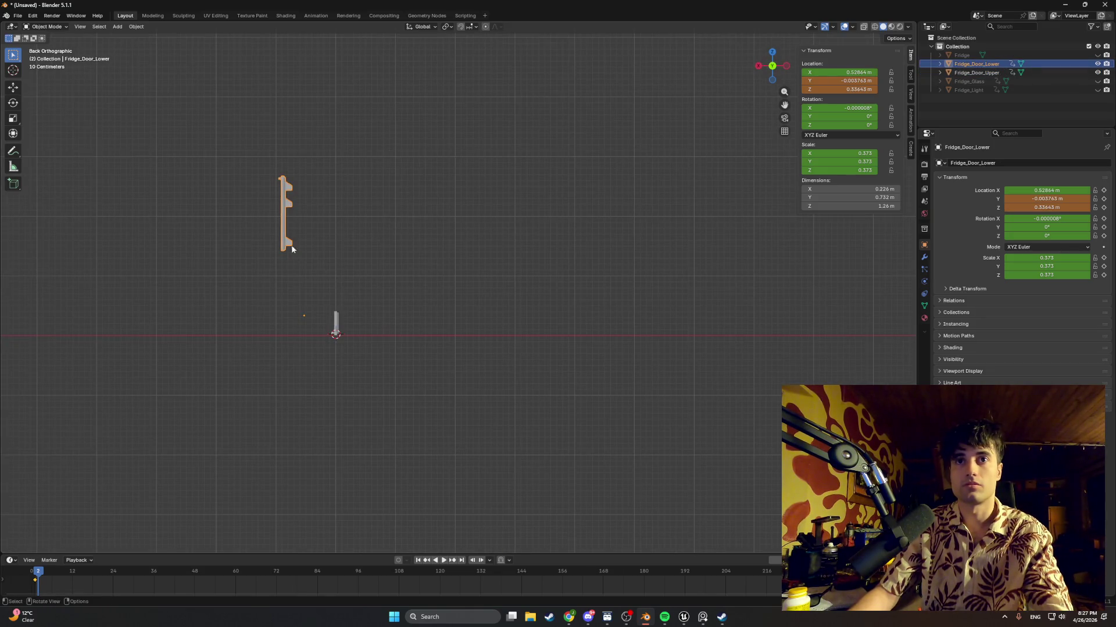
key(g)
key(x)
key(x)
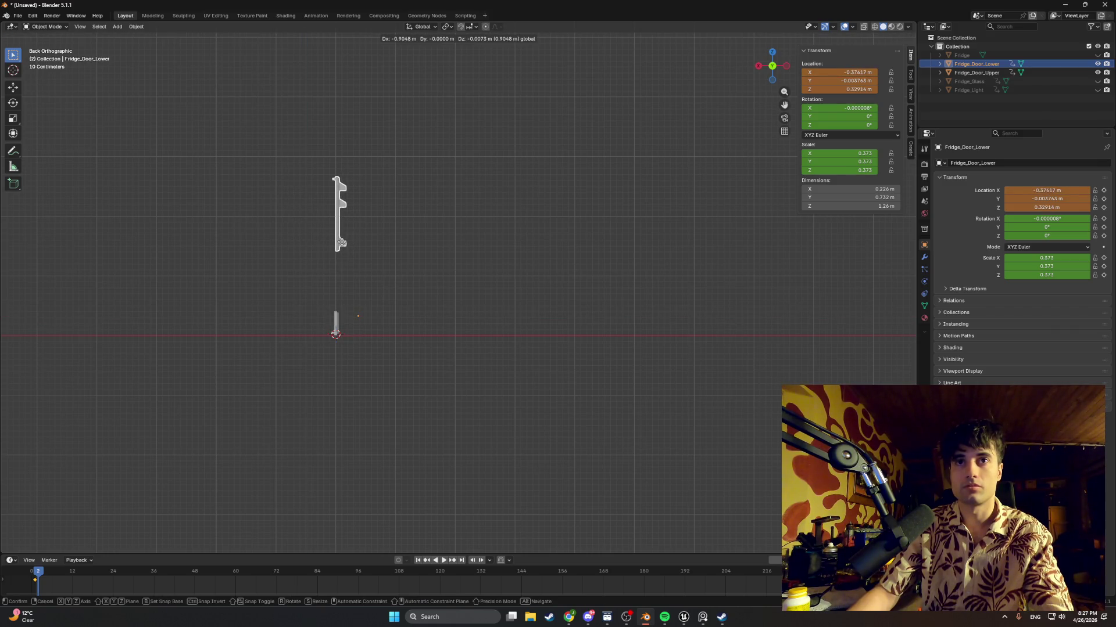
click(342, 320)
Zoom in on the lower door and enter Edit Mode on its mesh
scroll(341, 319, up, 4)
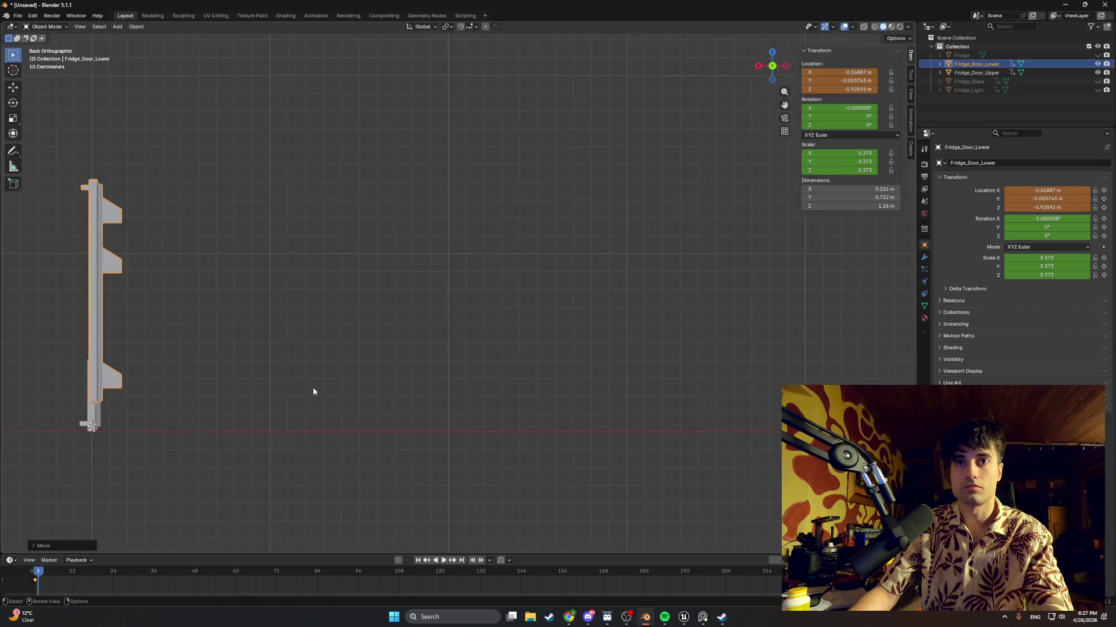
shift+middle_drag(314, 391, 529, 291)
scroll(323, 329, up, 6)
shift+middle_drag(252, 370, 575, 264)
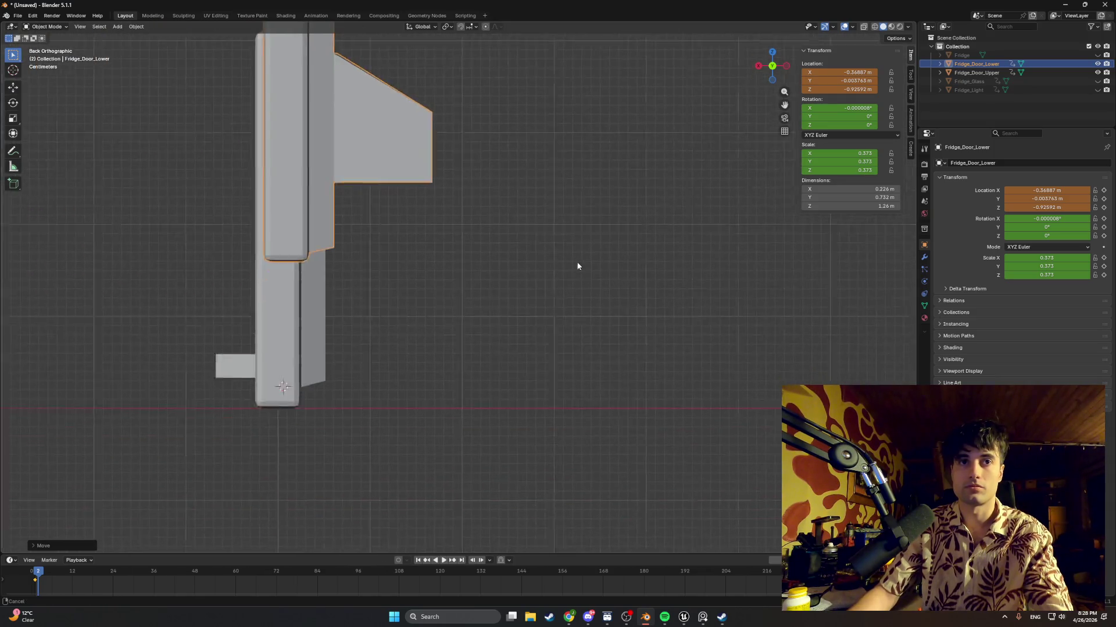
key(Tab)
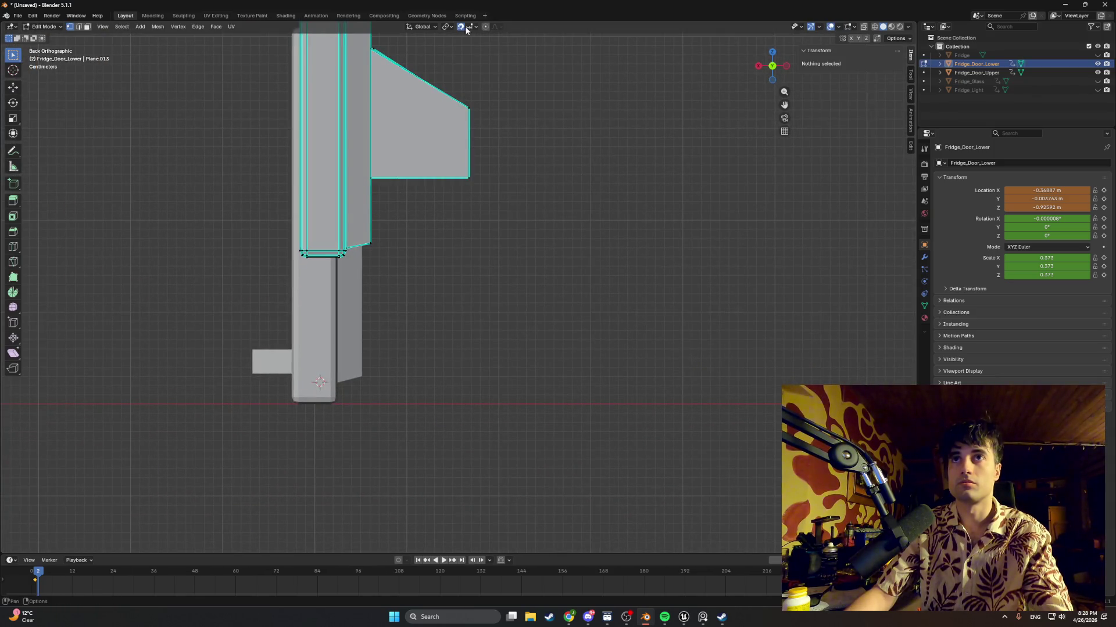
Set the snap target to Edge and return to Object Mode in front view
click(467, 28)
click(459, 100)
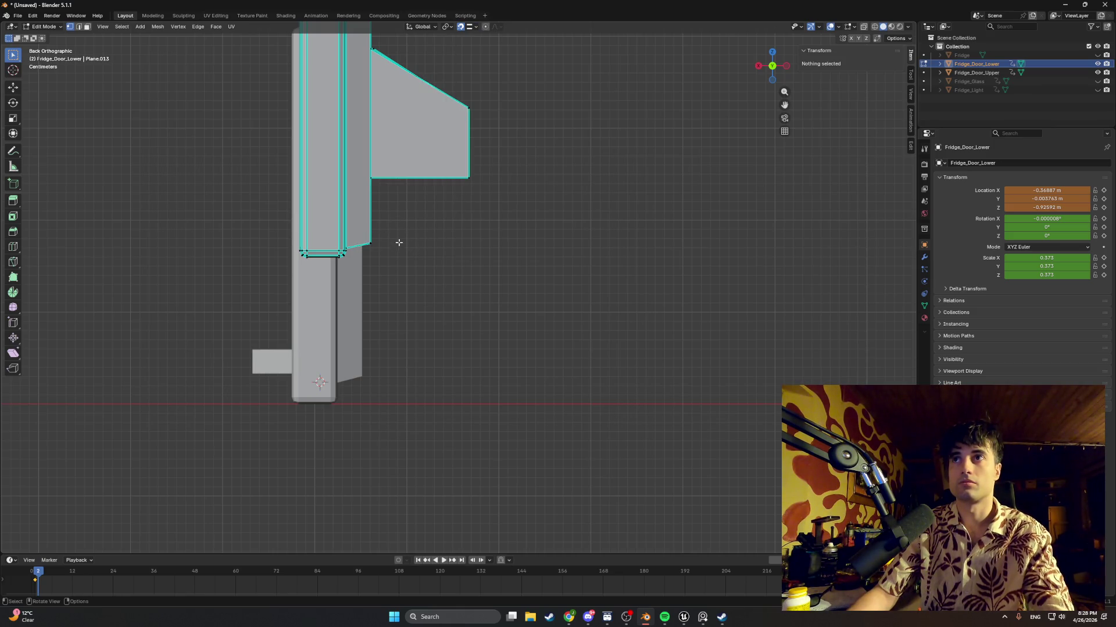
key(Tab)
key(KP_8)
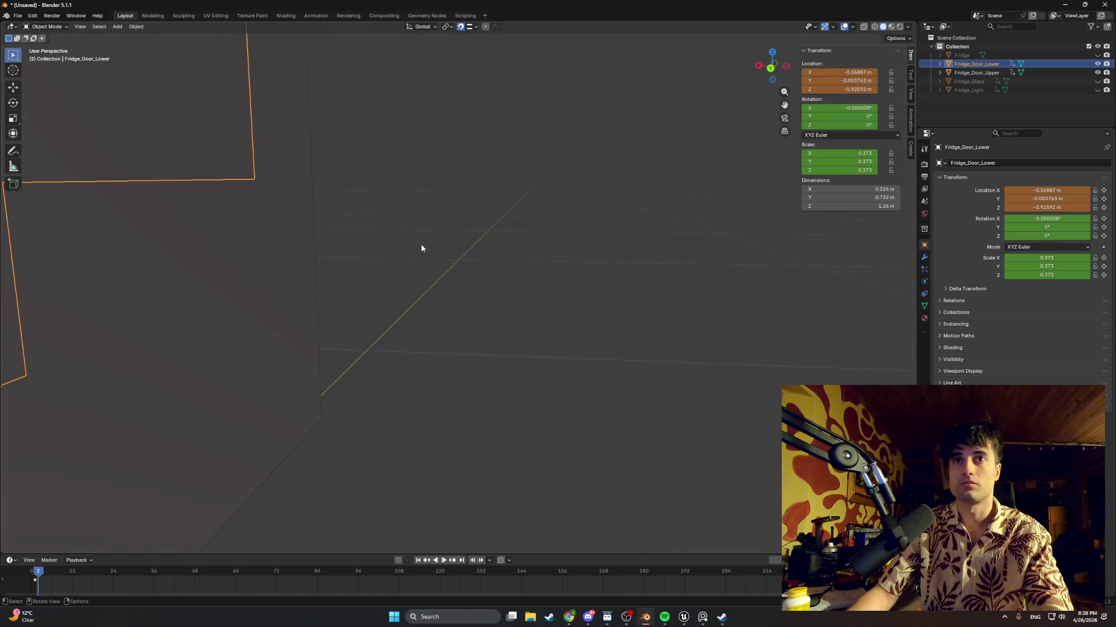
key(KP_1)
scroll(261, 327, down, 3)
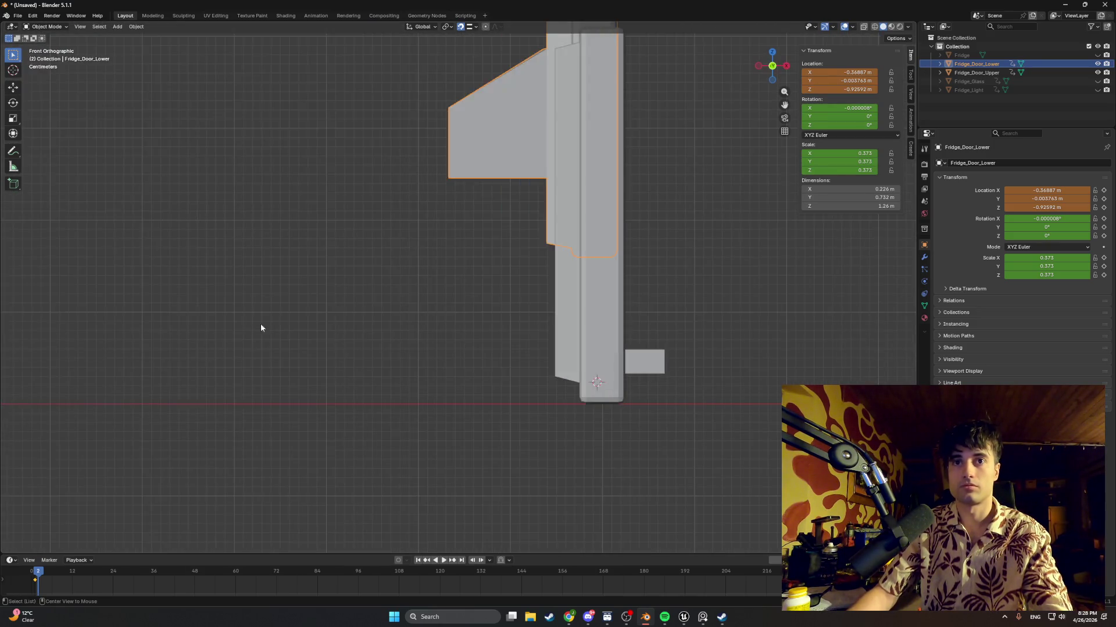
Lower the door slightly along Z to about -0.957 m, cancelling a second move
key(g)
key(z)
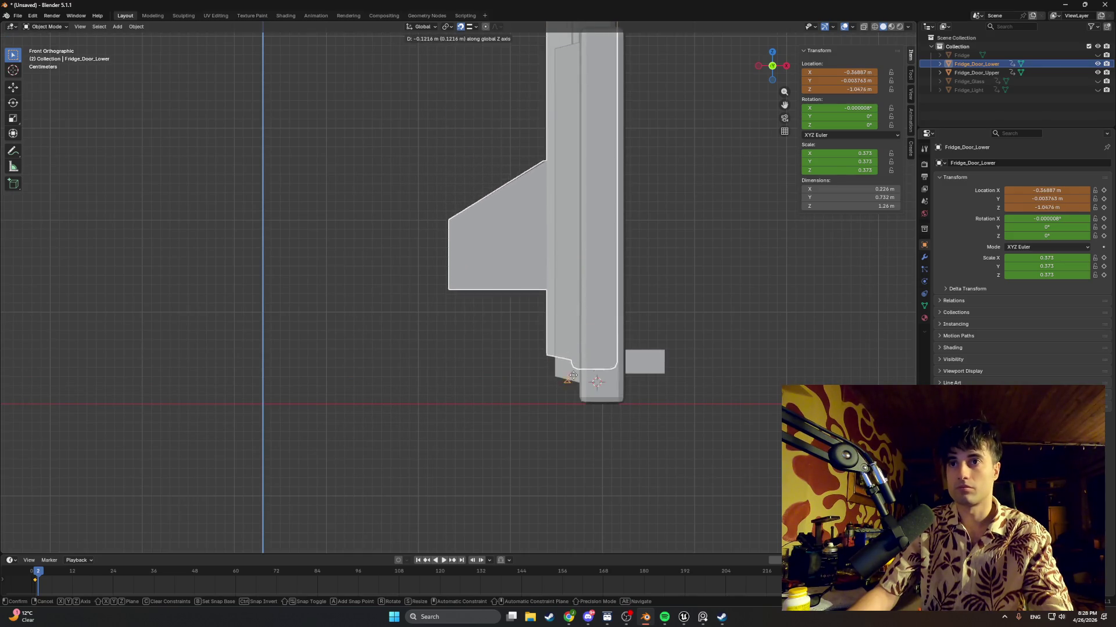
click(597, 404)
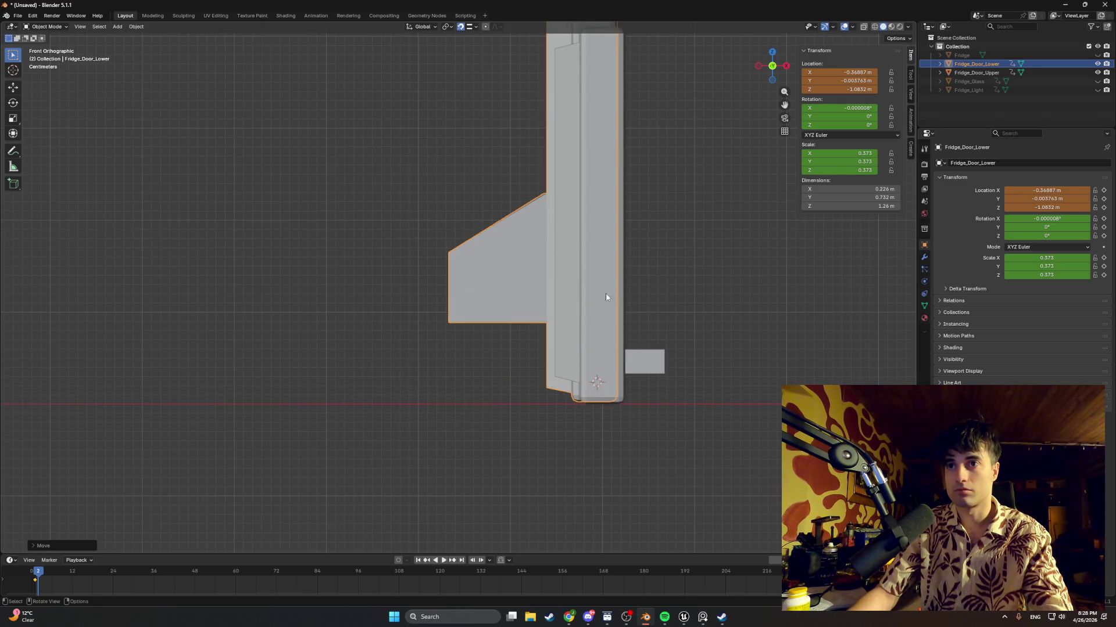
key(g)
key(z)
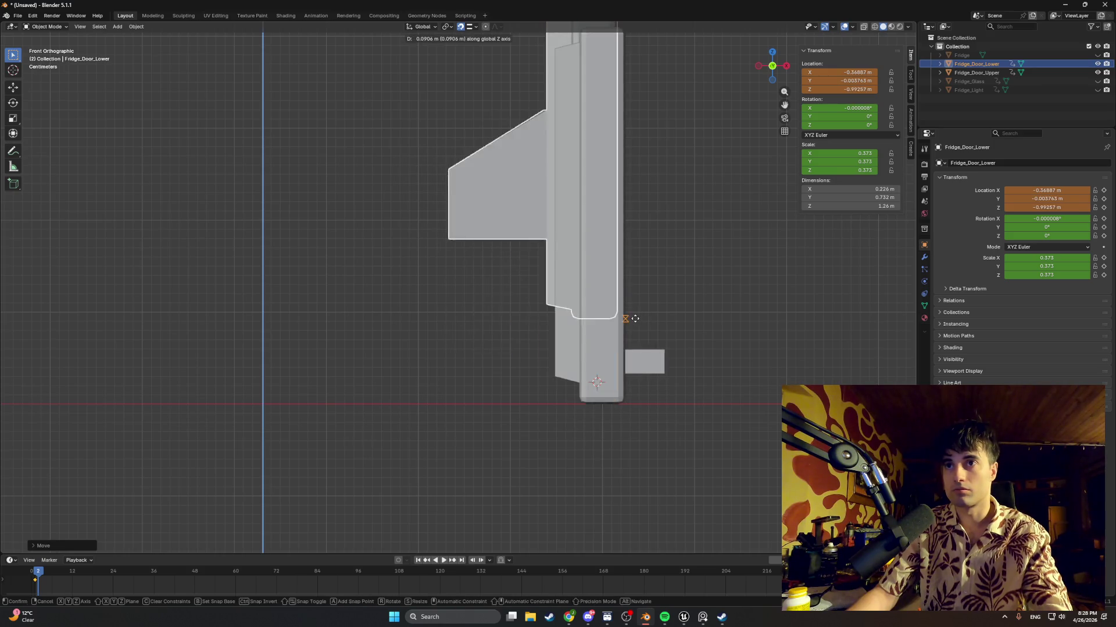
key(Escape)
Switch to wireframe shading and try several more door moves, cancelling each one
key(shift+z)
key(g)
key(x)
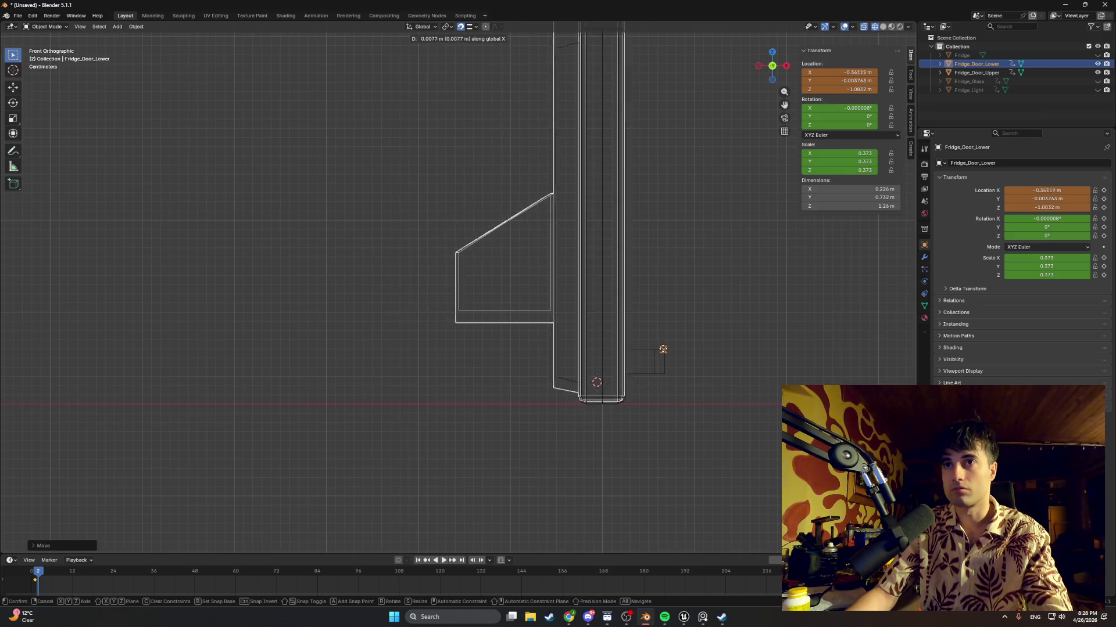
right_click(631, 403)
scroll(674, 392, up, 4)
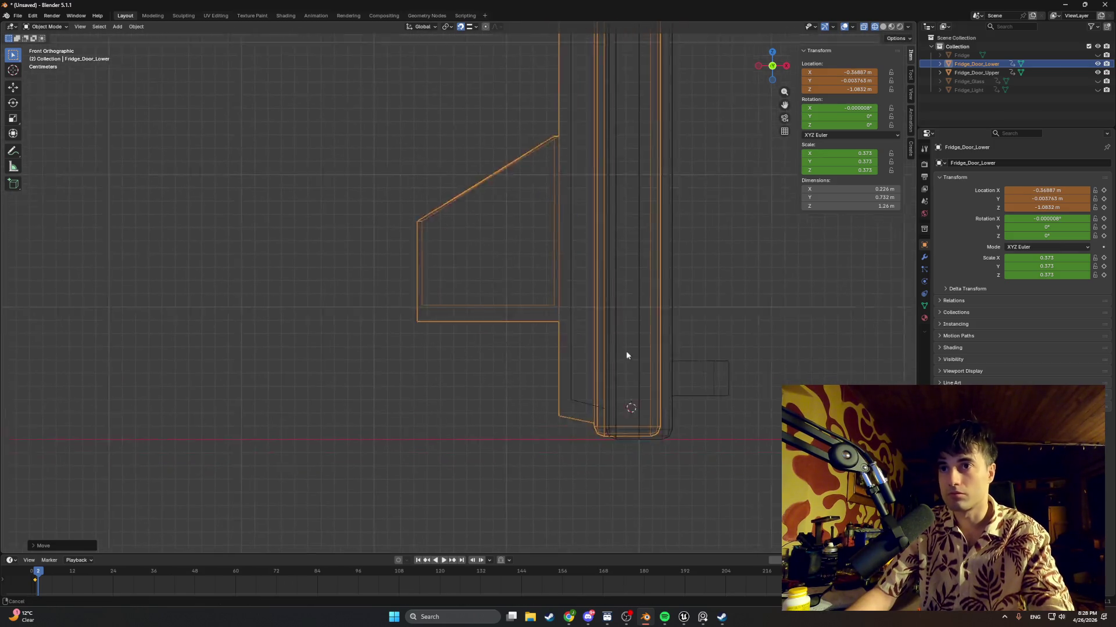
scroll(521, 301, up, 5)
key(g)
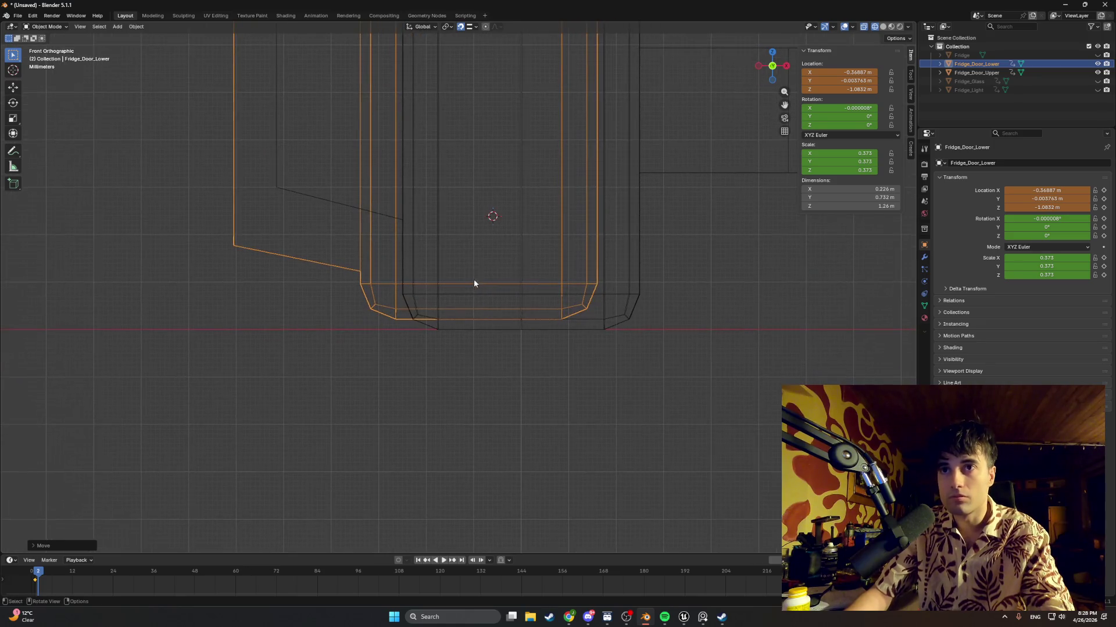
right_click(497, 336)
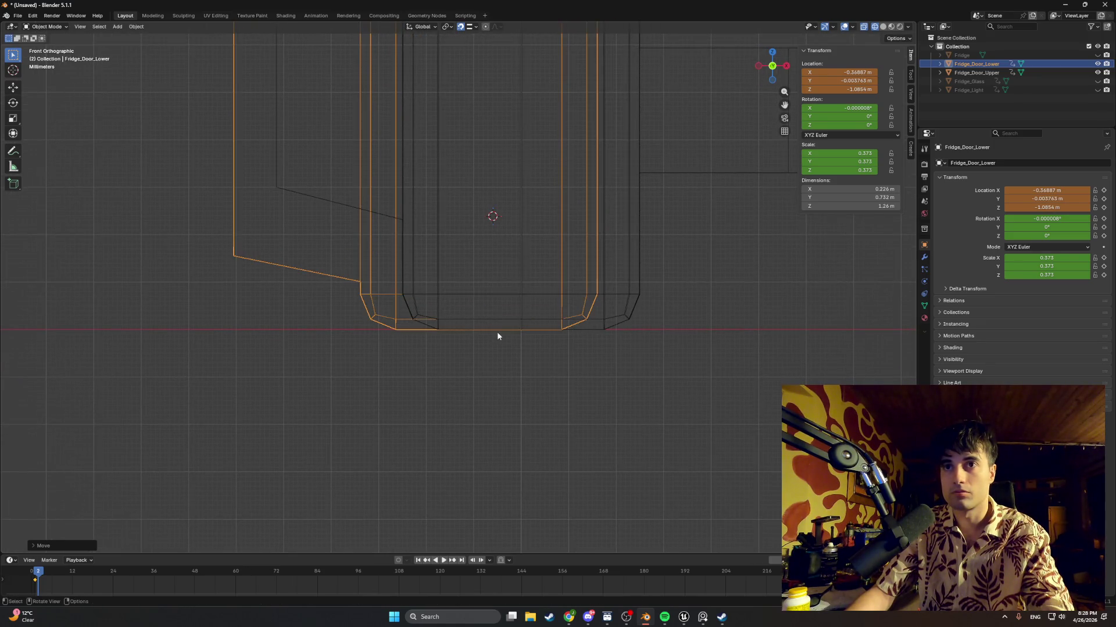
key(g)
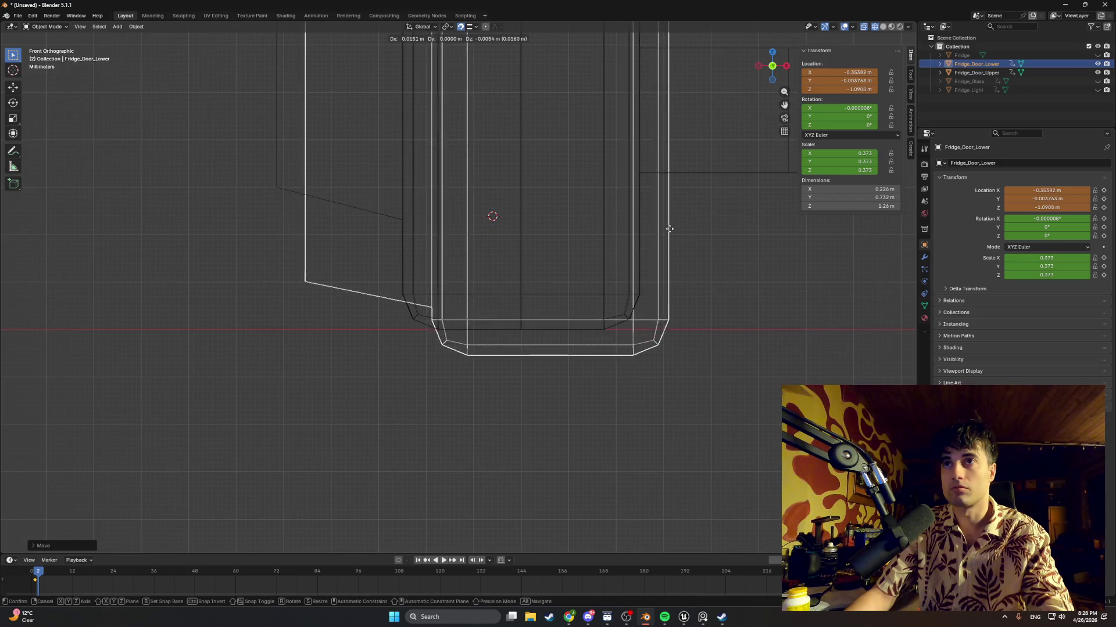
right_click(642, 215)
mouse_move(643, 220)
middle_down()
mouse_move(589, 224)
mouse_move(585, 138)
mouse_move(534, 261)
middle_up()
key(KP_1)
Step to a later frame, frame both doors, and try then cancel a lower-door move
key(Up)
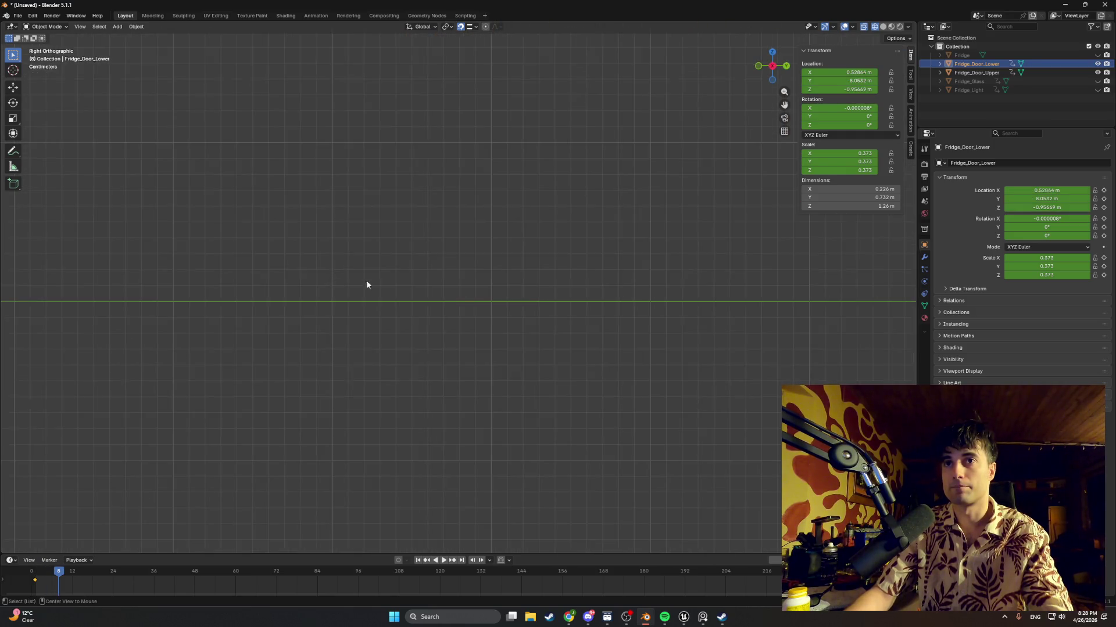
scroll(520, 298, down, 5)
shift+middle_drag(637, 176, 603, 263)
shift+middle_drag(612, 172, 586, 276)
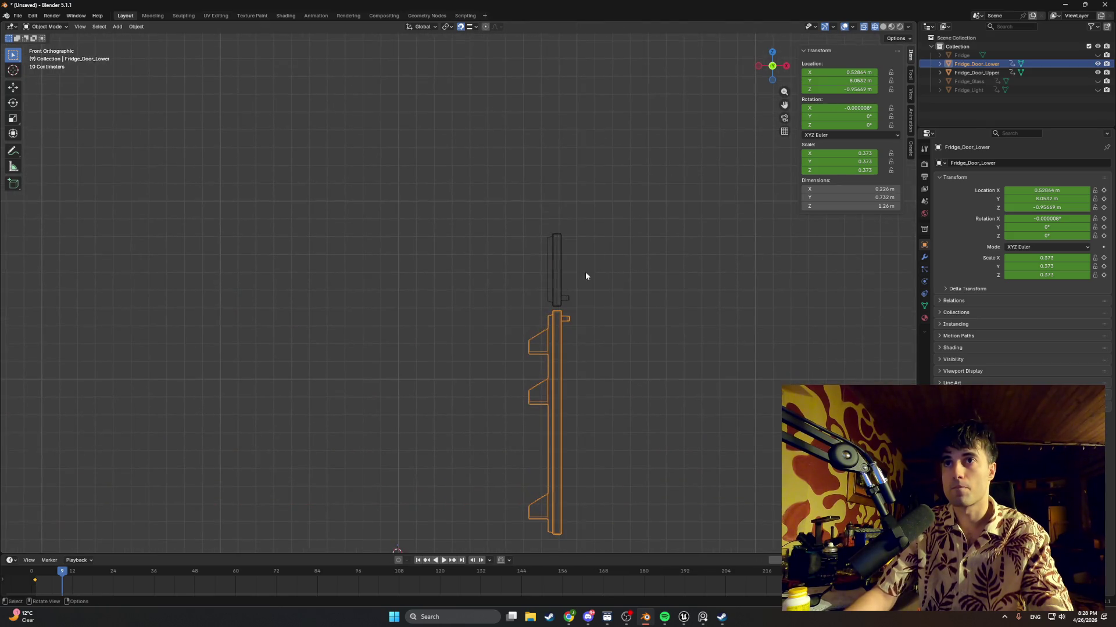
key(g)
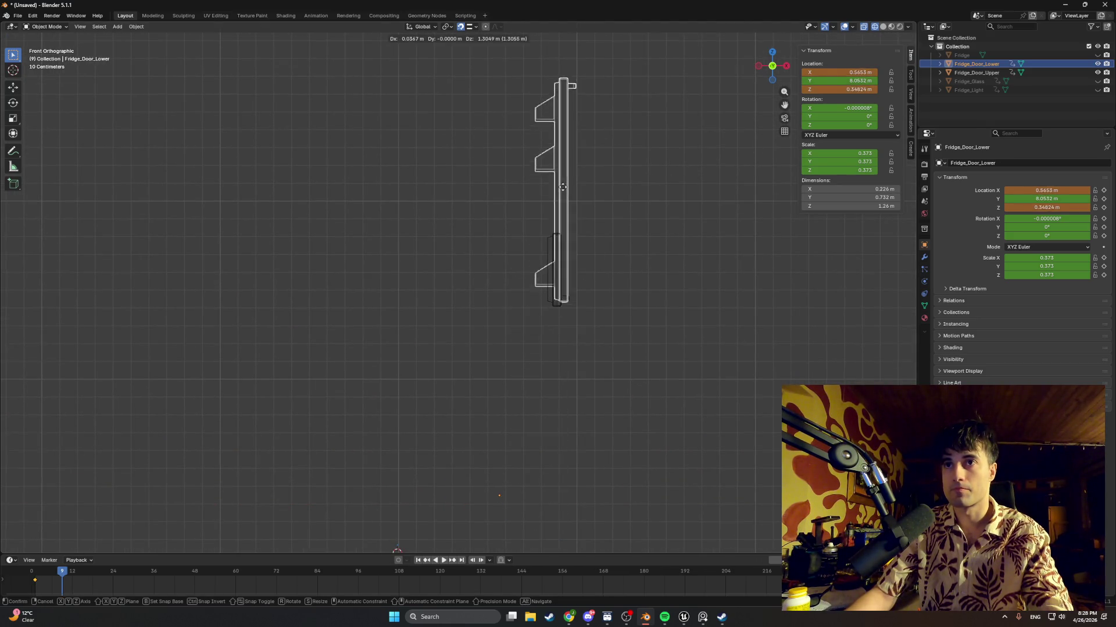
key(Escape)
scroll(606, 284, up, 3)
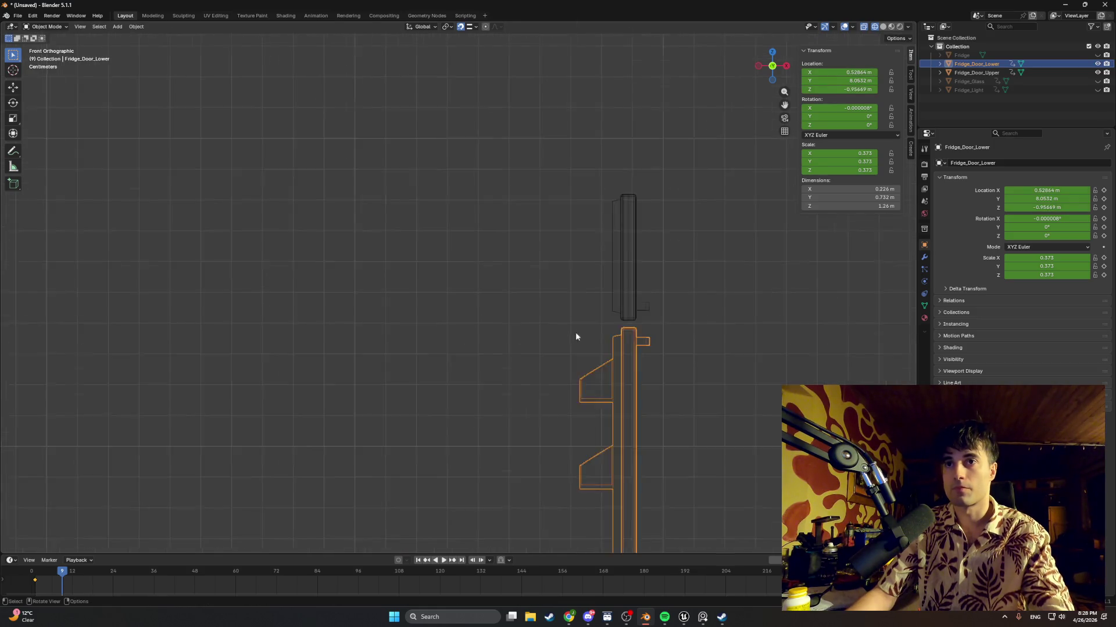
scroll(532, 283, down, 5)
scroll(438, 339, down, 5)
mouse_move(439, 339)
middle_down()
mouse_move(391, 346)
mouse_move(635, 311)
mouse_move(557, 309)
middle_up()
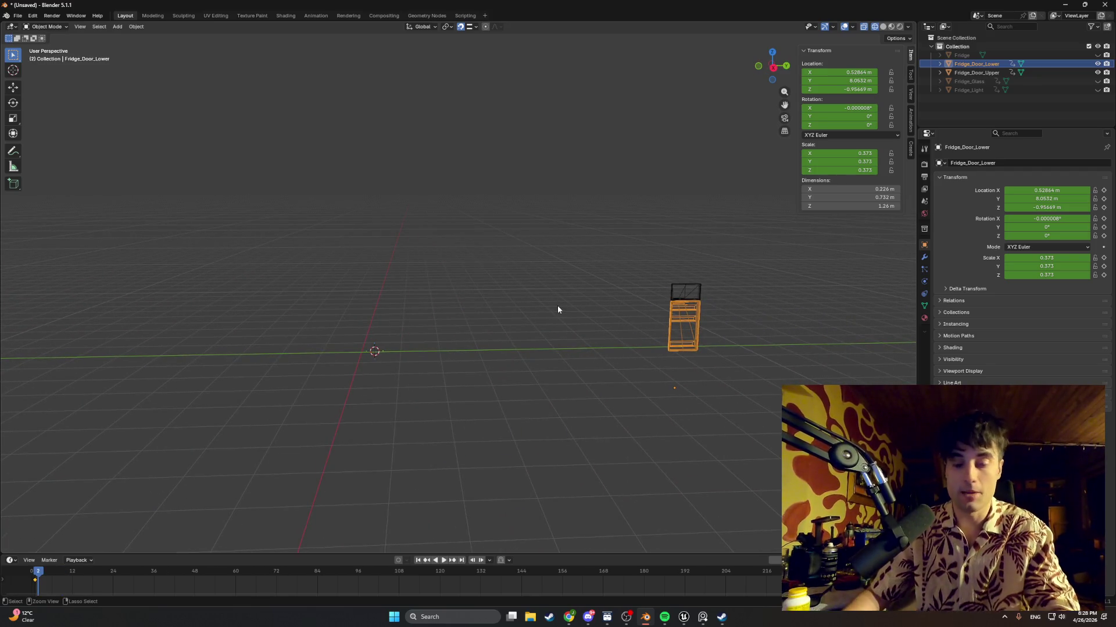
Toggle undo and redo to compare door positions, ending back near frame 2
key(ctrl+z)
key(ctrl+z)
key(ctrl+z)
key(ctrl+shift+z)
key(ctrl+shift+z)
key(ctrl+z)
key(ctrl+shift+z)
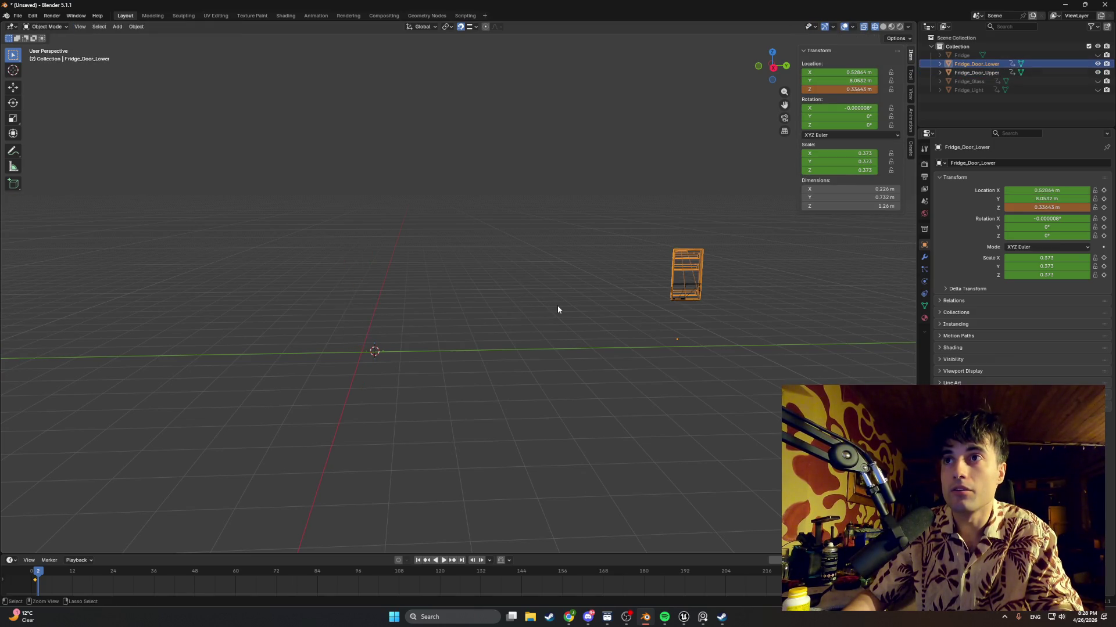
mouse_move(579, 312)
middle_down()
mouse_move(532, 312)
mouse_move(587, 314)
middle_up()
key(ctrl+z)
key(ctrl+shift+z)
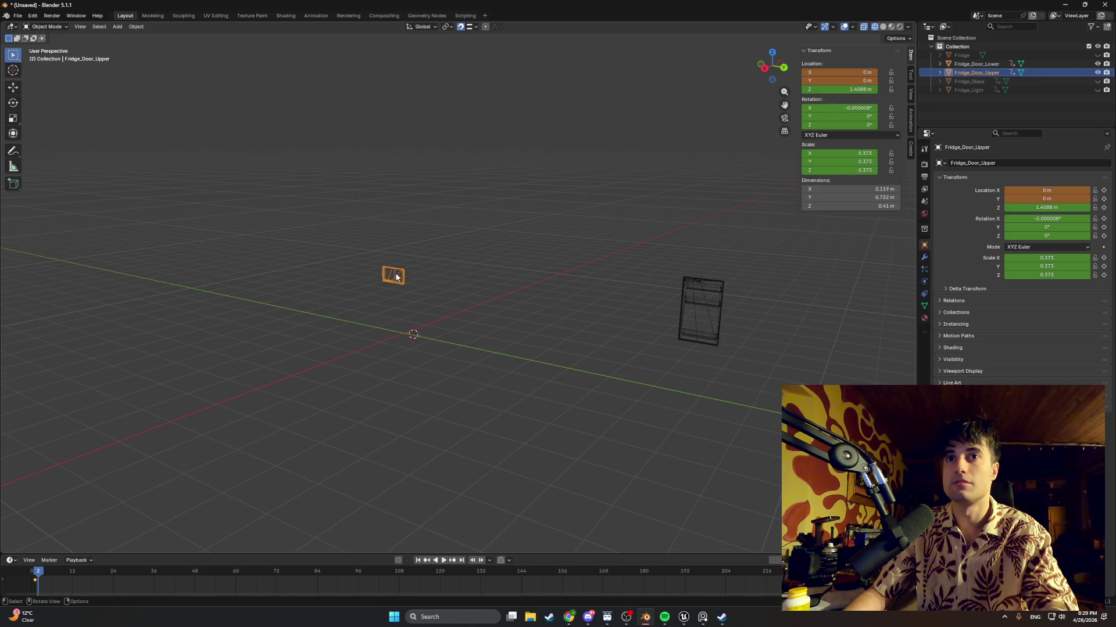
Set the upper door's Z location to 0 and apply its rotation and scale with Ctrl+A
click(847, 88)
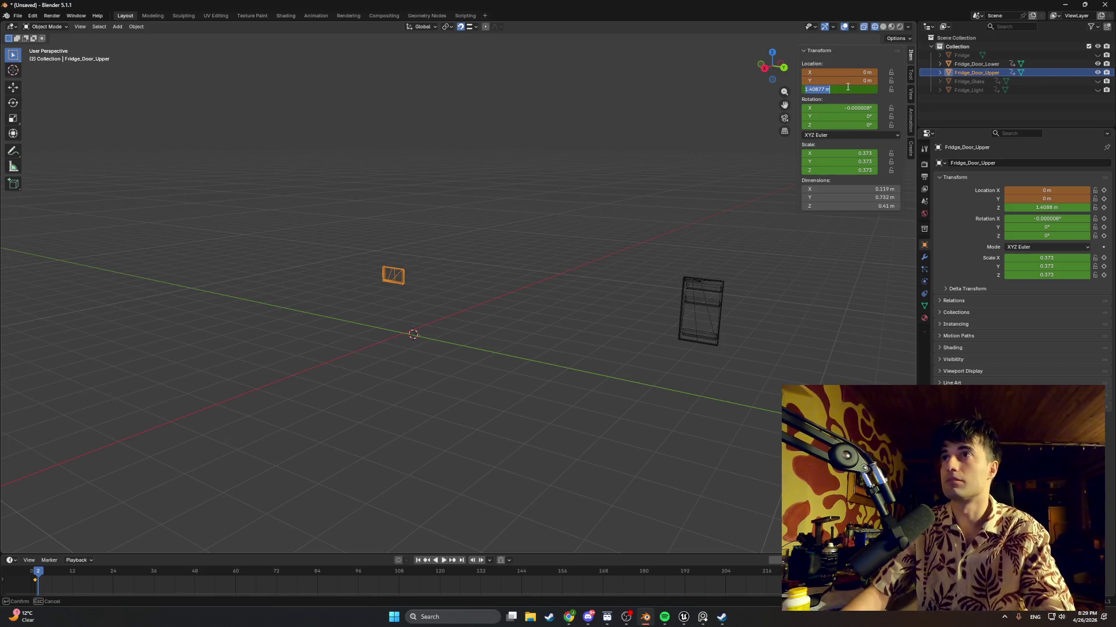
key(Return)
right_click(459, 239)
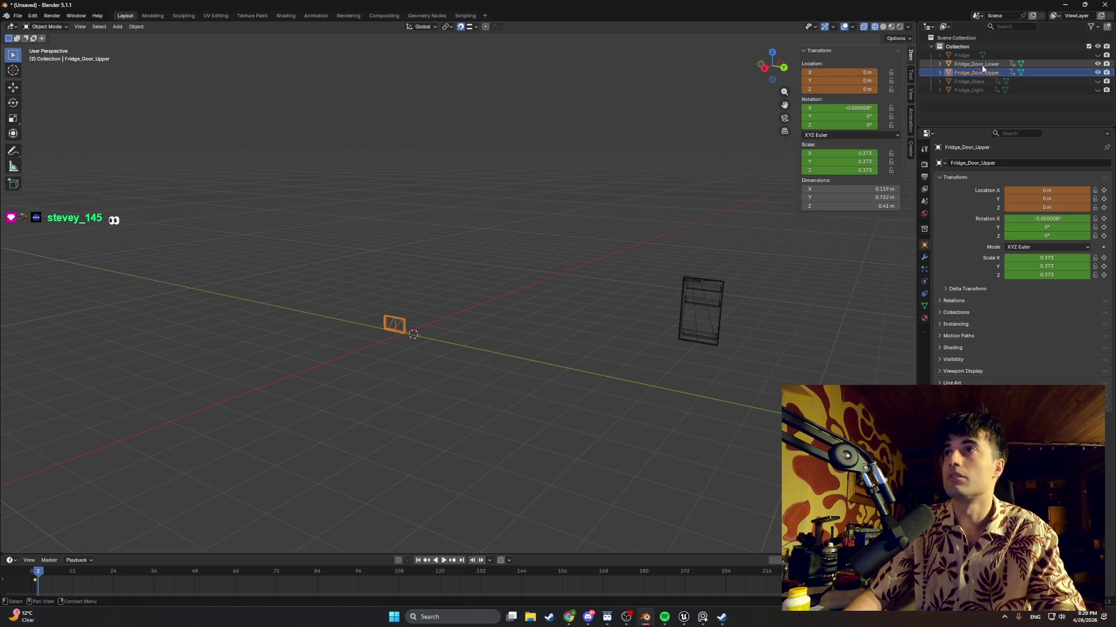
right_click(587, 264)
key(Escape)
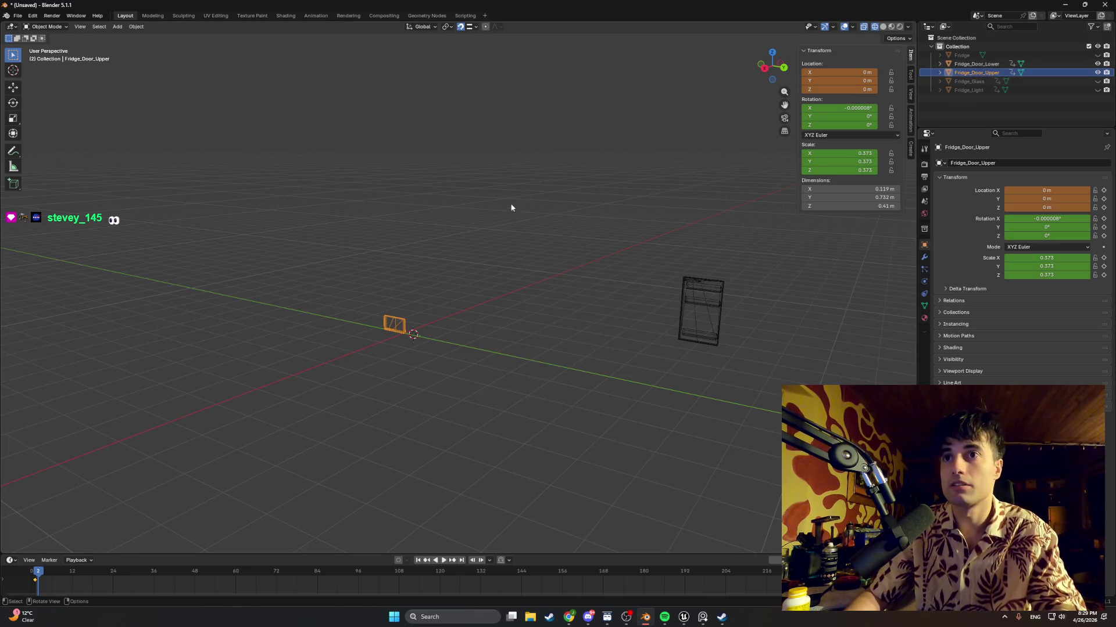
key(ctrl+a)
click(481, 248)
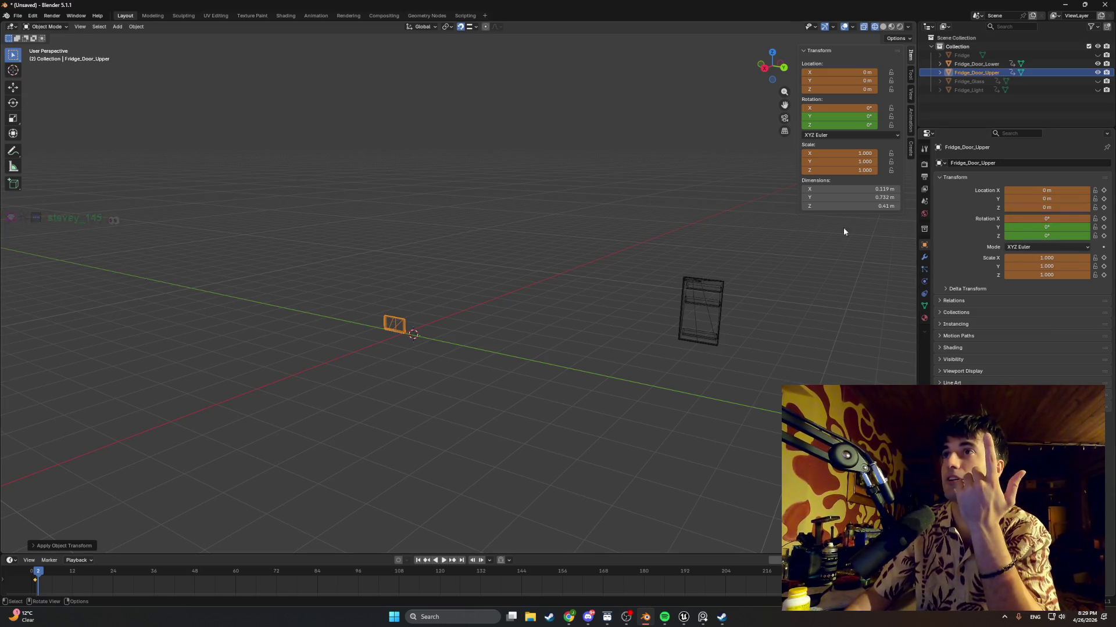
mouse_move(559, 250)
middle_down()
mouse_move(543, 247)
mouse_move(615, 289)
mouse_move(660, 279)
mouse_move(616, 279)
mouse_move(459, 359)
mouse_move(442, 351)
mouse_move(489, 351)
middle_up()
Select all of the upper door's mesh in Edit Mode and take two screen snips
key(Tab)
key(a)
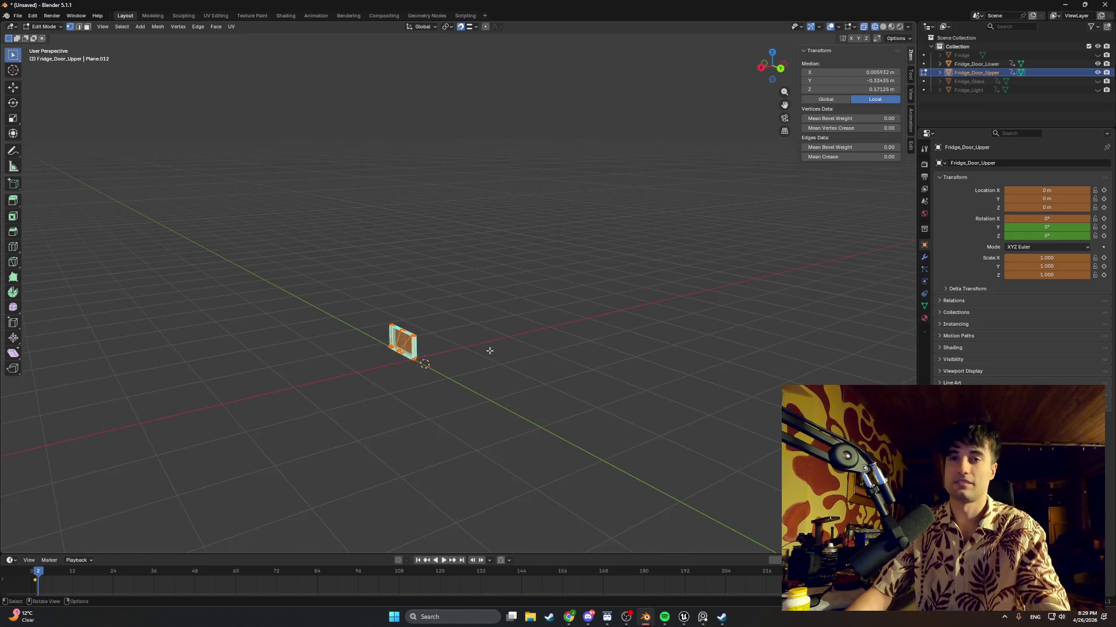
key(shift+super+s)
mouse_move(1114, 311)
mouse_down()
mouse_move(254, 150)
mouse_move(246, 135)
mouse_up()
key(shift+super+s)
mouse_move(1114, 133)
mouse_down()
mouse_move(1078, 156)
mouse_move(316, 403)
mouse_up()
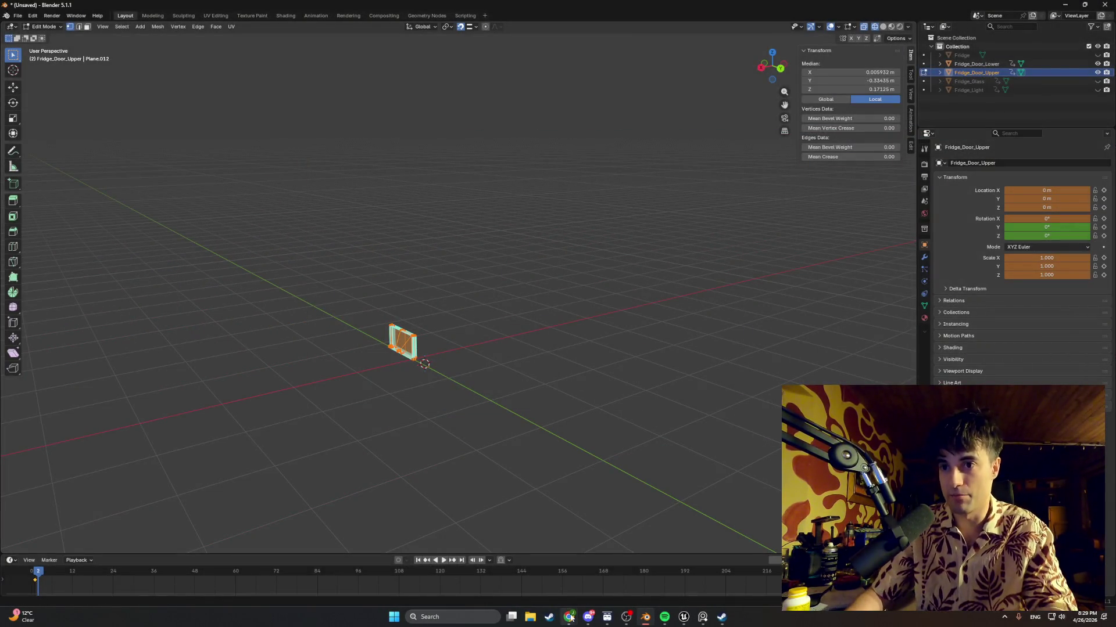
Switch to the Chrome window of 'fridge door inside' images, then close it
mouse_move(570, 617)
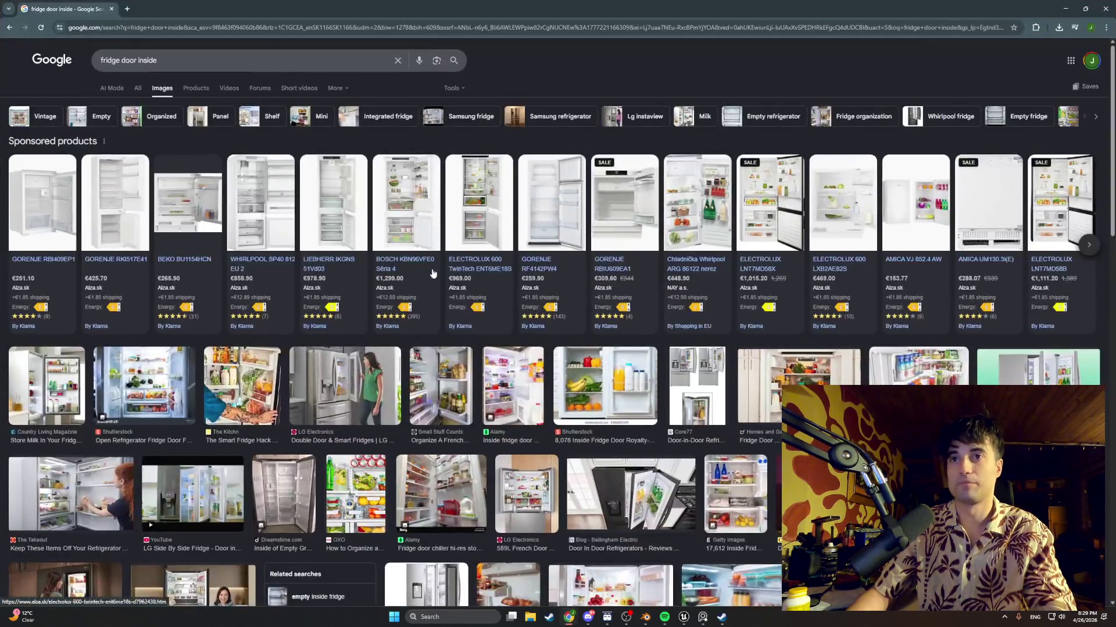
click(662, 572)
click(112, 8)
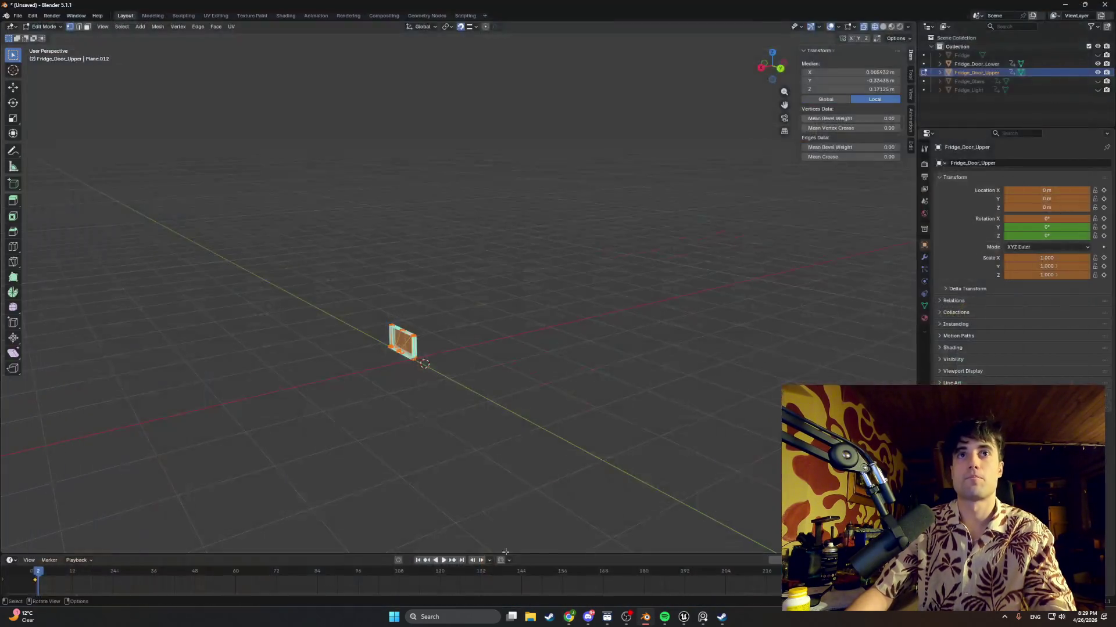
Bring up the Dodge Charger 69 image results window, then Alt+Tab back to Blender
mouse_move(568, 617)
click(520, 572)
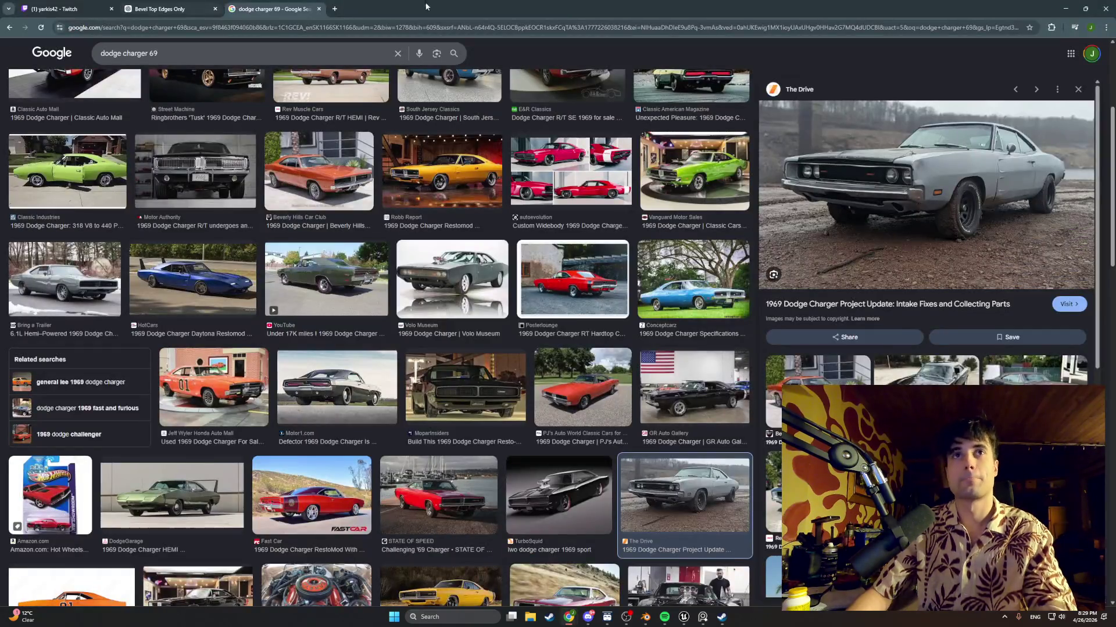
key(alt+Tab)
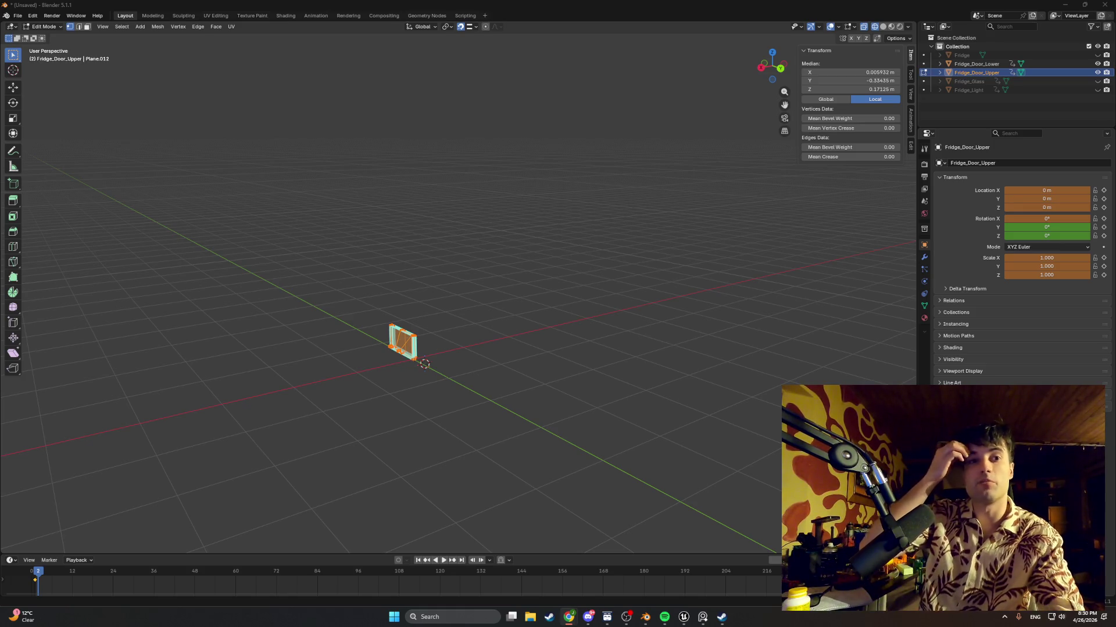
Delete the upper door's keyframes from the timeline
right_click(43, 576)
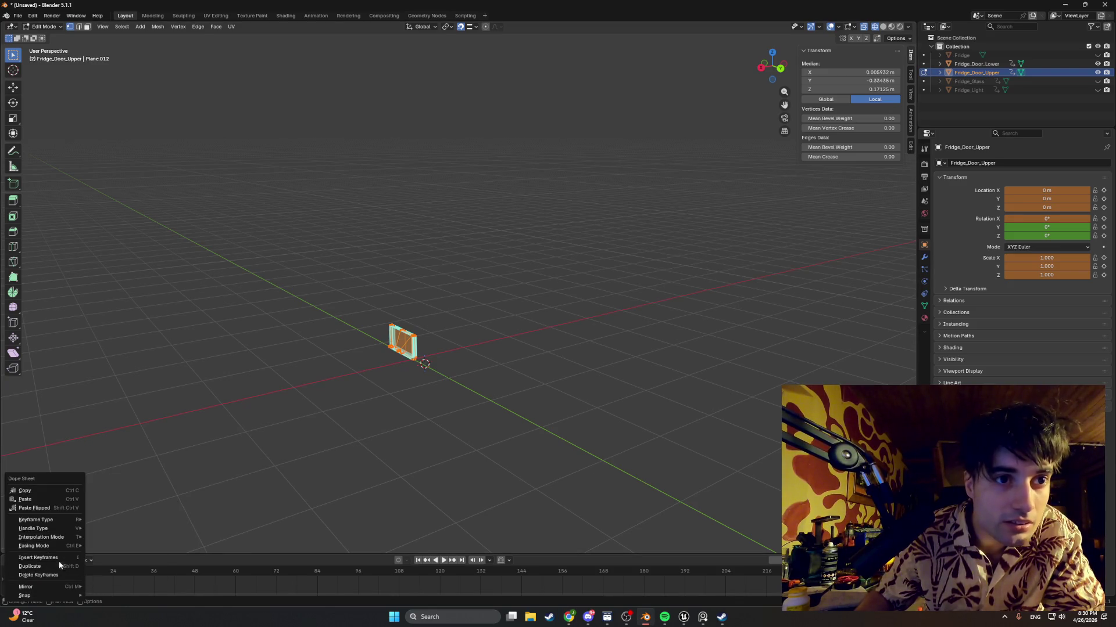
click(58, 574)
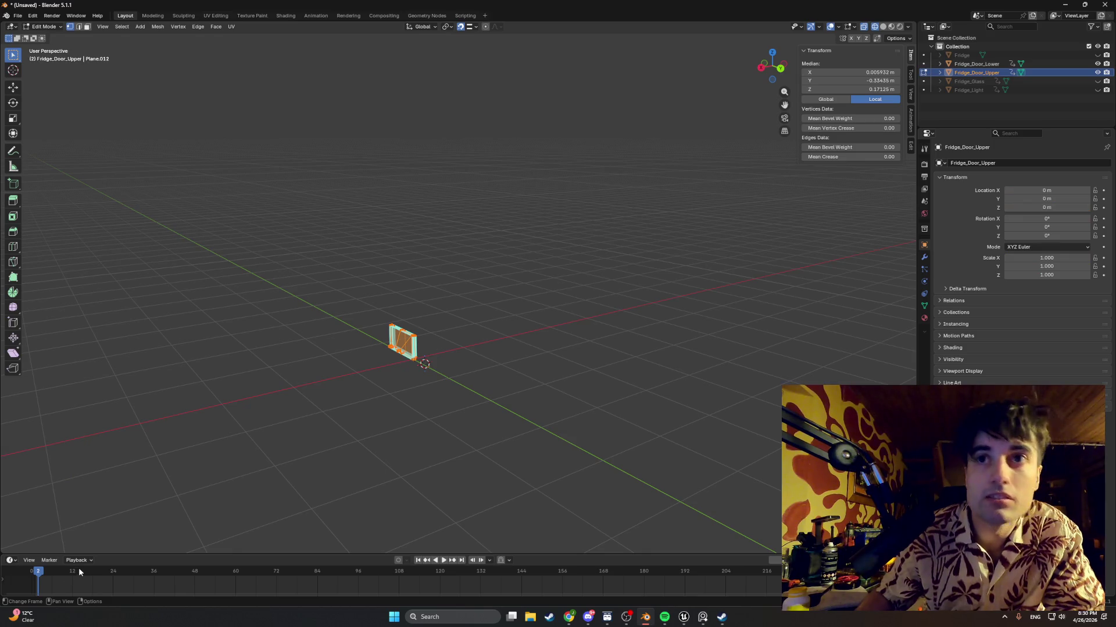
middle_drag(407, 377, 451, 391)
Re-enter Edit Mode on Fridge_Door_Upper, return to frame 1 and clear the mesh selection
key(Tab)
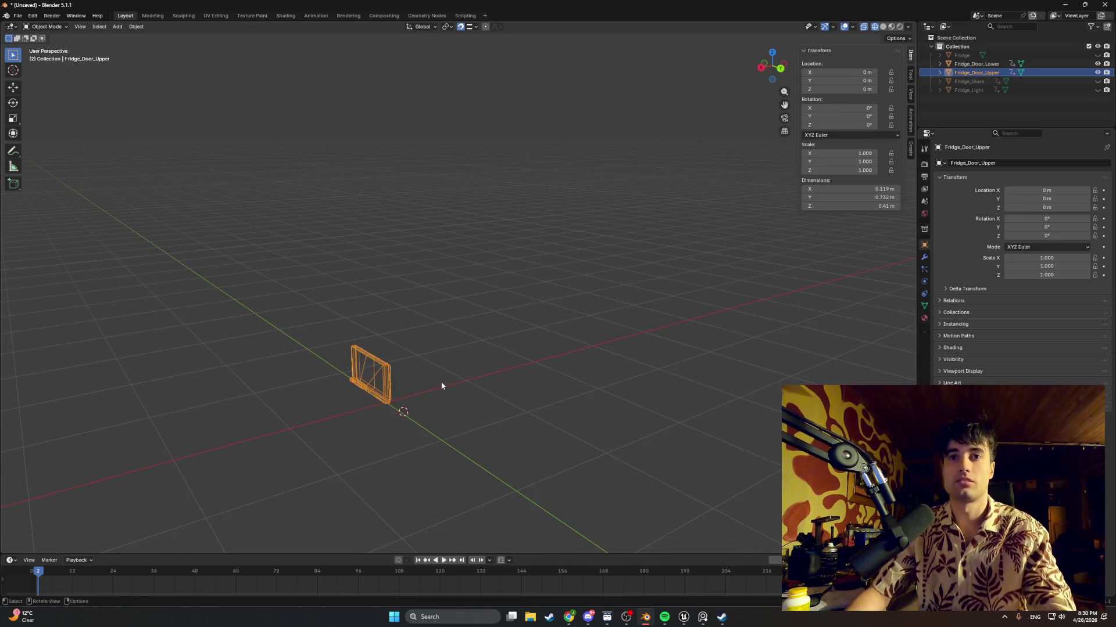
click(433, 389)
key(Tab)
mouse_move(395, 383)
middle_down()
mouse_move(407, 389)
mouse_move(393, 406)
mouse_move(642, 473)
mouse_move(167, 510)
middle_up()
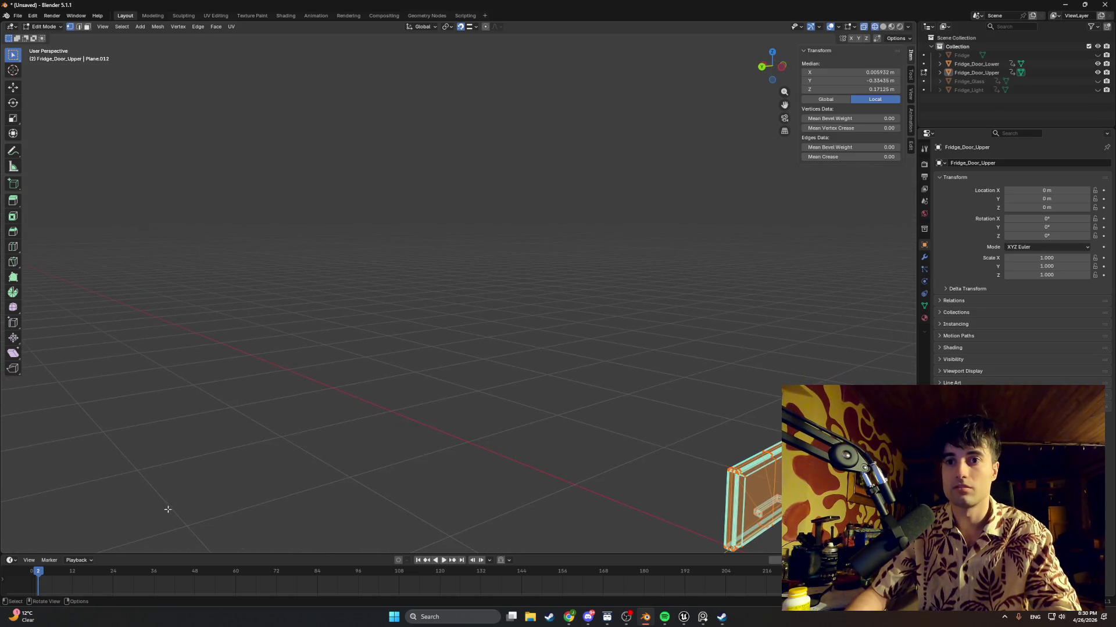
click(419, 560)
mouse_move(377, 342)
ctrl+middle_down()
mouse_move(361, 412)
mouse_move(538, 395)
mouse_move(398, 398)
mouse_move(516, 413)
ctrl+middle_up()
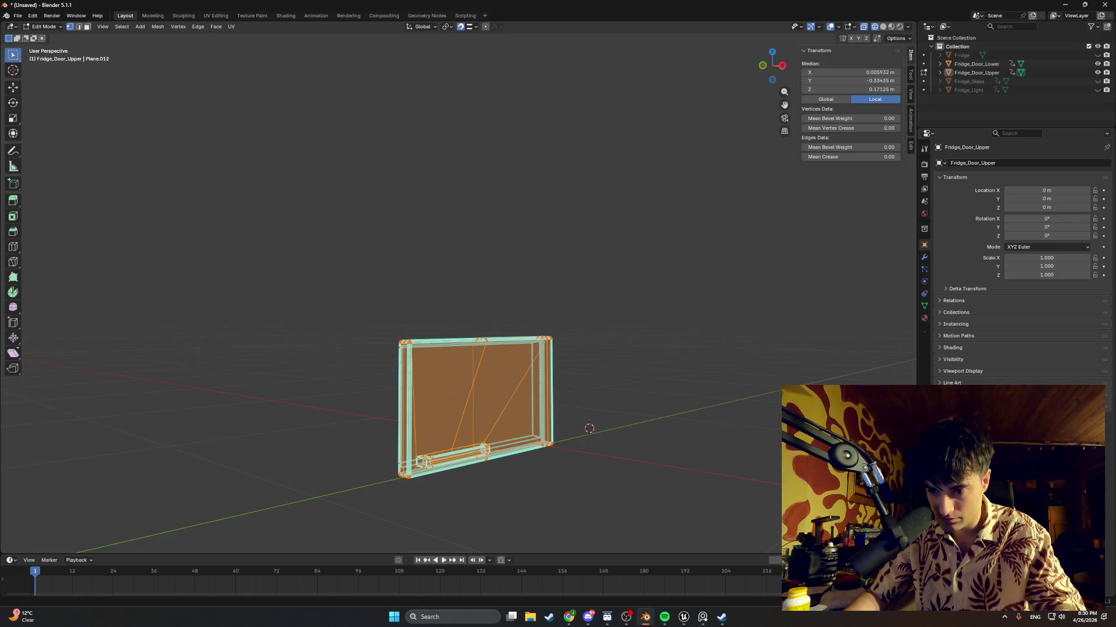
click(577, 392)
Select the whole upper door in edge mode, undo a stray edge move, and screenshot the wireframe
key(a)
key(2)
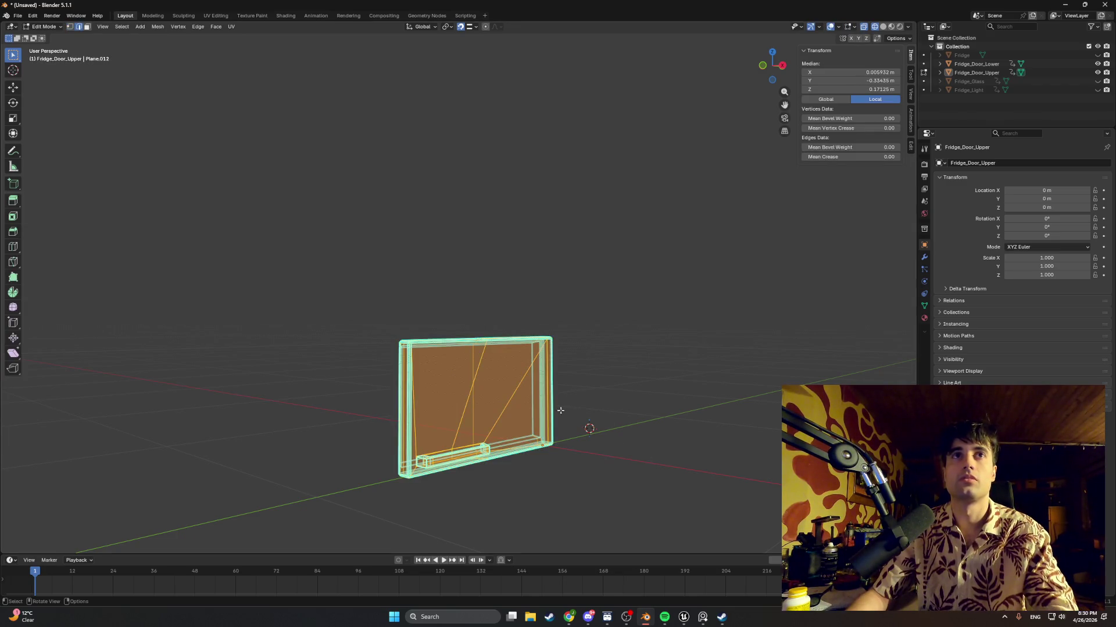
click(501, 404)
key(g)
scroll(490, 393, up, 3)
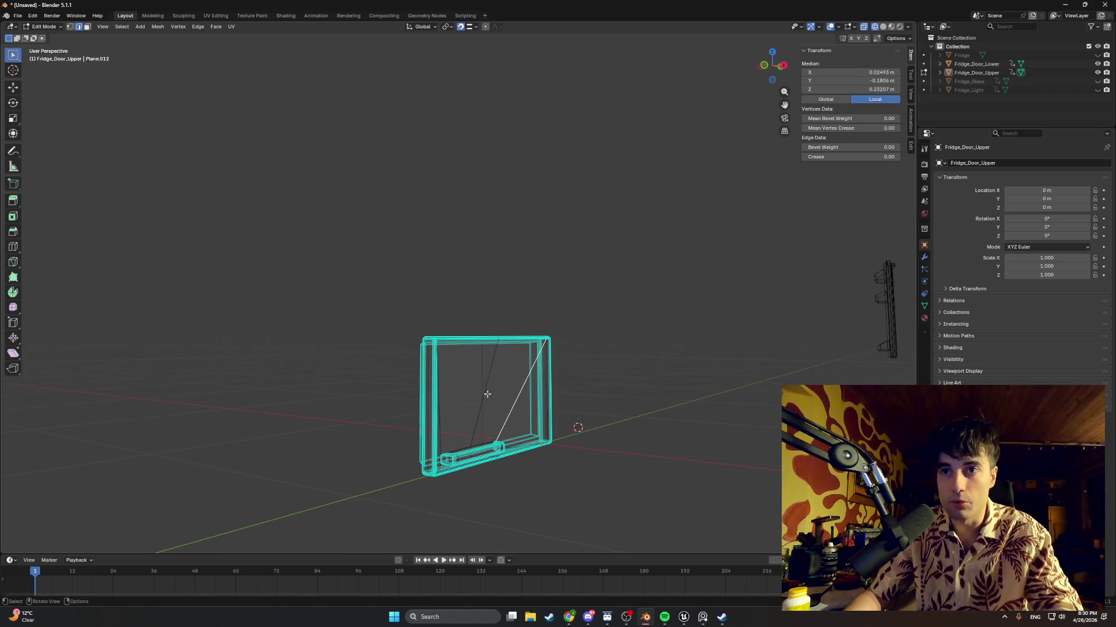
click(518, 428)
mouse_move(517, 429)
middle_down()
mouse_move(463, 274)
mouse_move(468, 309)
mouse_move(437, 309)
middle_up()
key(ctrl+z)
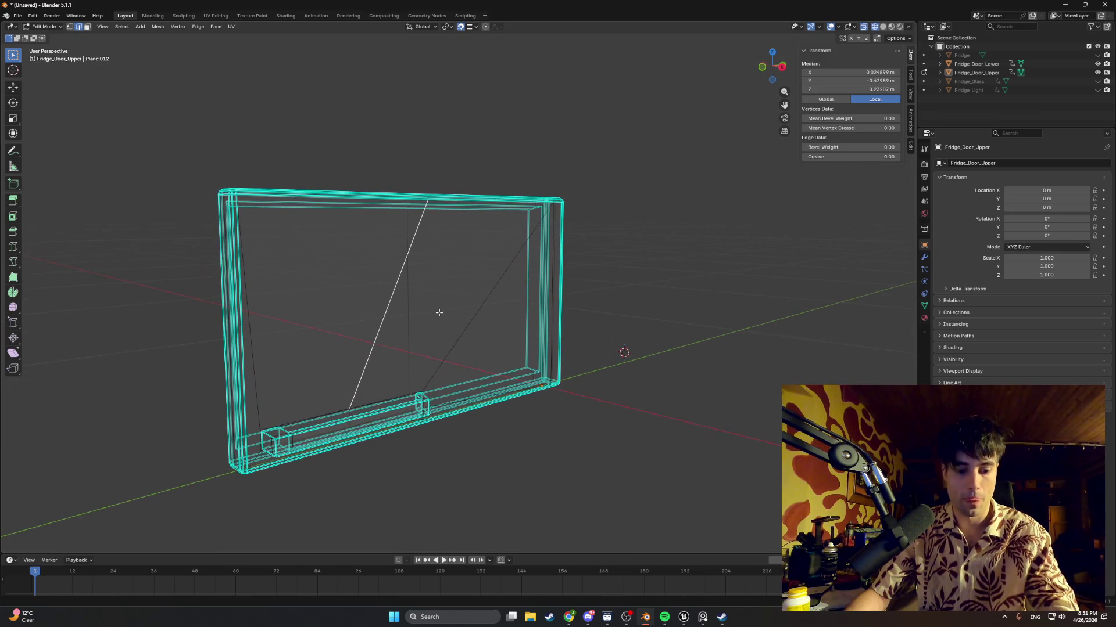
key(super+shift+s)
mouse_move(611, 463)
mouse_down()
mouse_move(210, 173)
mouse_move(126, 129)
mouse_up()
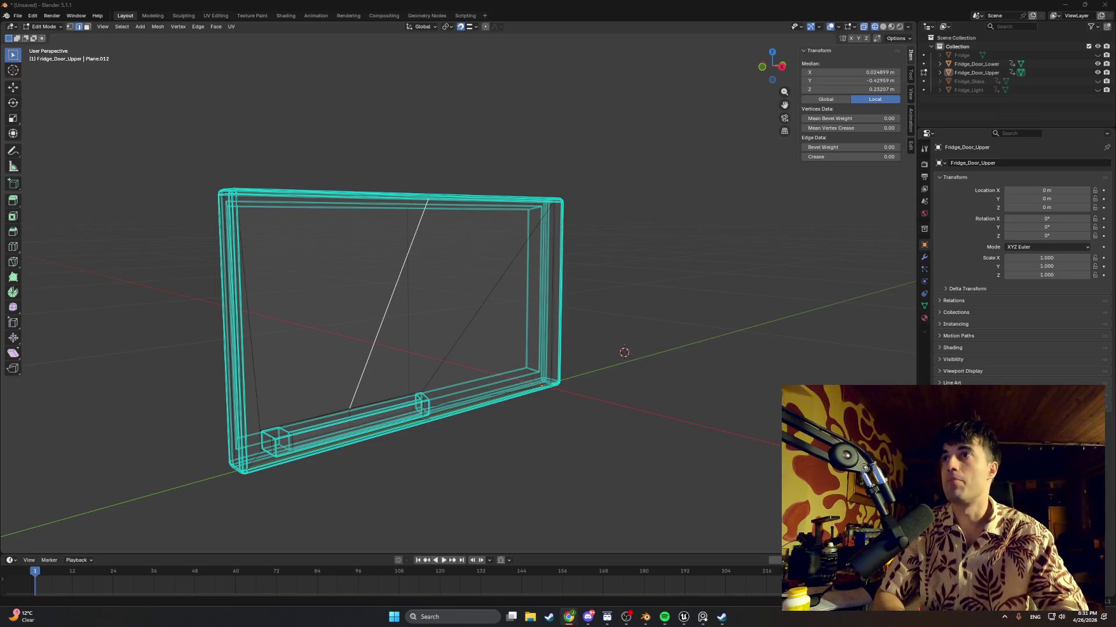
Pick the right-side frame edges and grow the selection to the whole inner panel with Ctrl+L
click(544, 314)
click(565, 309)
click(557, 308)
click(556, 325)
mouse_move(610, 400)
mouse_down()
mouse_move(167, 88)
mouse_move(146, 100)
mouse_up()
scroll(302, 252, down, 3)
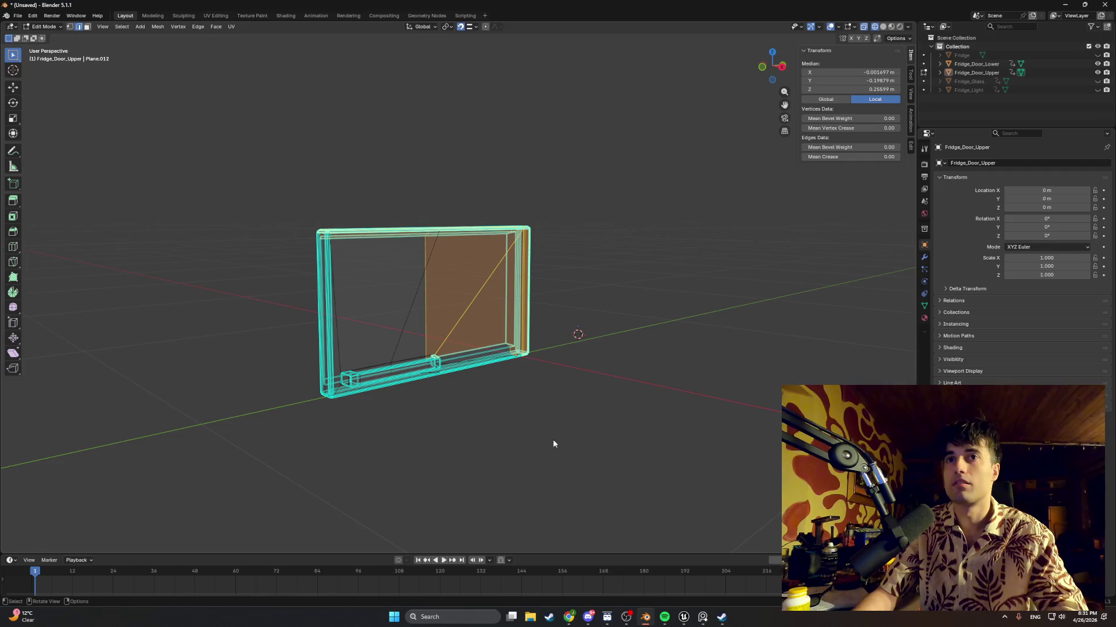
key(ctrl+l)
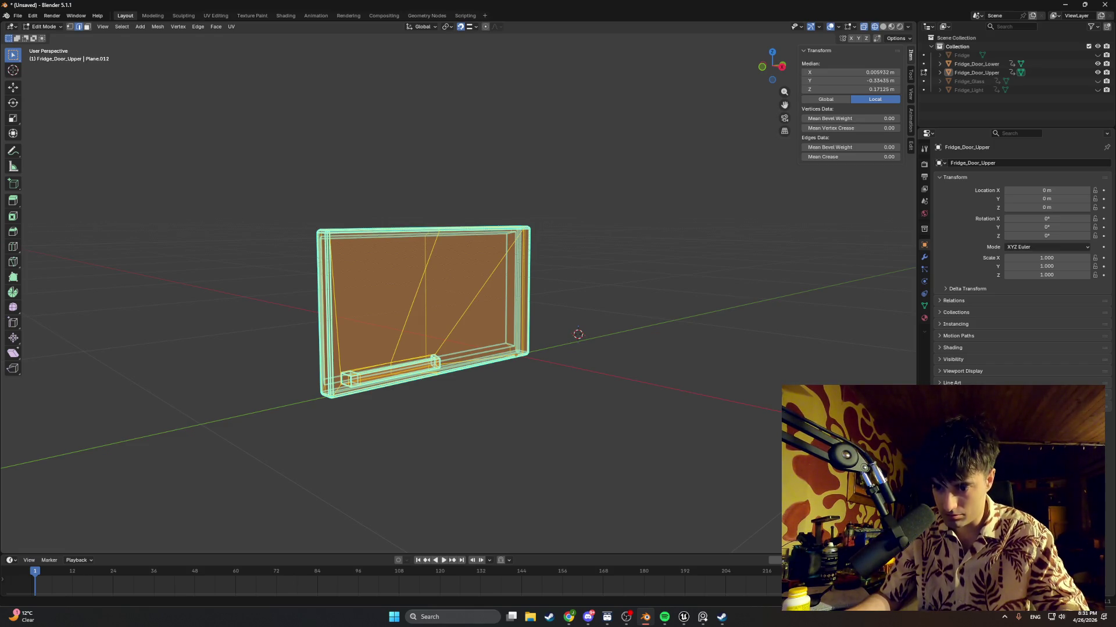
Bring up the edge operation menus for the selected panel edges
middle_drag(553, 393, 498, 386)
key(ctrl+e)
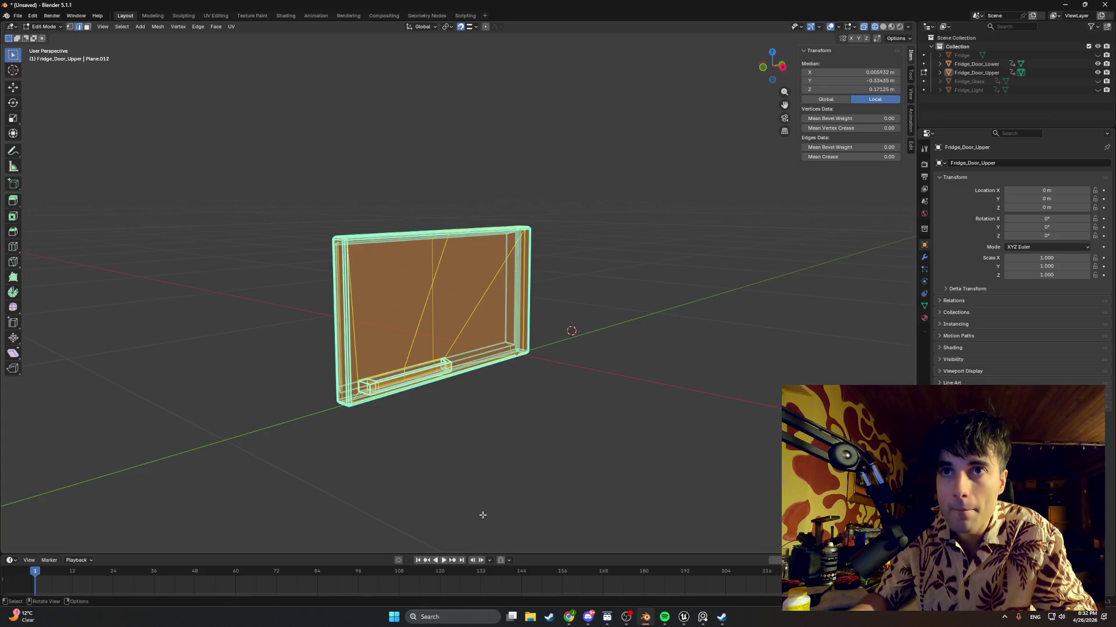
right_click(480, 467)
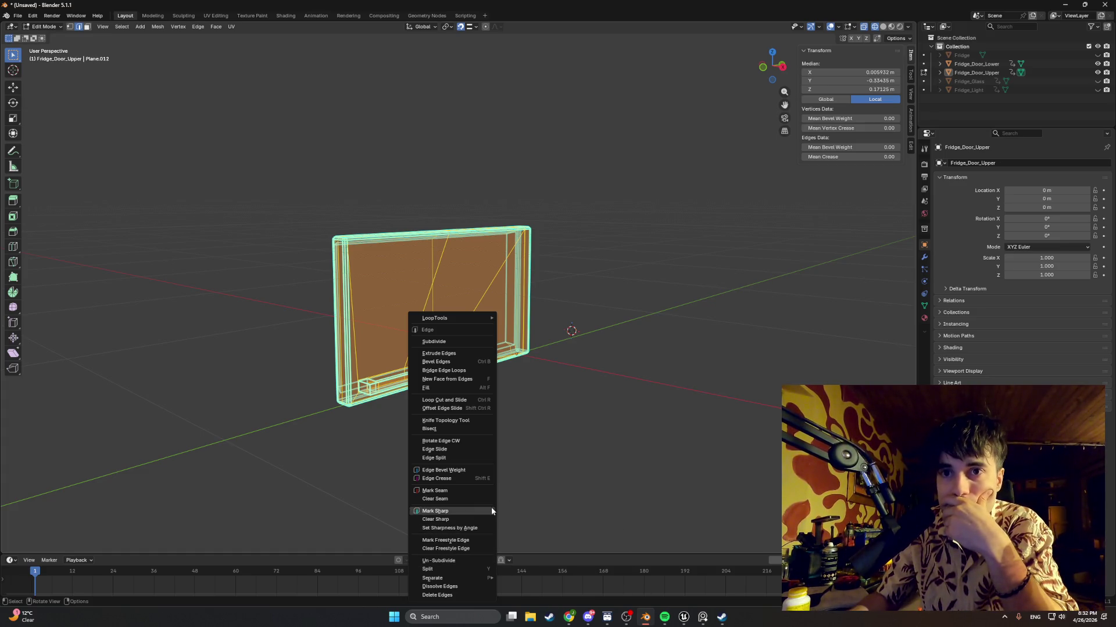
Mark the selected edges sharp, then clear the sharp marks and deselect the mesh
click(469, 501)
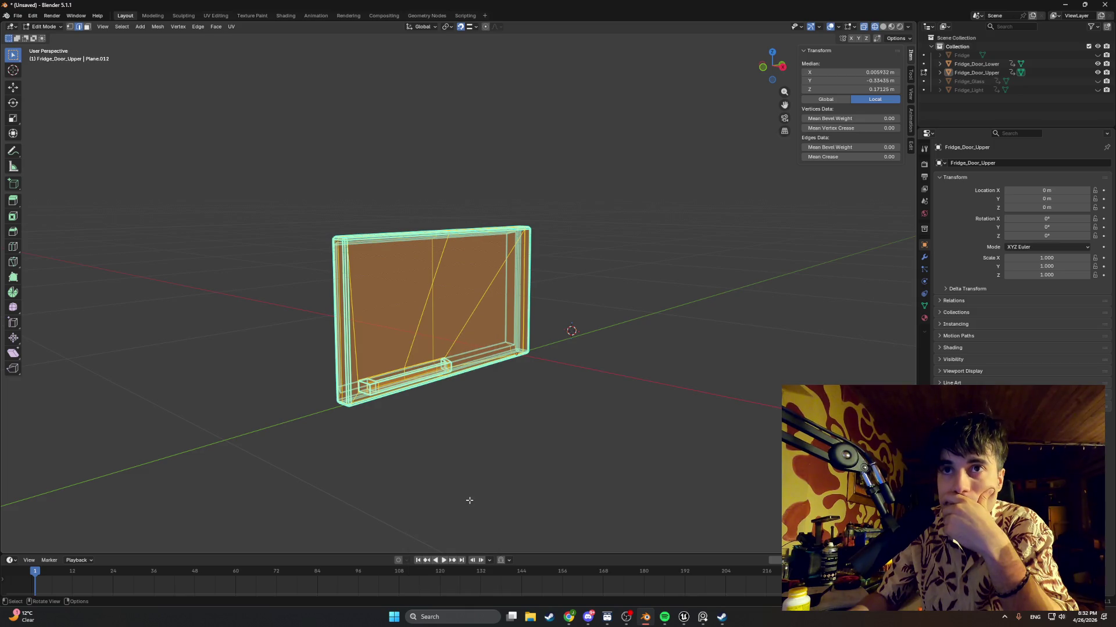
right_click(472, 479)
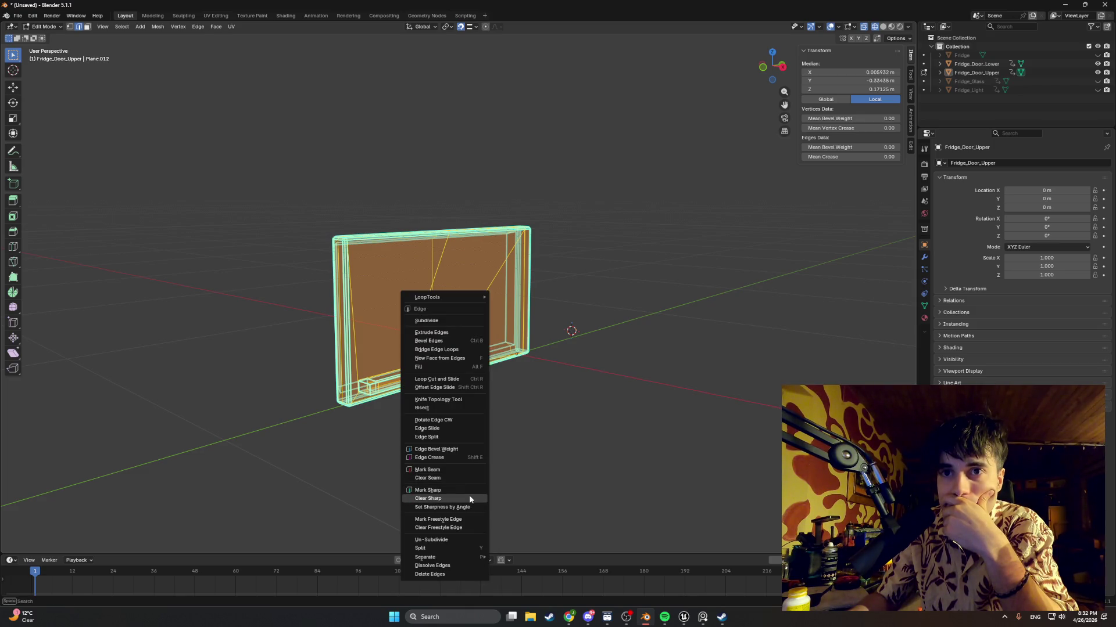
click(469, 495)
click(505, 445)
Return to Object Mode and select Fridge_Door_Lower
scroll(468, 399, up, 3)
mouse_move(426, 333)
middle_down()
mouse_move(348, 333)
mouse_move(361, 302)
mouse_move(296, 341)
mouse_move(262, 343)
mouse_move(360, 344)
mouse_move(724, 297)
middle_up()
key(Tab)
scroll(364, 337, down, 5)
scroll(374, 333, down, 3)
click(724, 294)
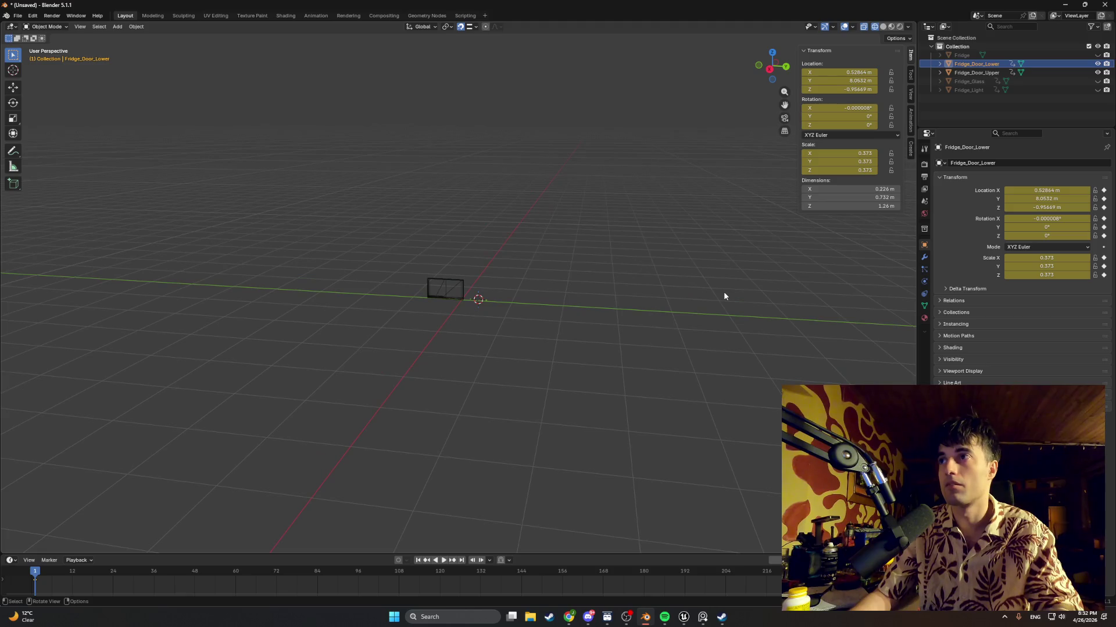
Delete the lower door's keyframes and reselect Fridge_Door_Lower
right_click(33, 580)
click(38, 575)
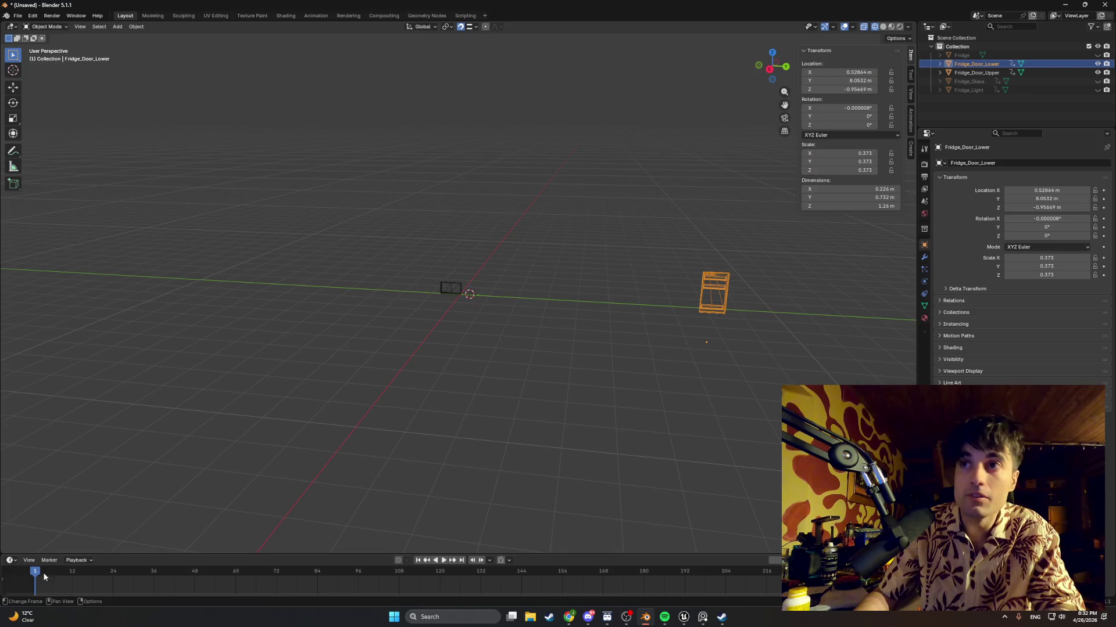
scroll(542, 328, up, 8)
scroll(472, 327, up, 4)
mouse_move(472, 327)
middle_down()
mouse_move(458, 282)
mouse_move(470, 307)
middle_up()
click(457, 297)
scroll(475, 329, down, 5)
click(784, 278)
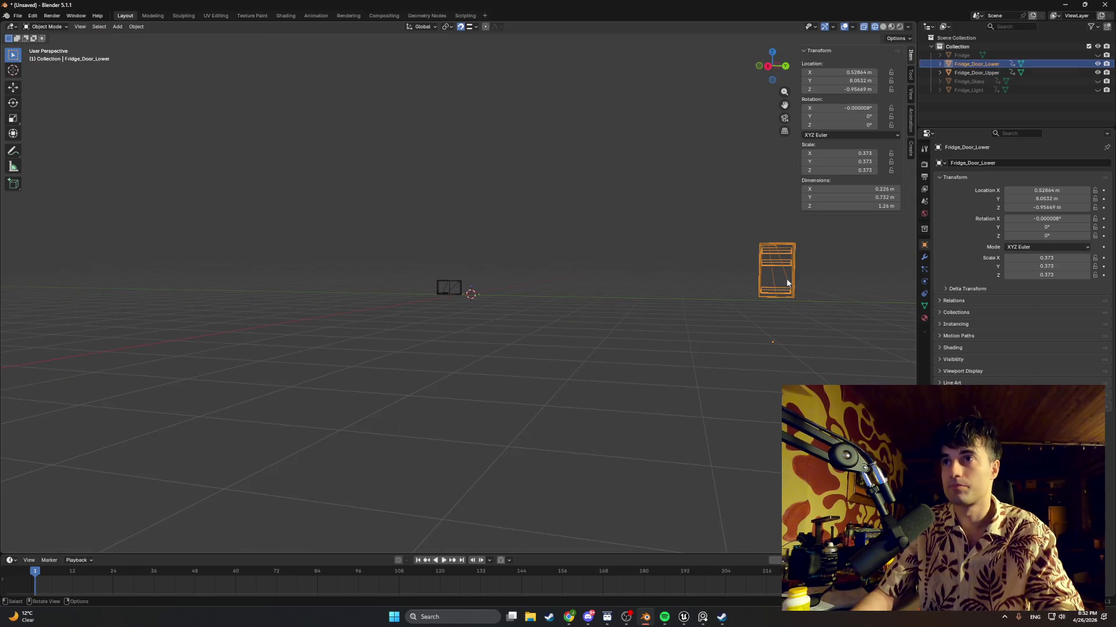
Move the lower door along Y, then along X beside the fridge in back orthographic view
key(g)
key(y)
click(469, 290)
scroll(467, 287, up, 8)
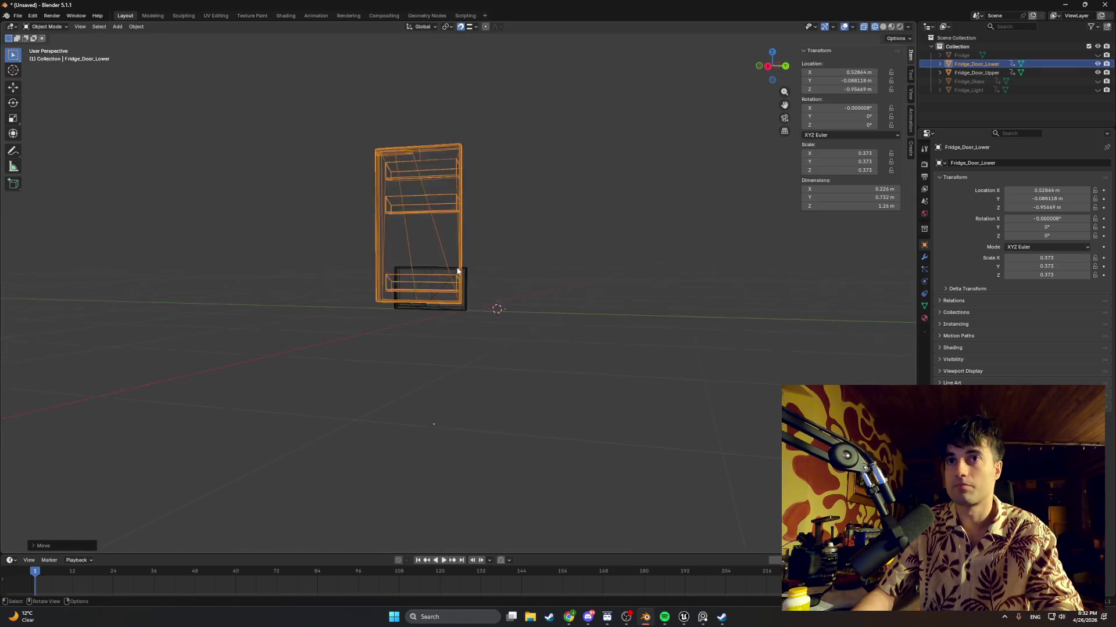
key(ctrl+KP_1)
key(g)
key(x)
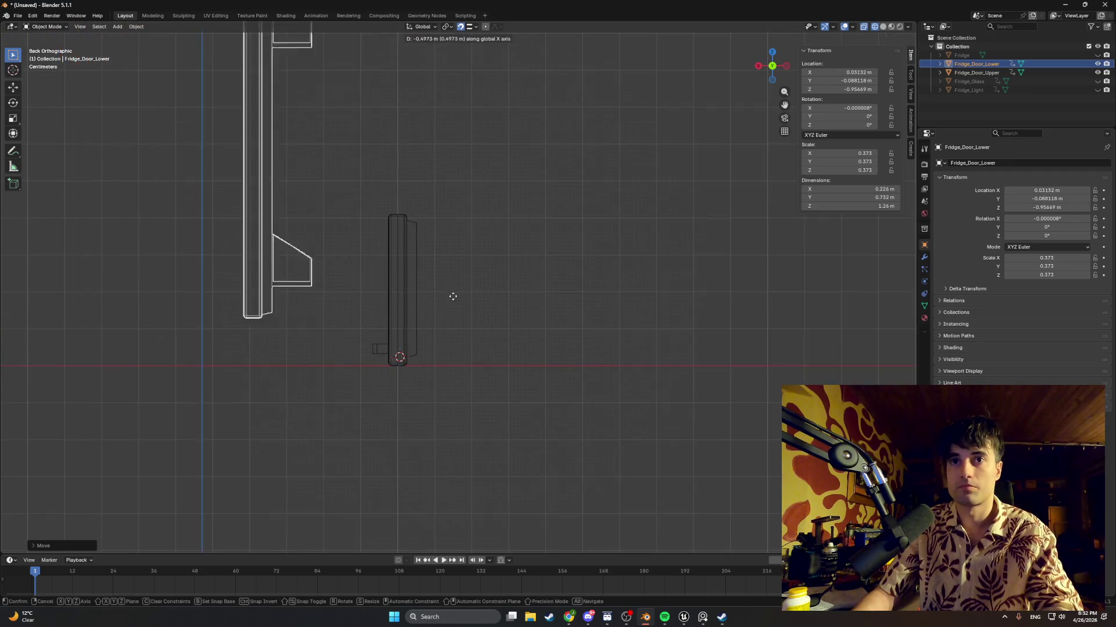
click(567, 296)
Reposition the lower door freely, then shift it again along X
shift+middle_drag(414, 349, 516, 218)
scroll(515, 219, up, 6)
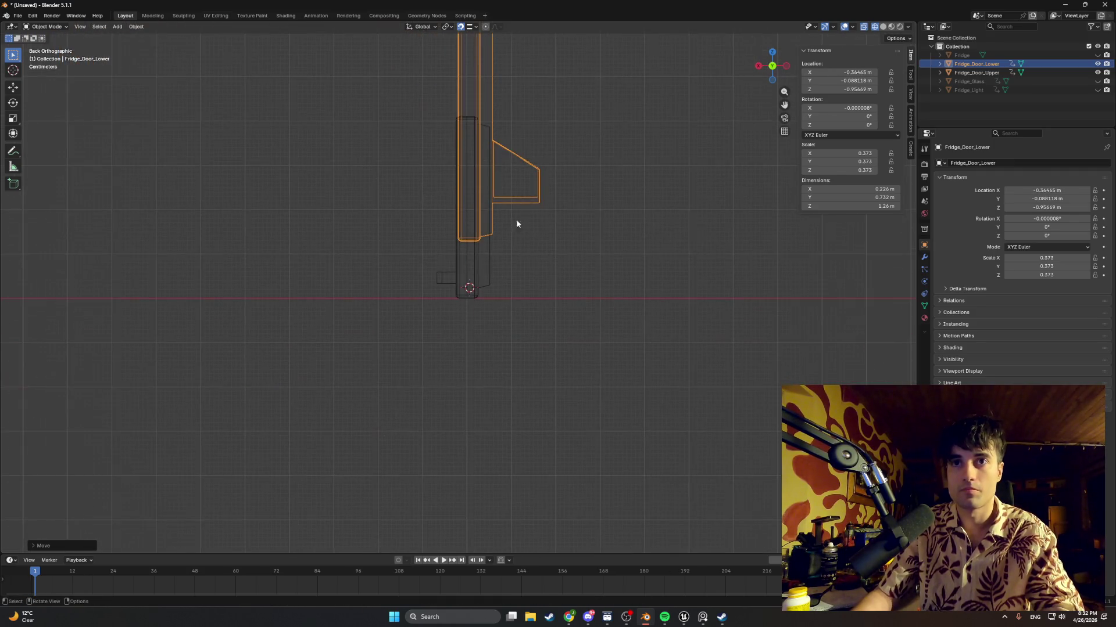
key(g)
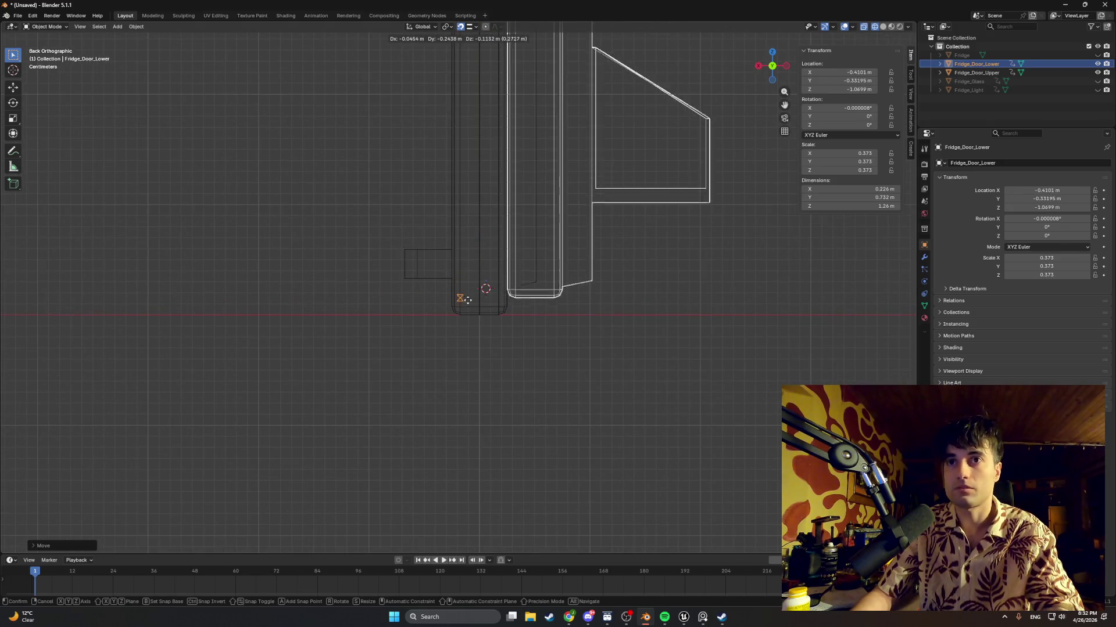
click(472, 315)
key(g)
key(x)
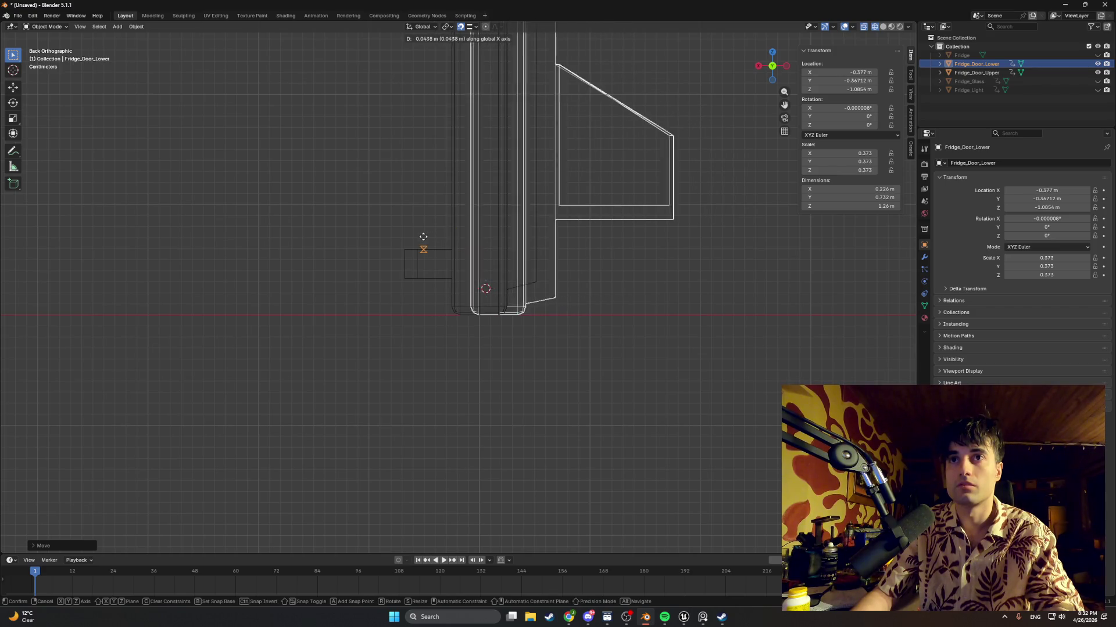
click(402, 249)
Switch snapping to vertices and snap the lower door onto a vertex
scroll(471, 298, up, 2)
scroll(471, 298, up, 4)
shift+scroll(452, 249, down, 3)
scroll(459, 310, up, 4)
scroll(459, 310, down, 3)
scroll(459, 310, down, 2)
shift+middle_drag(575, 309, 428, 349)
scroll(429, 349, down, 5)
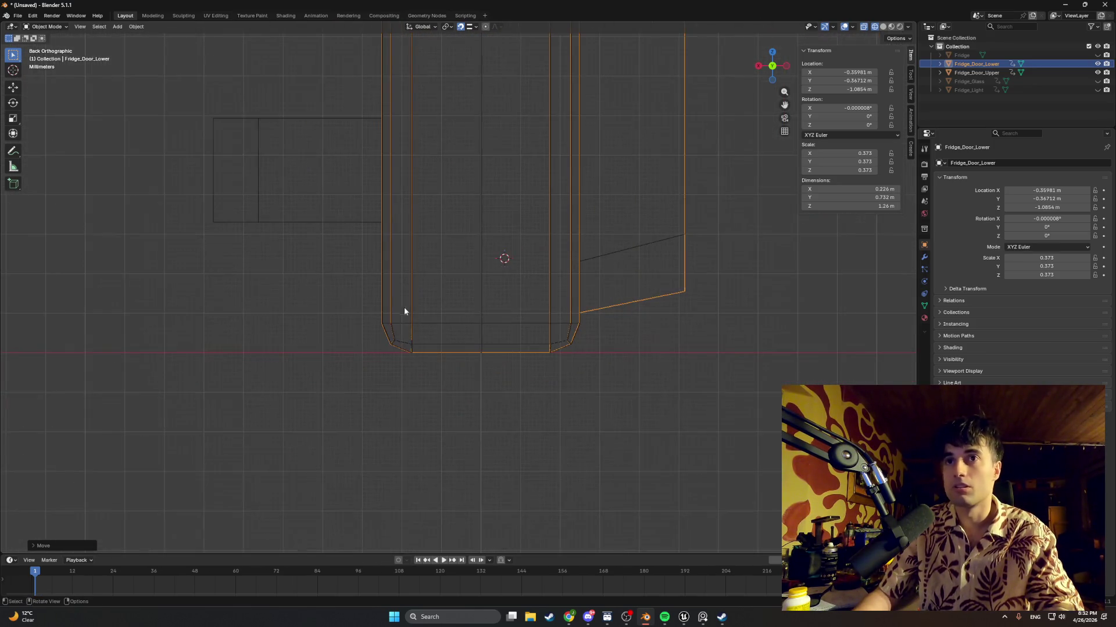
click(468, 27)
click(446, 89)
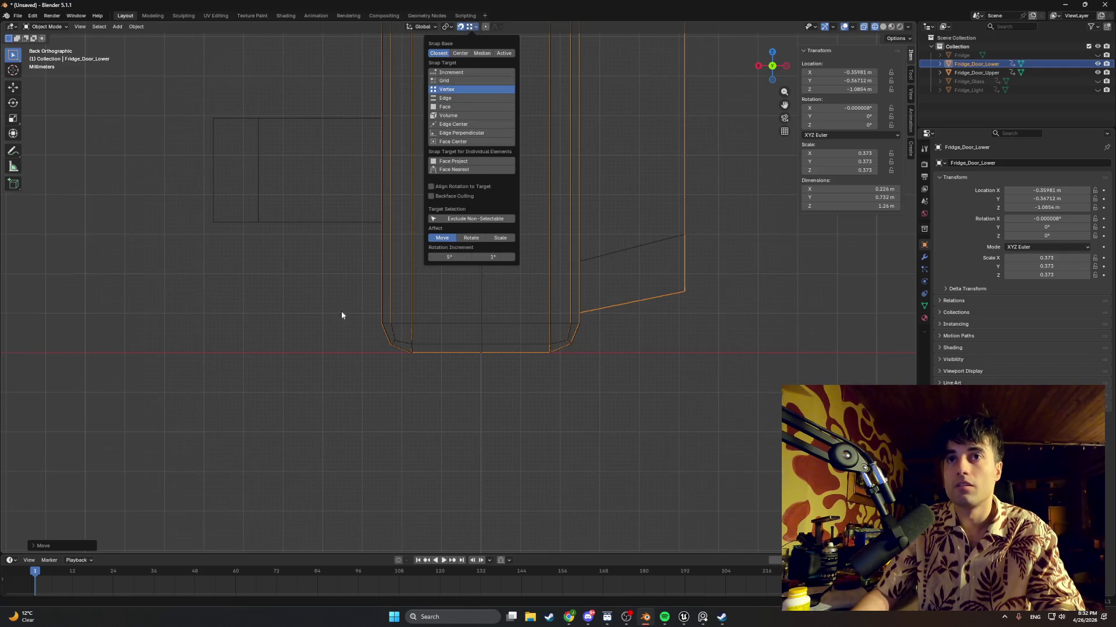
key(g)
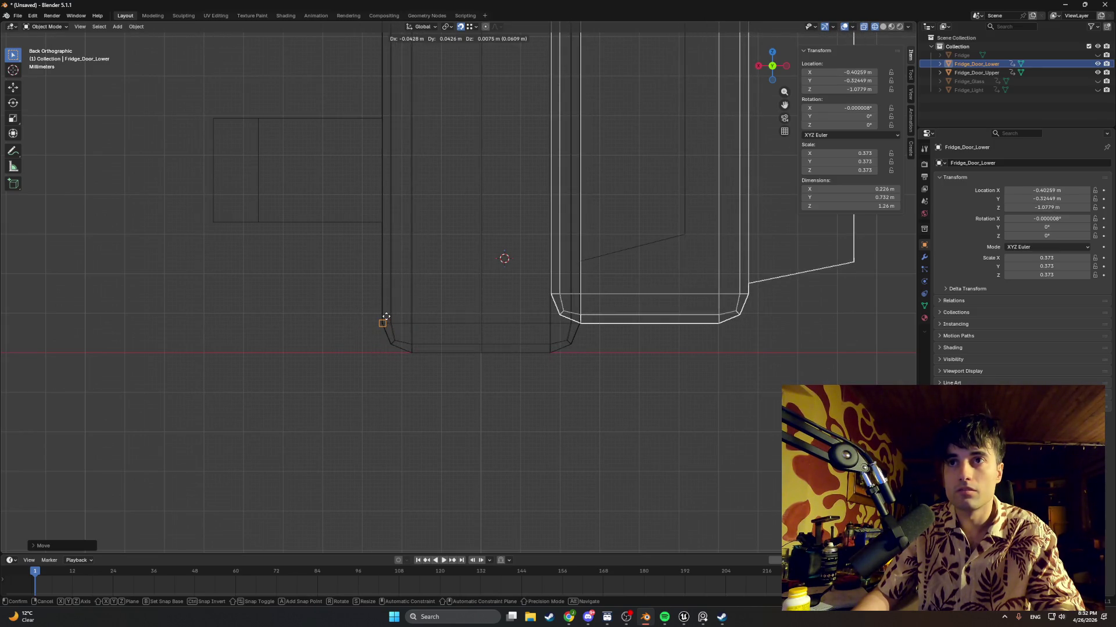
click(384, 318)
Lower the door along Z to about -1.0854 m, then view its lower corner
scroll(393, 308, down, 8)
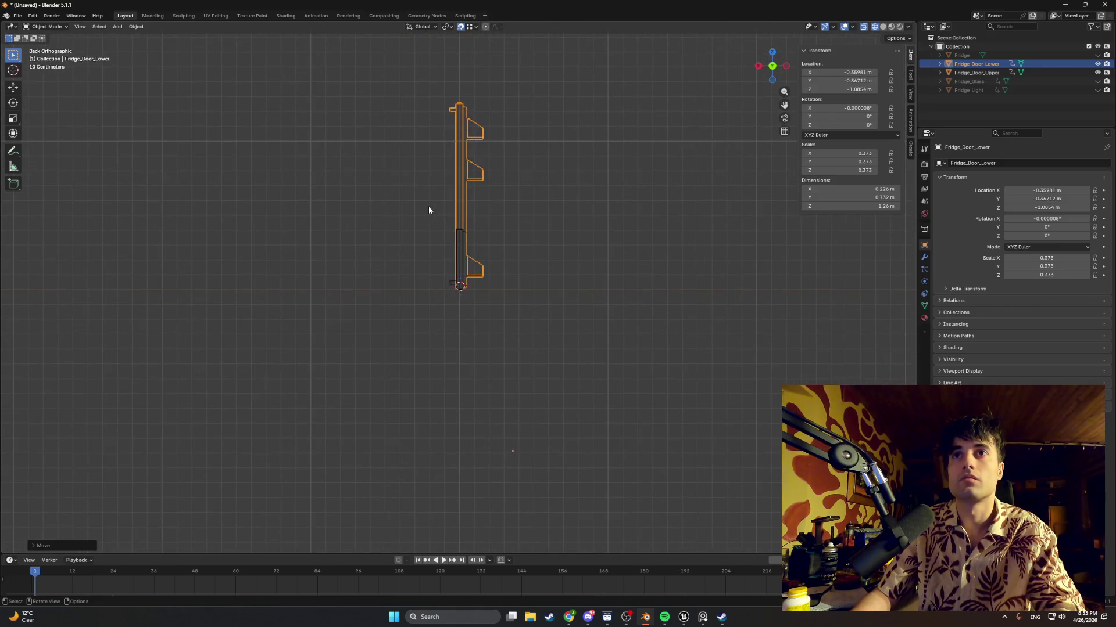
scroll(459, 200, up, 10)
key(g)
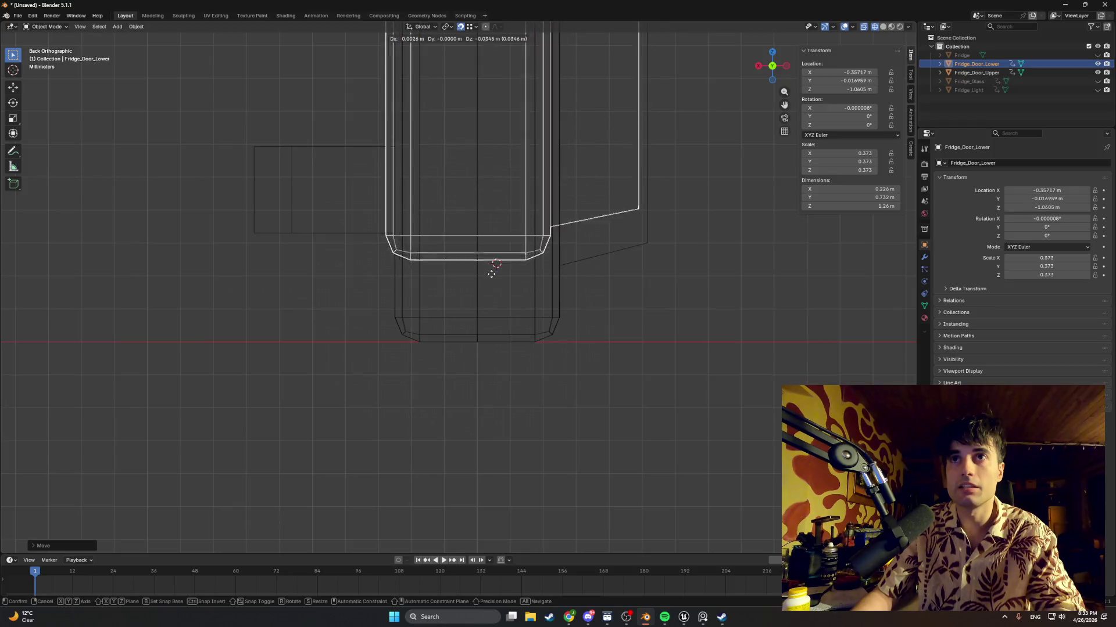
key(z)
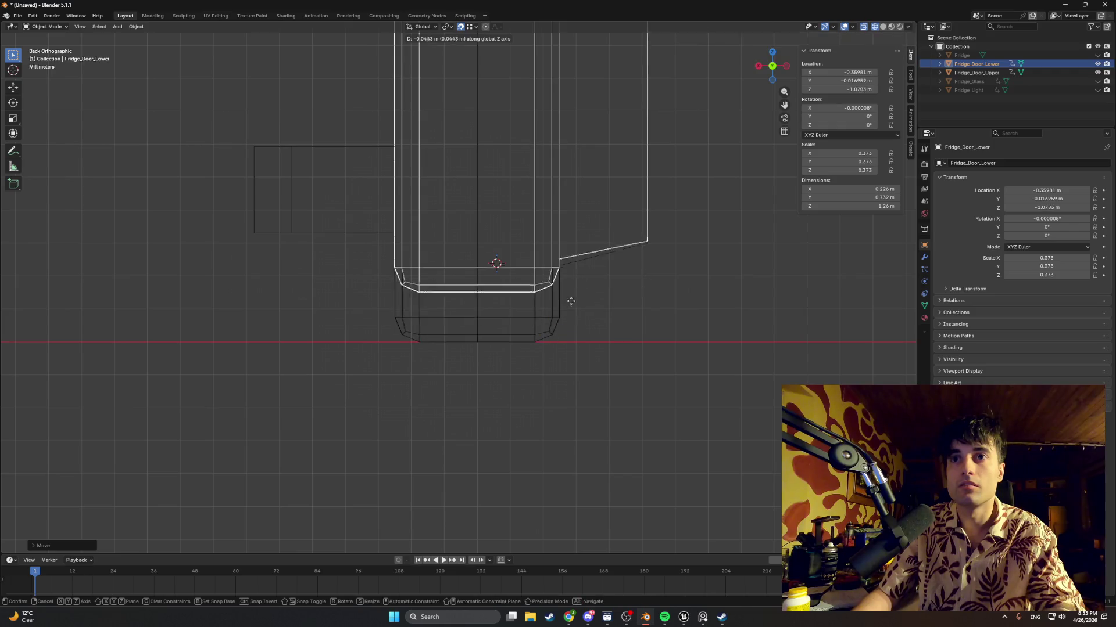
click(525, 343)
mouse_move(520, 313)
middle_down()
mouse_move(502, 294)
mouse_move(527, 284)
mouse_move(562, 308)
mouse_move(462, 326)
mouse_move(451, 291)
middle_up()
shift+middle_drag(172, 327, 488, 356)
scroll(682, 246, up, 3)
scroll(583, 269, up, 2)
key(g)
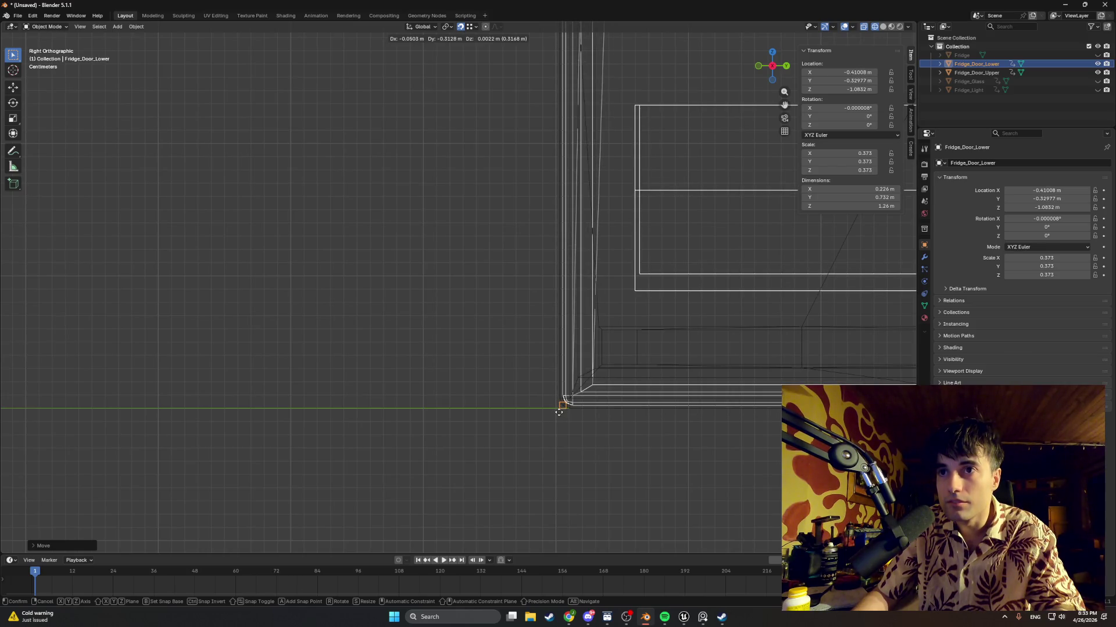
Cancel the pending move and reposition the lower door freely
right_click(559, 412)
scroll(560, 414, up, 3)
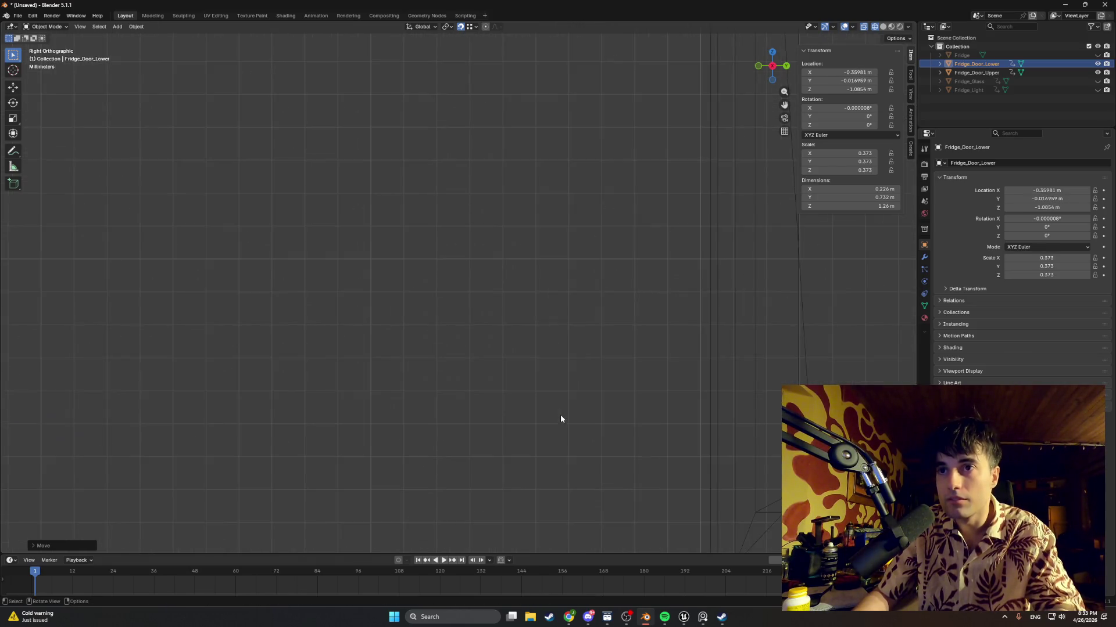
scroll(478, 218, down, 1)
key(g)
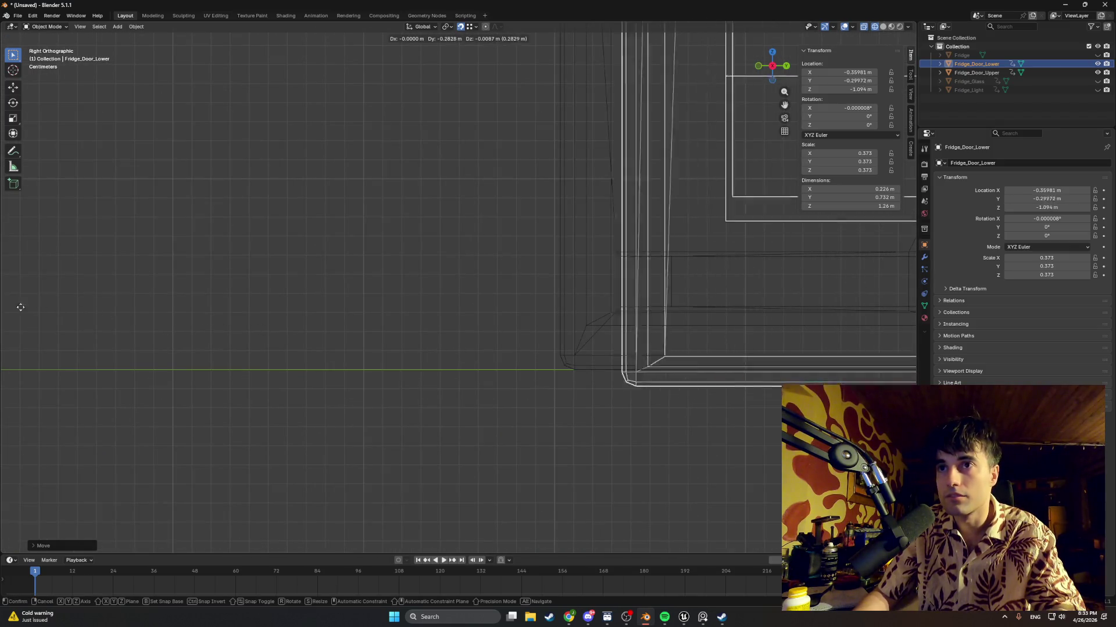
click(739, 348)
scroll(739, 349, down, 1)
scroll(743, 325, up, 2)
Slide the door along Y to about -0.53195 m so its corner meets the fridge edge
key(g)
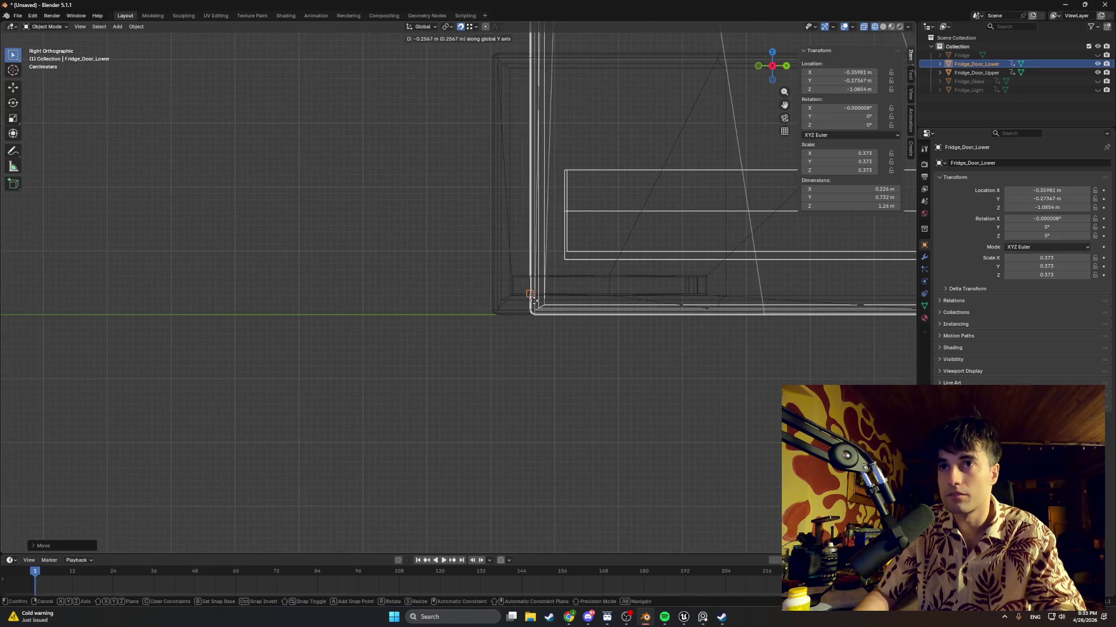
click(528, 311)
scroll(560, 297, up, 2)
key(g)
key(y)
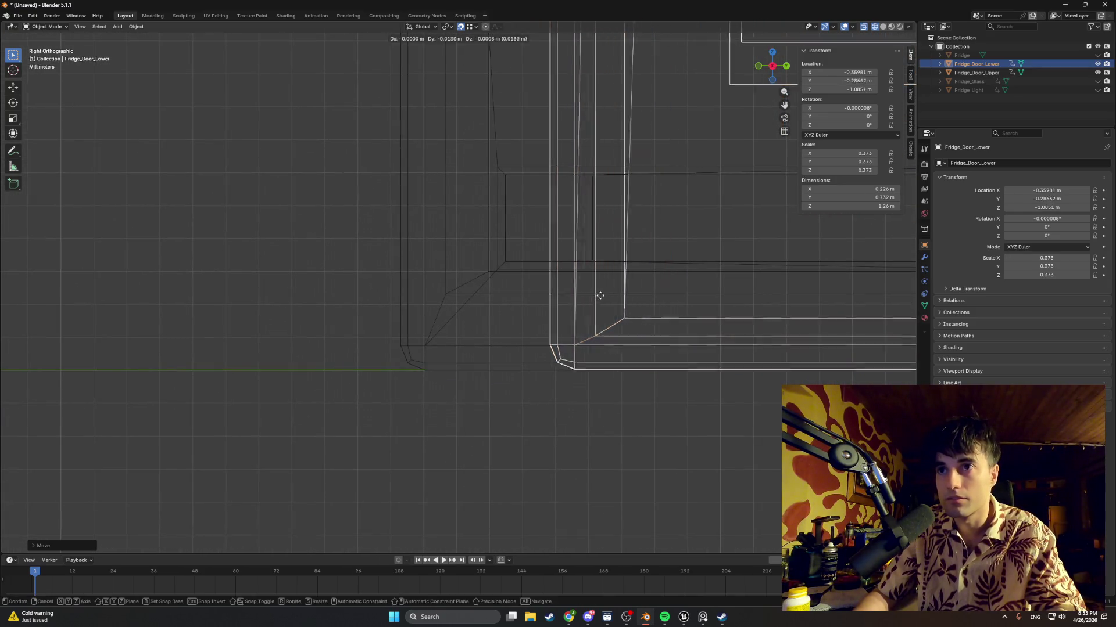
click(400, 345)
mouse_move(493, 330)
middle_down()
mouse_move(615, 319)
mouse_move(568, 333)
mouse_move(556, 326)
mouse_move(611, 330)
mouse_move(660, 282)
mouse_move(613, 267)
mouse_move(641, 247)
mouse_move(649, 273)
mouse_move(578, 293)
mouse_move(698, 287)
mouse_move(535, 358)
mouse_move(573, 343)
middle_up()
scroll(626, 312, up, 4)
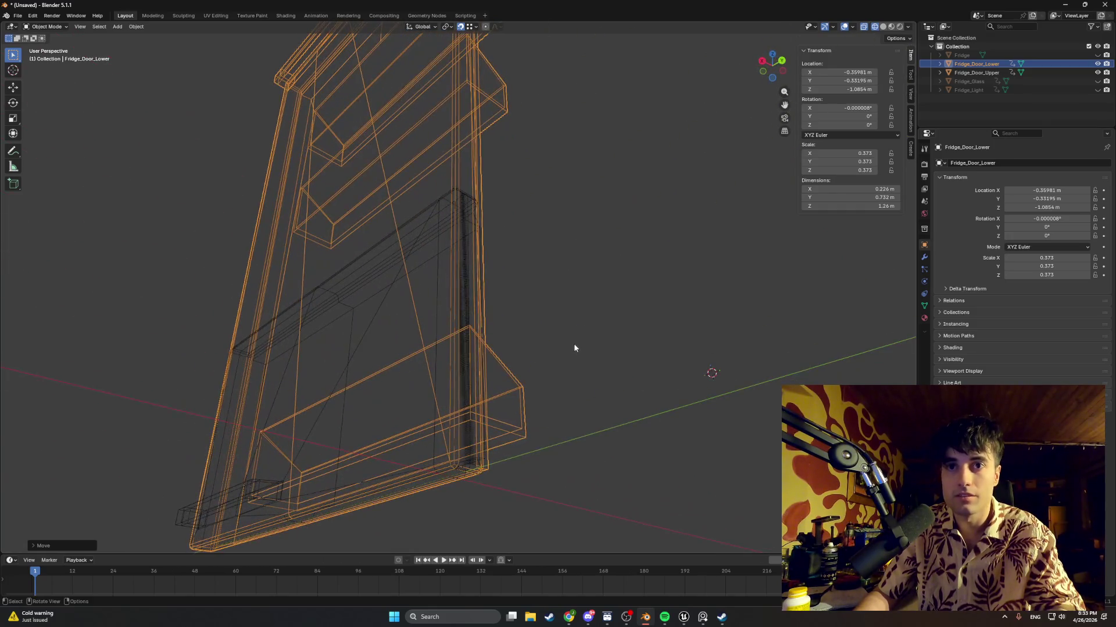
In Edit Mode, select Fridge_Door_Upper's lower corner vertex, with Fridge_Door_Lower also included
click(981, 73)
scroll(501, 449, up, 3)
middle_drag(504, 343, 488, 360)
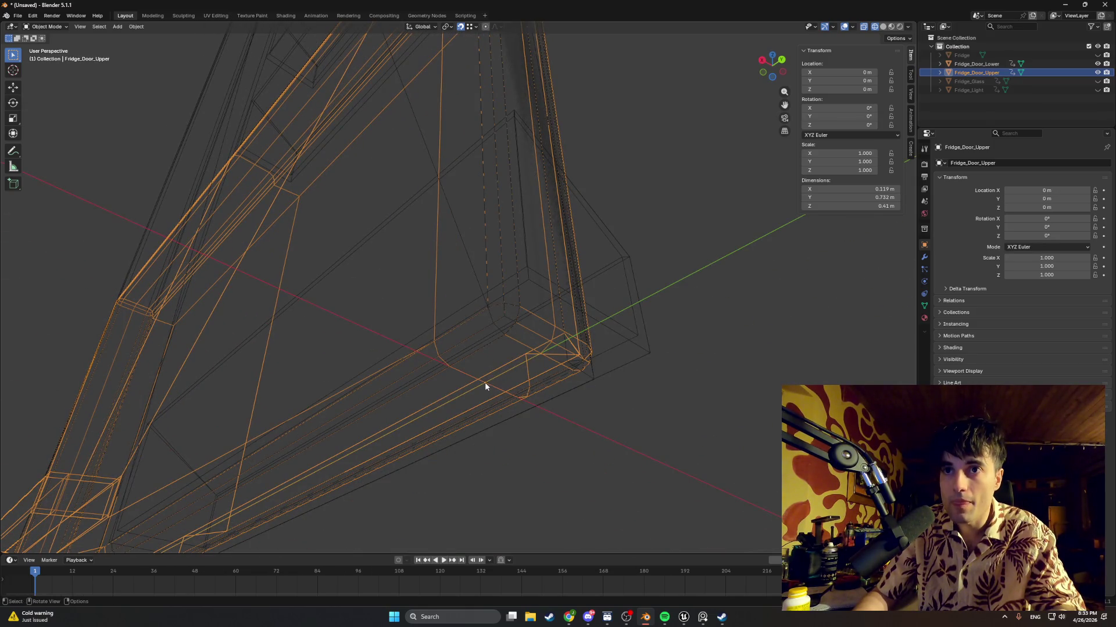
key(Tab)
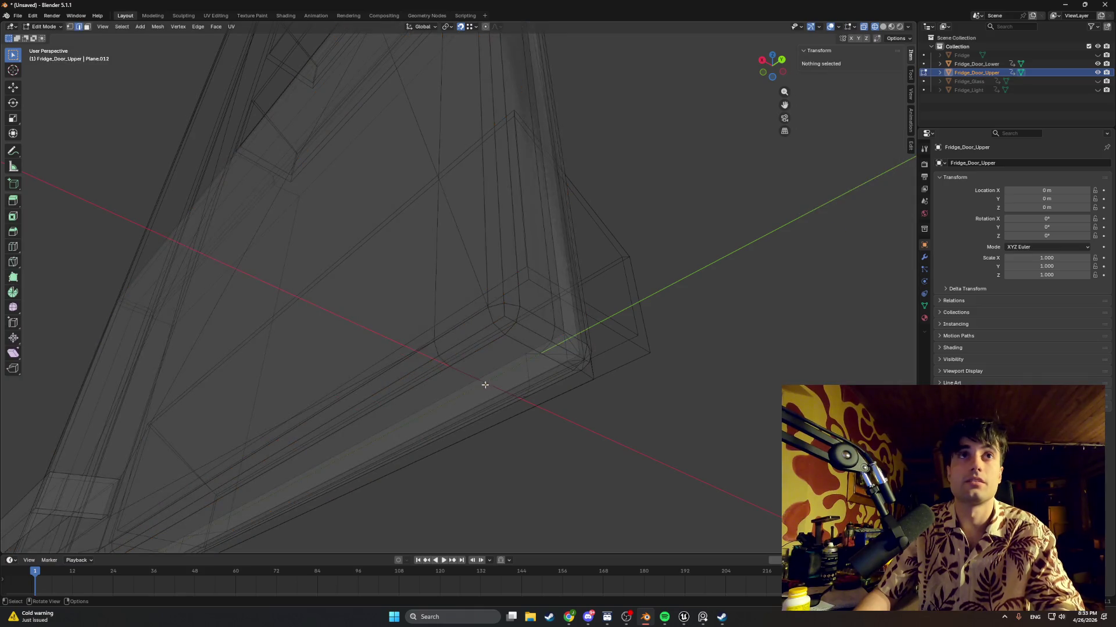
click(486, 381)
middle_drag(504, 374, 511, 354)
ctrl+click(985, 65)
middle_drag(688, 289, 803, 200)
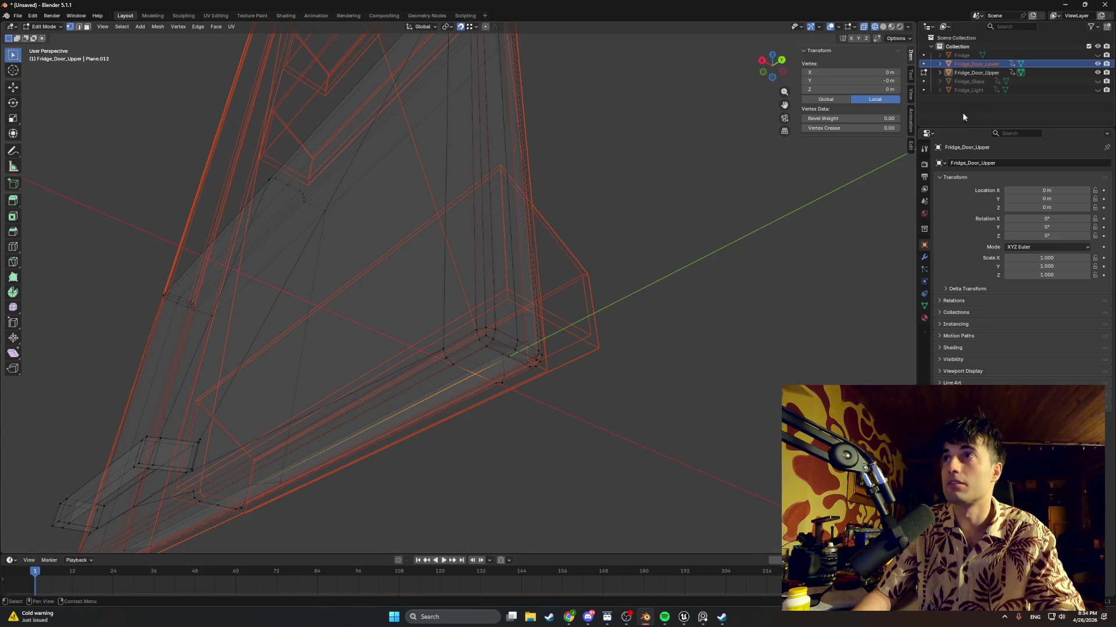
Snap the 3D cursor to the selected corner vertex
right_click(685, 293)
key(shift+s)
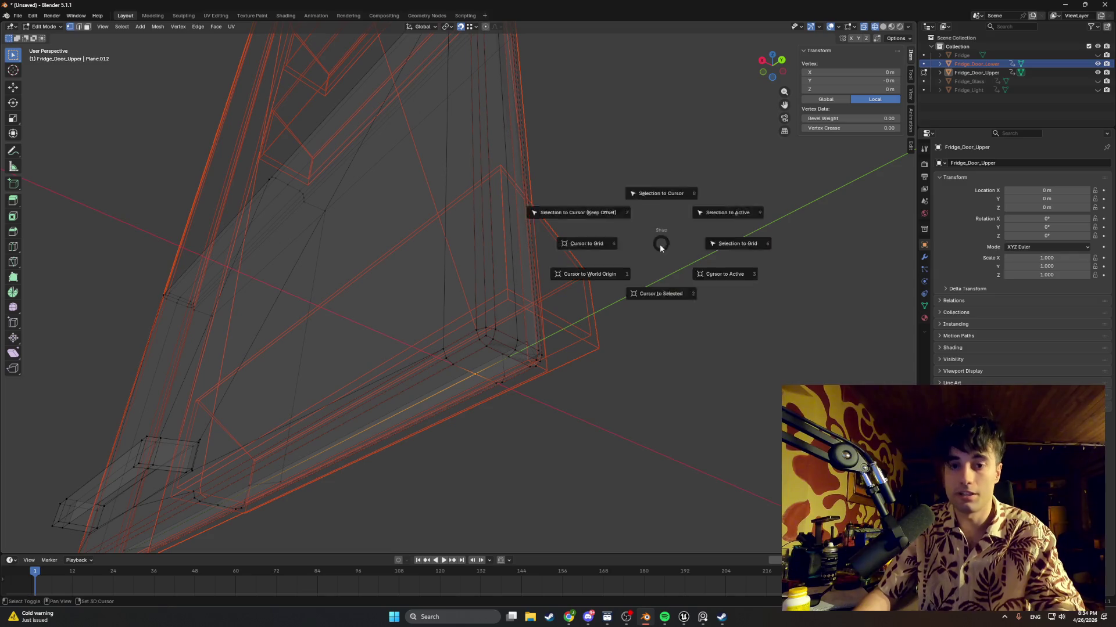
click(662, 308)
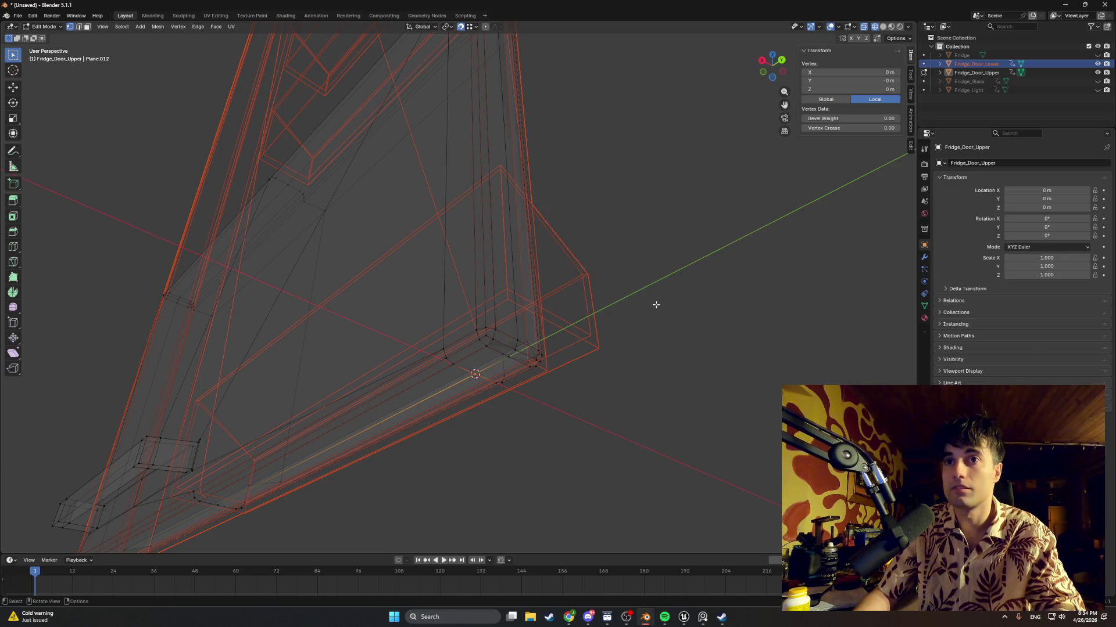
key(shift+s)
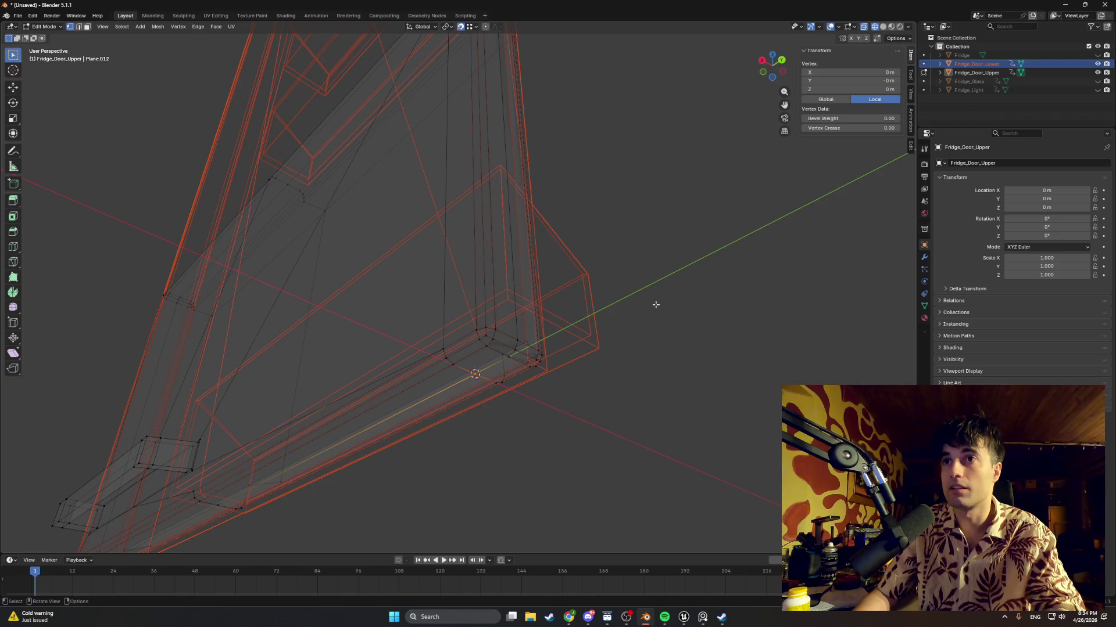
right_click(655, 304)
mouse_move(655, 294)
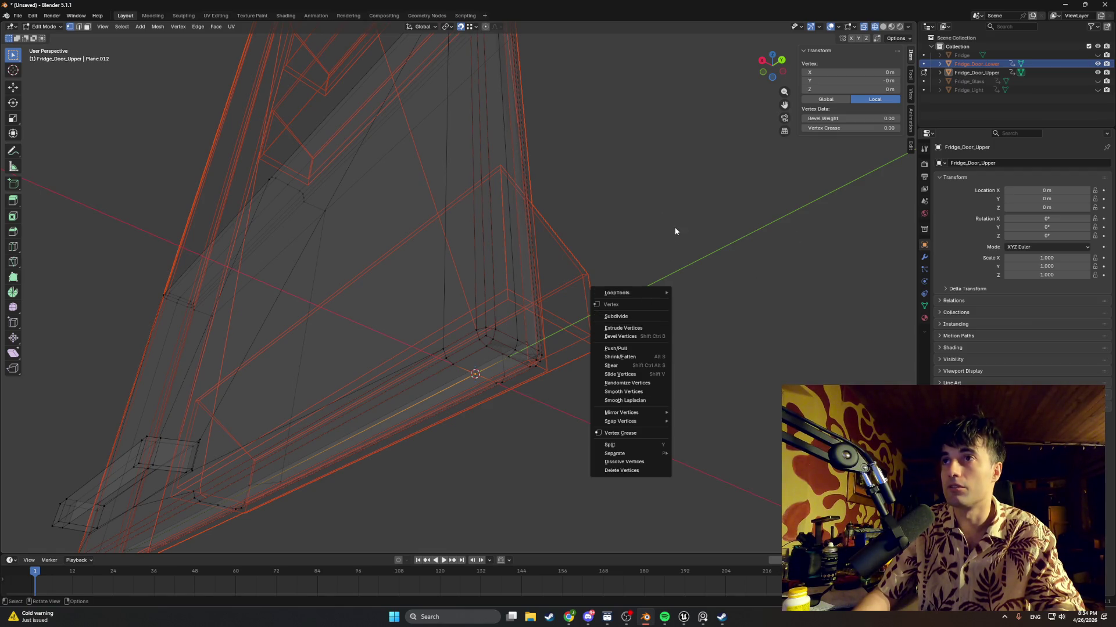
Back in Object Mode, set the doors' origin to the 3D cursor
key(Tab)
right_click(669, 273)
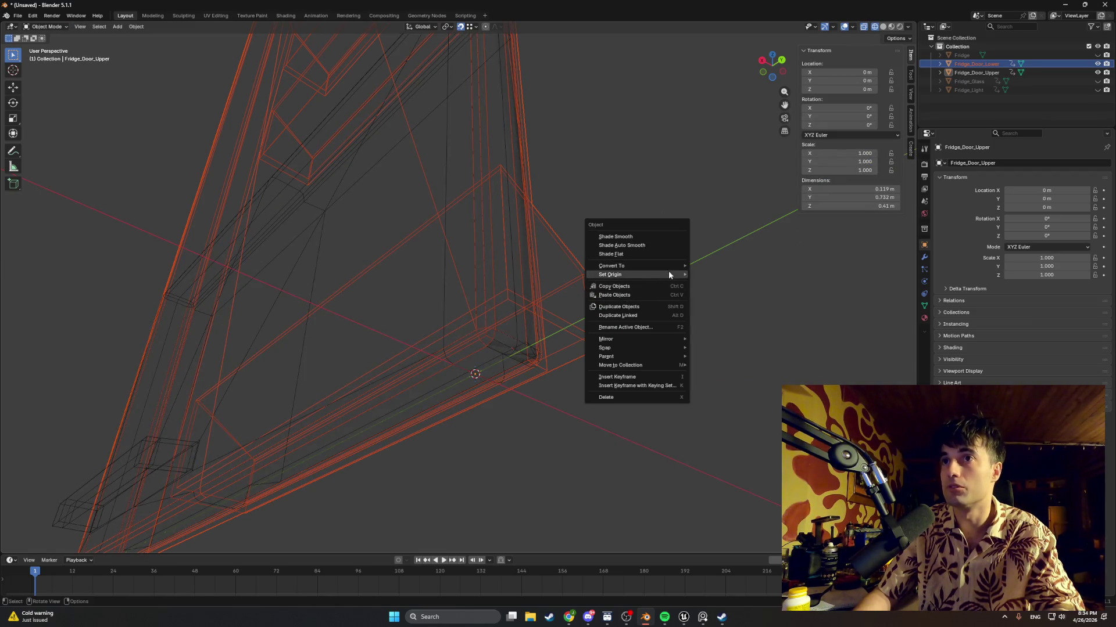
mouse_move(669, 274)
click(718, 295)
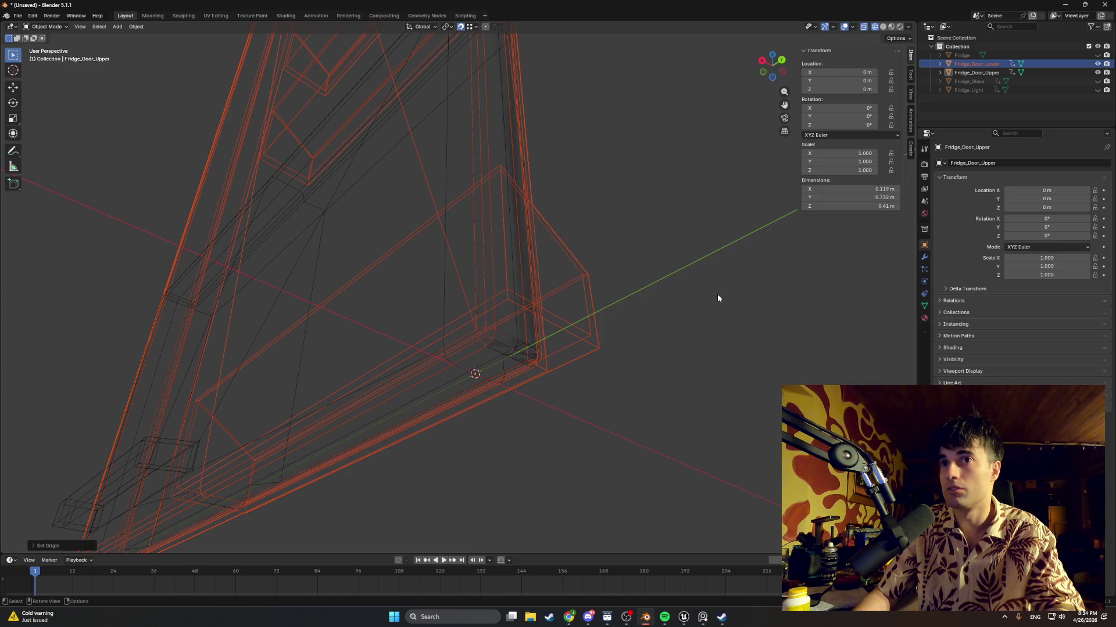
right_click(666, 294)
mouse_move(667, 292)
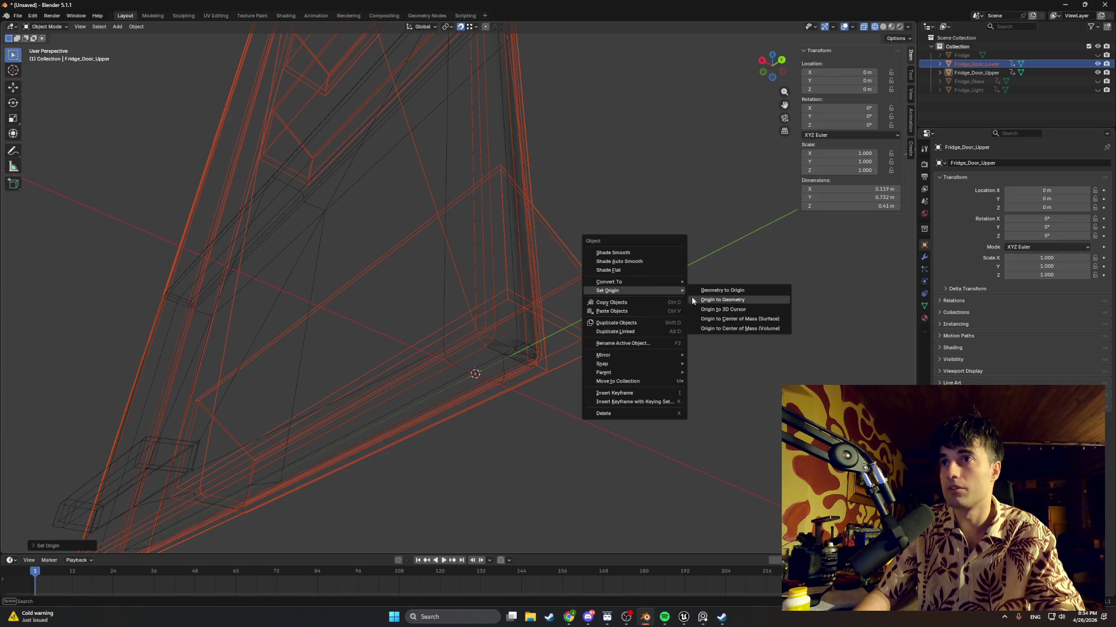
Orbit out to view the whole door and reselect Fridge_Door_Upper
middle_drag(654, 213, 678, 242)
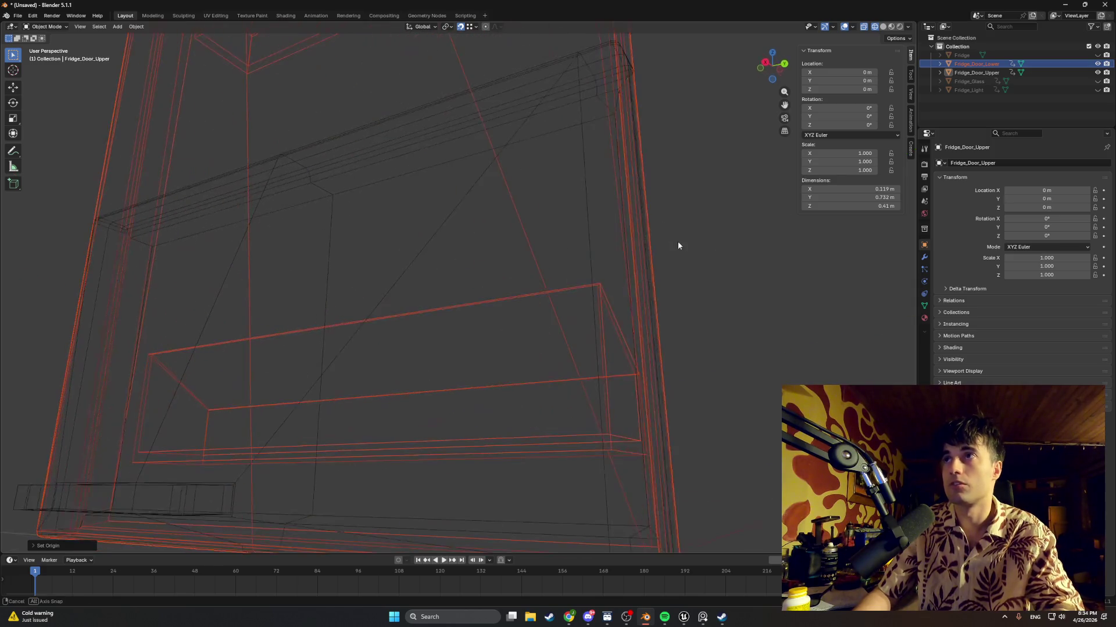
mouse_move(817, 138)
middle_down()
mouse_move(681, 273)
mouse_move(679, 304)
mouse_move(653, 326)
mouse_move(614, 280)
mouse_move(560, 304)
mouse_move(643, 209)
middle_up()
click(995, 72)
Select Fridge_Door_Lower in the Outliner and check its X rotation field
click(971, 64)
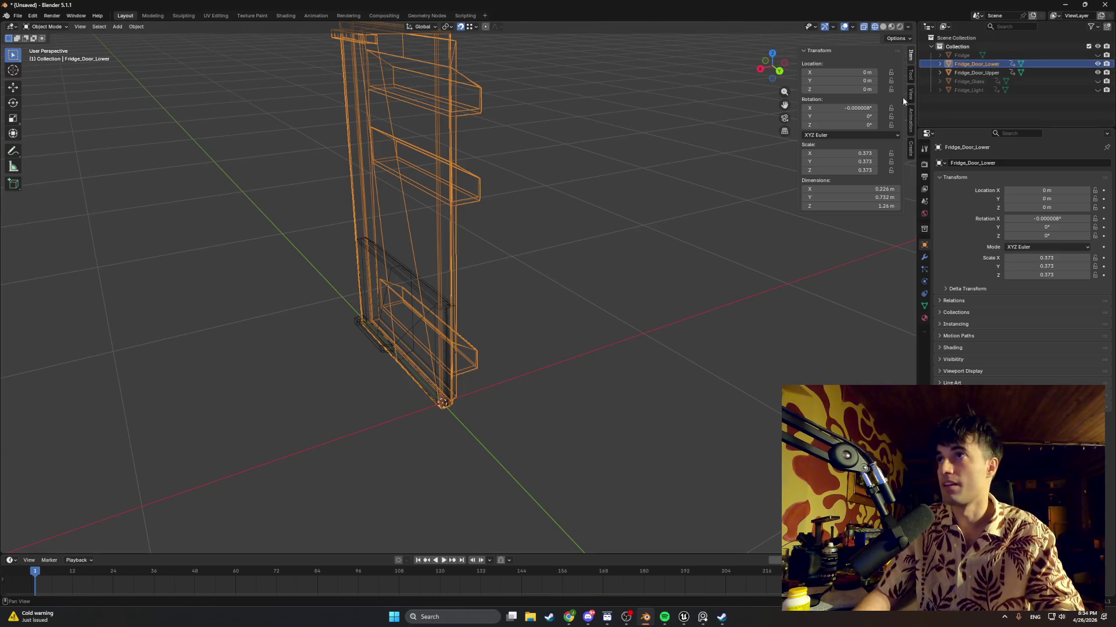
click(965, 73)
click(966, 65)
click(864, 107)
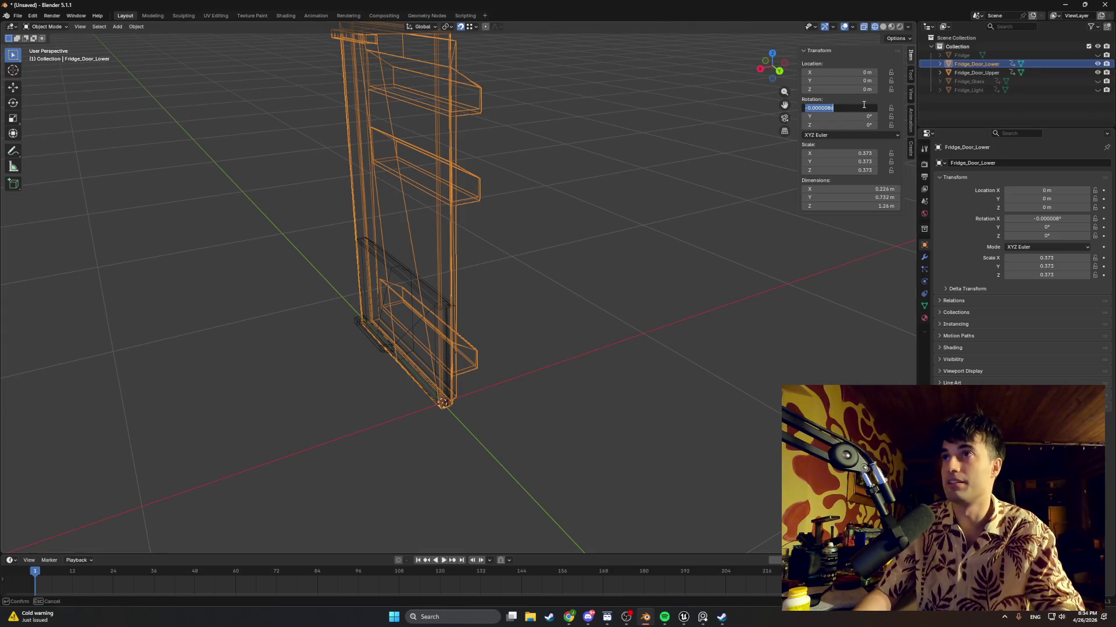
click(590, 199)
Inspect the lower door from a top-down view, panning along to its top end and chamfered corner
mouse_move(567, 242)
alt+middle_down()
mouse_move(392, 281)
mouse_move(534, 243)
mouse_move(643, 247)
mouse_move(453, 269)
mouse_move(364, 294)
alt+middle_up()
scroll(376, 247, up, 5)
scroll(510, 279, up, 3)
ctrl+scroll(413, 302, down, 4)
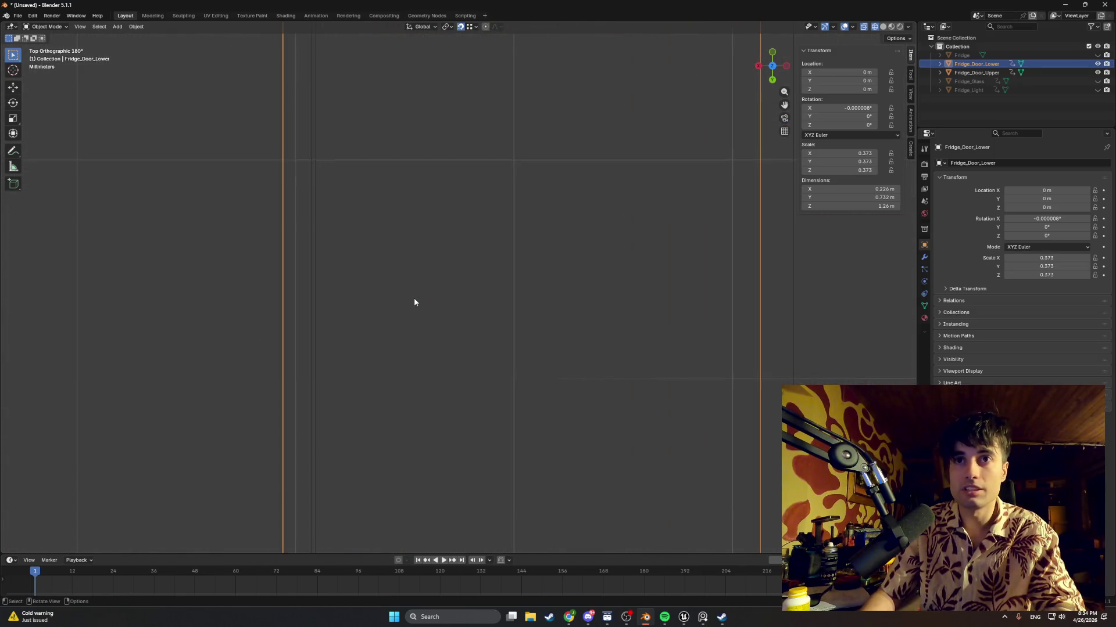
ctrl+scroll(412, 301, up, 5)
scroll(413, 301, down, 1)
ctrl+scroll(413, 299, up, 3)
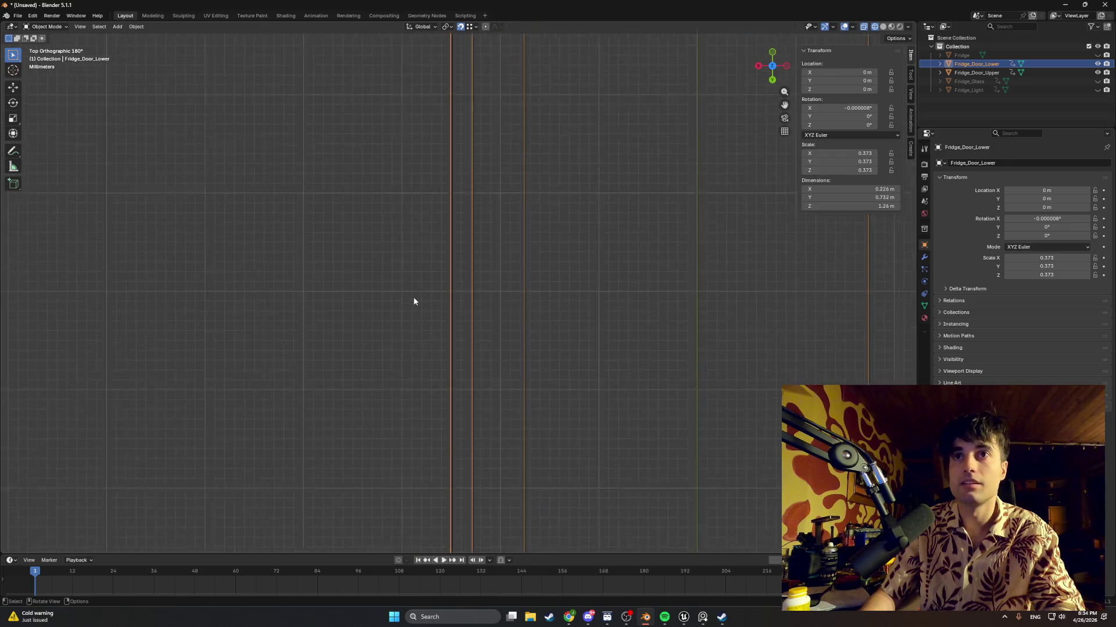
scroll(414, 299, up, 2)
shift+middle_drag(421, 296, 425, 195)
ctrl+scroll(425, 195, down, 3)
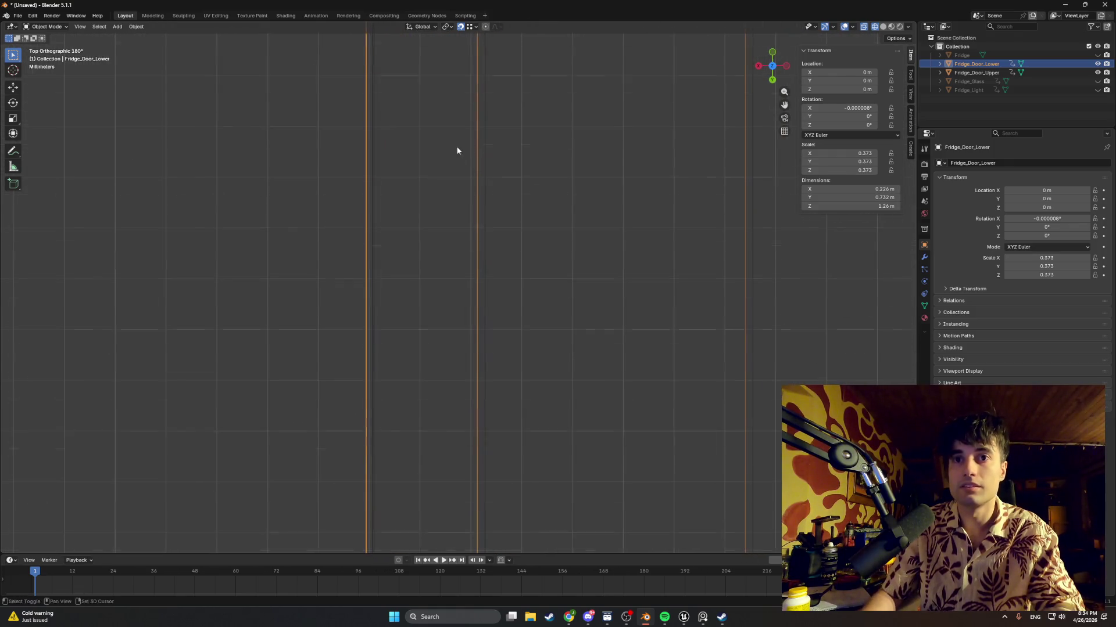
ctrl+scroll(445, 261, up, 2)
mouse_move(476, 107)
shift+middle_down()
mouse_move(491, 282)
mouse_move(485, 391)
mouse_move(473, 149)
shift+middle_up()
scroll(490, 294, down, 7)
scroll(491, 361, down, 5)
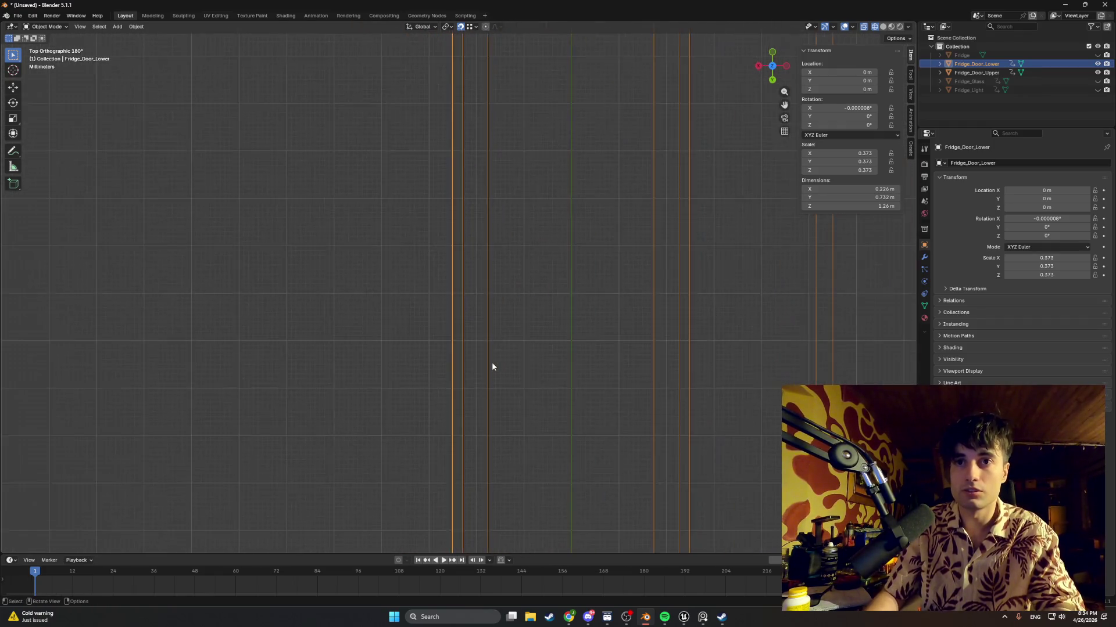
mouse_move(481, 216)
shift+middle_down()
mouse_move(479, 192)
mouse_move(456, 207)
shift+middle_up()
scroll(423, 135, up, 7)
shift+middle_drag(447, 155, 497, 170)
scroll(497, 170, up, 7)
mouse_move(552, 122)
shift+middle_down()
mouse_move(493, 378)
mouse_move(459, 425)
mouse_move(657, 254)
mouse_move(568, 224)
mouse_move(550, 269)
mouse_move(541, 192)
mouse_move(541, 406)
mouse_move(533, 217)
mouse_move(443, 390)
shift+middle_up()
scroll(459, 424, up, 4)
scroll(645, 267, down, 6)
scroll(431, 389, up, 1)
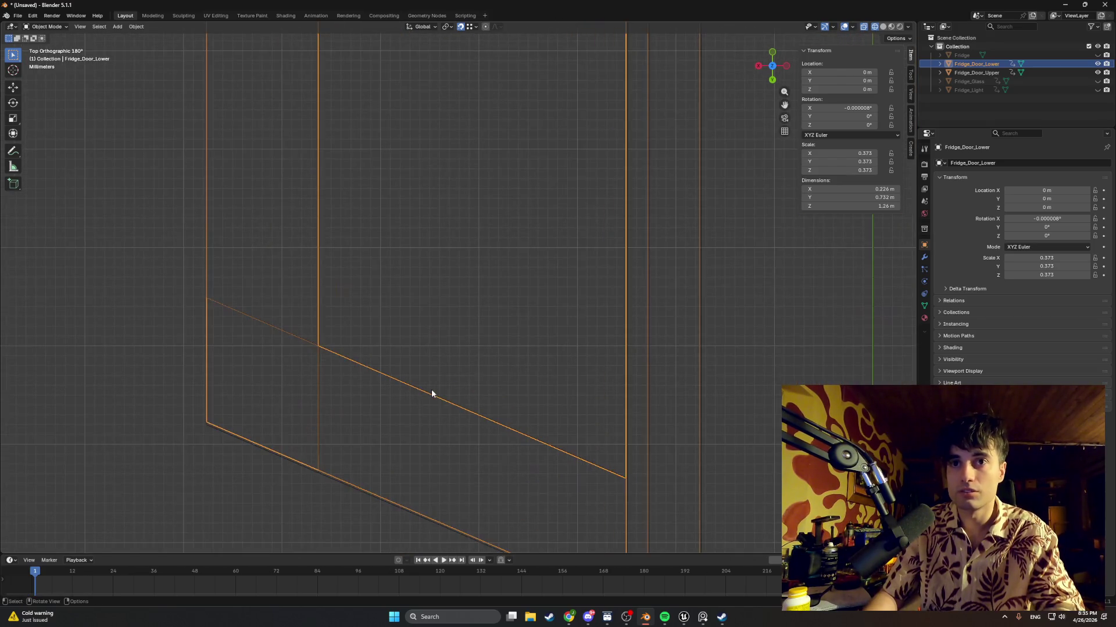
scroll(433, 387, down, 1)
Set Fridge_Door_Lower's X rotation to exactly 0°, then deselect the door
click(850, 108)
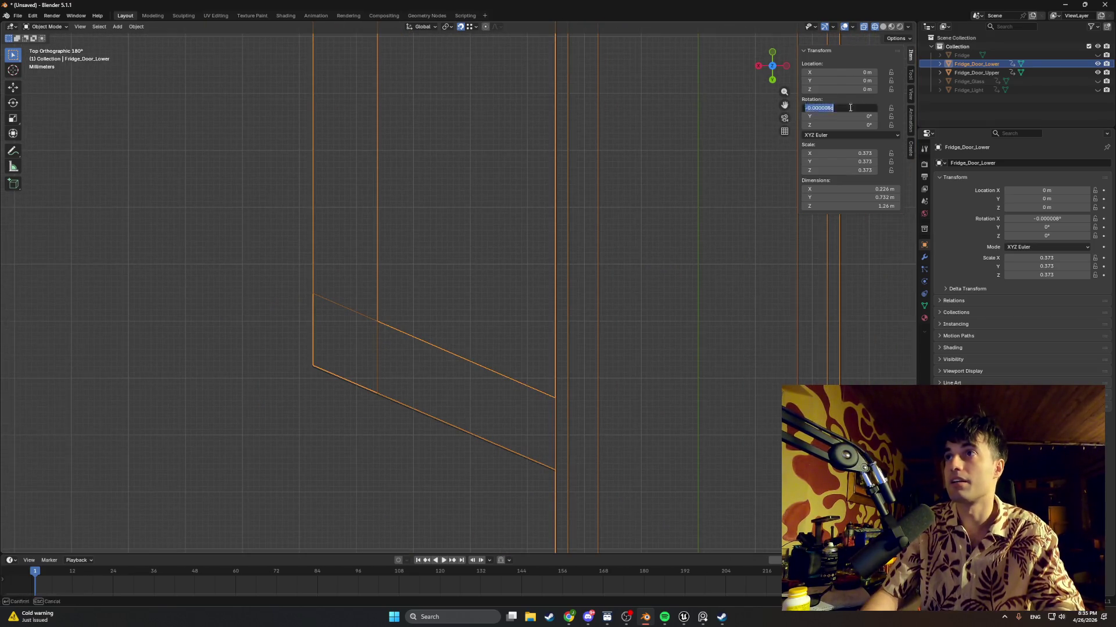
text(0)
key(Return)
scroll(377, 382, up, 4)
shift+middle_drag(377, 382, 456, 137)
scroll(407, 252, up, 5)
scroll(407, 252, down, 4)
mouse_move(409, 252)
middle_down()
mouse_move(413, 214)
mouse_move(528, 179)
mouse_move(484, 259)
mouse_move(393, 217)
mouse_move(381, 225)
mouse_move(549, 217)
middle_up()
scroll(528, 180, down, 8)
click(575, 208)
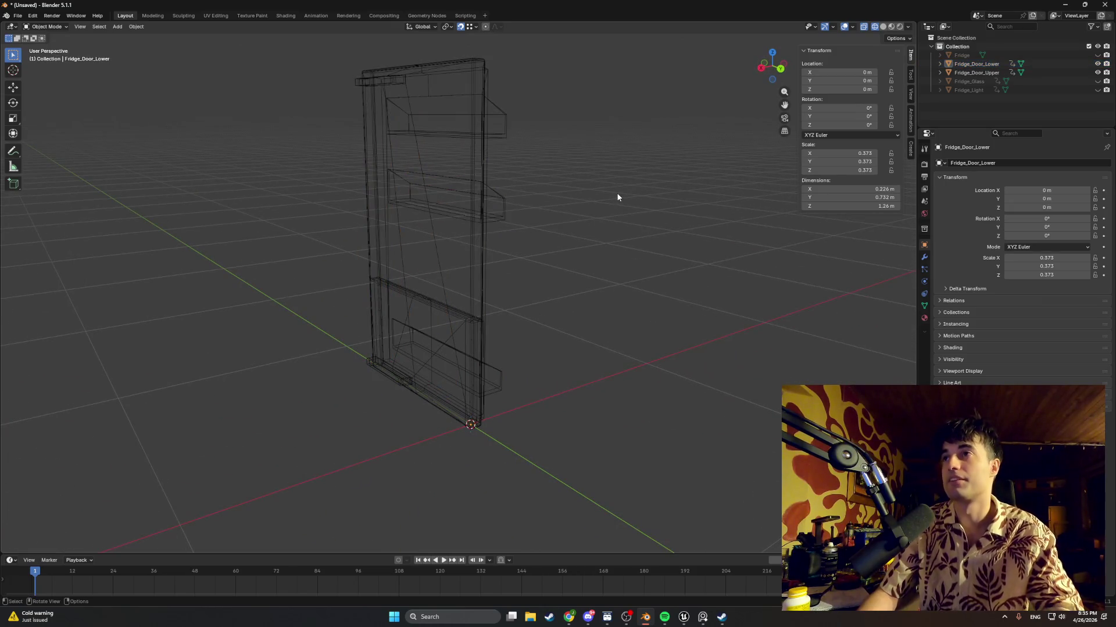
Unhide Fridge_Glass, Fridge_Light and the Fridge body, and view the fridge in solid shading
click(1097, 81)
click(1097, 90)
click(1098, 55)
scroll(569, 255, down, 3)
middle_drag(568, 255, 576, 246)
middle_drag(421, 266, 237, 269)
key(z)
click(404, 280)
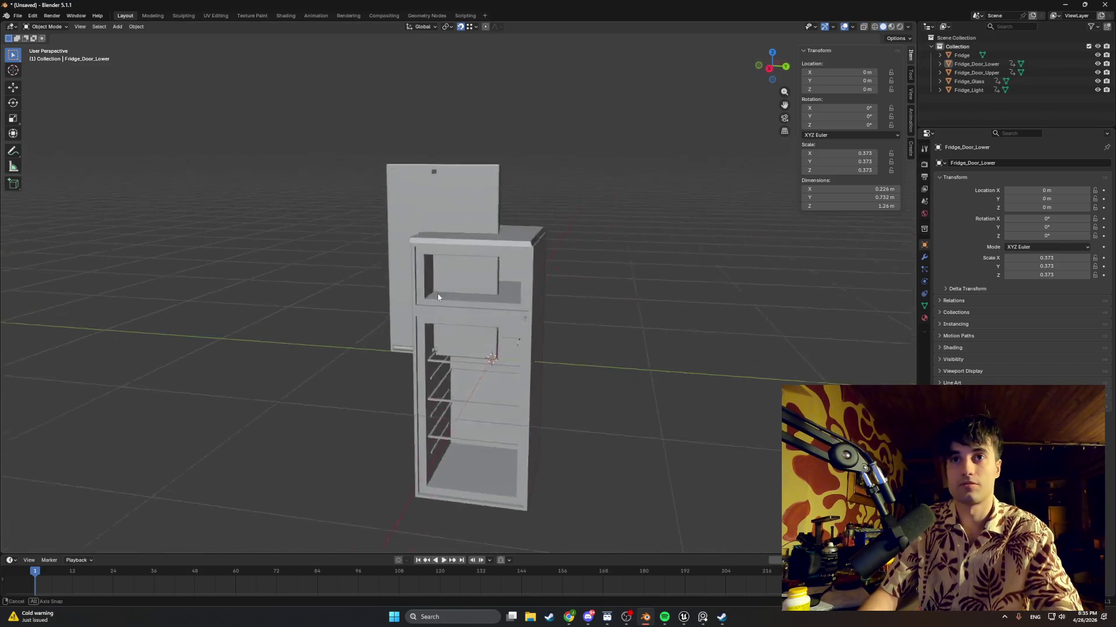
Export the fridge as FBX into Apt_Kitchen/Fridge, overwriting Fridge.fbx
click(16, 19)
mouse_move(42, 148)
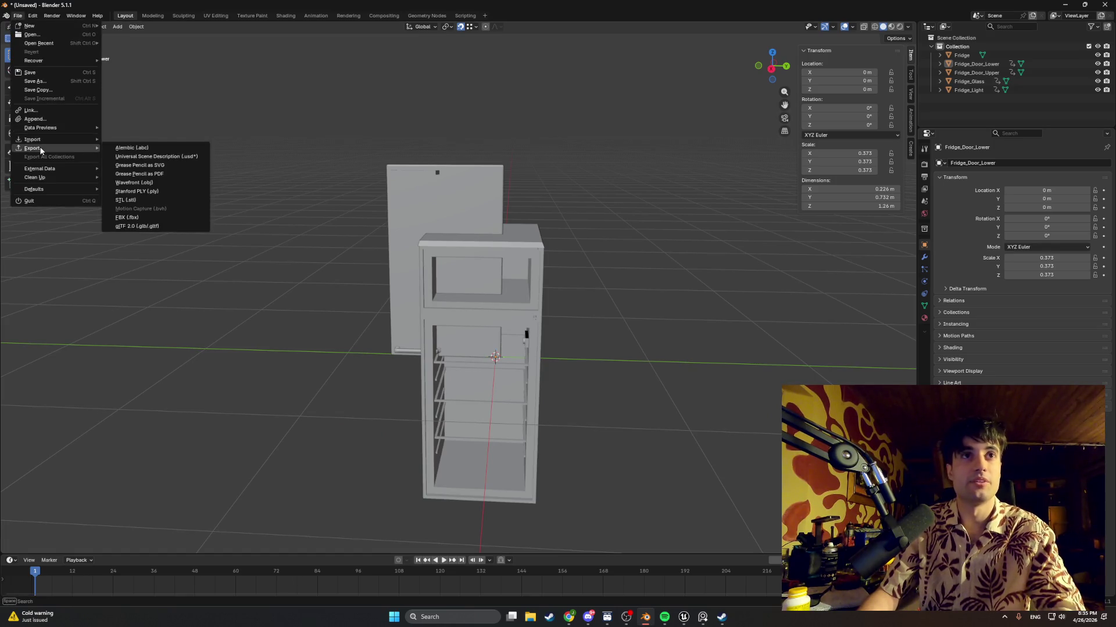
click(146, 217)
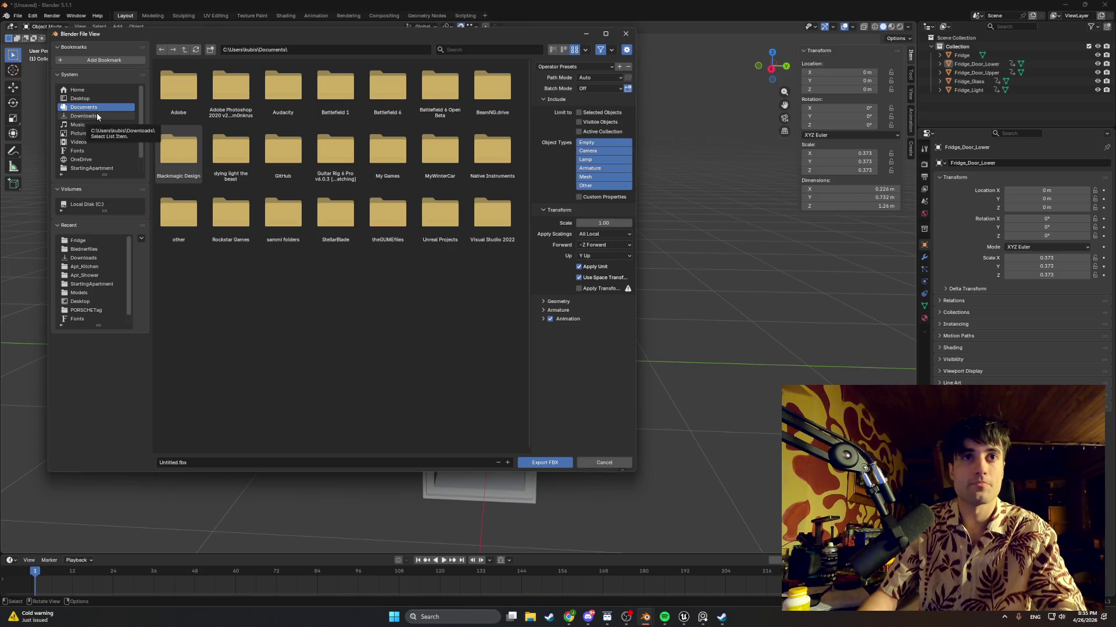
click(92, 283)
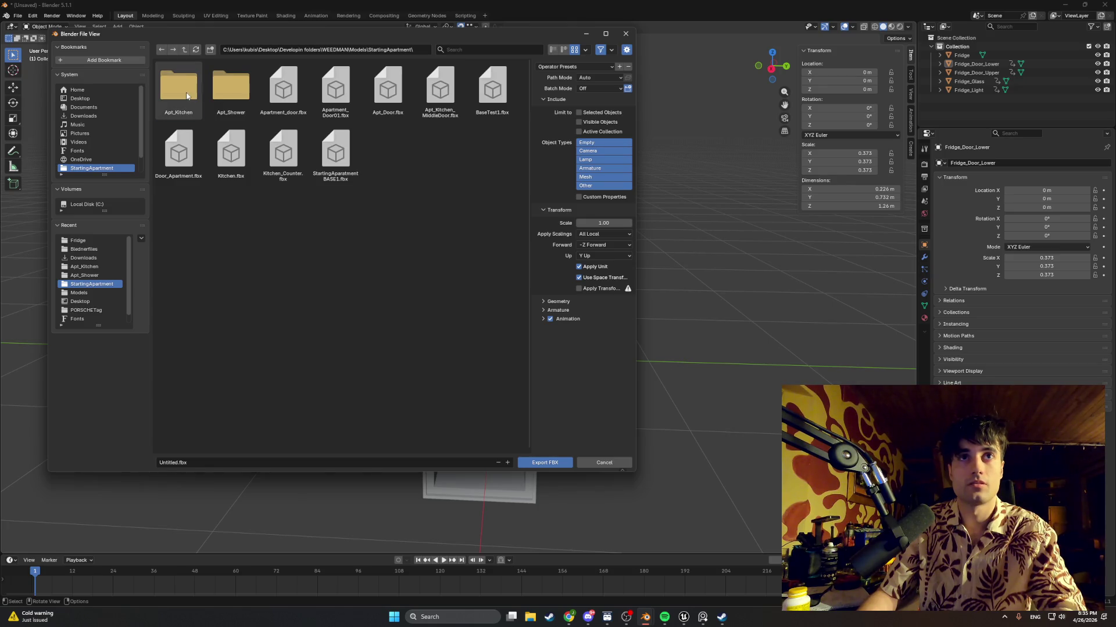
double_click(187, 96)
double_click(183, 91)
click(169, 463)
text(Fridge)
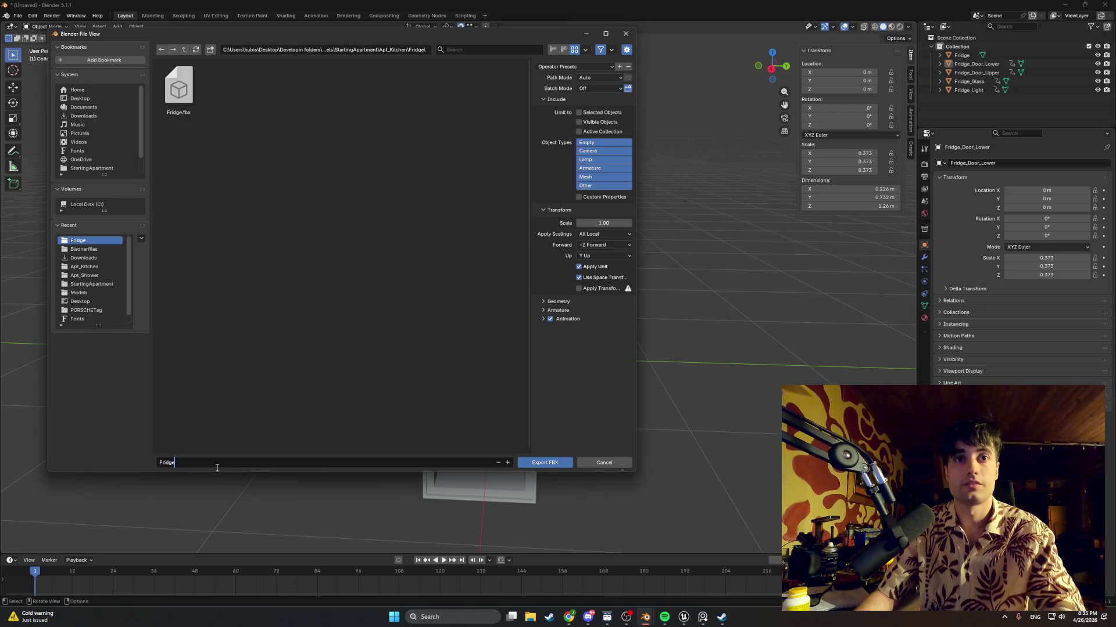
key(Return)
click(550, 464)
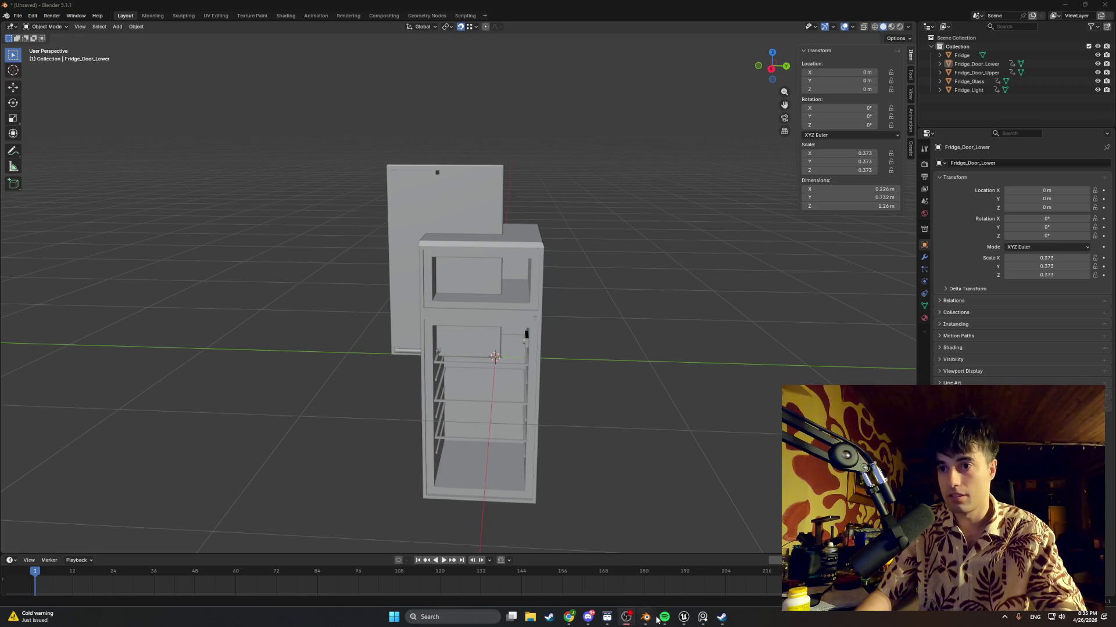
click(683, 618)
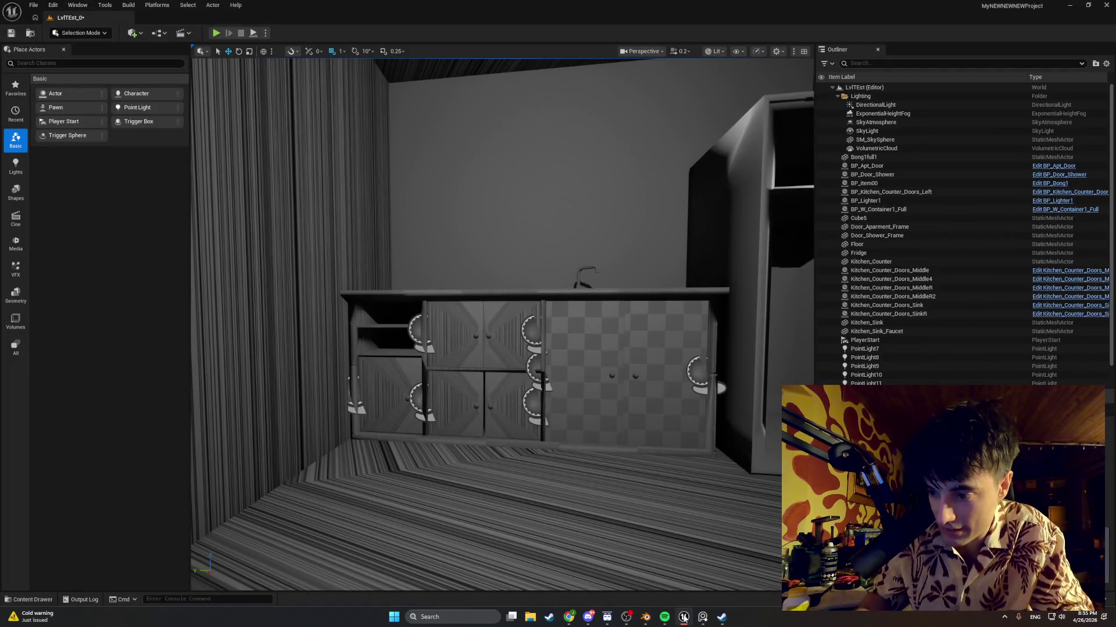
Delete the fridge actor from the Unreal level
right_drag(500, 464, 515, 428)
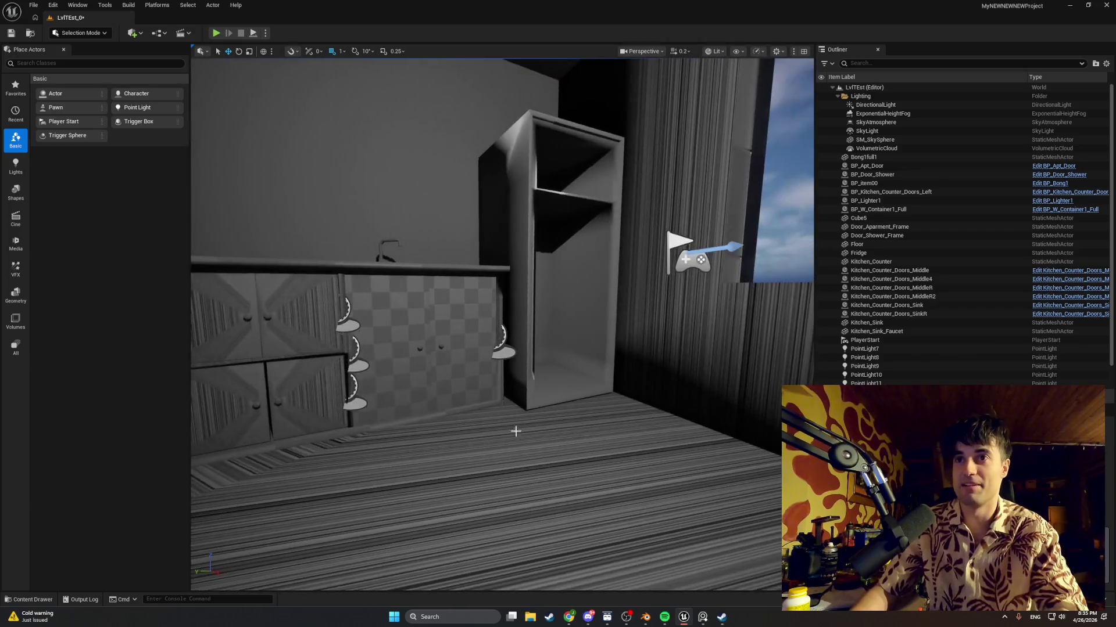
click(572, 365)
key(Delete)
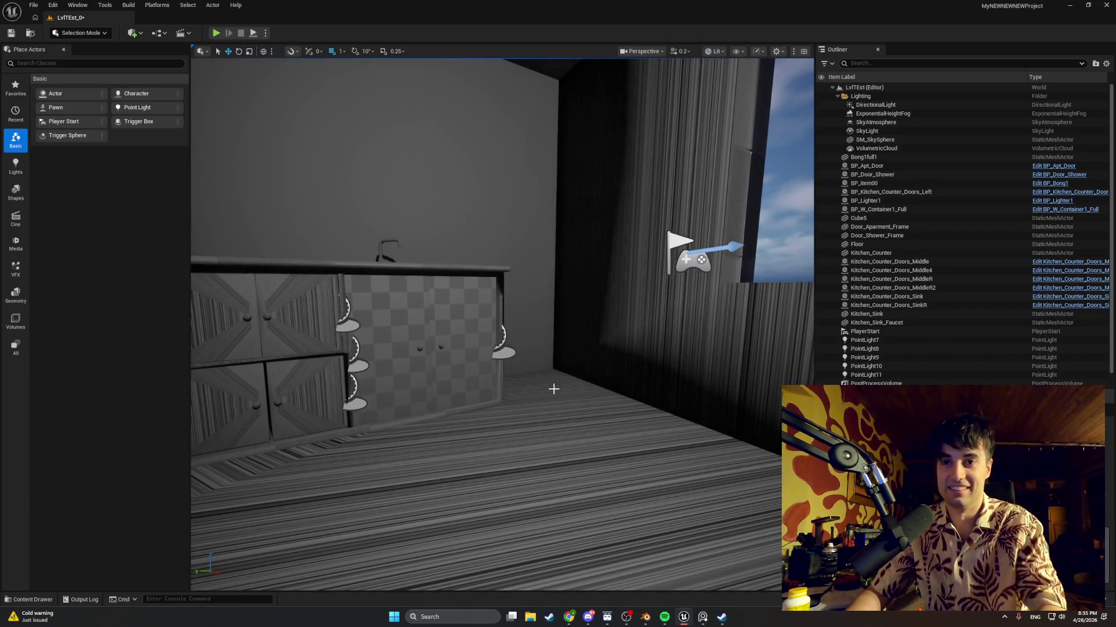
Import Fridge.fbx into the Kitchen folder, re-importing over the existing Fridge asset
key(ctrl+space)
click(166, 399)
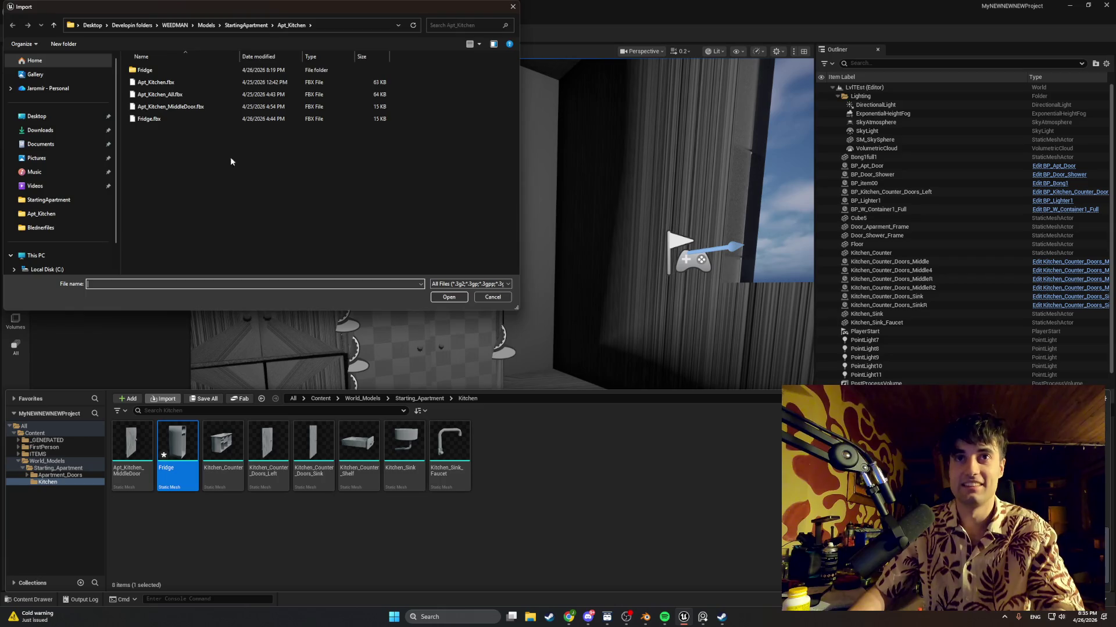
double_click(144, 70)
double_click(144, 72)
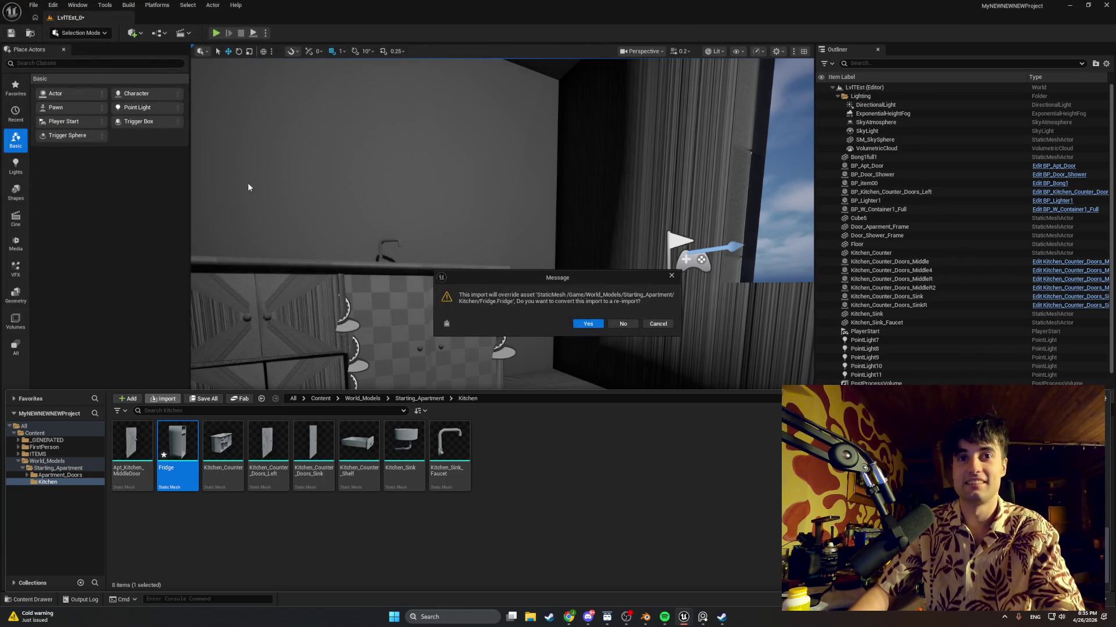
click(597, 329)
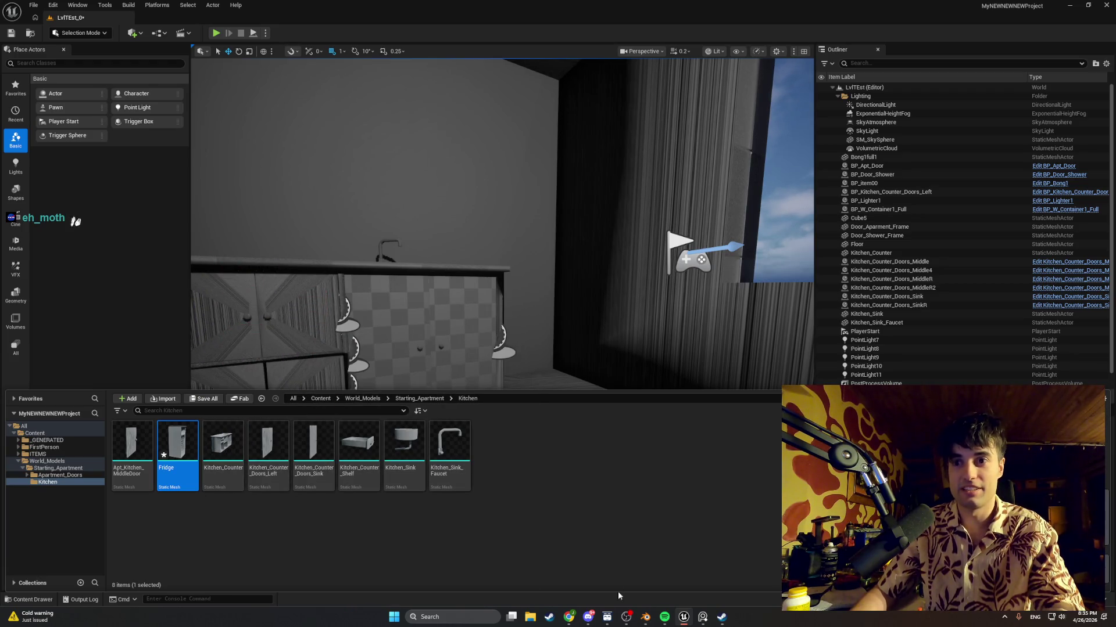
click(646, 618)
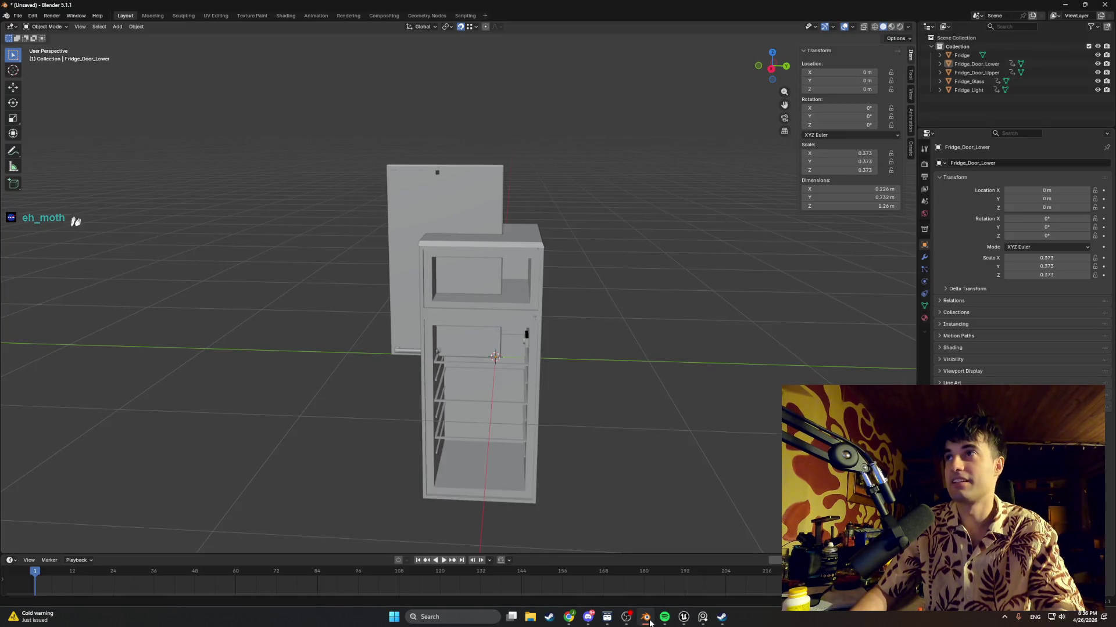
Export Fridge through Fridge_Light as FBX with Limit to Selected Objects, overwriting Fridge.fbx
click(18, 16)
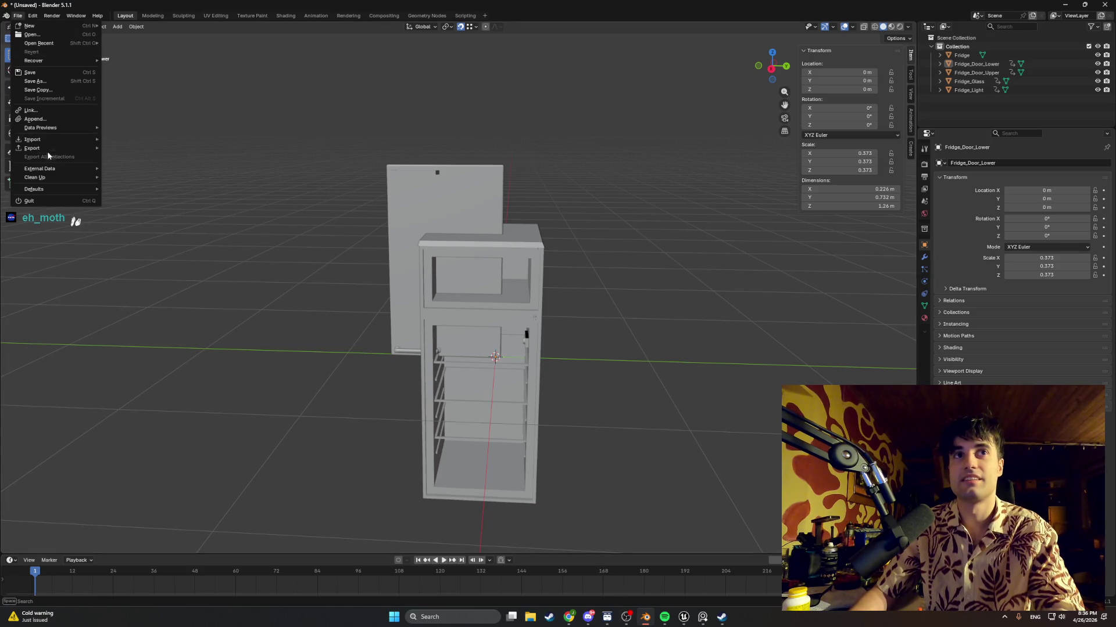
mouse_move(50, 147)
click(151, 218)
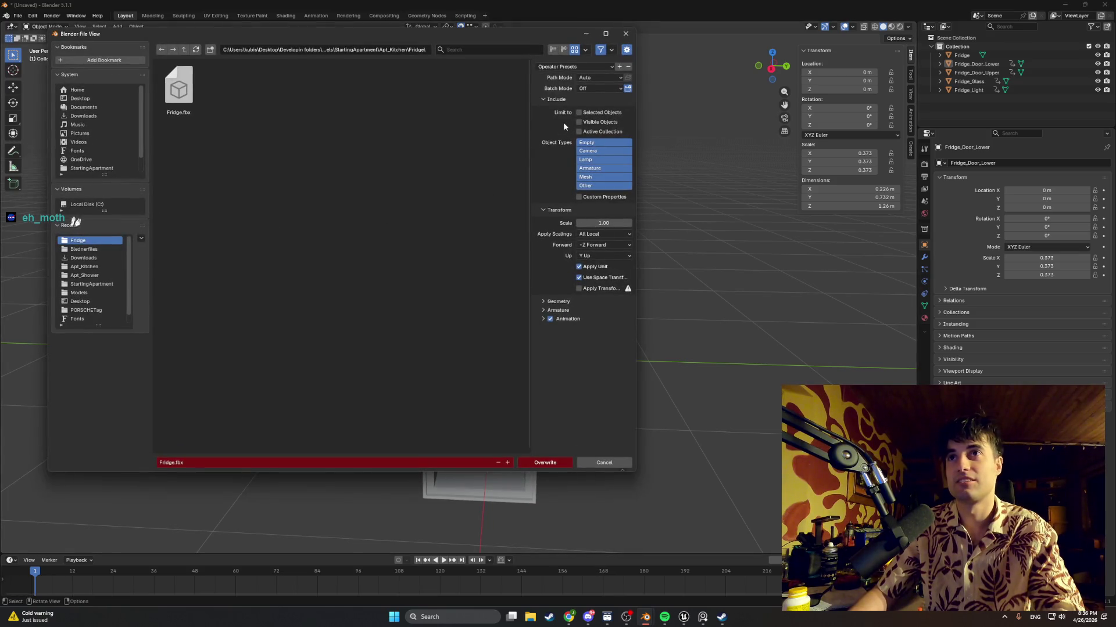
click(961, 55)
shift+click(968, 90)
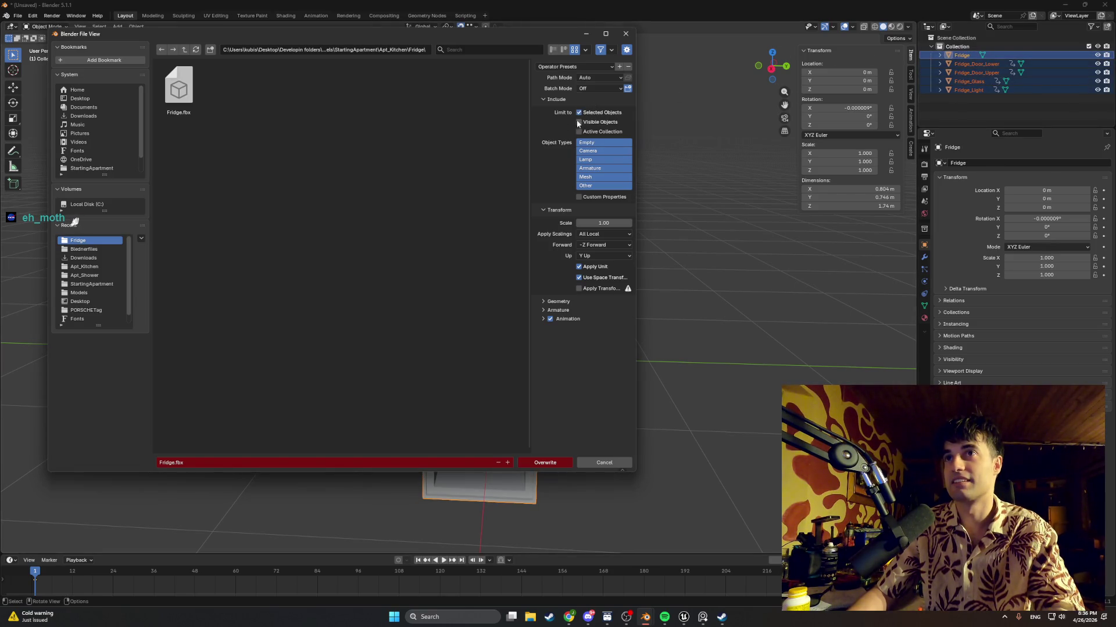
click(547, 463)
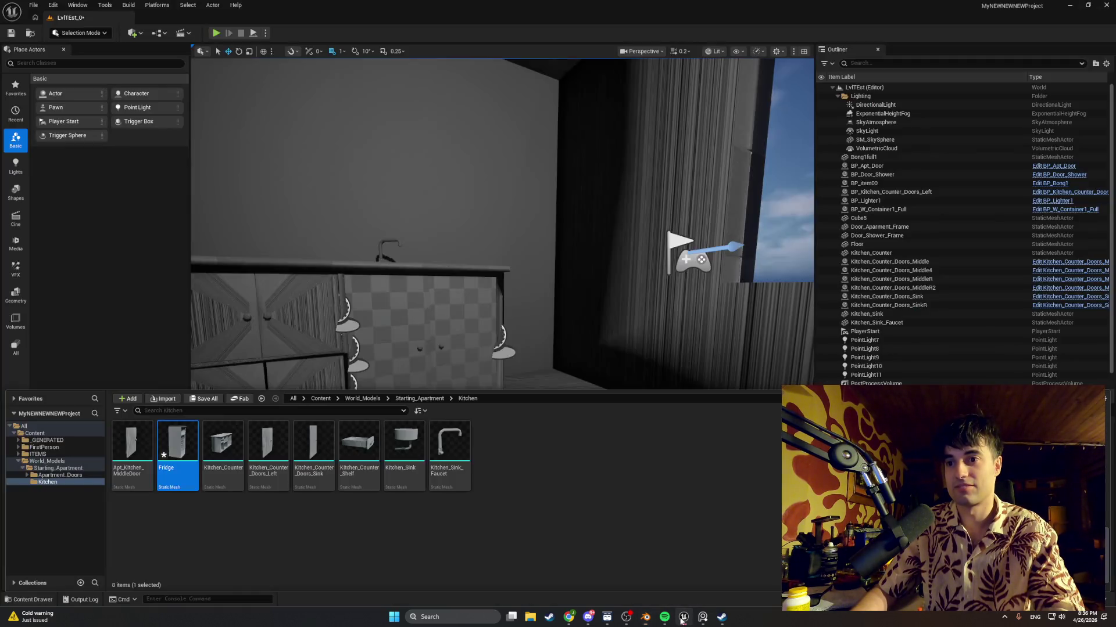
click(684, 615)
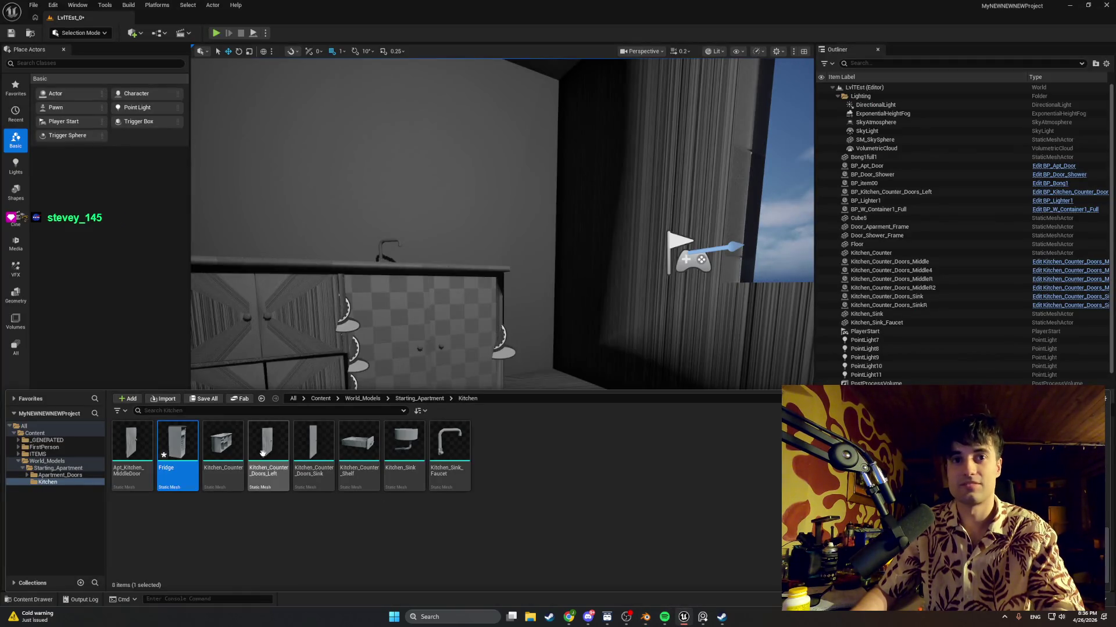
Delete the old Fridge mesh asset and briefly filter the level's actors by 'fr'
key(Delete)
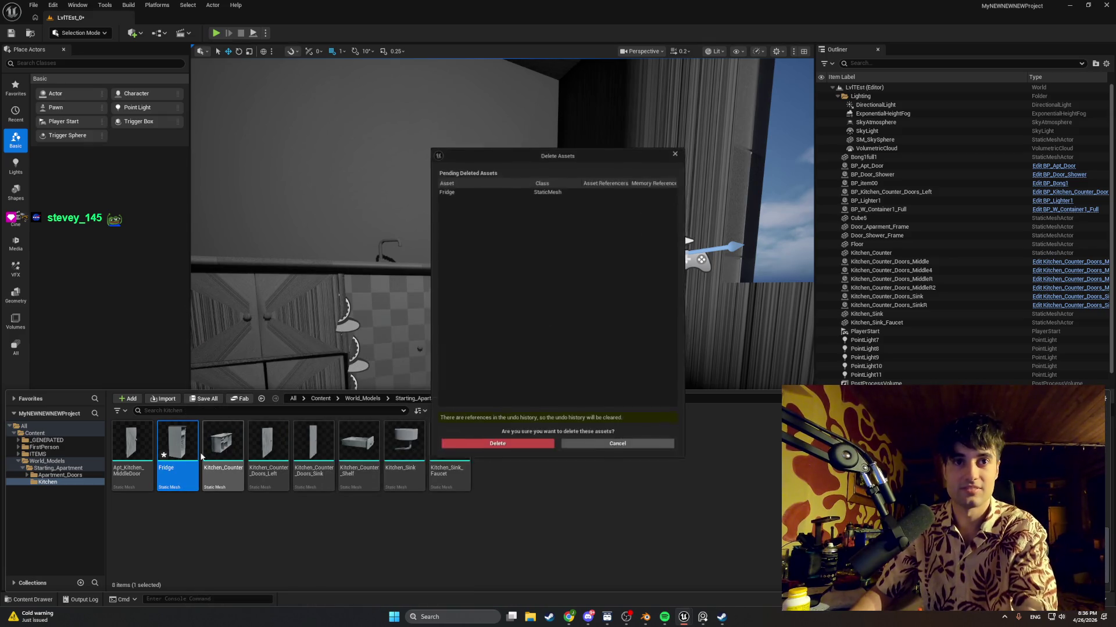
click(478, 450)
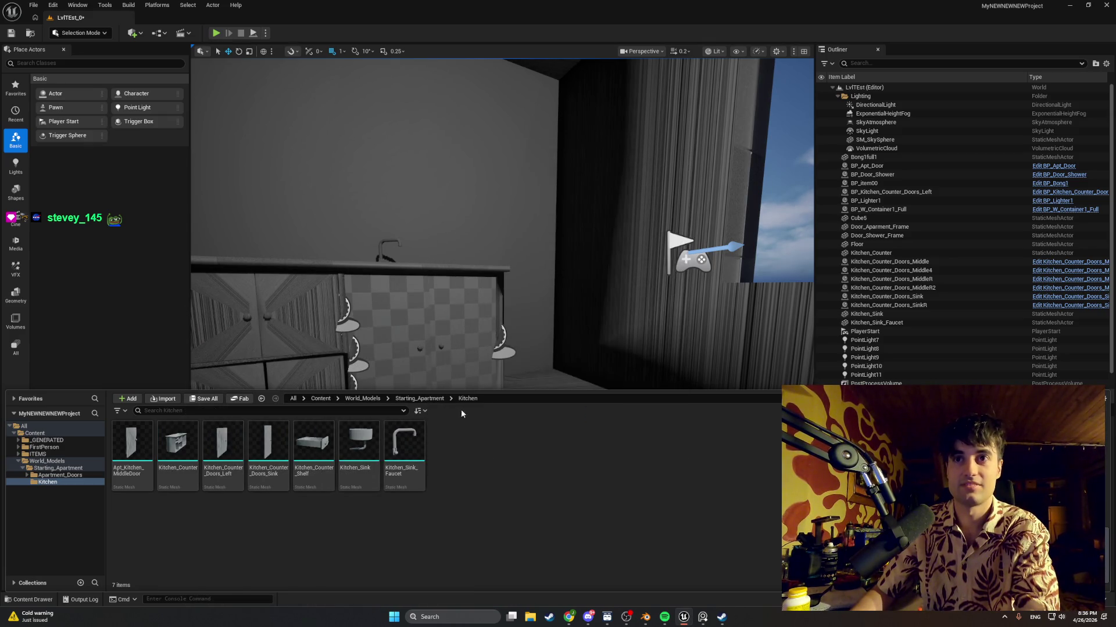
click(880, 64)
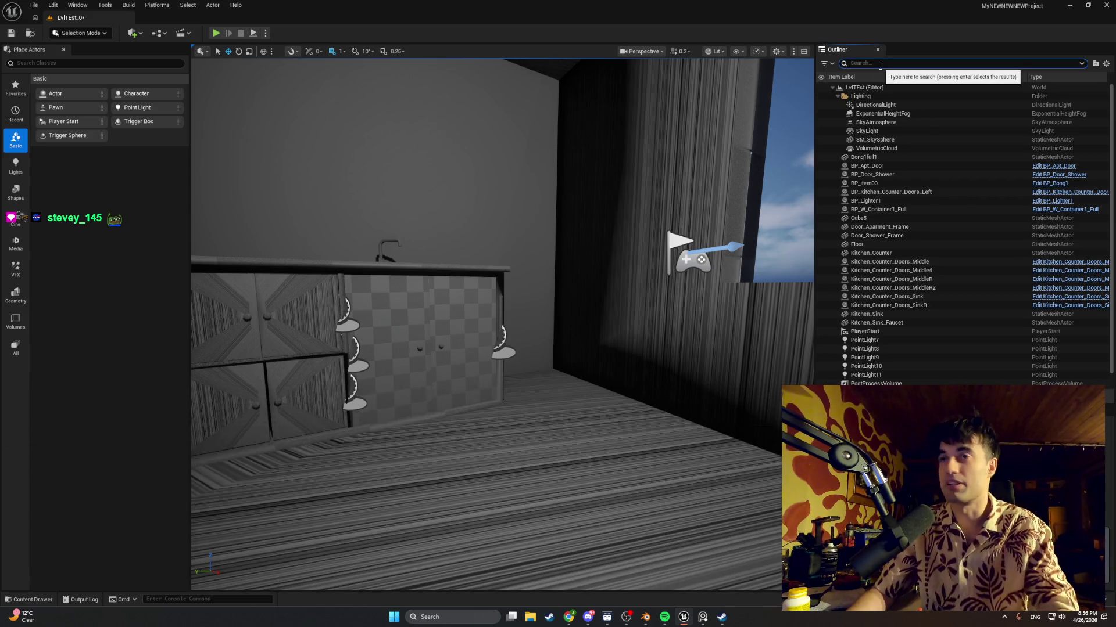
text(fr)
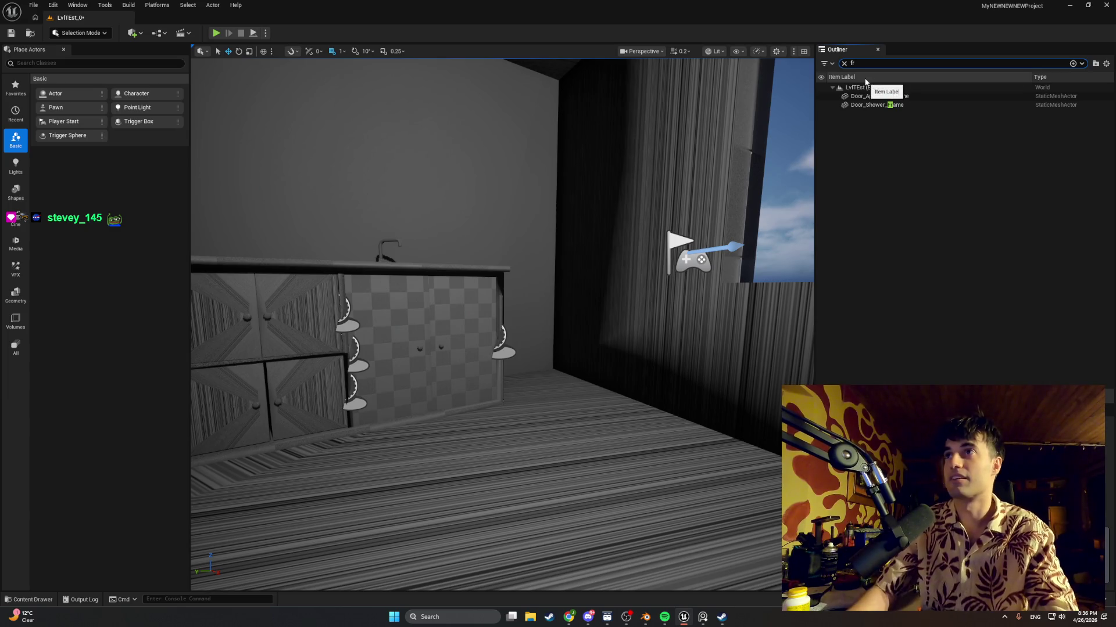
key(BackSpace)
key(BackSpace)
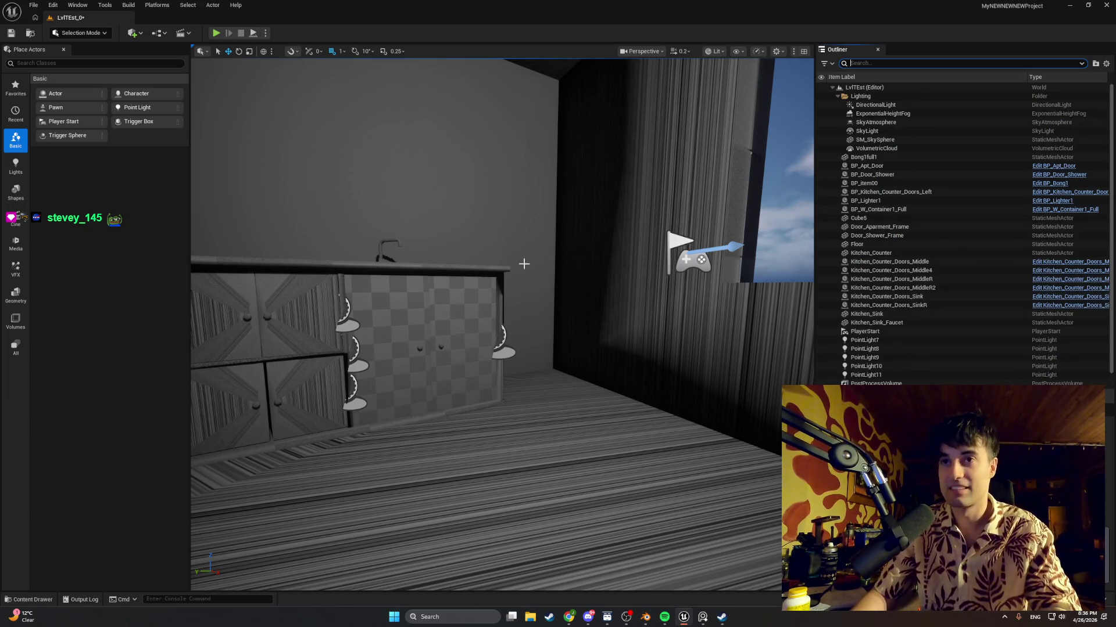
right_drag(524, 264, 553, 275)
Create a new folder named Fridge inside the Kitchen content folder
key(ctrl+space)
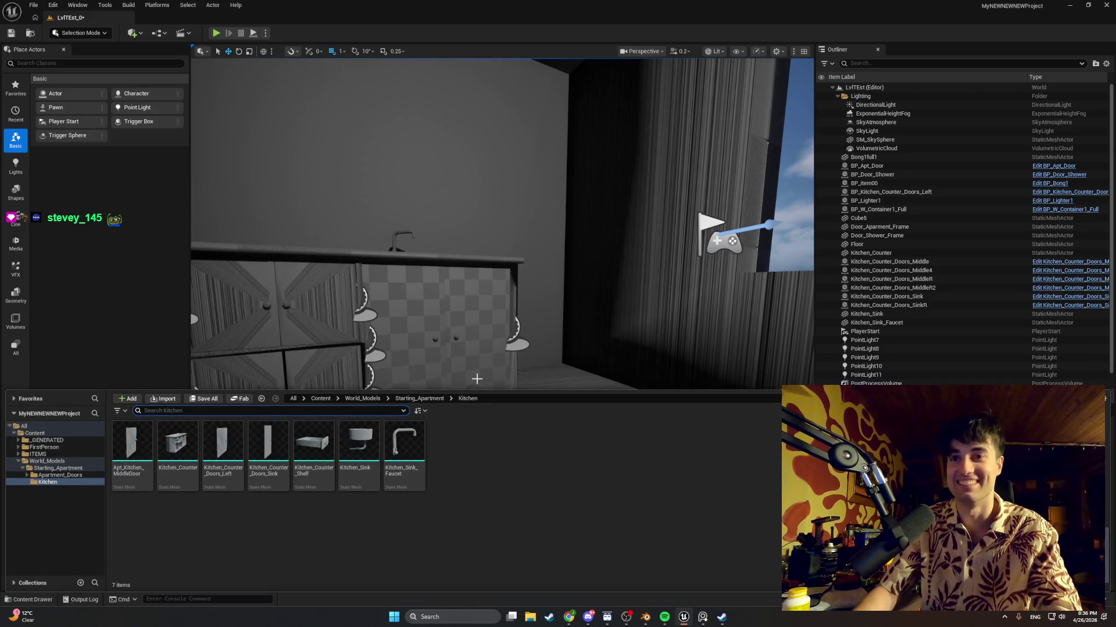
right_click(459, 466)
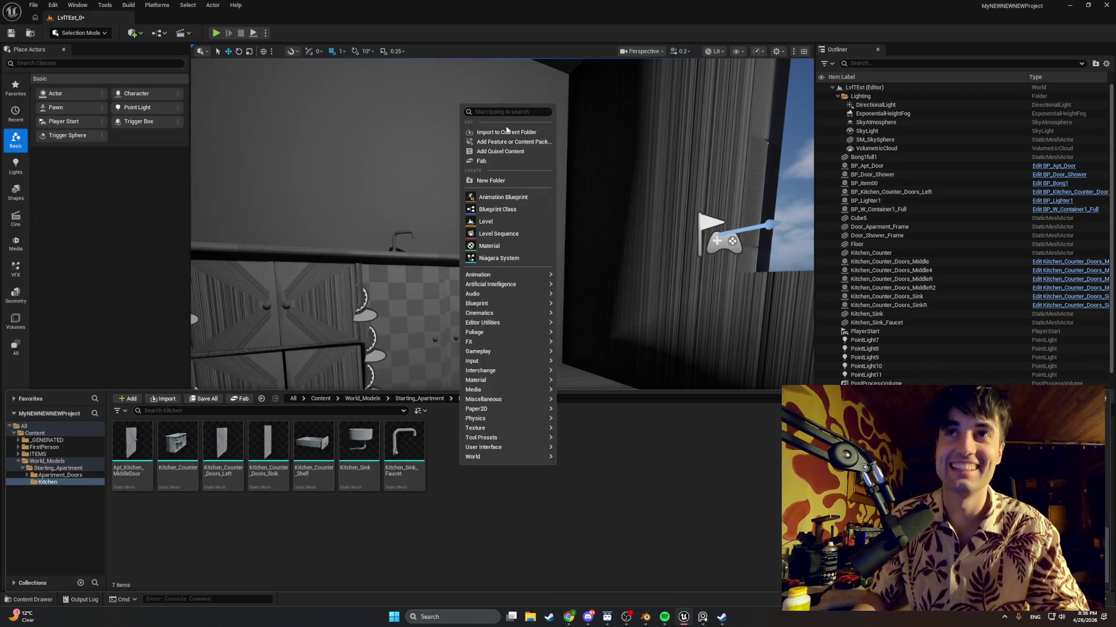
click(491, 181)
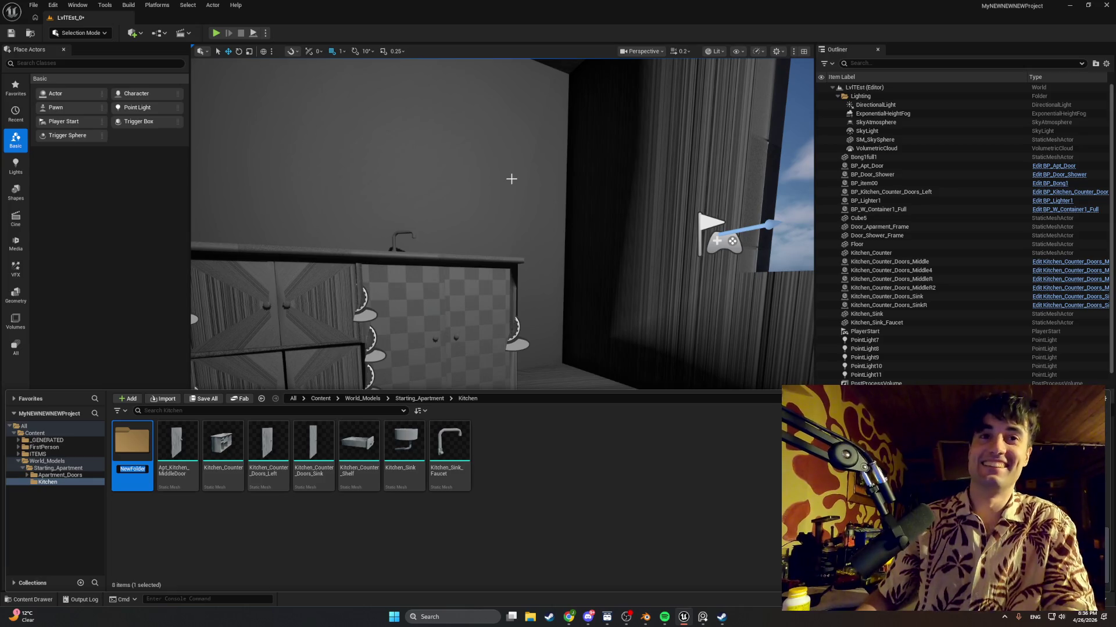
text(Fridge)
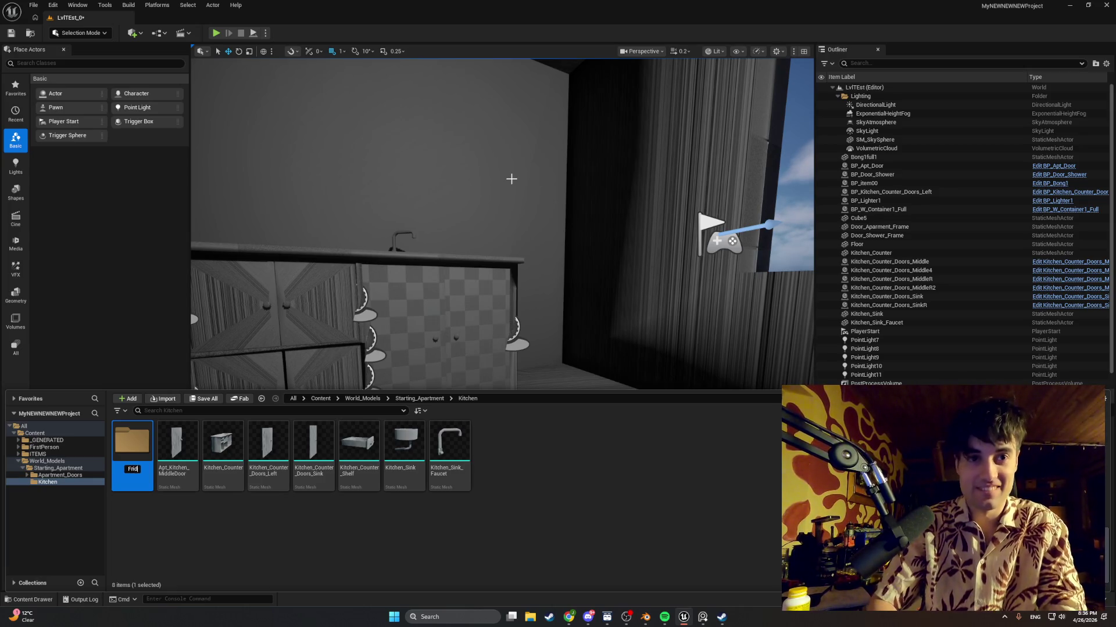
key(Return)
Import Fridge.fbx into the new Fridge folder with the current settings
double_click(129, 446)
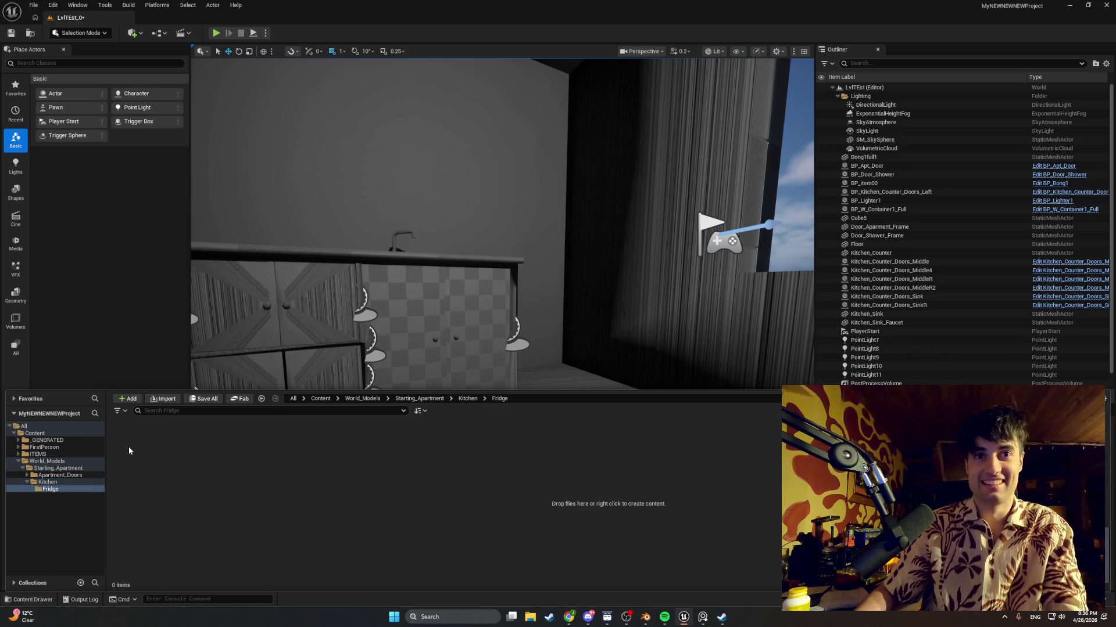
click(160, 401)
double_click(187, 70)
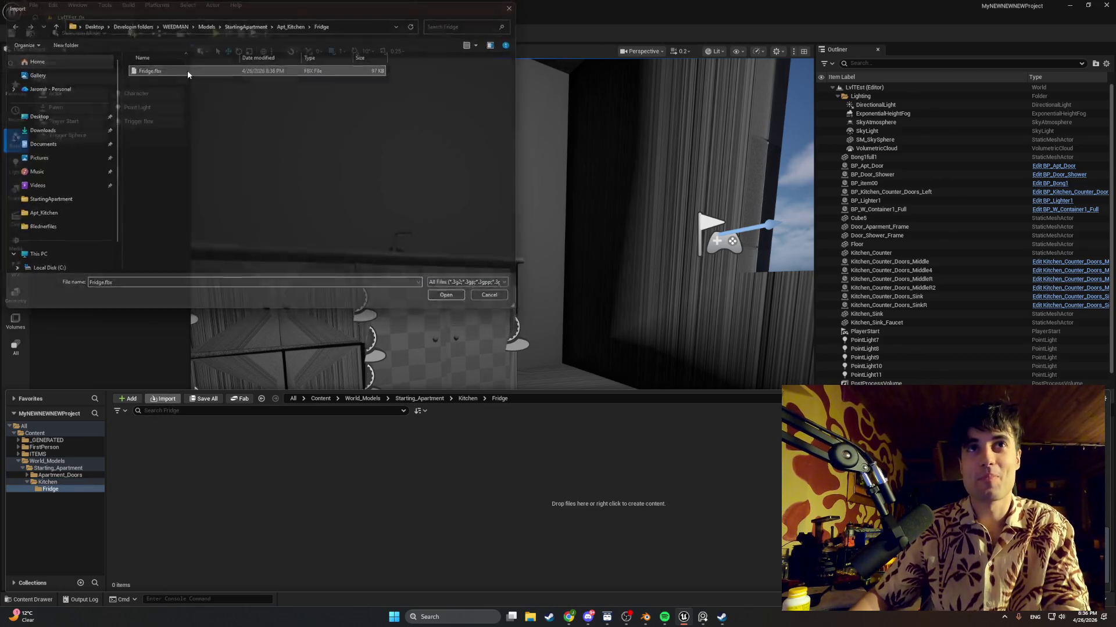
click(679, 570)
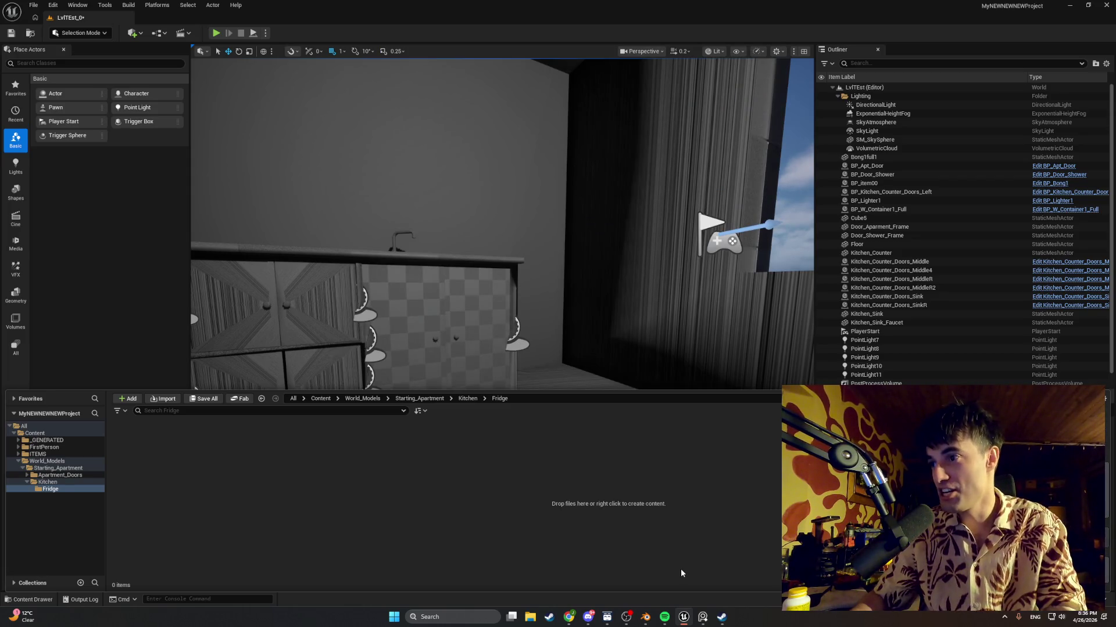
click(644, 620)
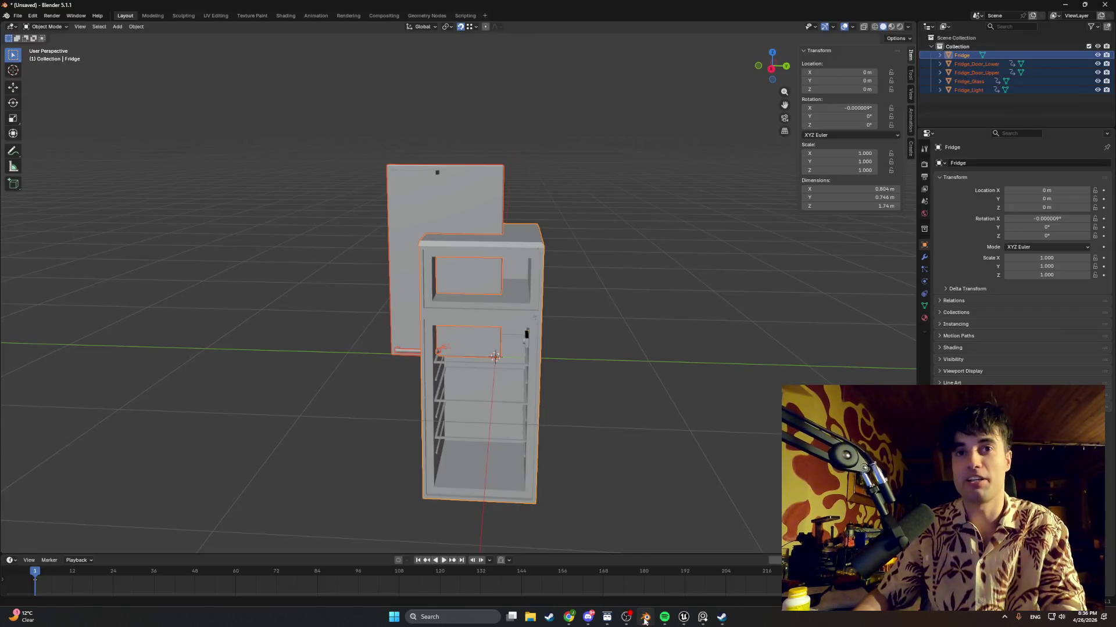
Re-export the selected fridge parts as FBX with Selected Objects ticked, overwriting Fridge.fbx
click(18, 16)
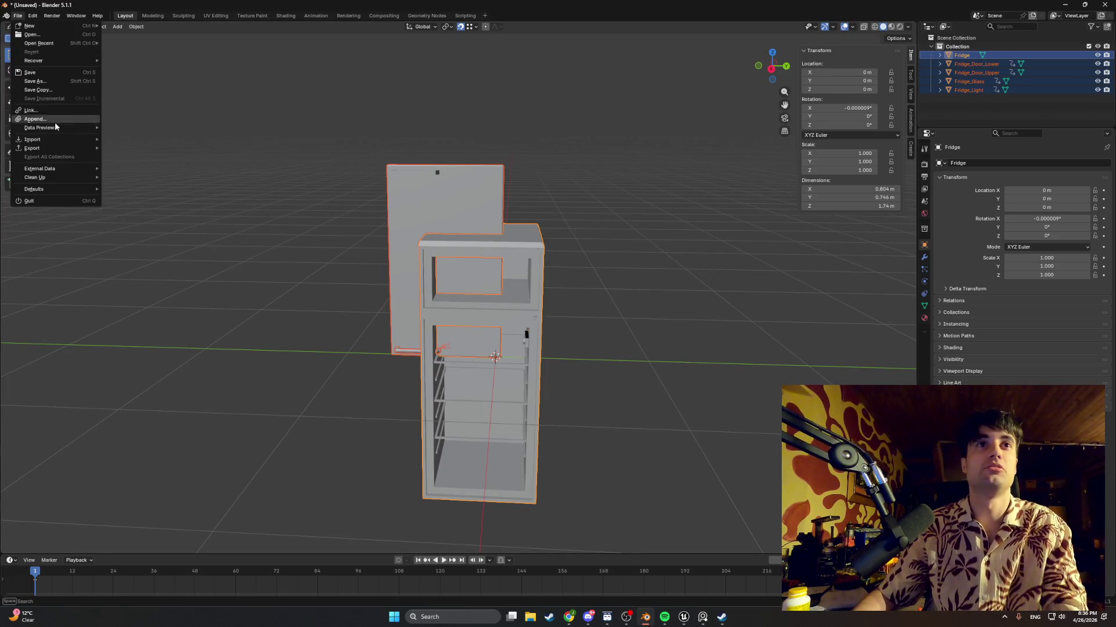
mouse_move(54, 147)
click(137, 217)
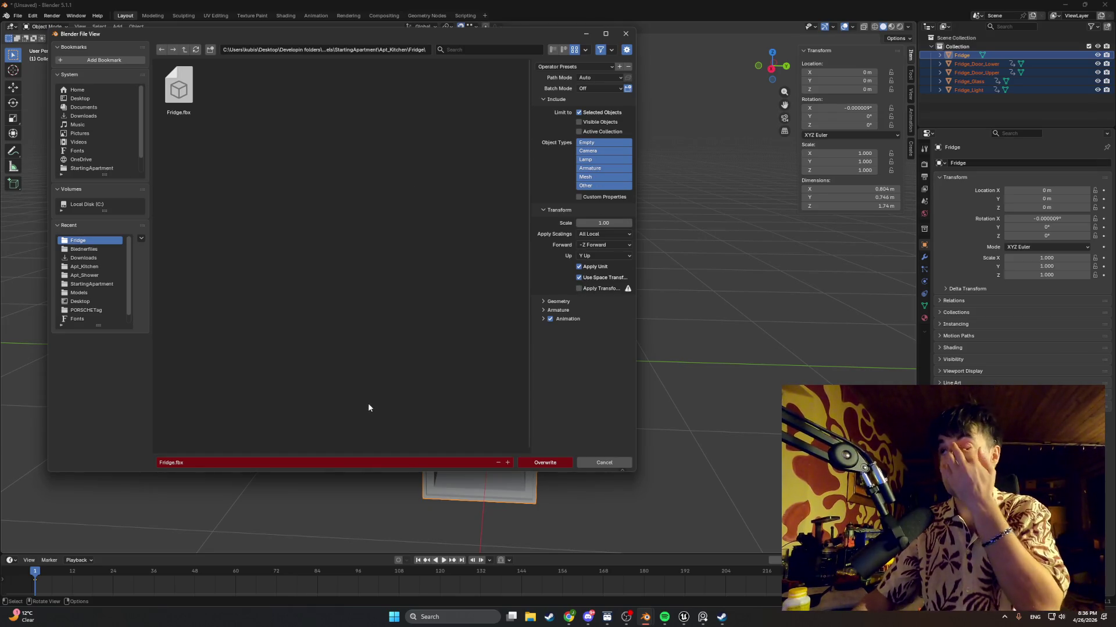
click(544, 463)
key(alt+Tab)
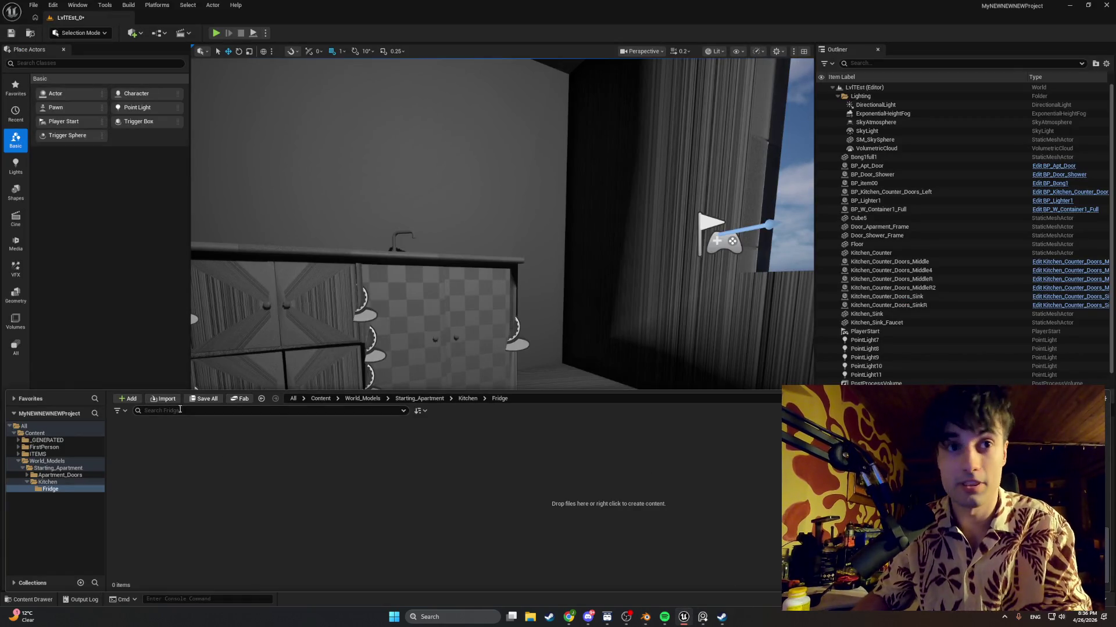
Import Fridge.fbx into the Kitchen/Fridge folder with the current settings
click(163, 399)
double_click(147, 70)
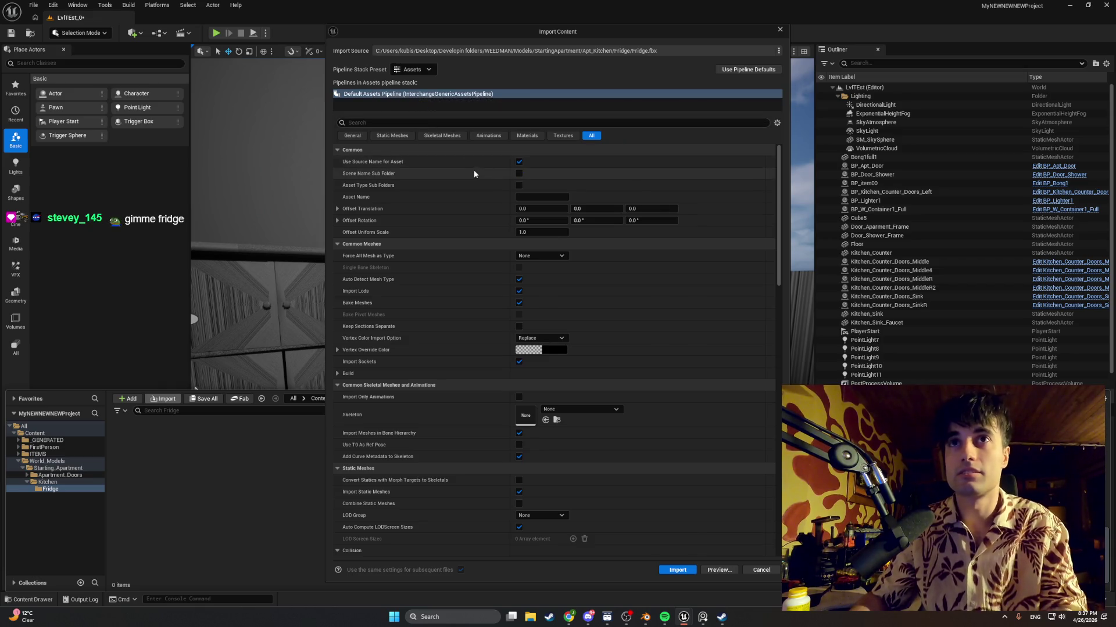
click(674, 569)
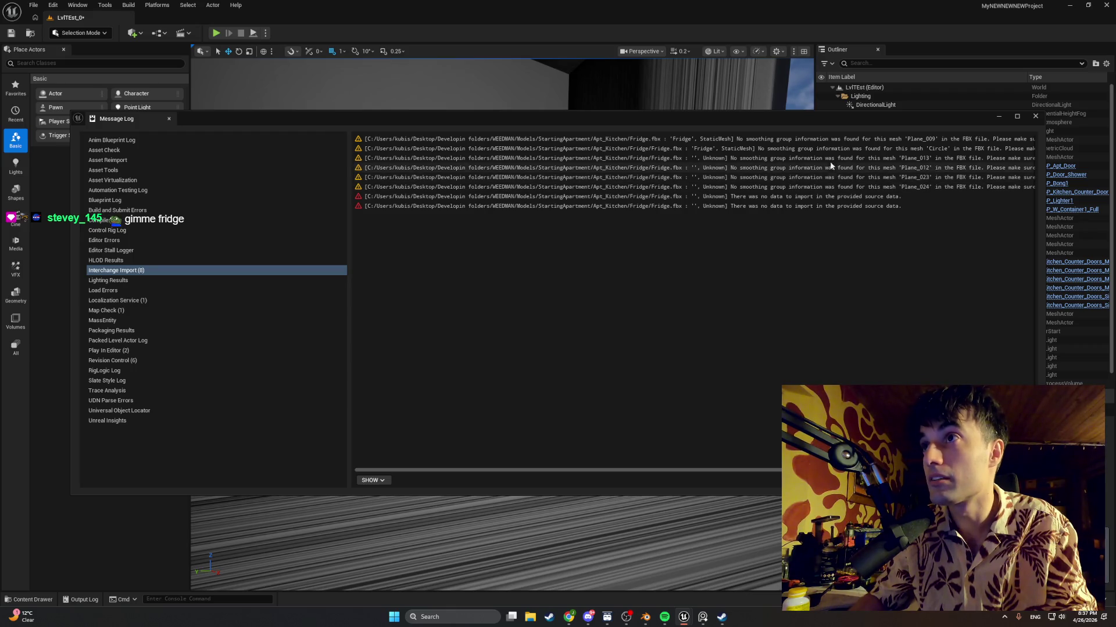
Move and widen the import Message Log so the full smoothing-group warnings are visible
drag(729, 120, 565, 121)
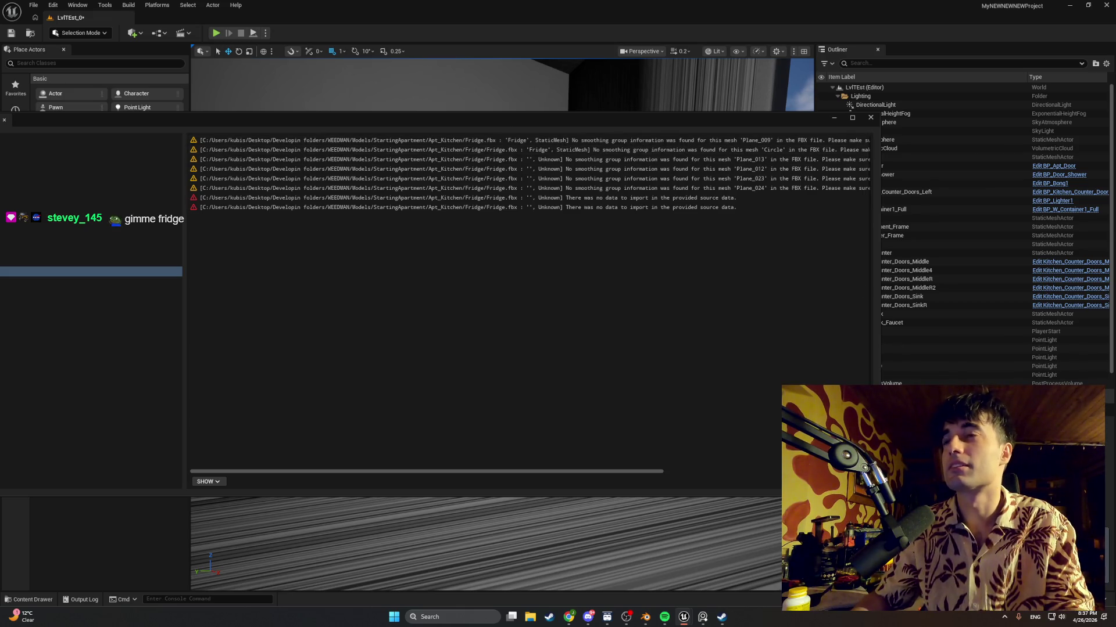
drag(871, 291, 1075, 290)
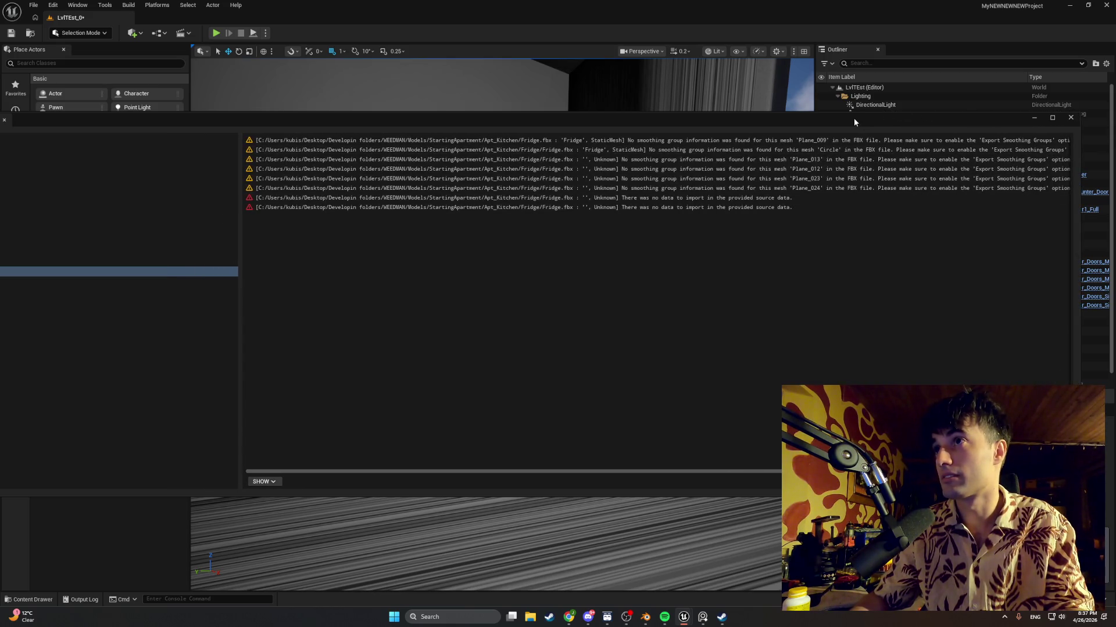
drag(854, 122, 695, 118)
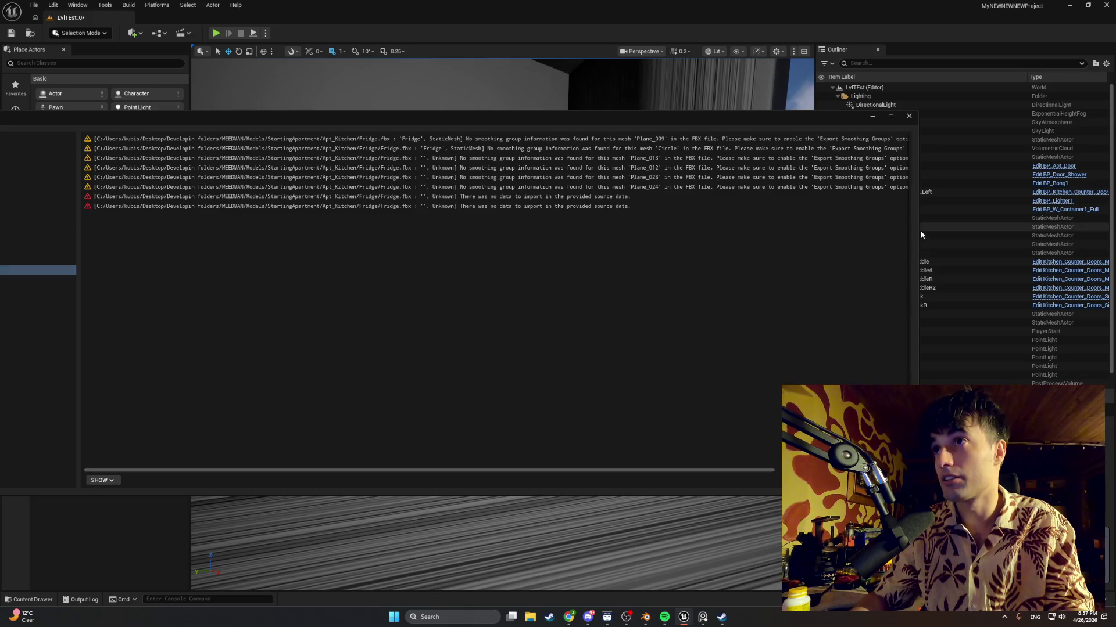
drag(917, 231, 1088, 237)
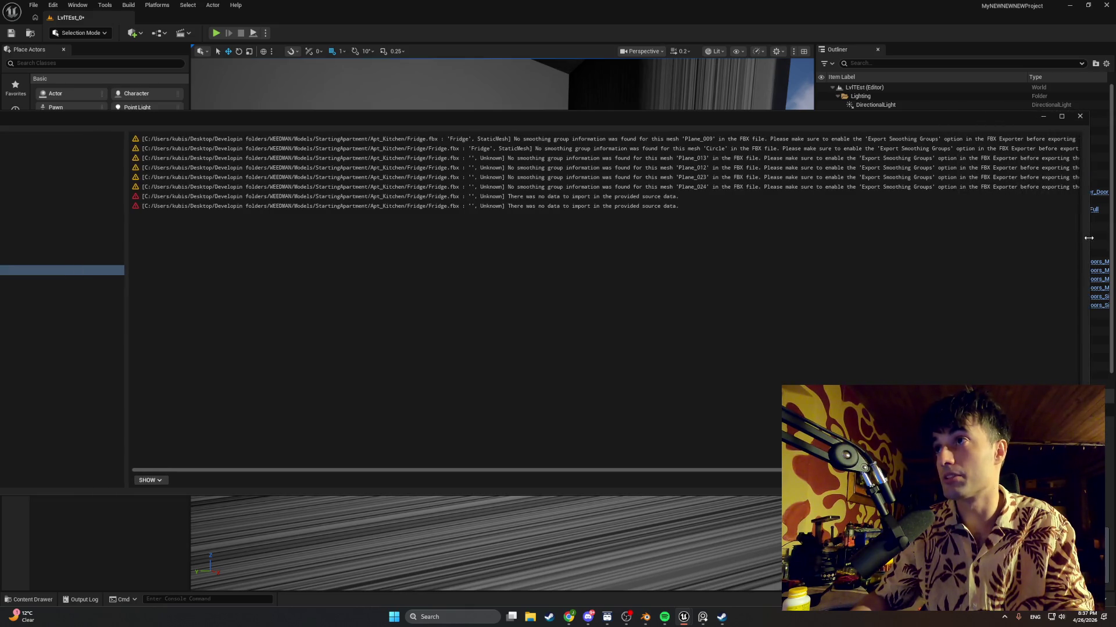
drag(904, 125, 826, 122)
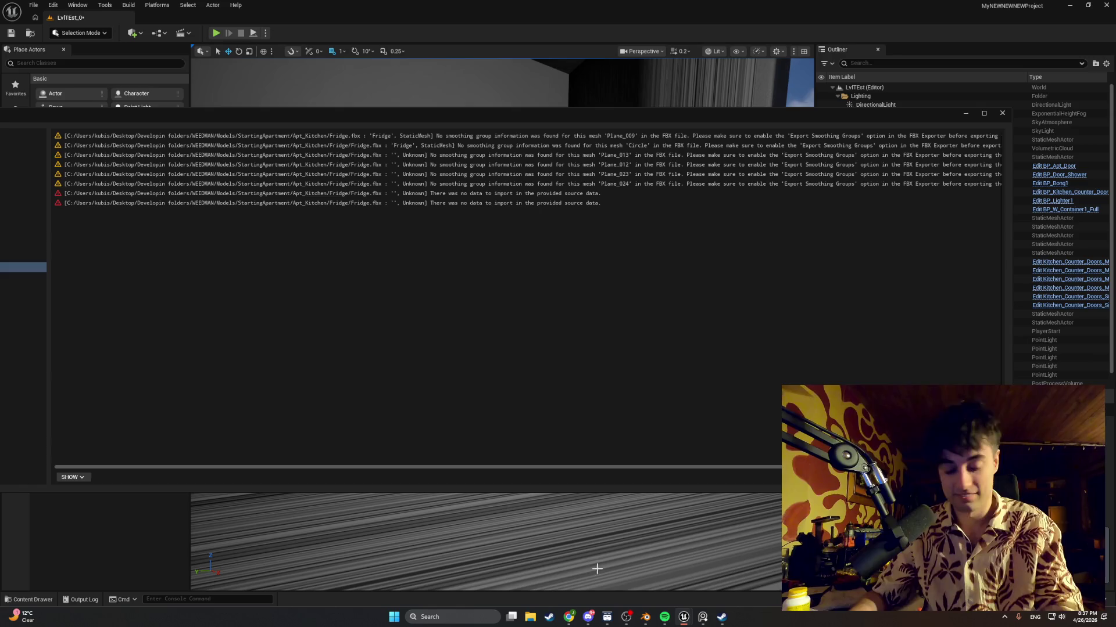
Take a Snipping Tool capture of the warning lines, then close the Message Log
key(super+shift+s)
mouse_move(50, 213)
mouse_down()
mouse_move(945, 100)
mouse_move(1020, 105)
mouse_move(1010, 115)
mouse_up()
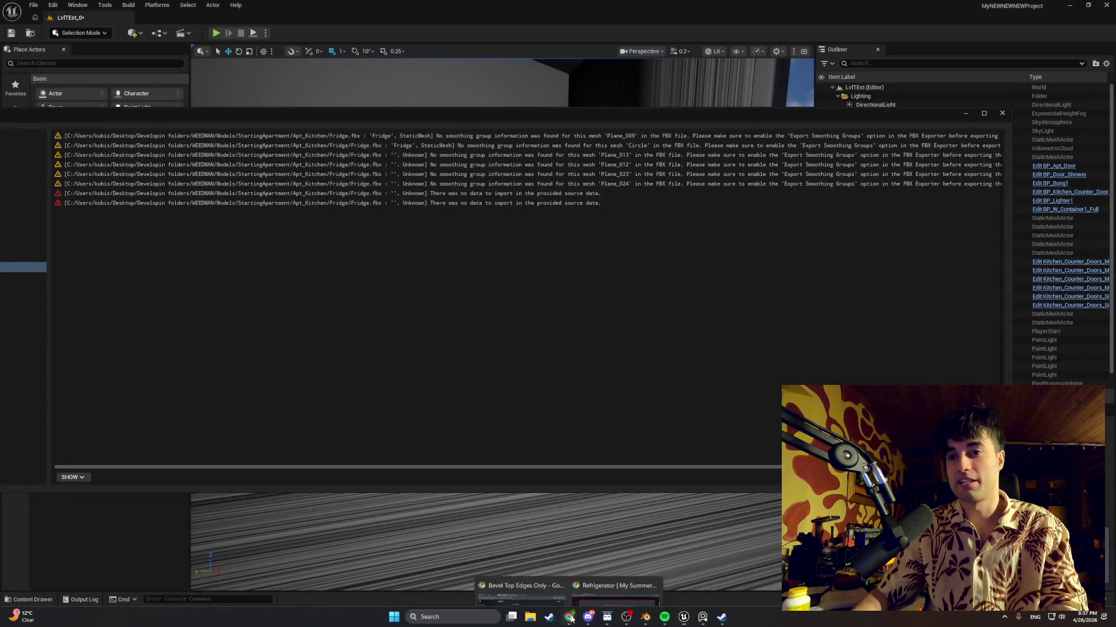
key(super+d)
key(super+d)
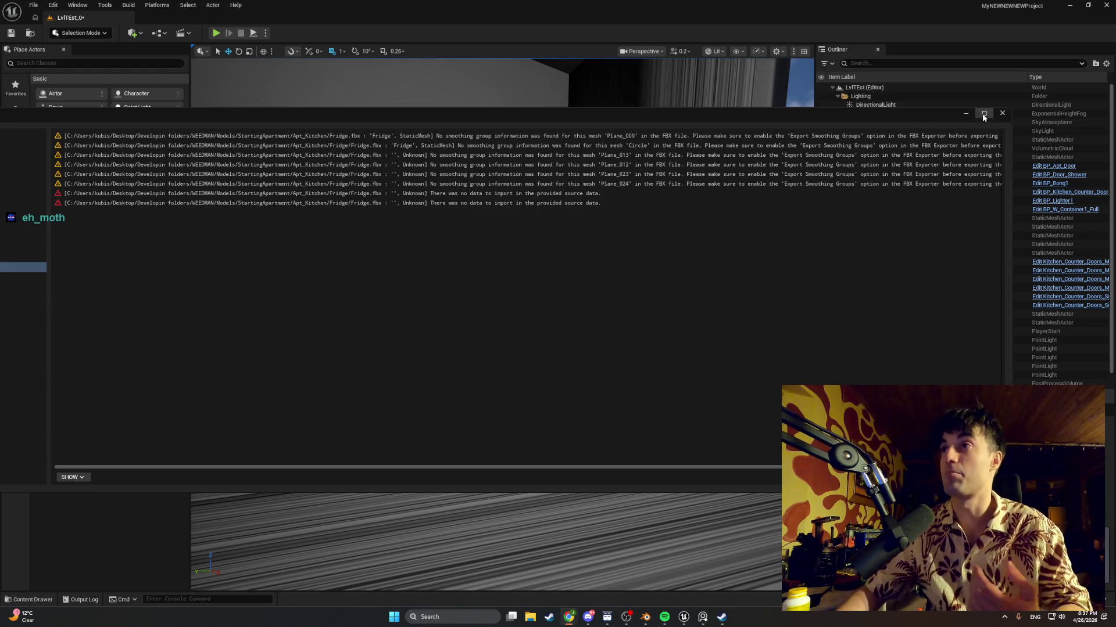
click(1001, 112)
Put the Fridge body mesh into Edit Mode in Blender and orbit around it
click(643, 618)
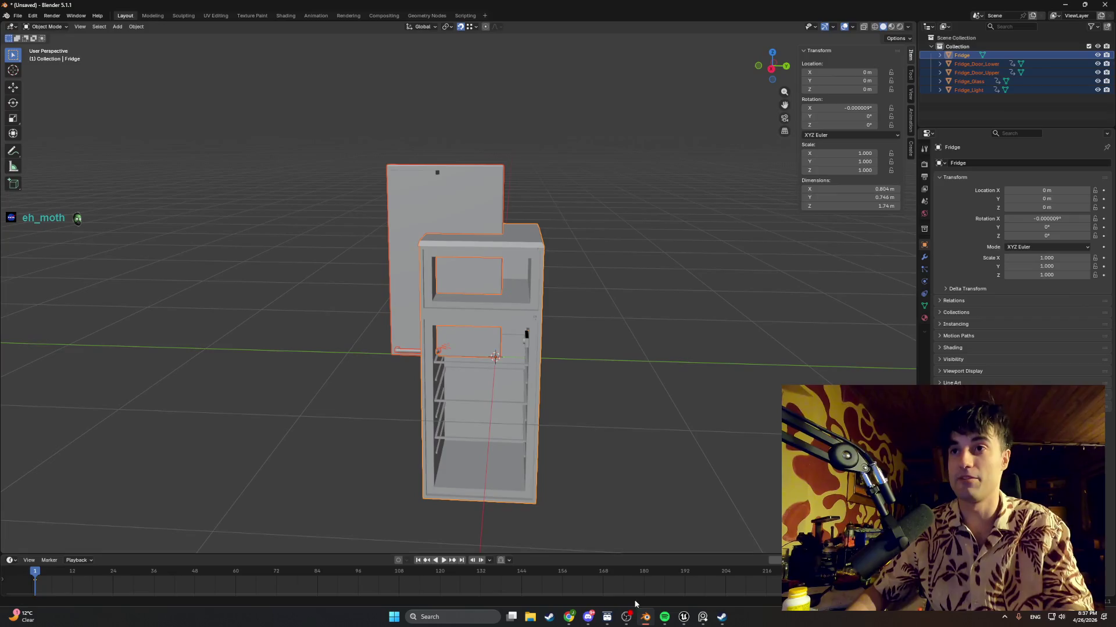
middle_drag(672, 333, 533, 341)
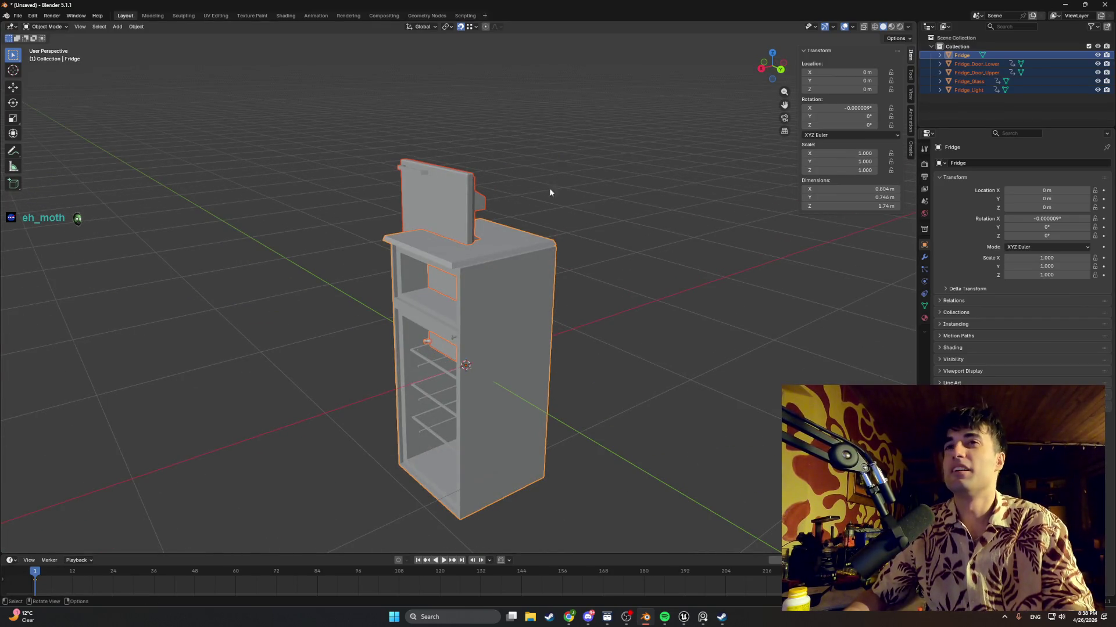
key(Tab)
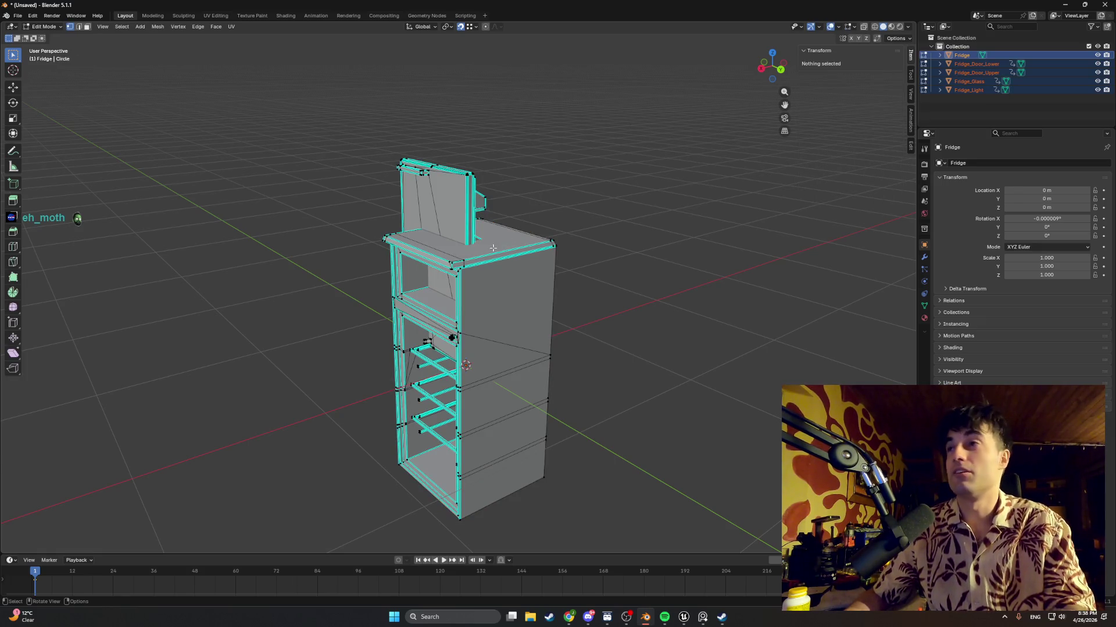
middle_drag(520, 247, 418, 261)
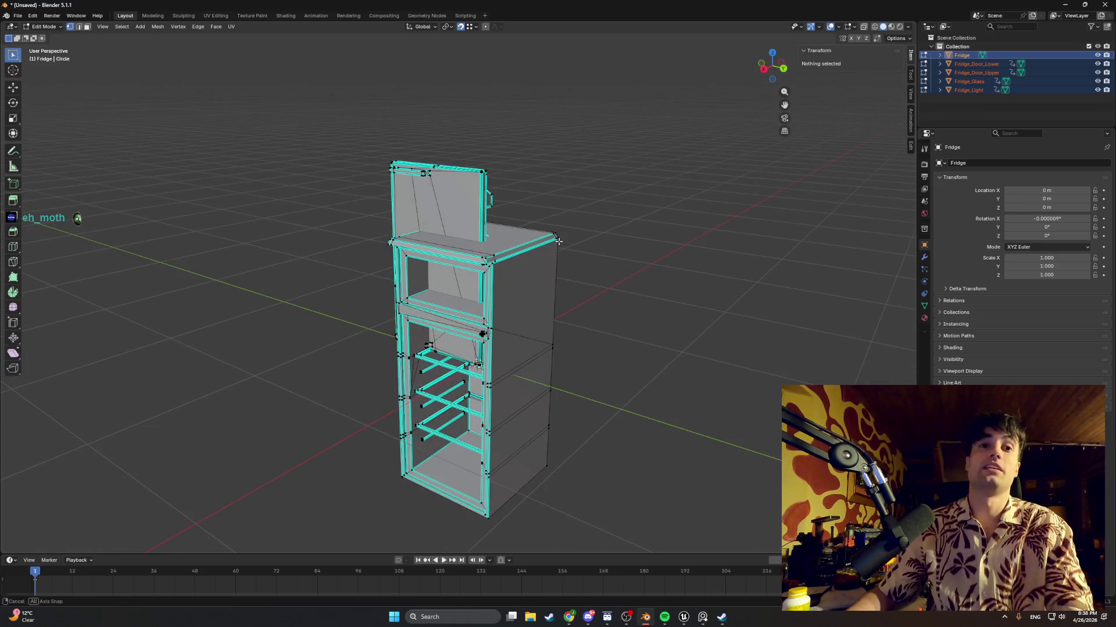
right_click(35, 581)
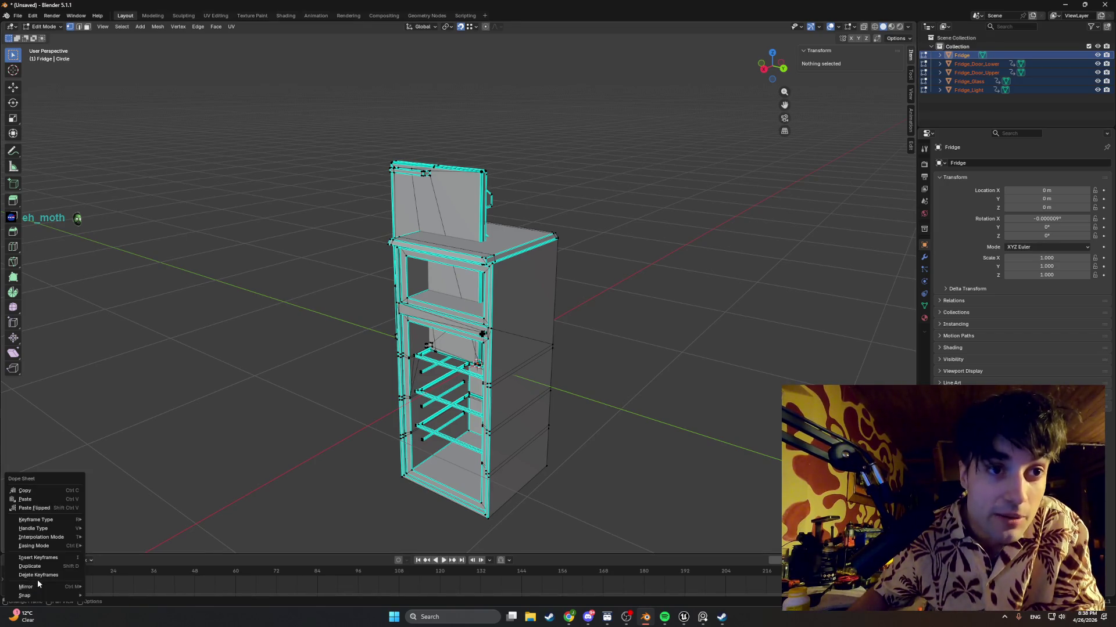
key(Escape)
middle_drag(430, 360, 400, 364)
key(Tab)
key(Tab)
On the selected fridge edges, apply Clear Seam and change the sharp marking via the Edge menu
click(461, 218)
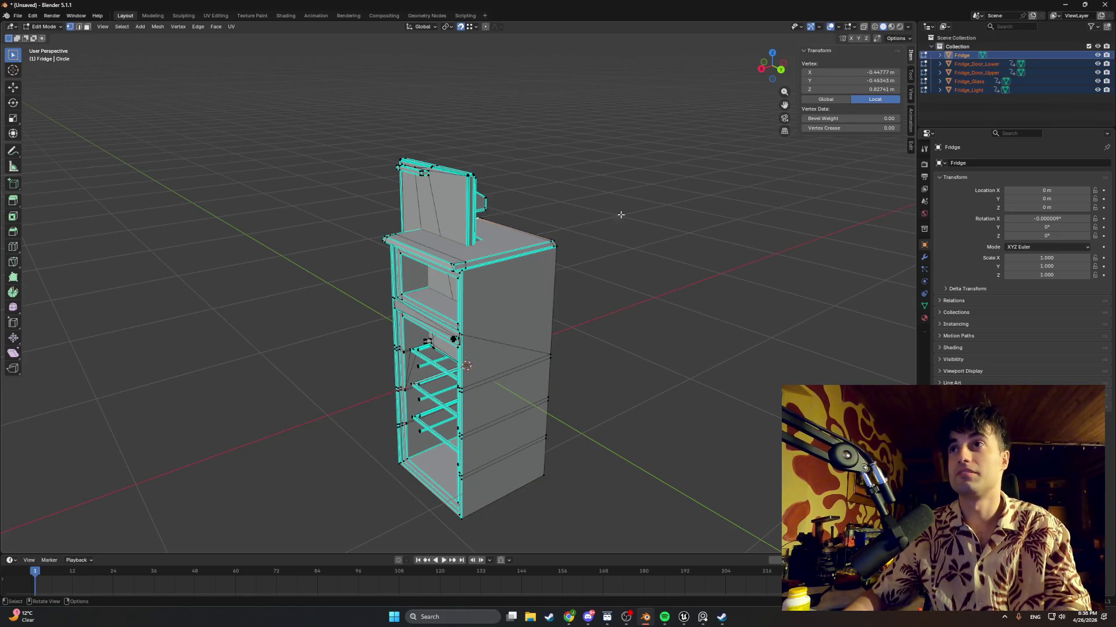
right_click(635, 184)
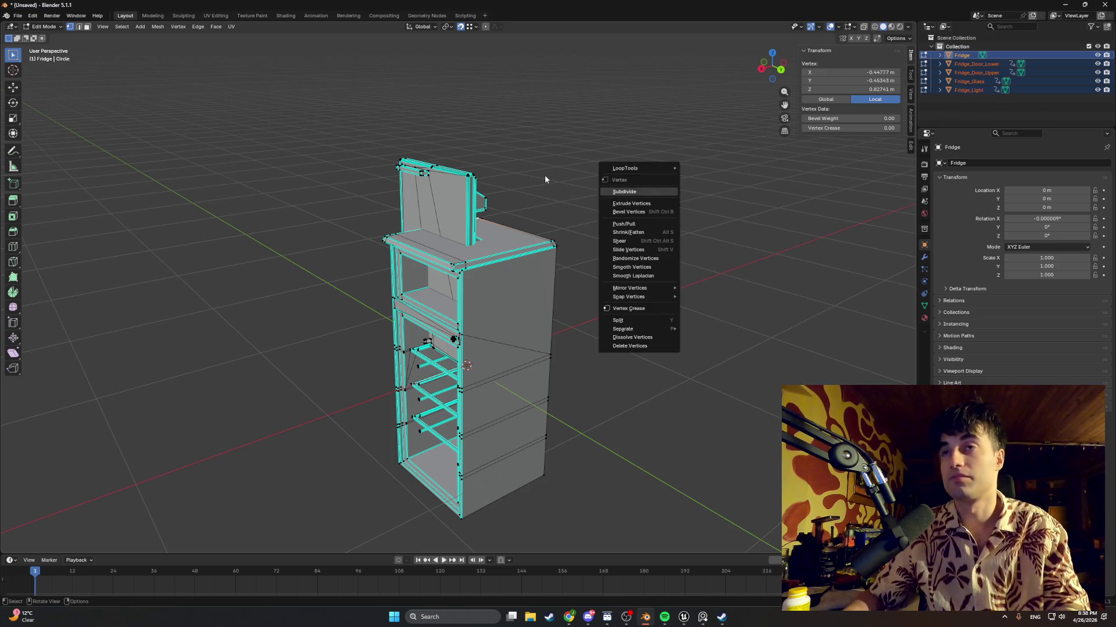
key(Escape)
key(ctrl+e)
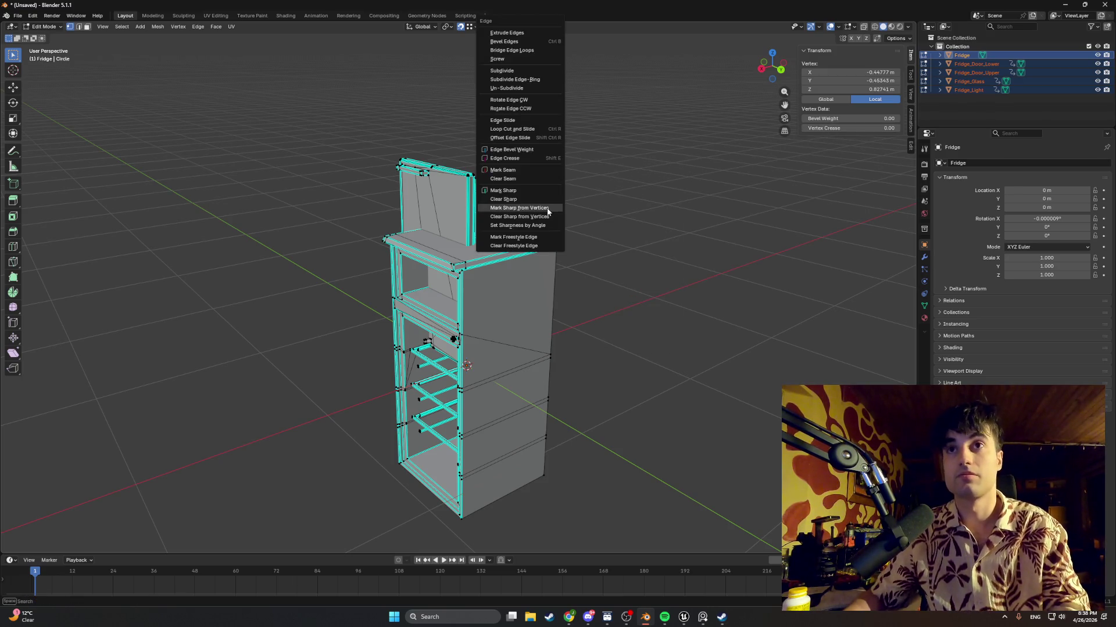
click(539, 180)
key(ctrl+e)
click(534, 165)
key(ctrl+e)
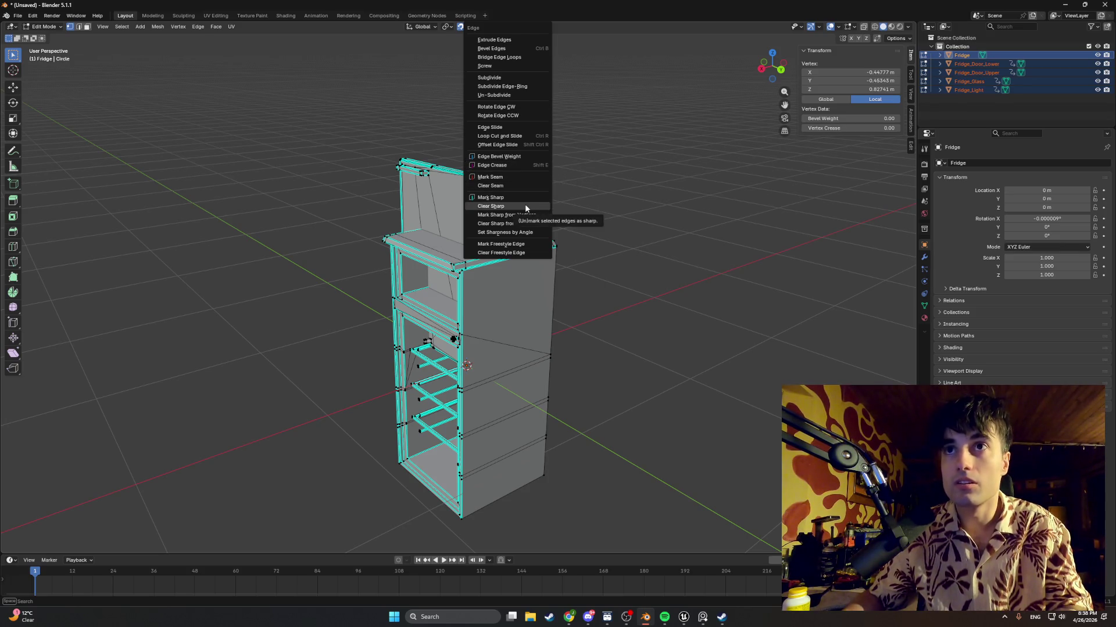
click(525, 205)
click(960, 65)
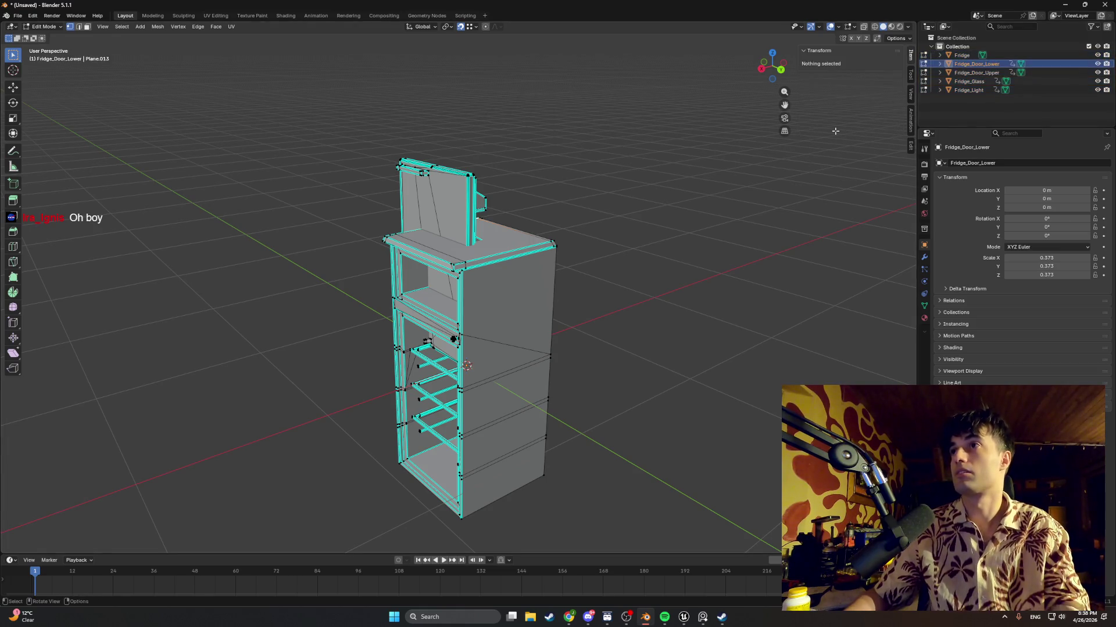
Hide the other fridge objects and mark Fridge_Door_Lower's edges as sharp in Edit Mode
key(Tab)
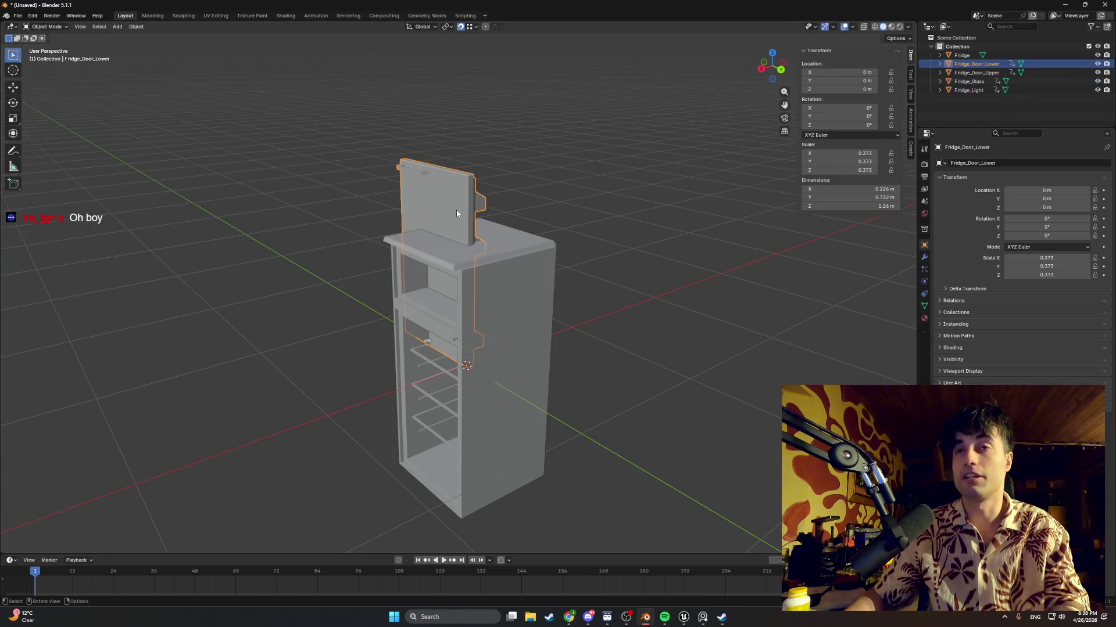
drag(1096, 90, 1097, 55)
key(Tab)
key(ctrl+e)
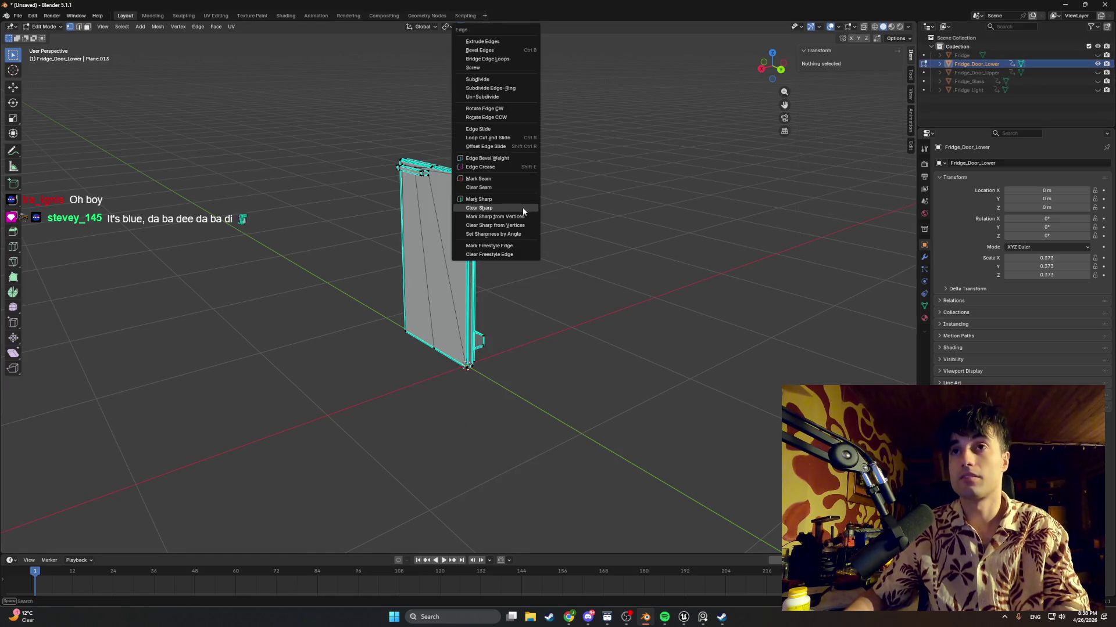
click(506, 208)
key(ctrl+e)
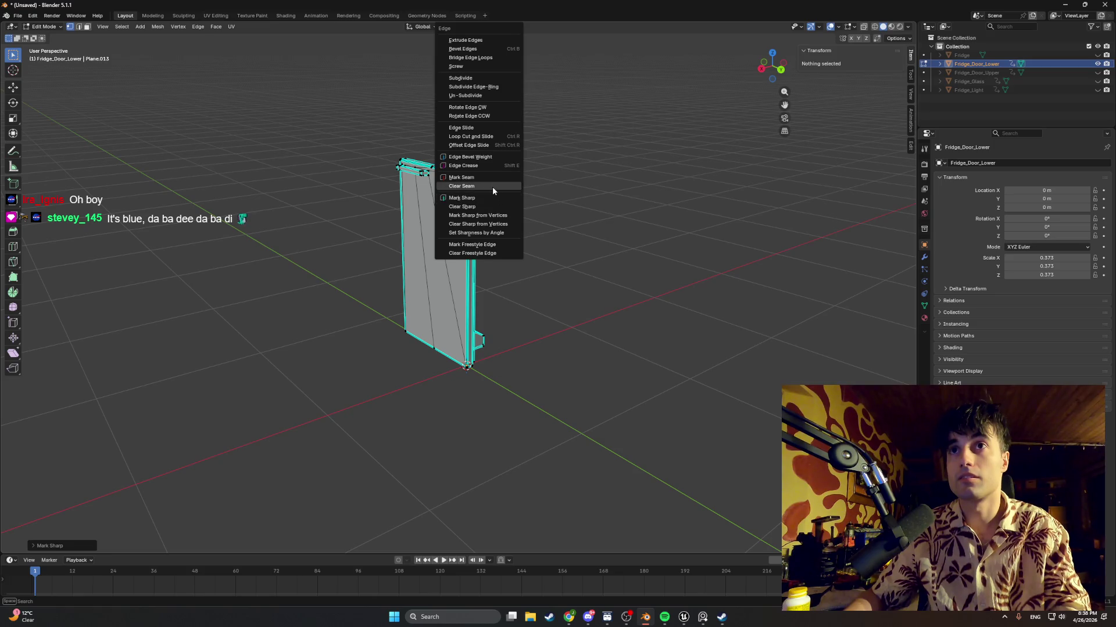
click(493, 186)
key(ctrl+e)
key(Escape)
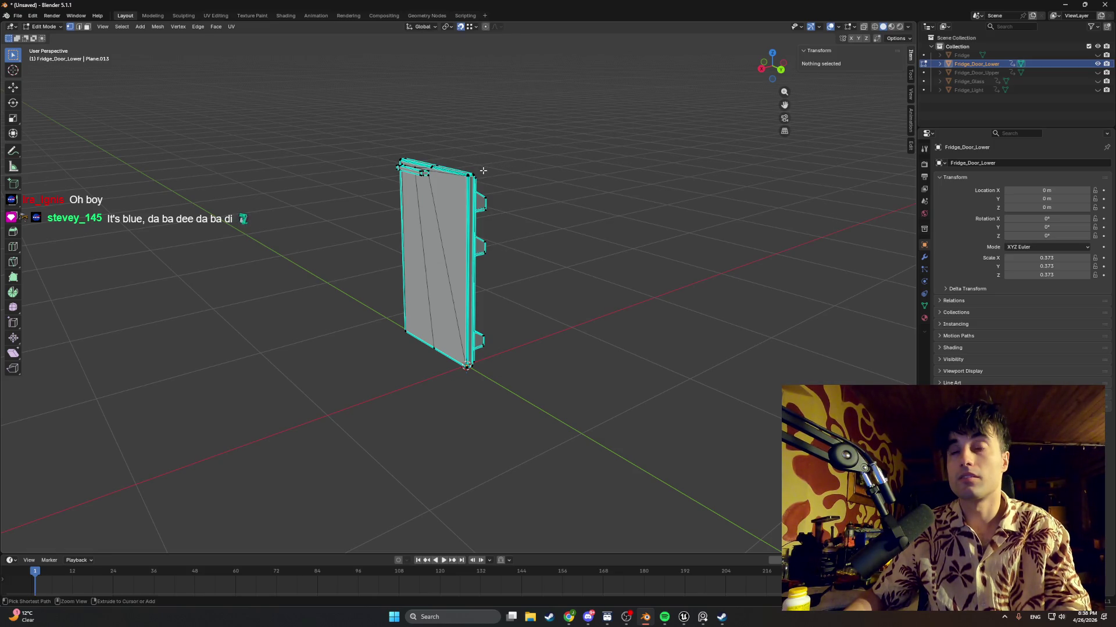
Orbit and zoom around the lower door to check its frame and shelf sharp edges
middle_drag(485, 201, 464, 224)
scroll(453, 229, up, 5)
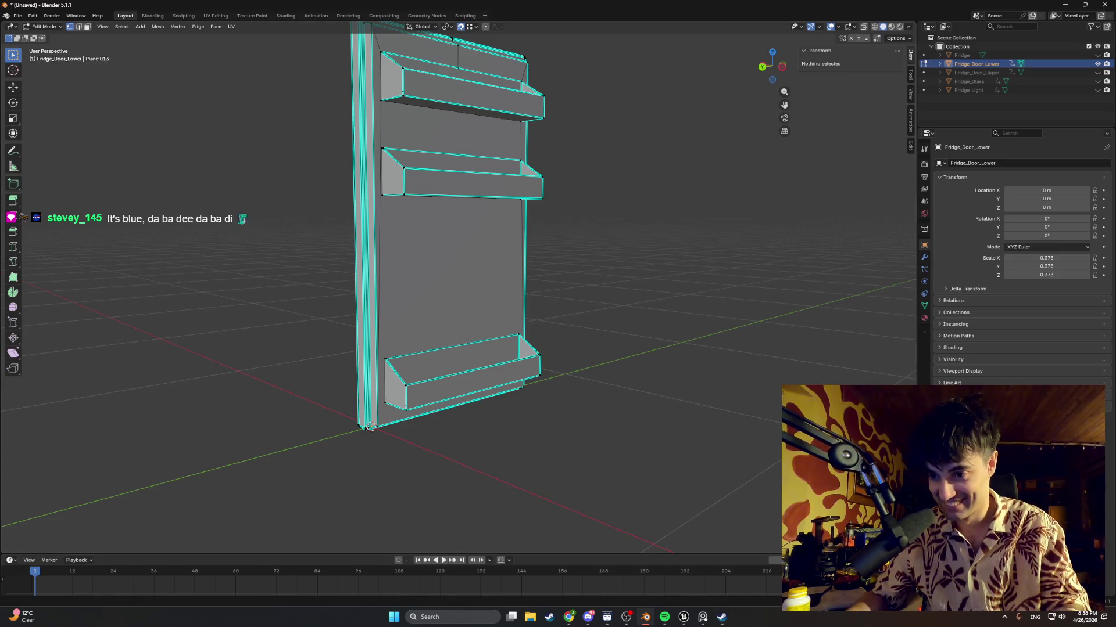
middle_drag(552, 304, 583, 314)
middle_drag(517, 328, 522, 326)
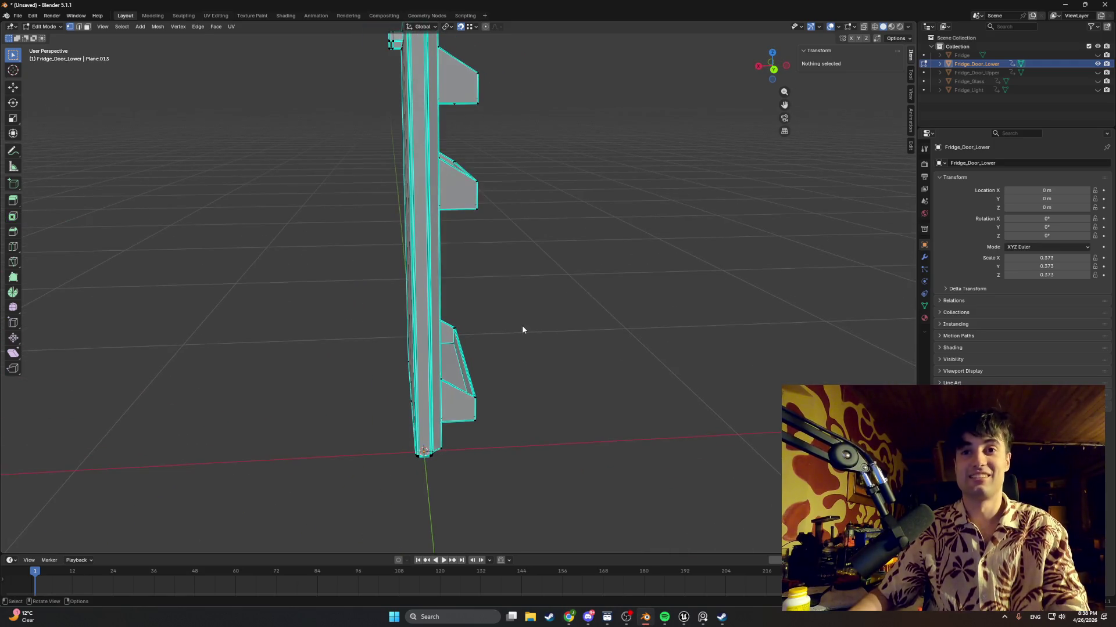
key(ctrl+e)
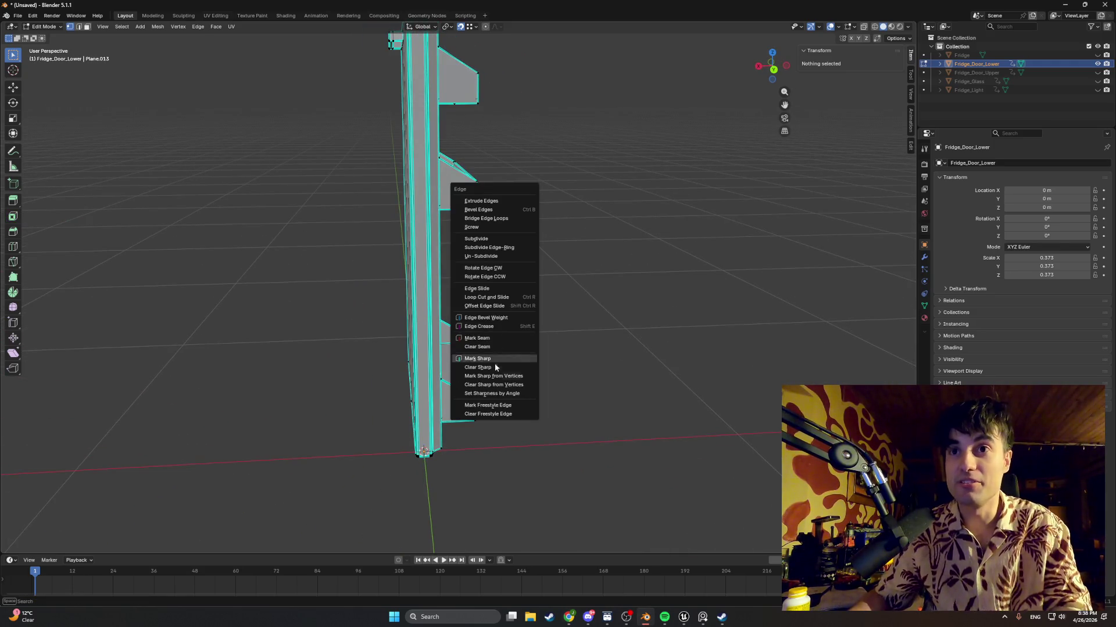
click(513, 416)
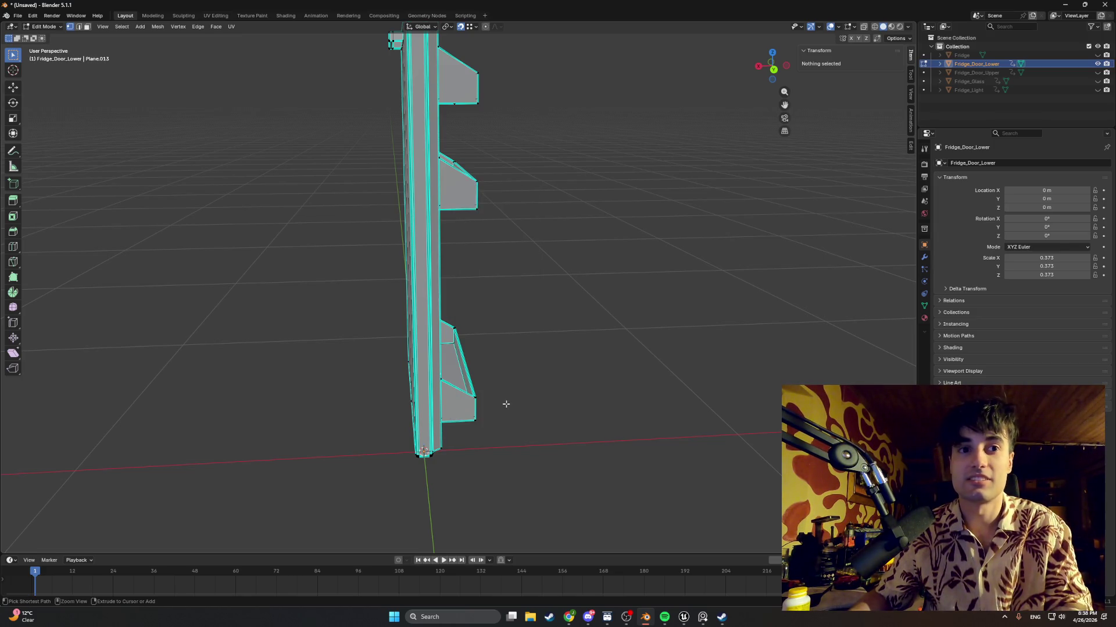
key(ctrl+e)
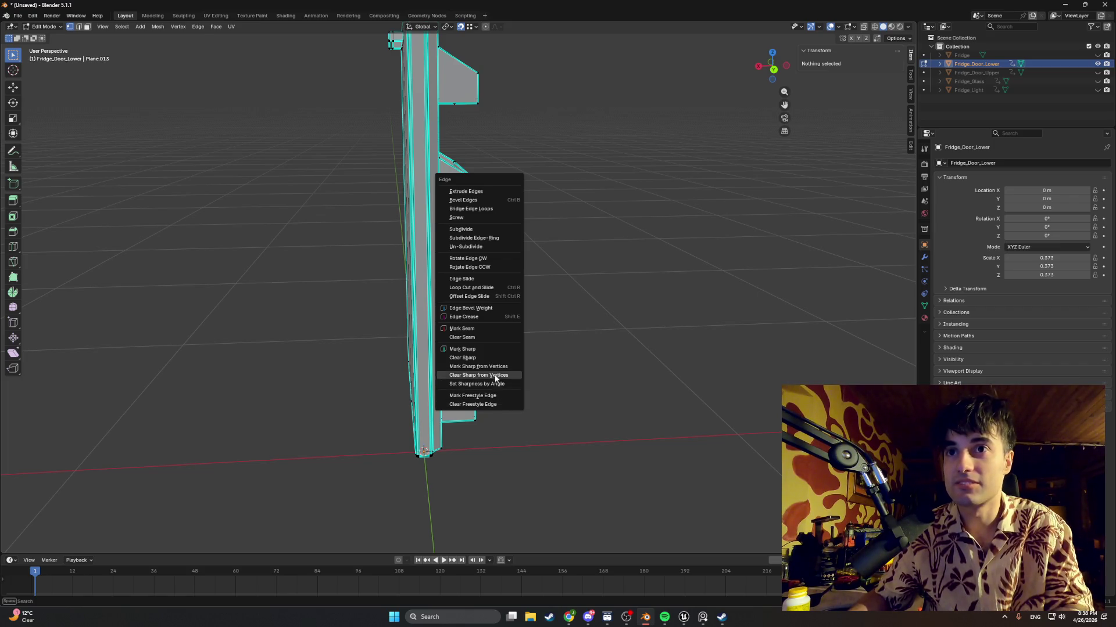
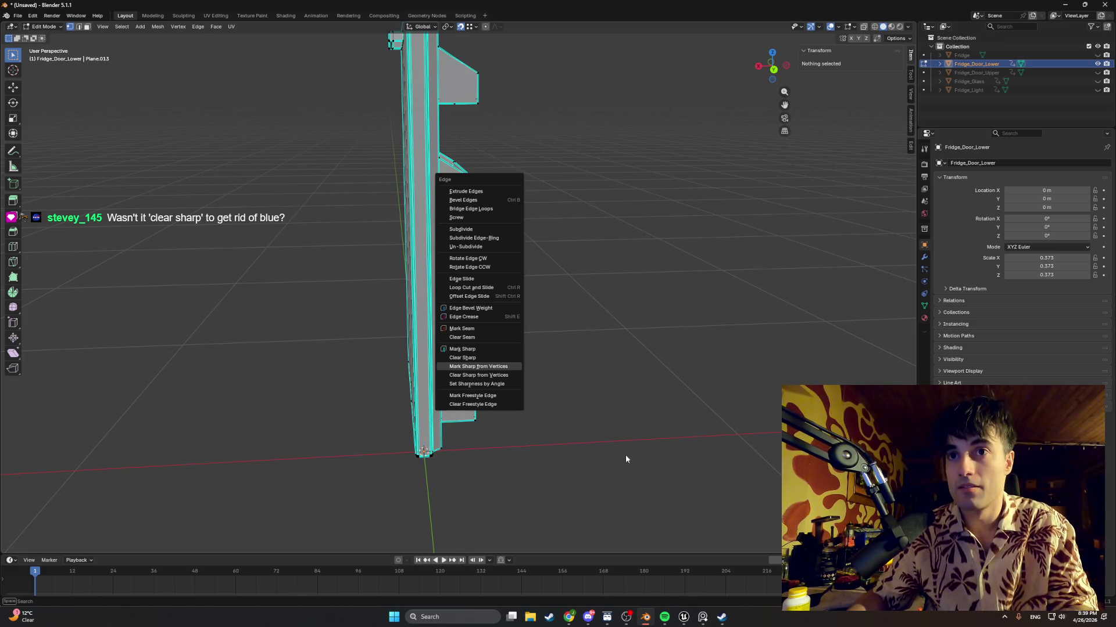
Show the fridge light and upper door, hide the lower door, and select the upper door
click(546, 438)
mouse_move(546, 438)
middle_down()
mouse_move(587, 406)
mouse_move(525, 378)
mouse_move(561, 330)
middle_up()
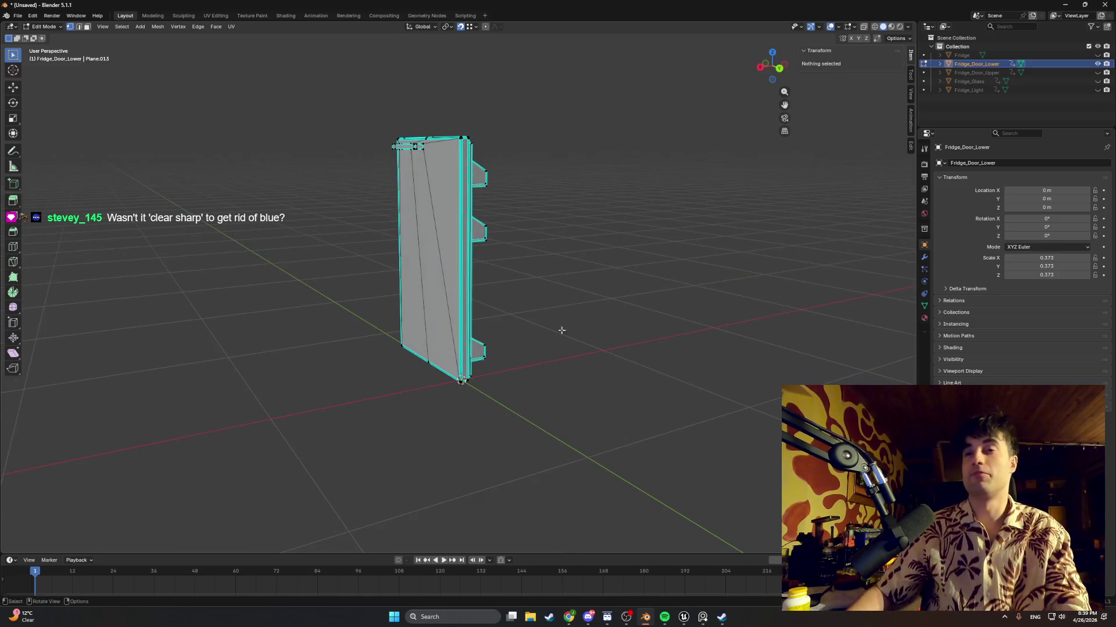
click(1096, 90)
click(1097, 73)
click(1097, 63)
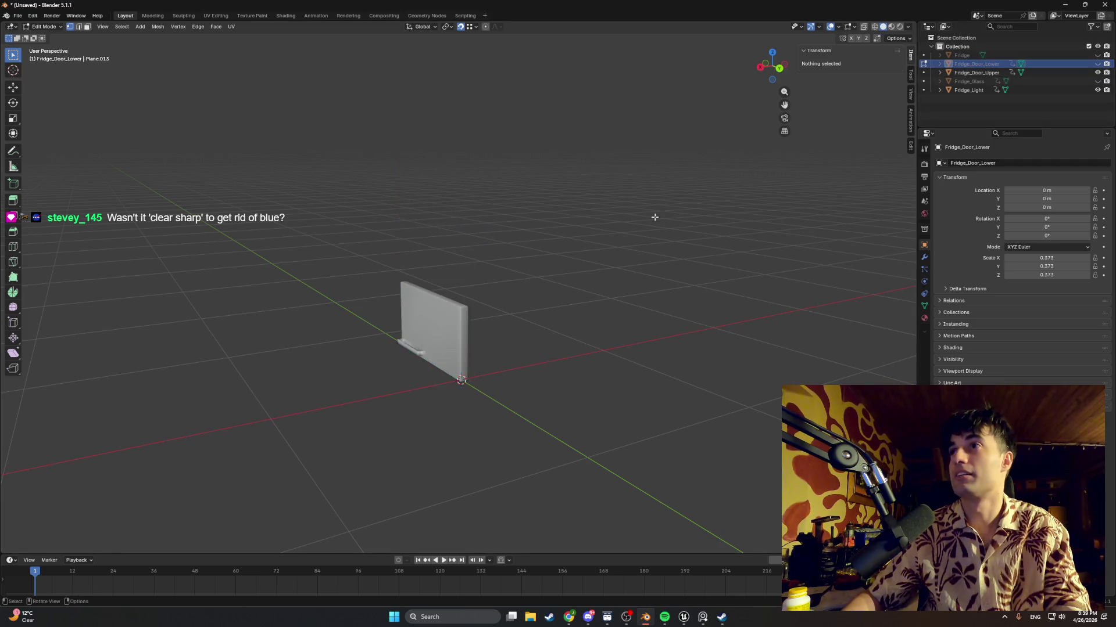
key(Tab)
click(420, 317)
key(Tab)
key(Tab)
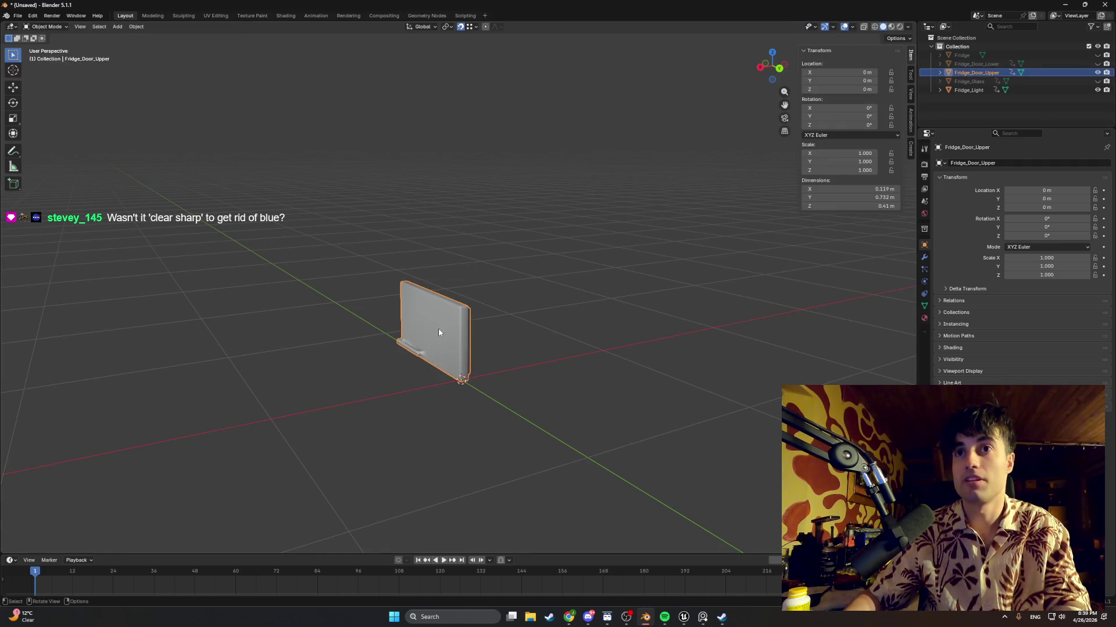
key(Tab)
Swap visibility between the lower and upper doors to compare them, briefly editing the lower door
click(1002, 64)
click(1097, 64)
click(1097, 72)
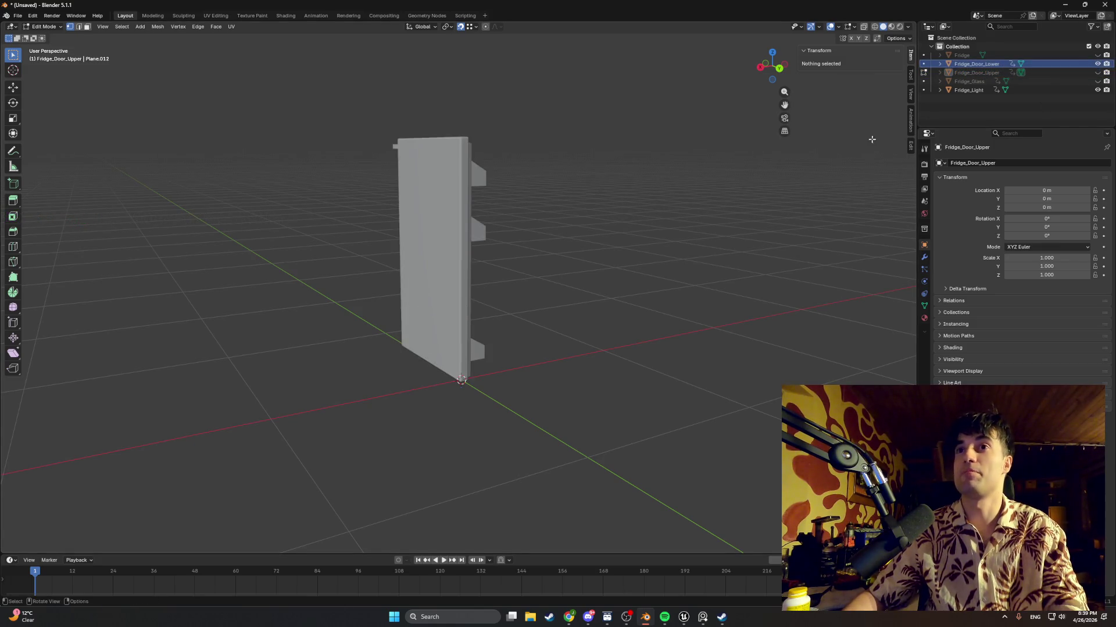
key(Tab)
click(431, 225)
key(Tab)
key(Tab)
key(Tab)
key(Tab)
click(1097, 72)
click(1097, 64)
click(455, 327)
key(Tab)
key(Tab)
key(Tab)
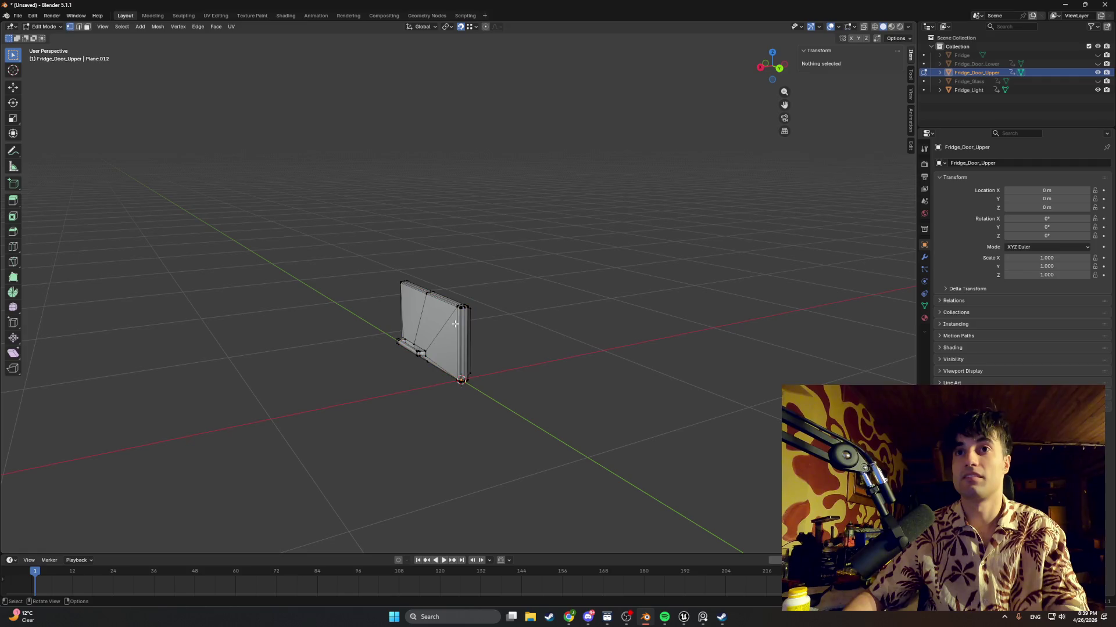
Show only Fridge_Door_Lower in Edit Mode, select all its geometry, and bring up the Edge menu
click(1023, 64)
click(1097, 64)
click(1097, 72)
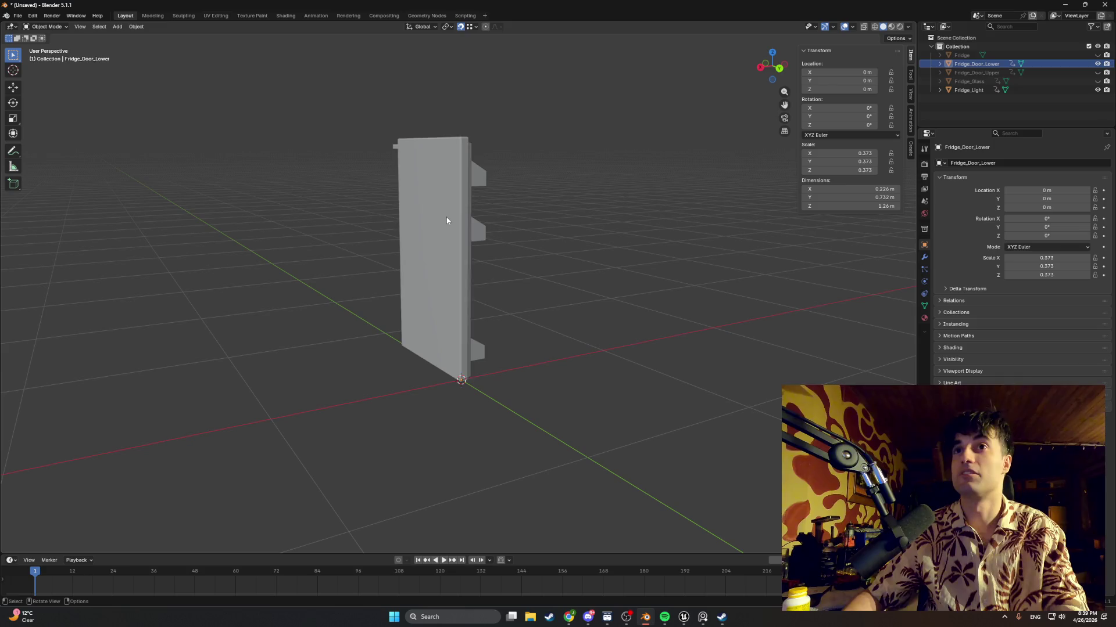
key(Tab)
mouse_move(446, 217)
middle_down()
mouse_move(454, 242)
mouse_move(595, 251)
middle_up()
key(a)
key(ctrl+e)
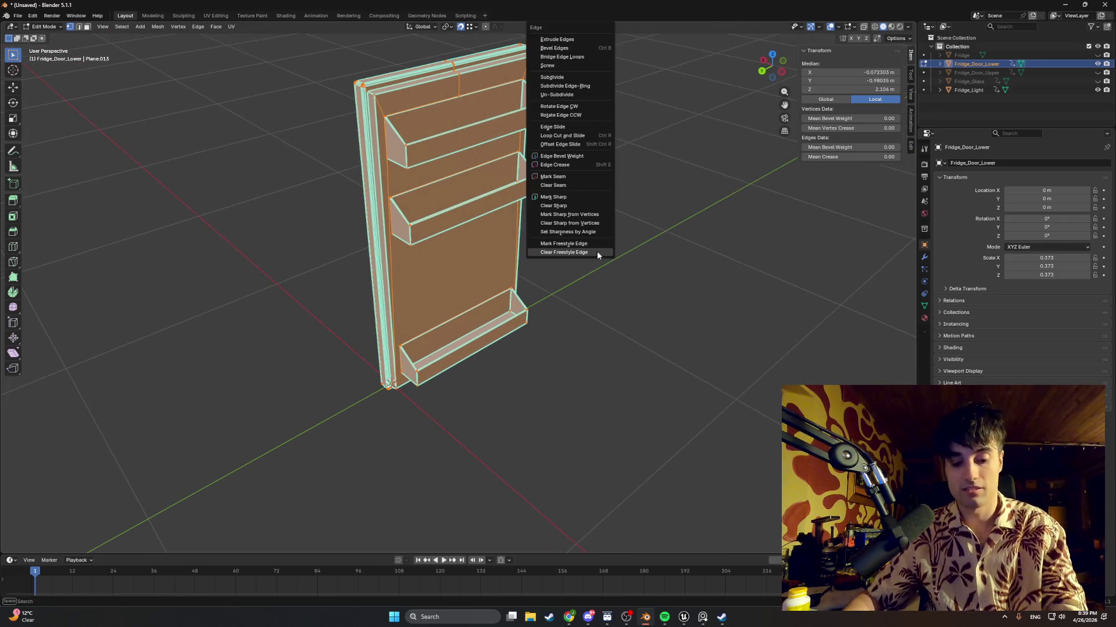
Apply Edge > Clear Sharp to the lower door and check its shading
click(581, 184)
key(ctrl+e)
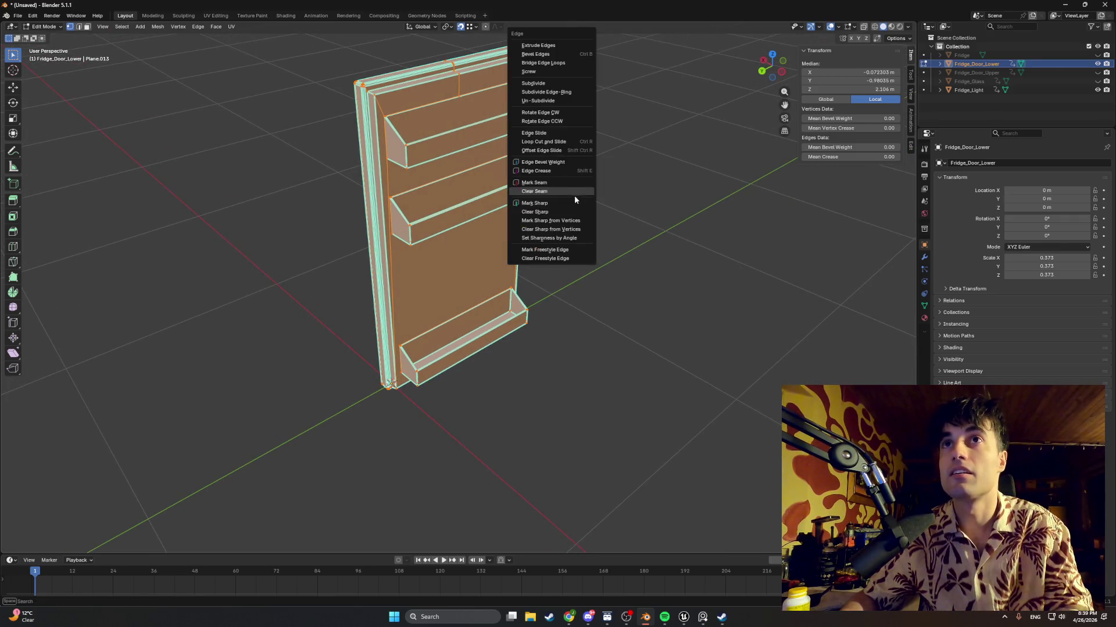
click(564, 212)
mouse_move(563, 212)
middle_down()
mouse_move(595, 209)
mouse_move(549, 220)
mouse_move(602, 204)
mouse_move(575, 179)
mouse_move(590, 165)
mouse_move(560, 172)
mouse_move(551, 239)
mouse_move(595, 232)
mouse_move(403, 214)
mouse_move(288, 242)
middle_up()
key(z)
key(ctrl+z)
key(z)
click(614, 244)
Extrude the middle shelf's end face outward
key(Tab)
key(Tab)
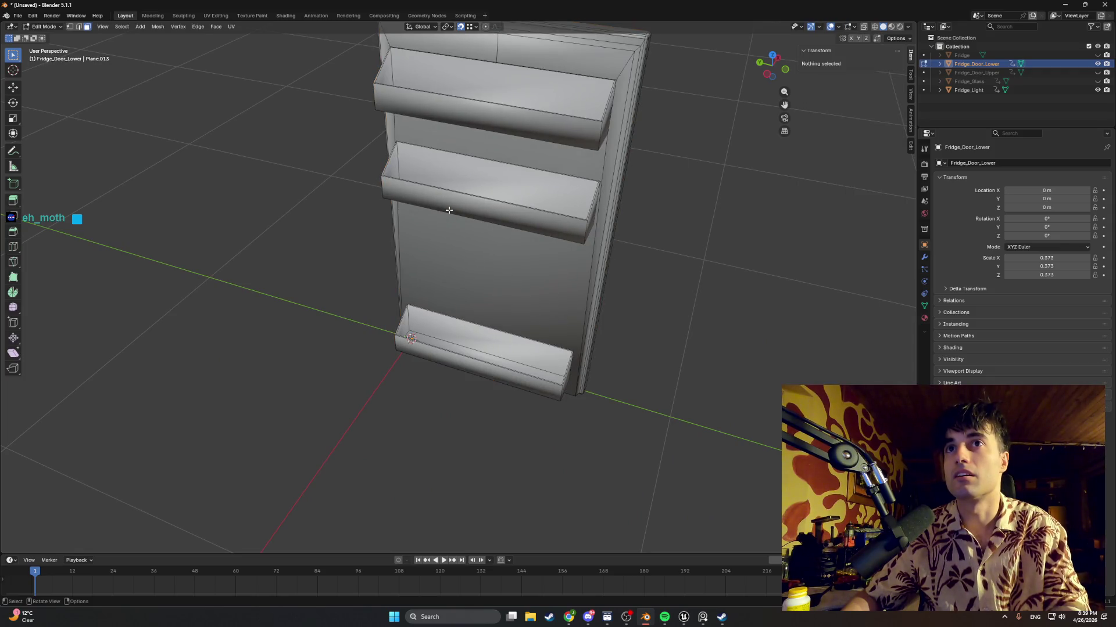
click(456, 205)
middle_drag(456, 205, 488, 250)
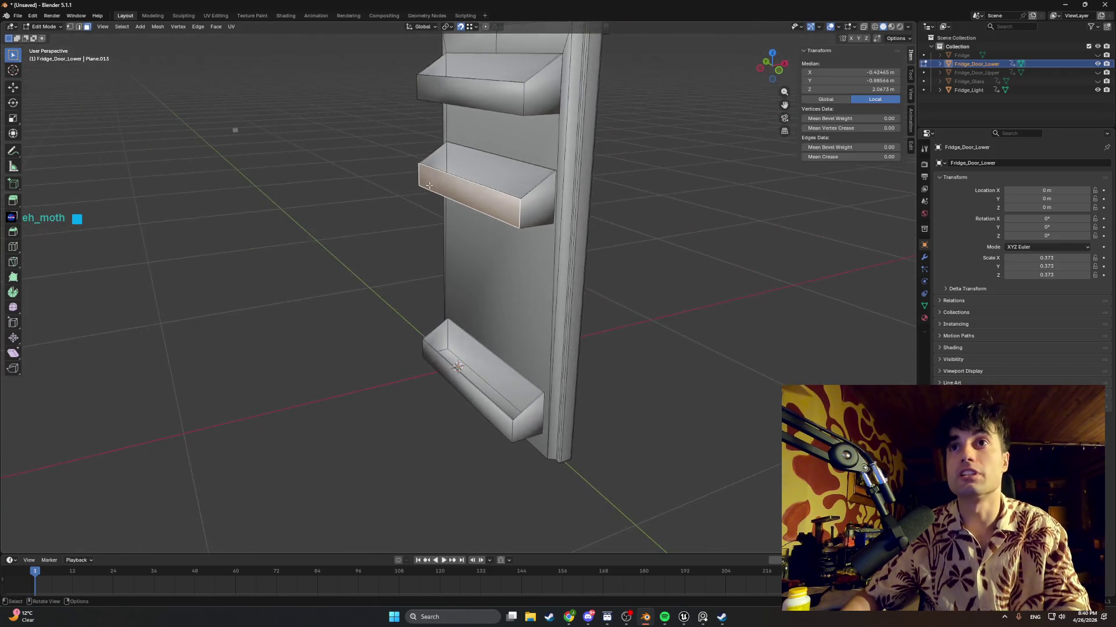
scroll(514, 310, up, 5)
mouse_move(513, 311)
middle_down()
mouse_move(541, 326)
mouse_move(573, 263)
mouse_move(517, 273)
mouse_move(494, 326)
mouse_move(449, 256)
middle_up()
click(552, 269)
key(e)
click(494, 354)
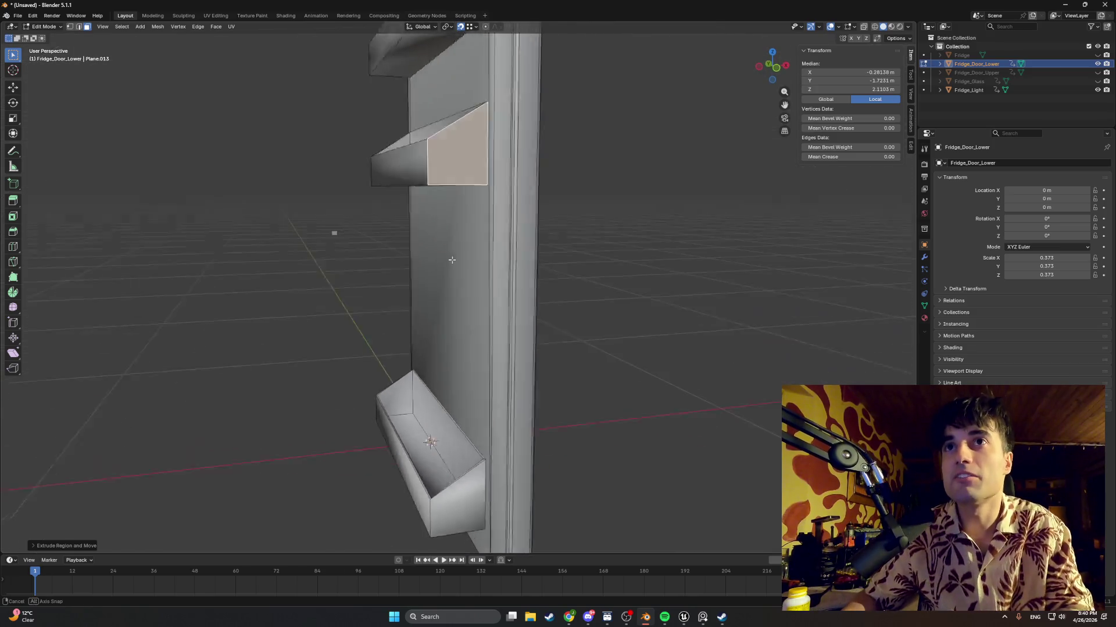
scroll(478, 294, up, 5)
mouse_move(565, 307)
middle_down()
mouse_move(598, 299)
mouse_move(543, 303)
mouse_move(477, 279)
mouse_move(428, 311)
mouse_move(358, 306)
mouse_move(347, 293)
mouse_move(366, 274)
mouse_move(448, 291)
middle_up()
scroll(542, 304, down, 4)
middle_drag(570, 273, 498, 261)
Show the upper door, hide the lower door, and select Fridge_Door_Upper in Object Mode
click(1097, 72)
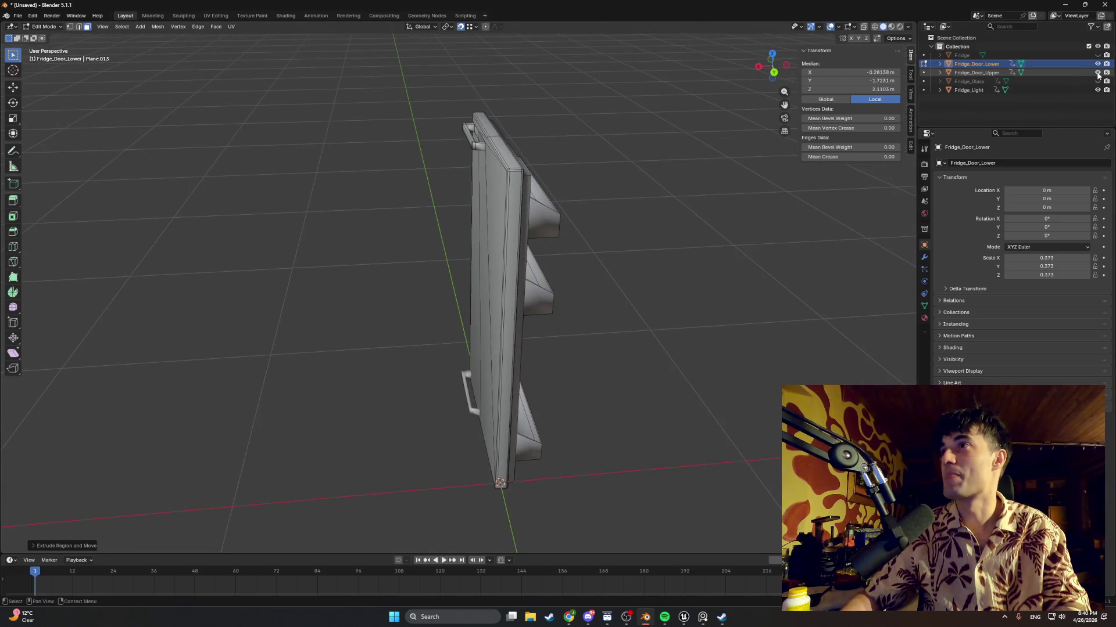
click(1097, 63)
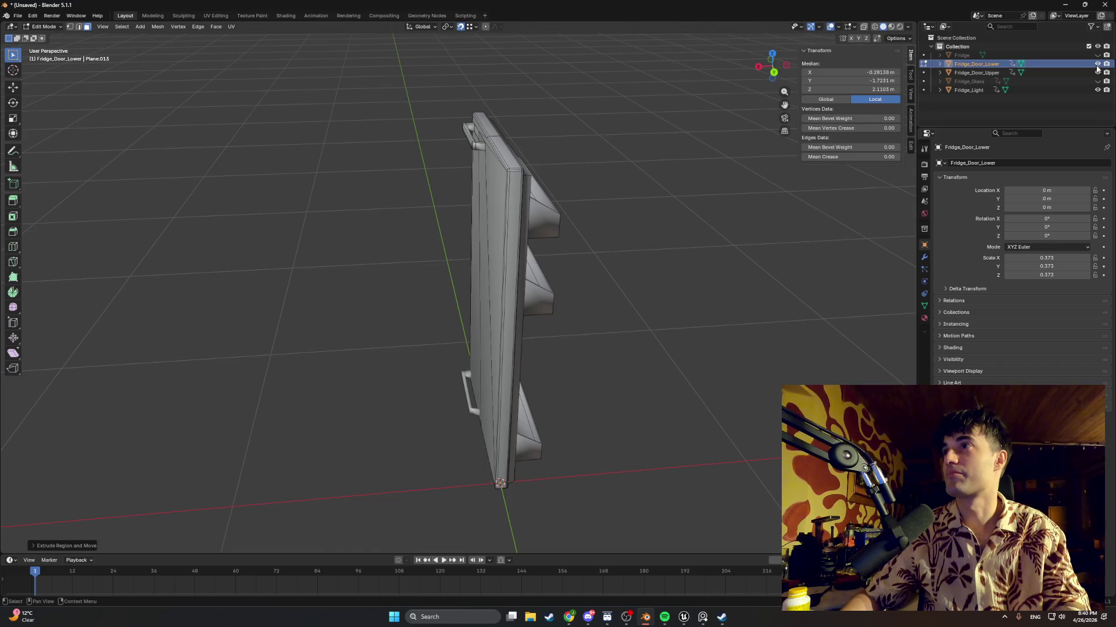
key(Tab)
click(511, 404)
mouse_move(511, 405)
middle_down()
mouse_move(436, 322)
mouse_move(462, 344)
mouse_move(509, 337)
middle_up()
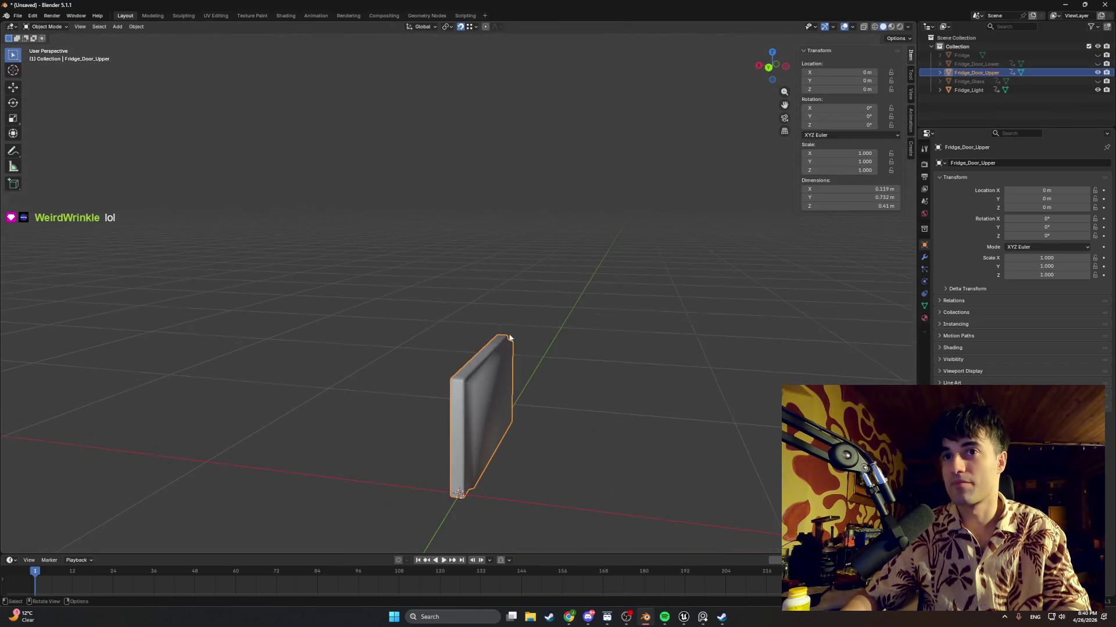
Hide Fridge_Door_Upper, unhide Fridge_Glass and the Fridge body, and select Fridge_Glass
click(1096, 73)
click(1097, 81)
middle_drag(756, 232, 843, 229)
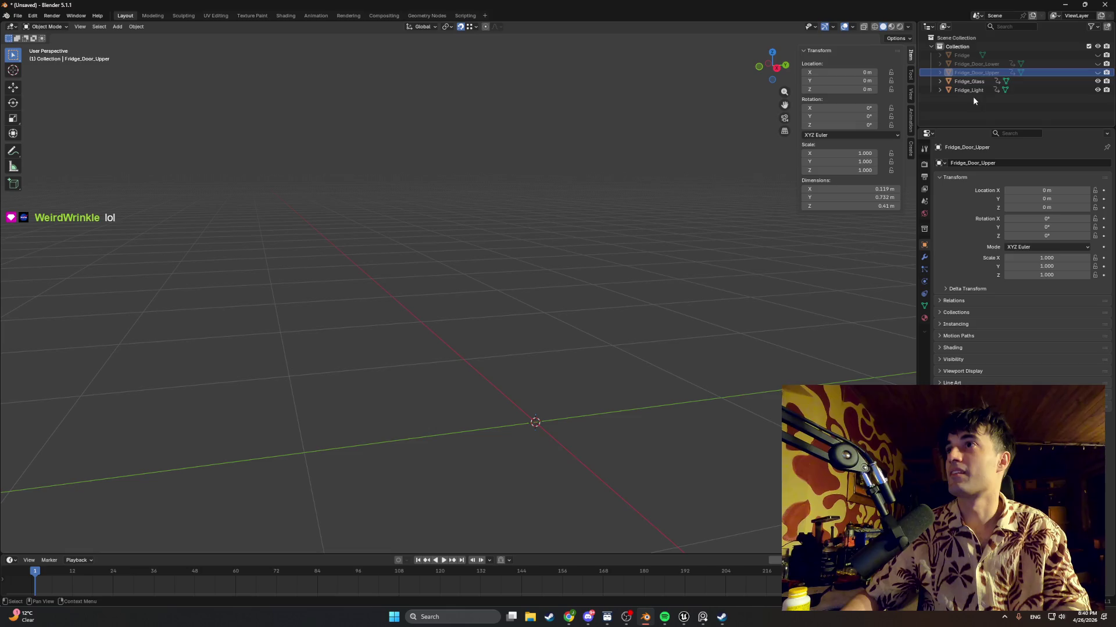
click(969, 81)
mouse_move(756, 236)
middle_down()
mouse_move(556, 352)
mouse_move(570, 352)
middle_up()
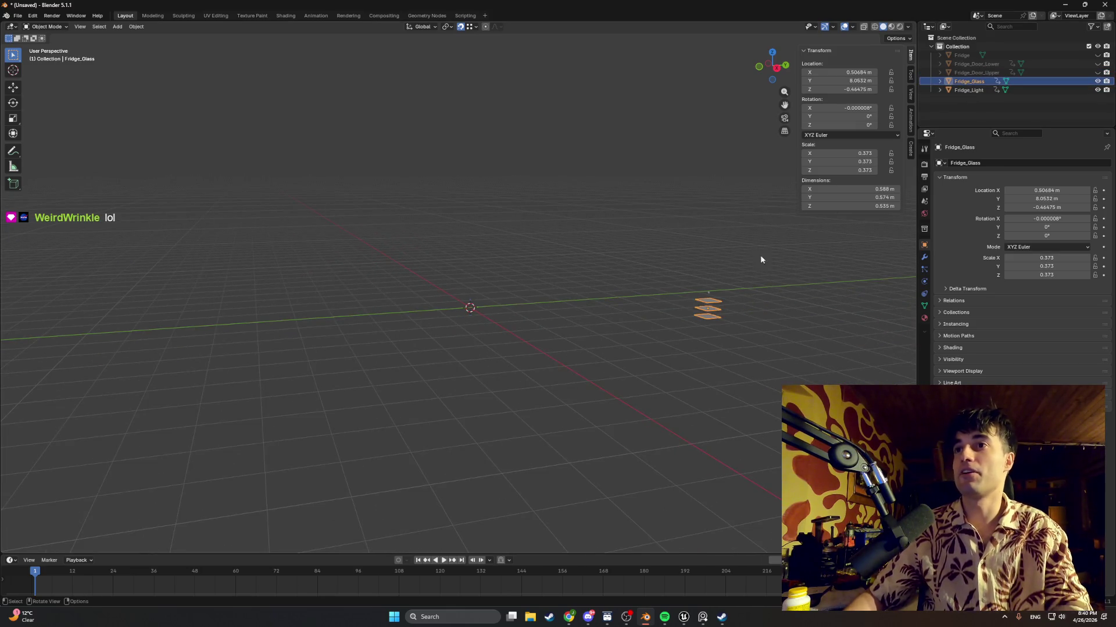
click(1019, 90)
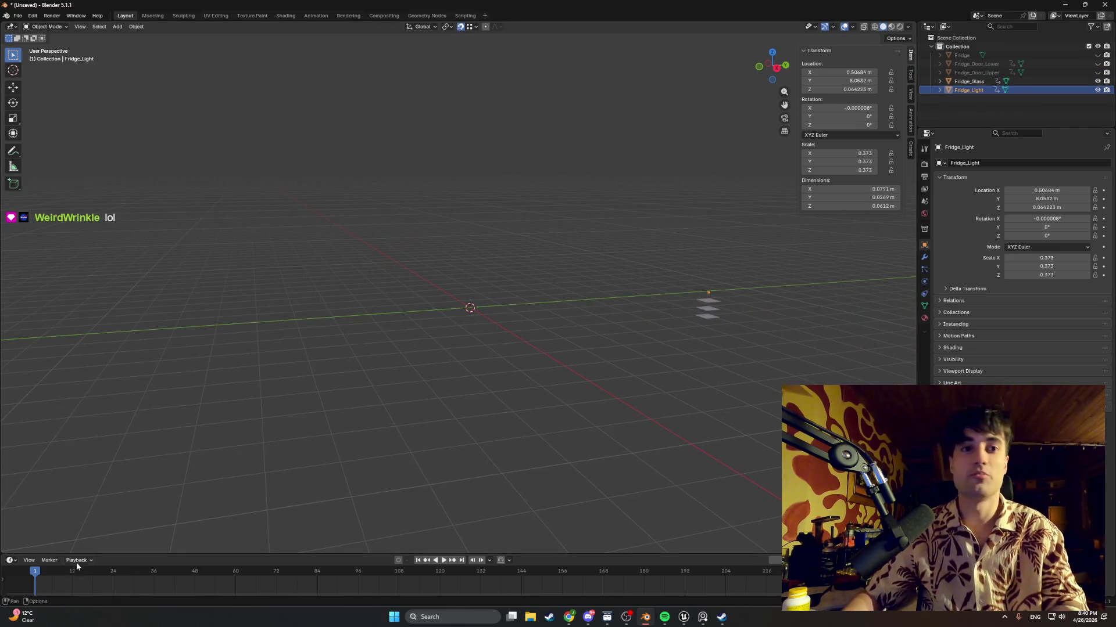
click(1052, 57)
click(1098, 56)
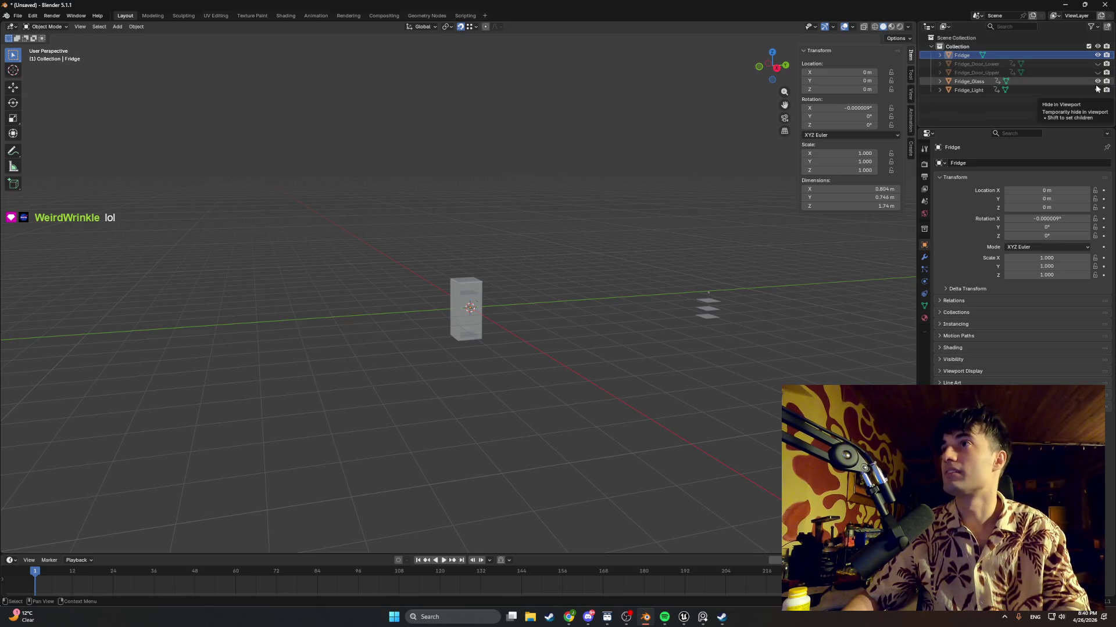
click(978, 82)
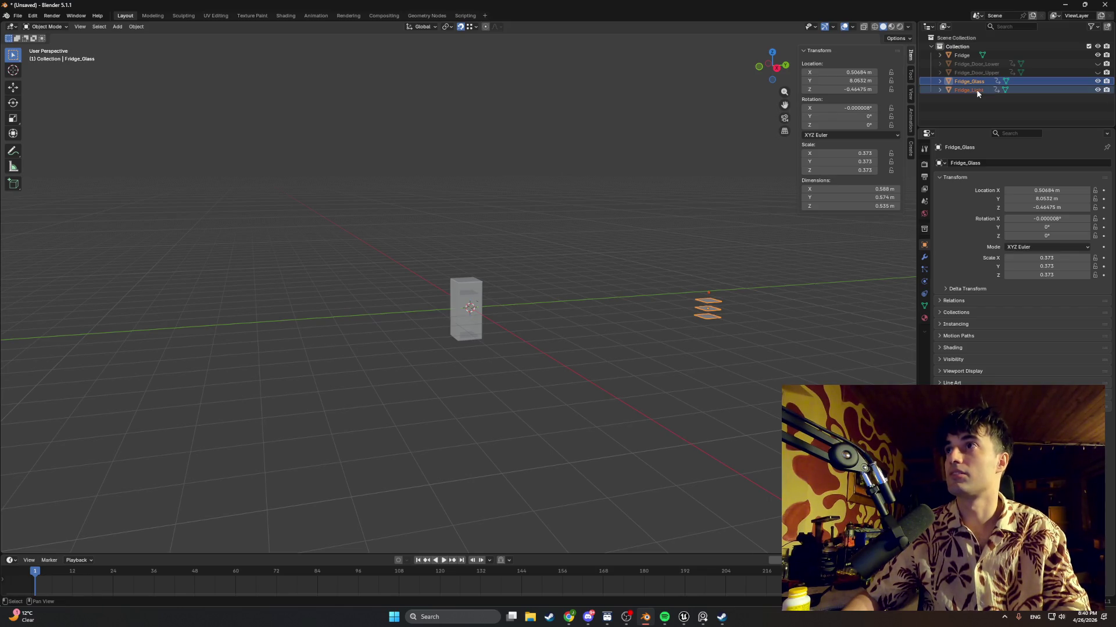
scroll(646, 269, up, 4)
middle_drag(649, 270, 410, 293)
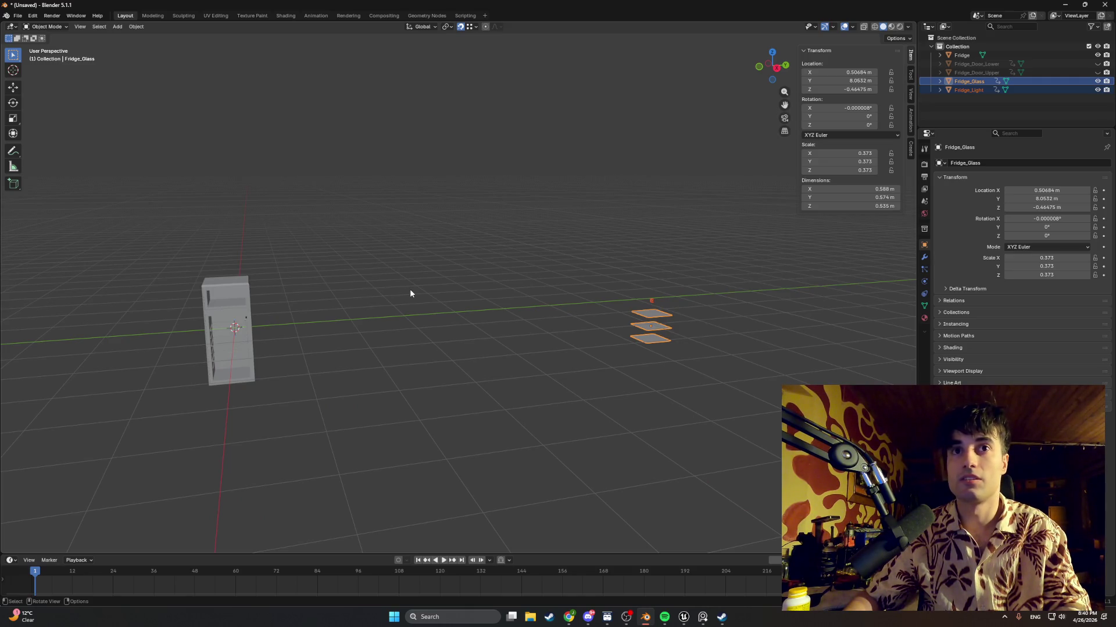
Reset the glass shelves' origin to the 3D cursor and move them inside the fridge
right_click(409, 288)
mouse_move(409, 289)
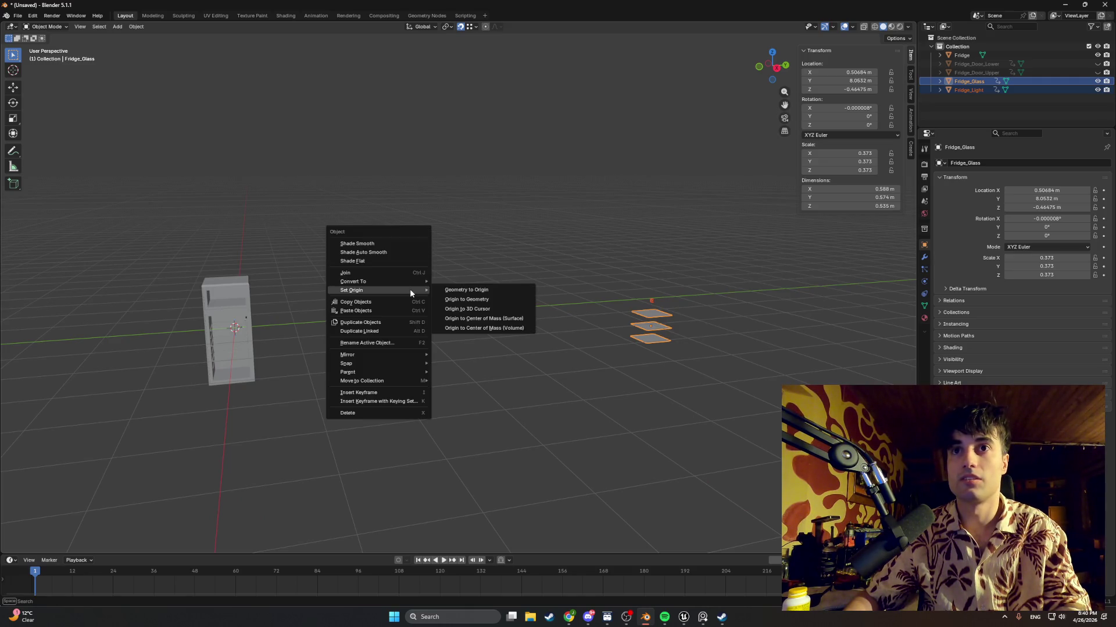
click(440, 291)
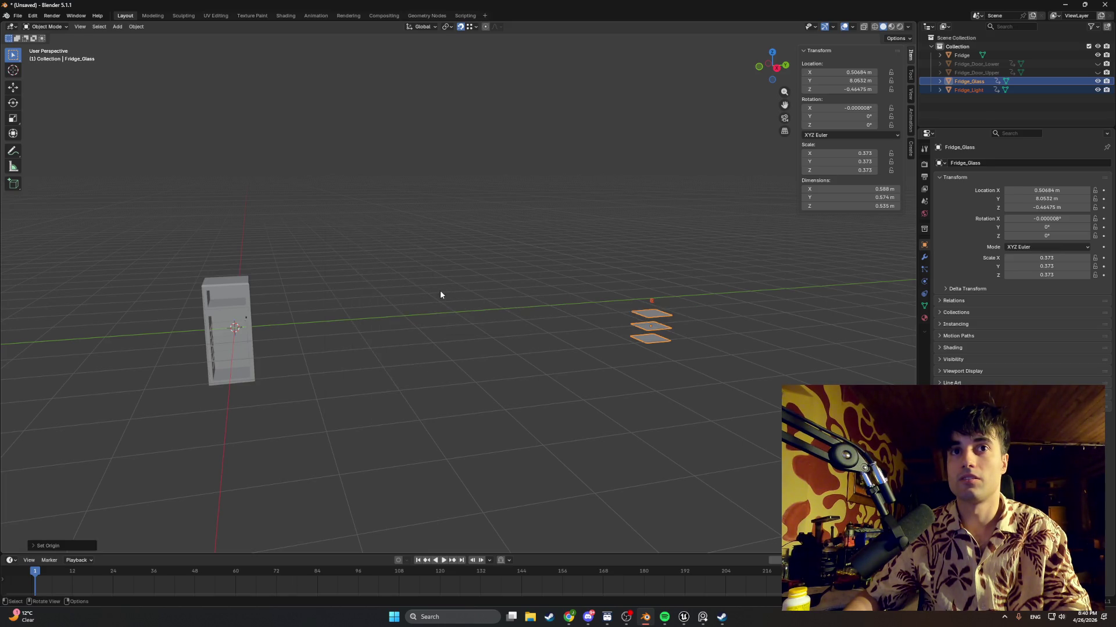
right_click(441, 291)
mouse_move(440, 291)
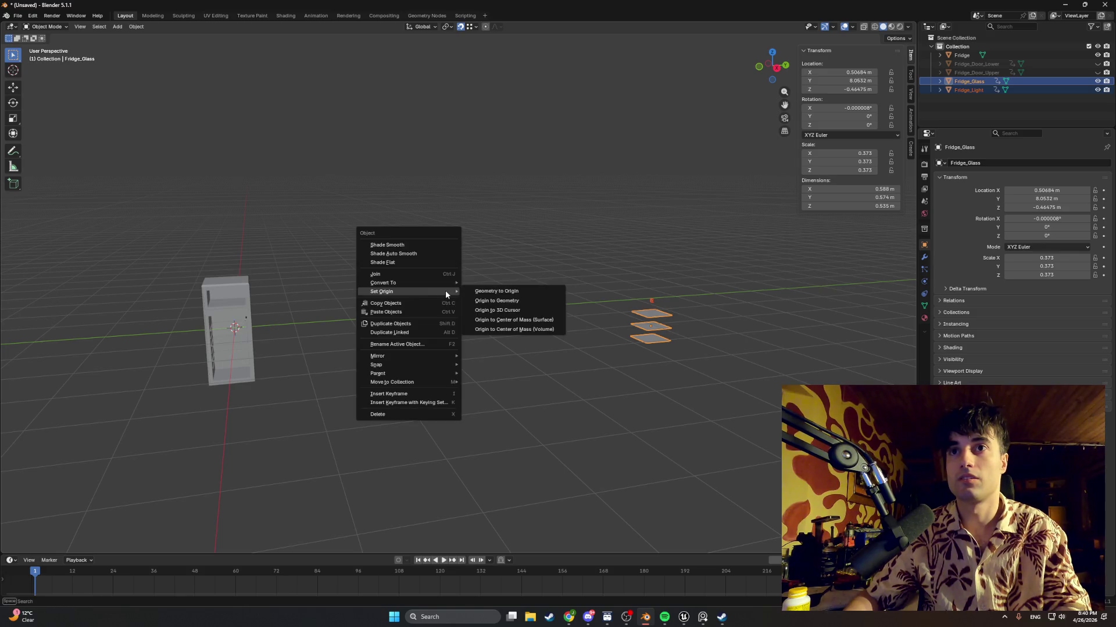
click(491, 310)
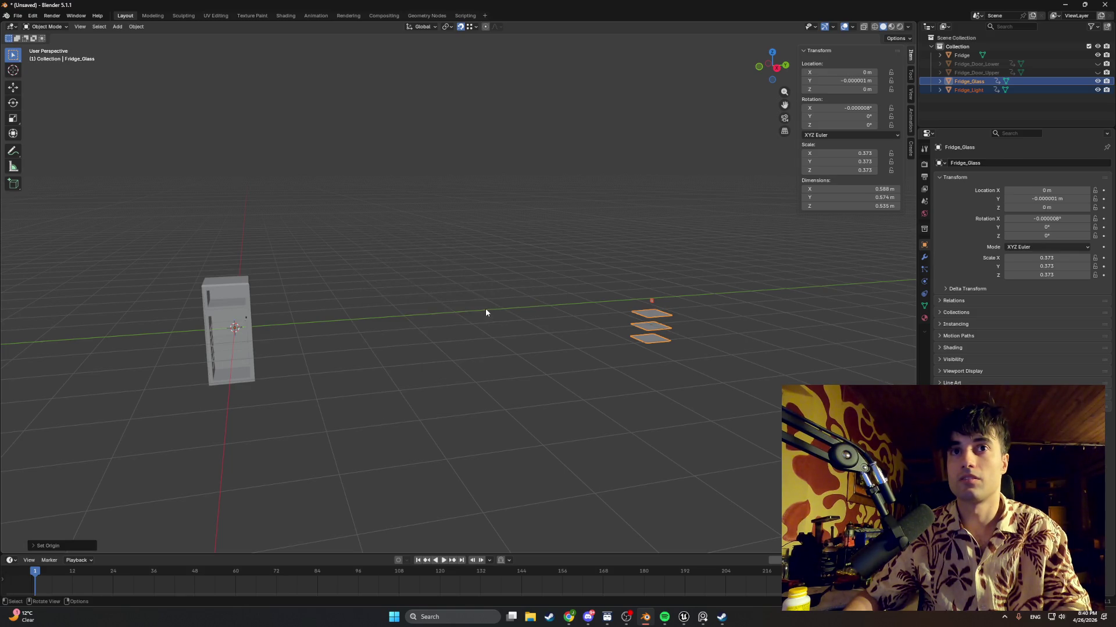
right_click(486, 308)
mouse_move(485, 309)
click(541, 309)
Undo moving the glass shelves, then select the Fridge_Light object
middle_drag(491, 312, 387, 290)
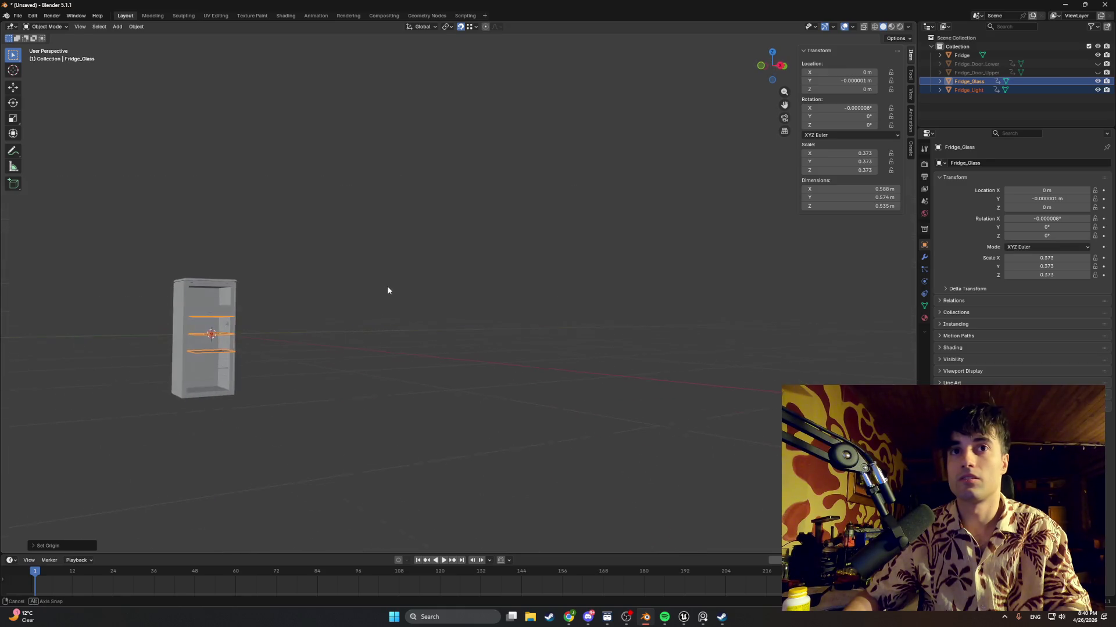
middle_drag(334, 313, 488, 295)
key(ctrl+z)
scroll(502, 303, down, 8)
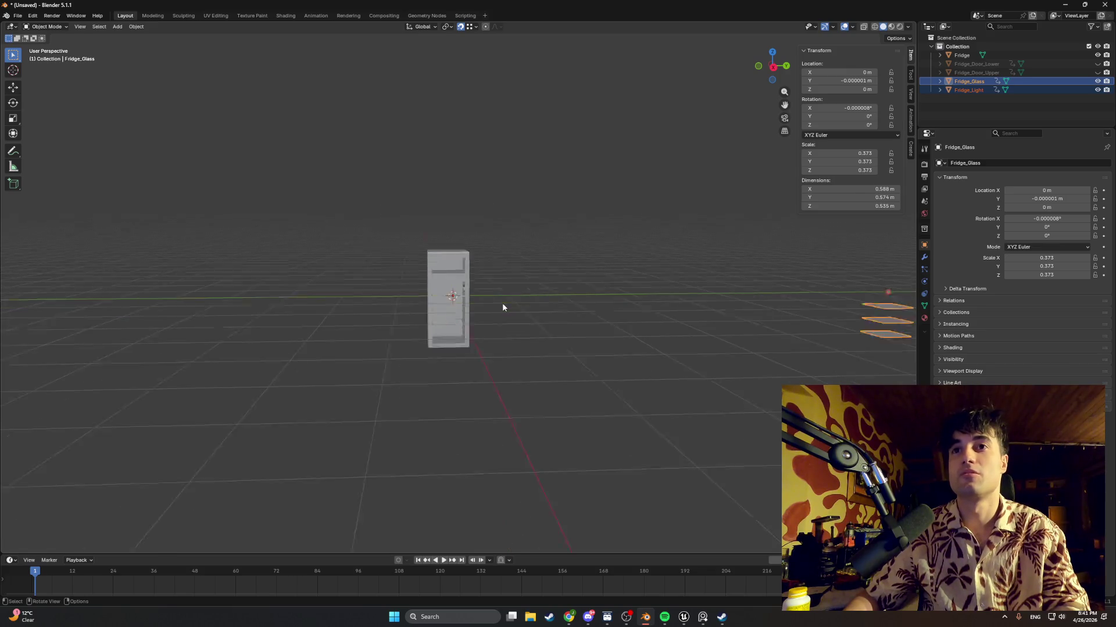
scroll(533, 301, up, 5)
mouse_move(531, 302)
shift+middle_down()
mouse_move(405, 297)
mouse_move(427, 299)
shift+middle_up()
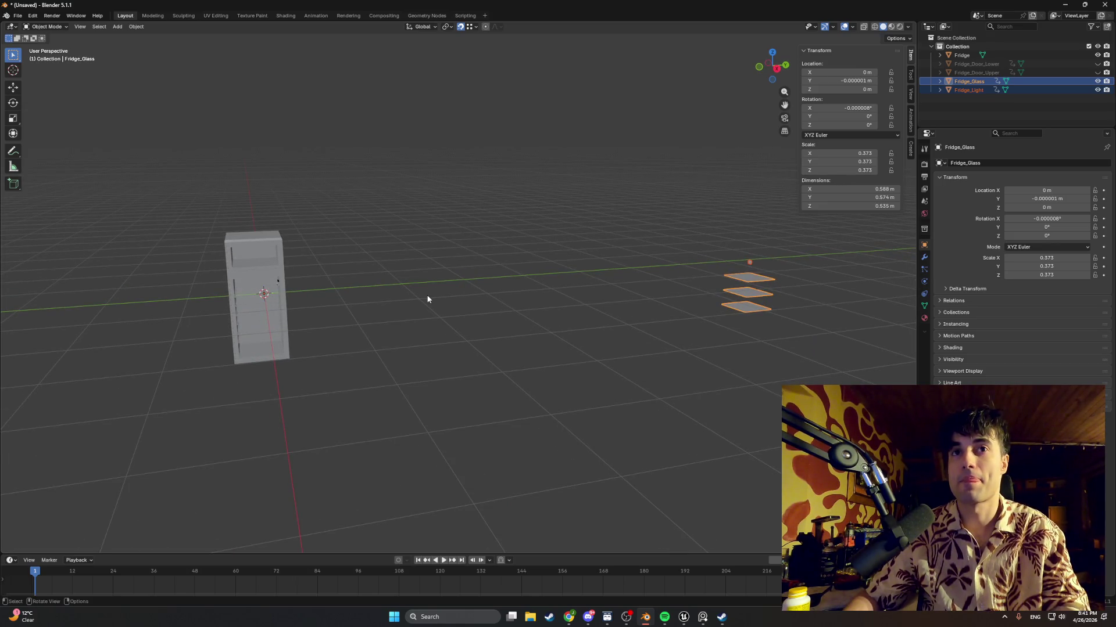
middle_drag(437, 291, 463, 284)
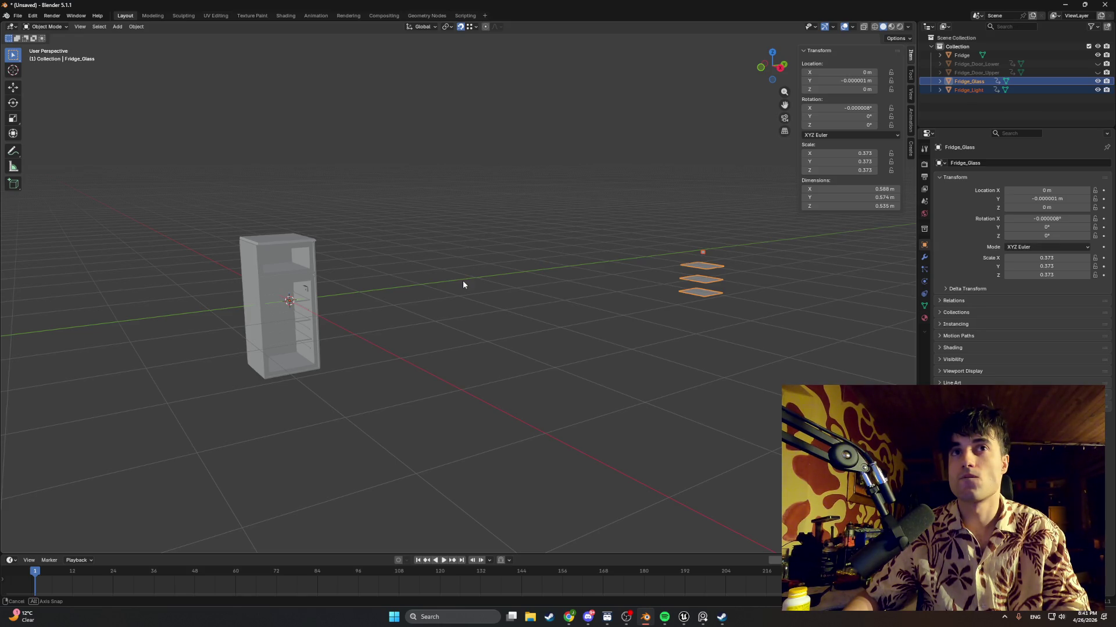
middle_drag(463, 283, 463, 283)
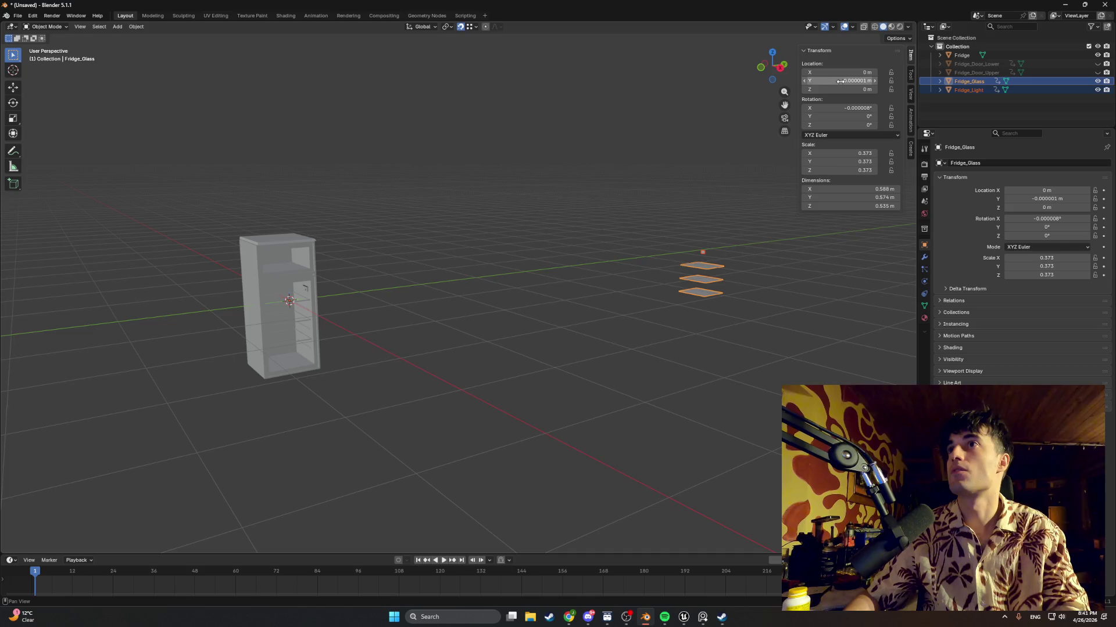
click(702, 283)
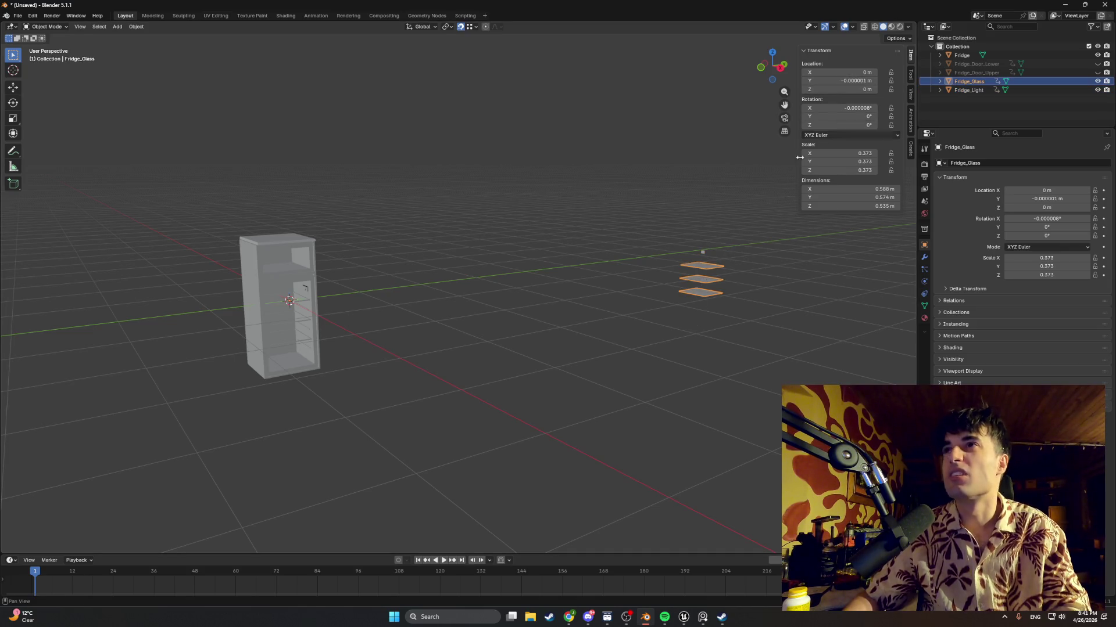
click(702, 254)
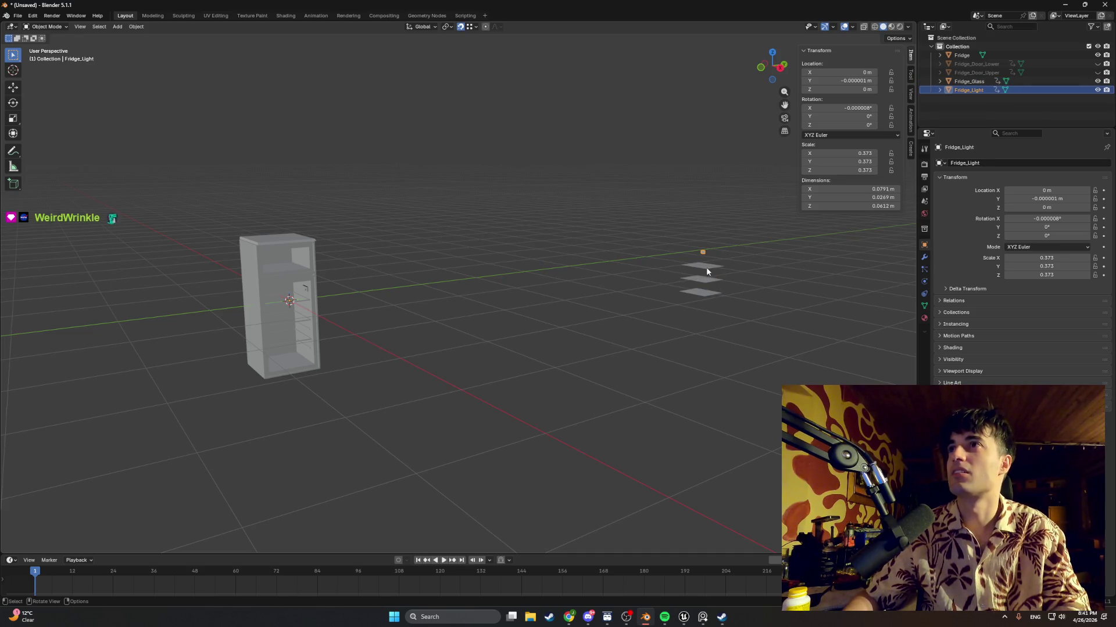
Undo eleven steps back until the upper fridge door is active
key(ctrl+z)
key(ctrl+z)
key(ctrl+z)
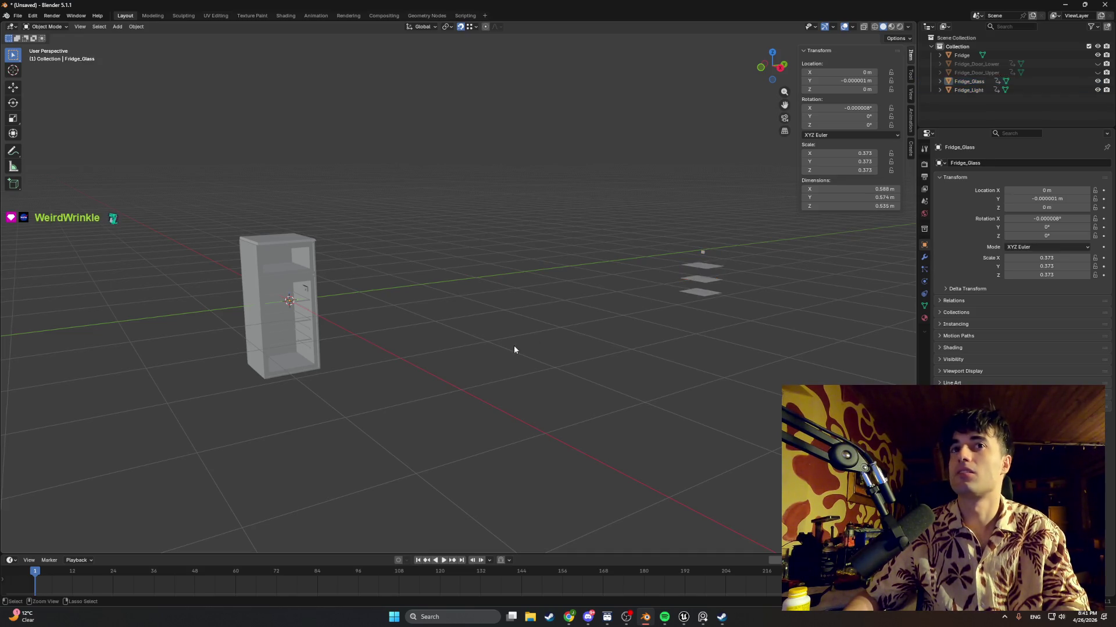
key(ctrl+z)
key(ctrl+z)
key(ctrl+z)
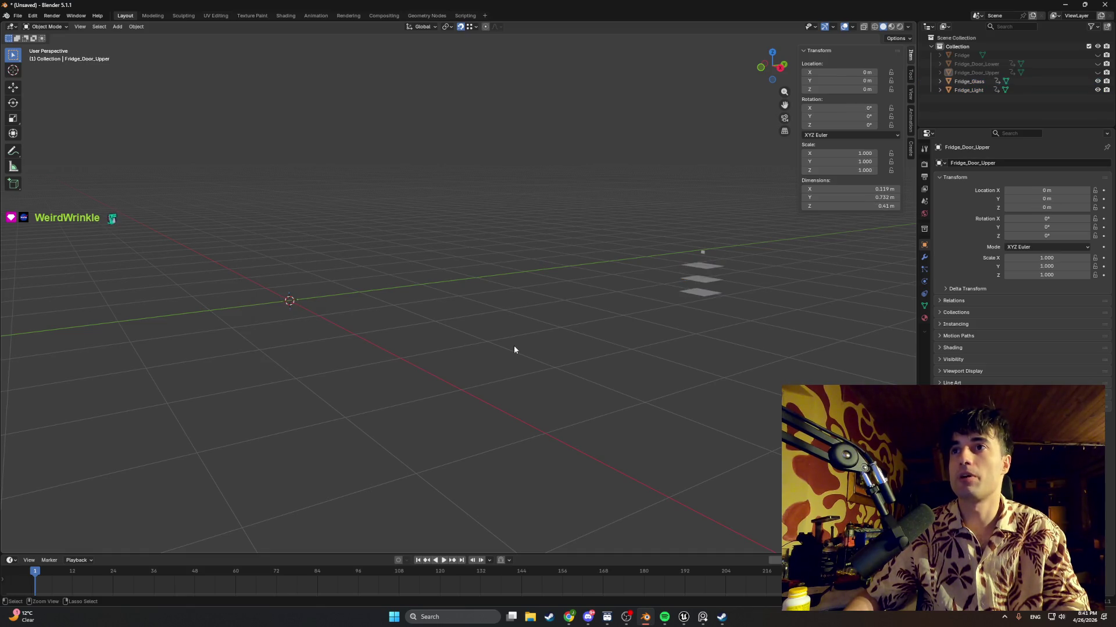
key(ctrl+z)
key(ctrl+z)
key(ctrl+z)
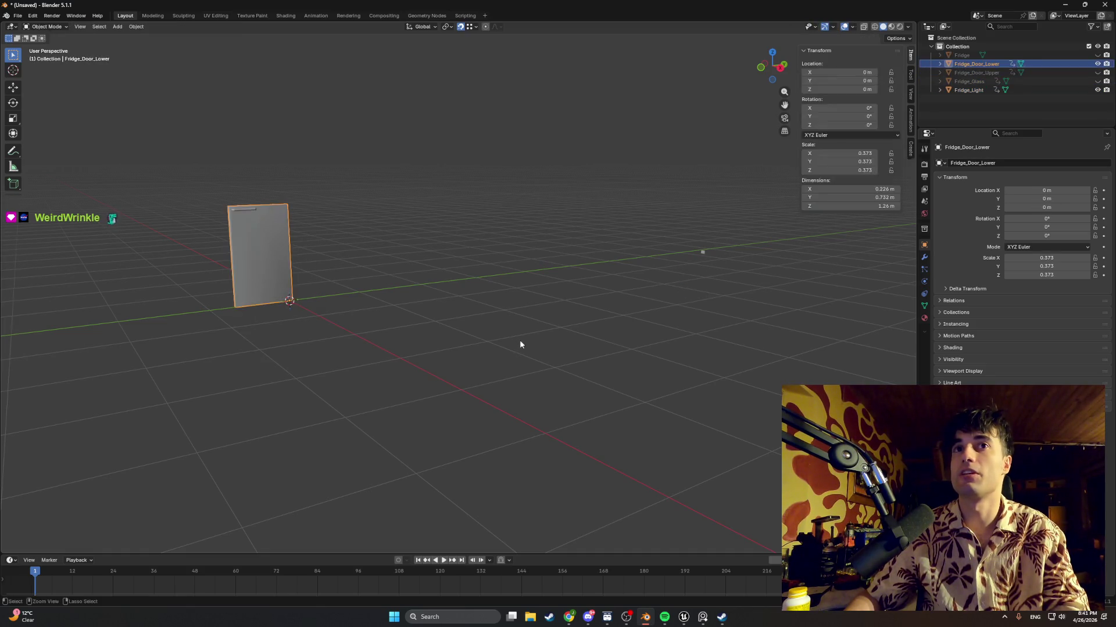
key(ctrl+z)
key(ctrl+z)
key(ctrl+z)
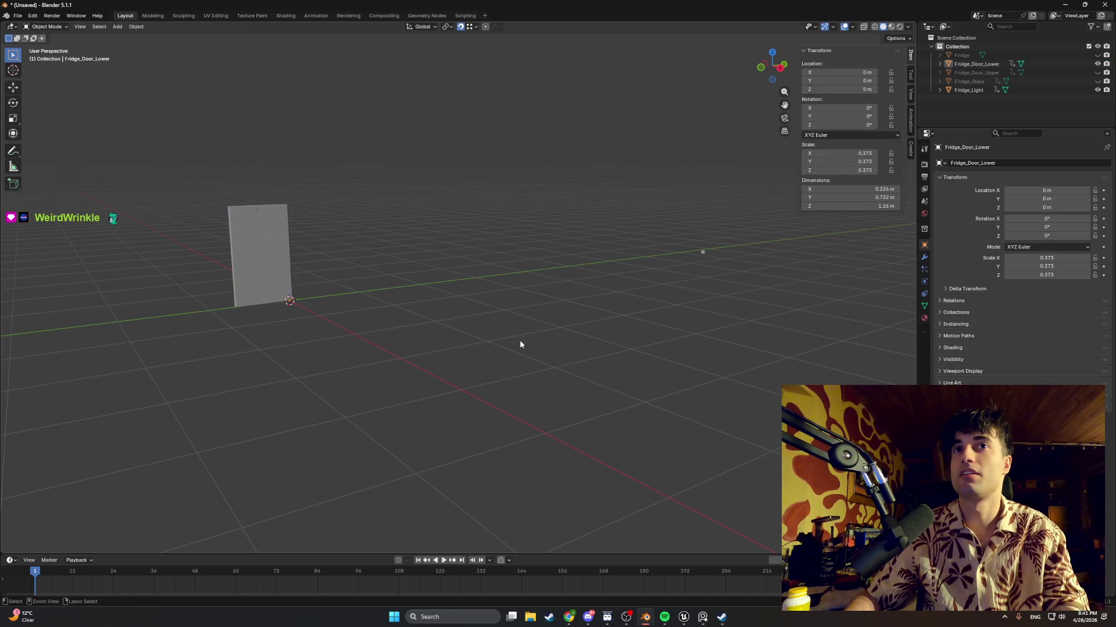
key(ctrl+z)
key(ctrl+z)
key(ctrl+z)
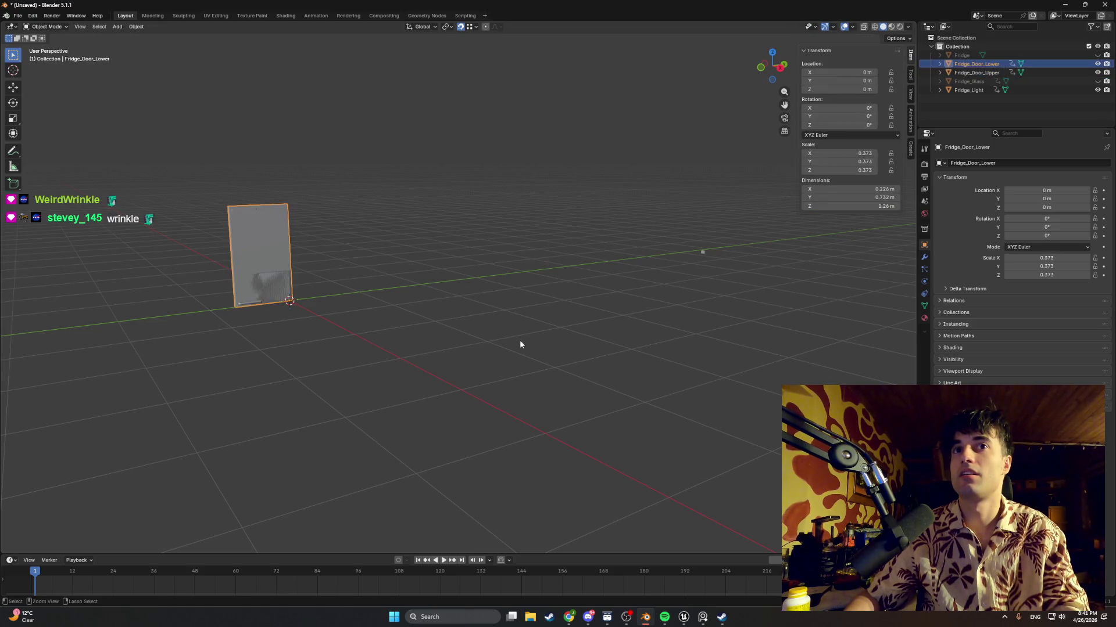
key(ctrl+z)
key(ctrl+z)
key(ctrl+z)
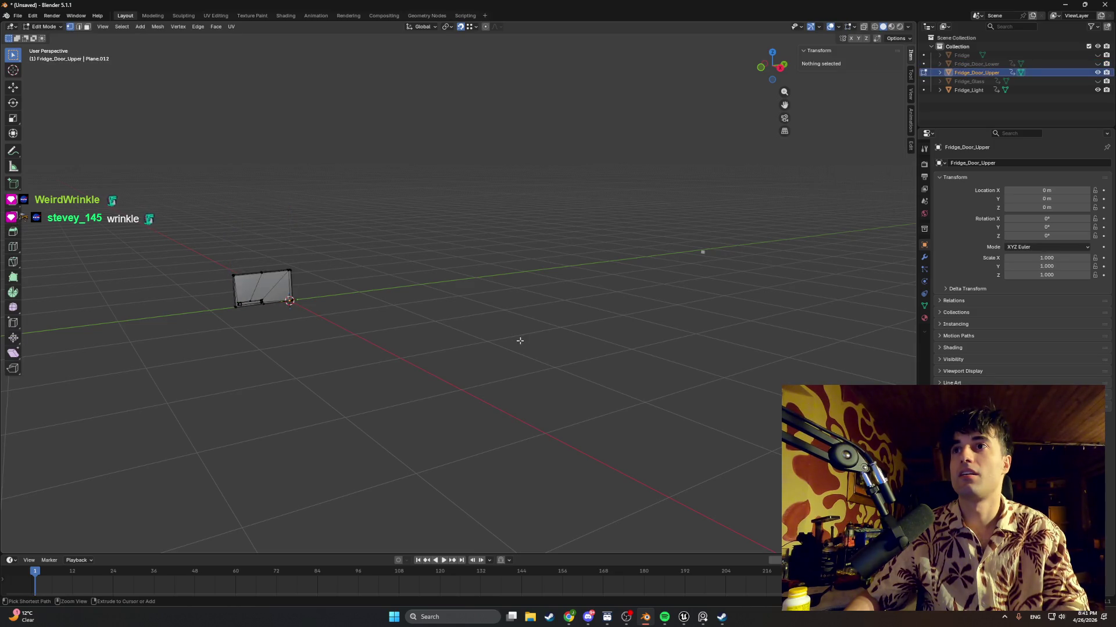
key(ctrl+z)
key(ctrl+z)
key(ctrl+z)
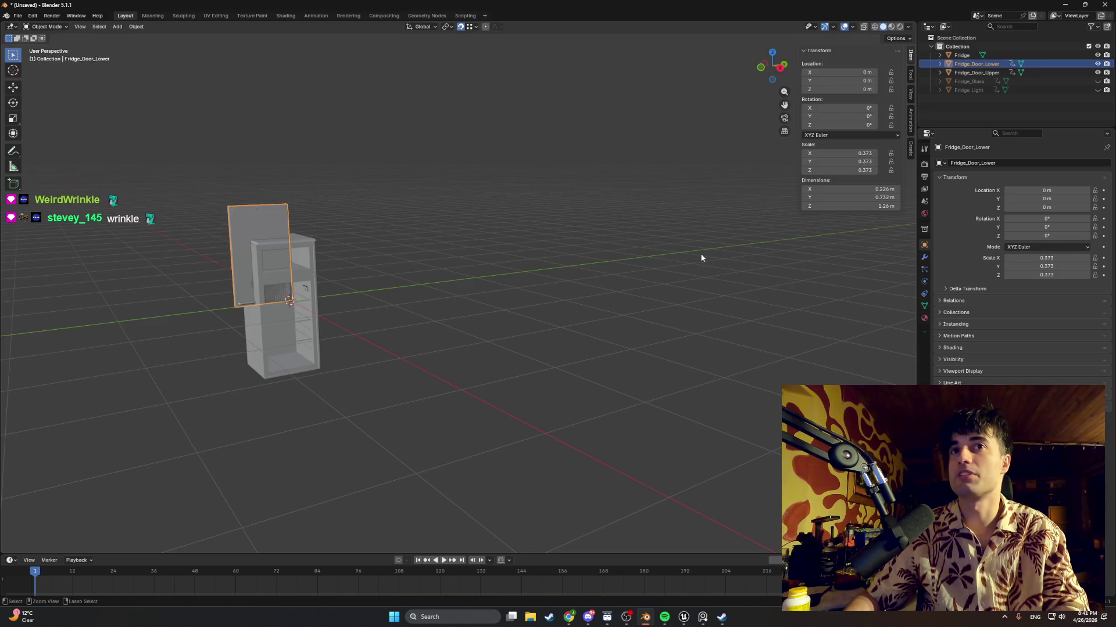
key(ctrl+z)
key(ctrl+z)
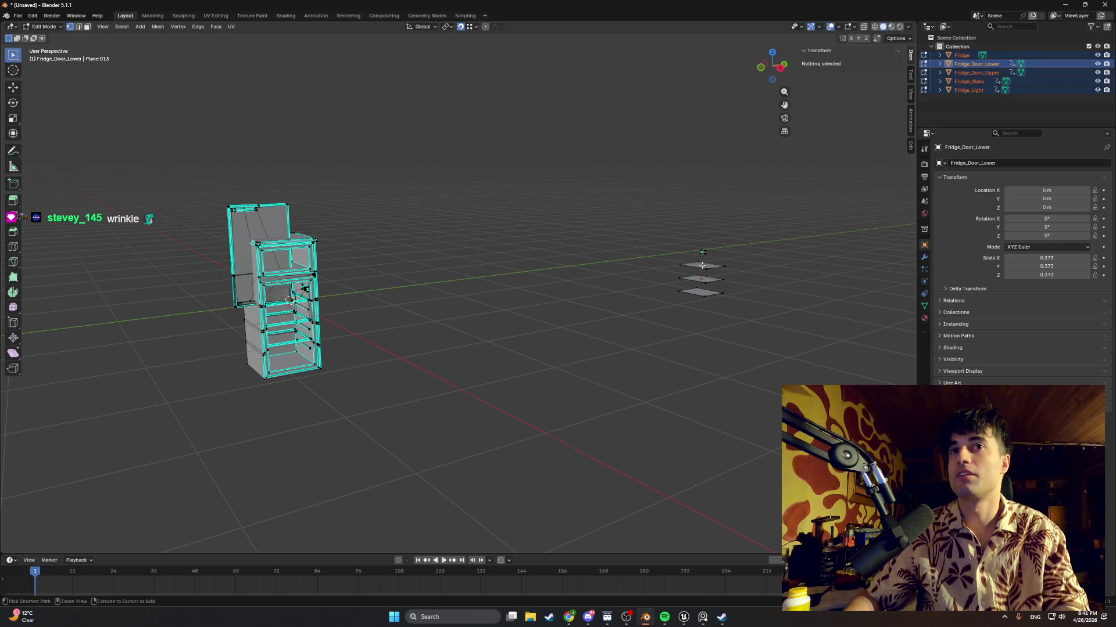
key(ctrl+z)
key(ctrl+z)
key(ctrl+z)
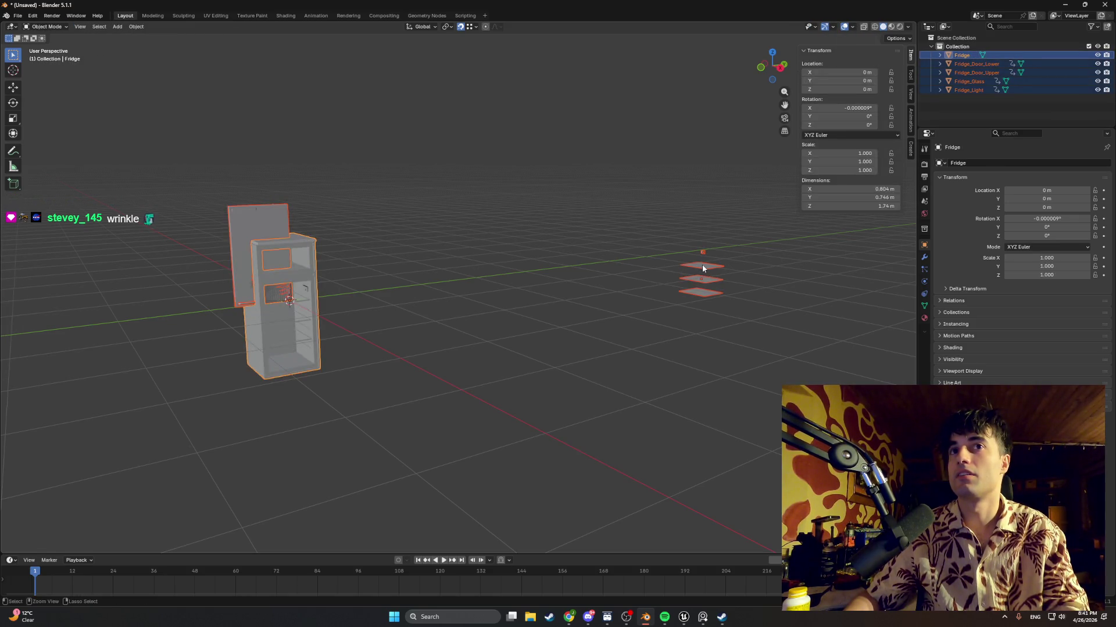
key(ctrl+z)
key(ctrl+z)
key(ctrl+z)
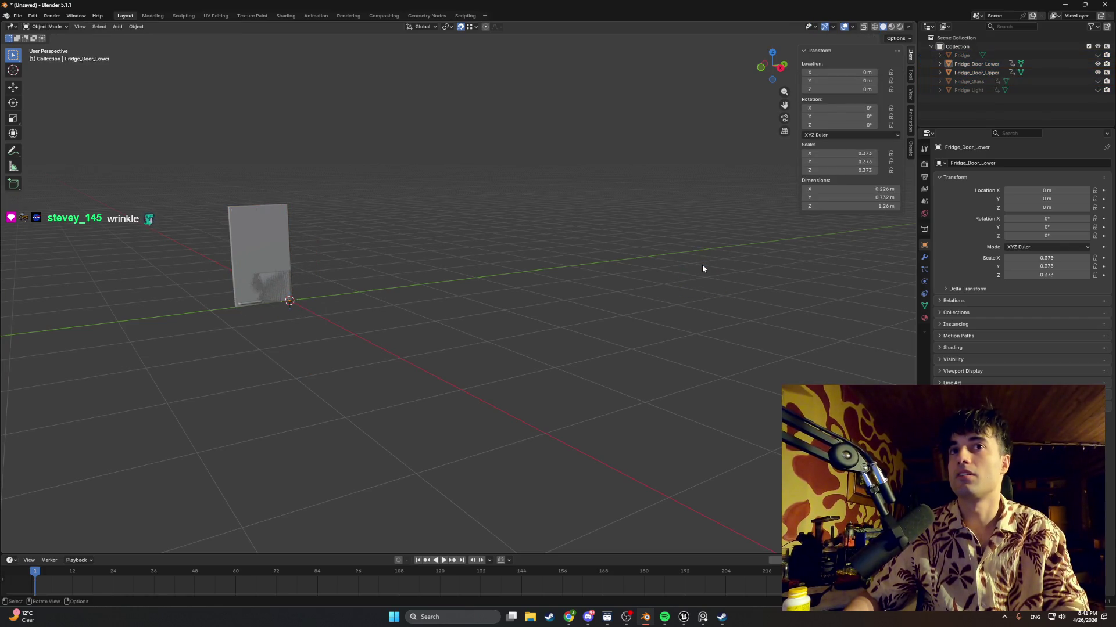
key(ctrl+z)
key(ctrl+z)
key(ctrl+z)
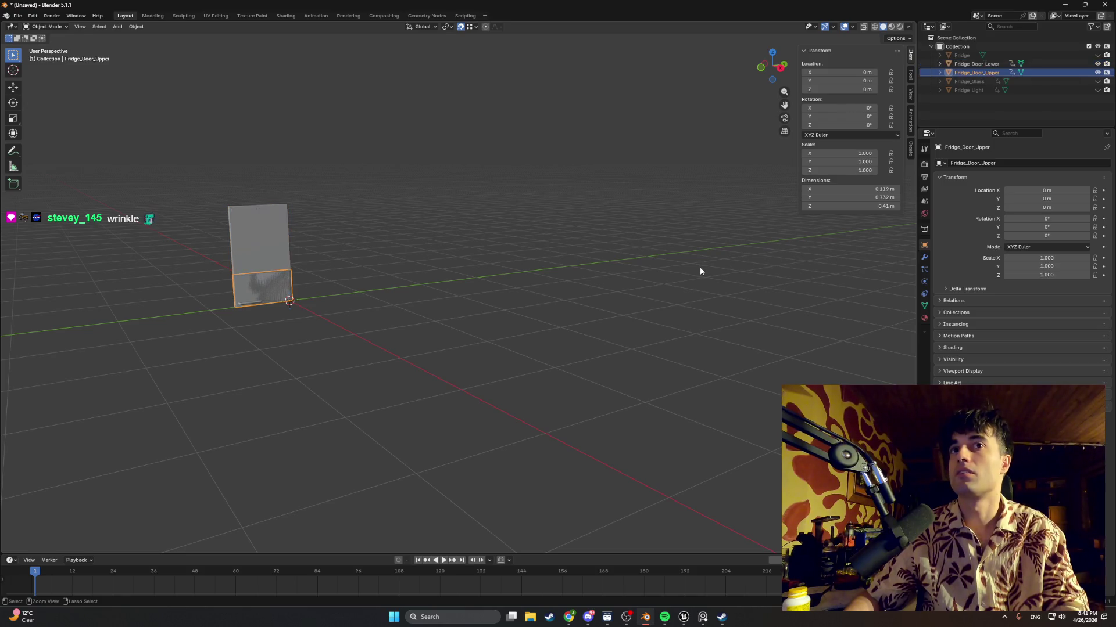
Toggle the upper door's Edit Mode and unhide Fridge_Glass
key(Tab)
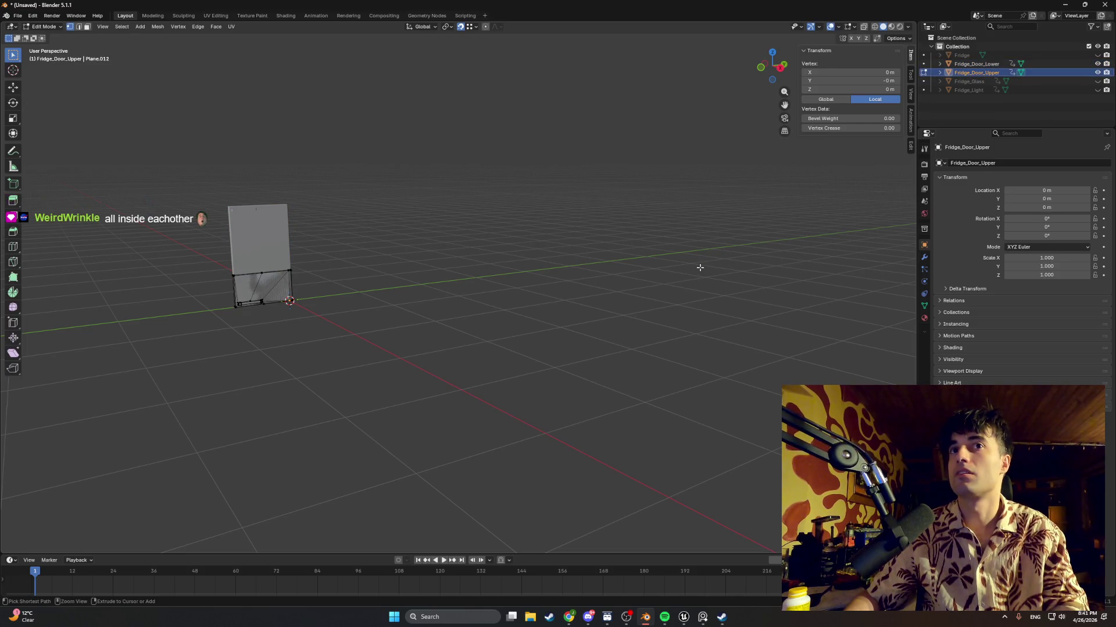
key(Tab)
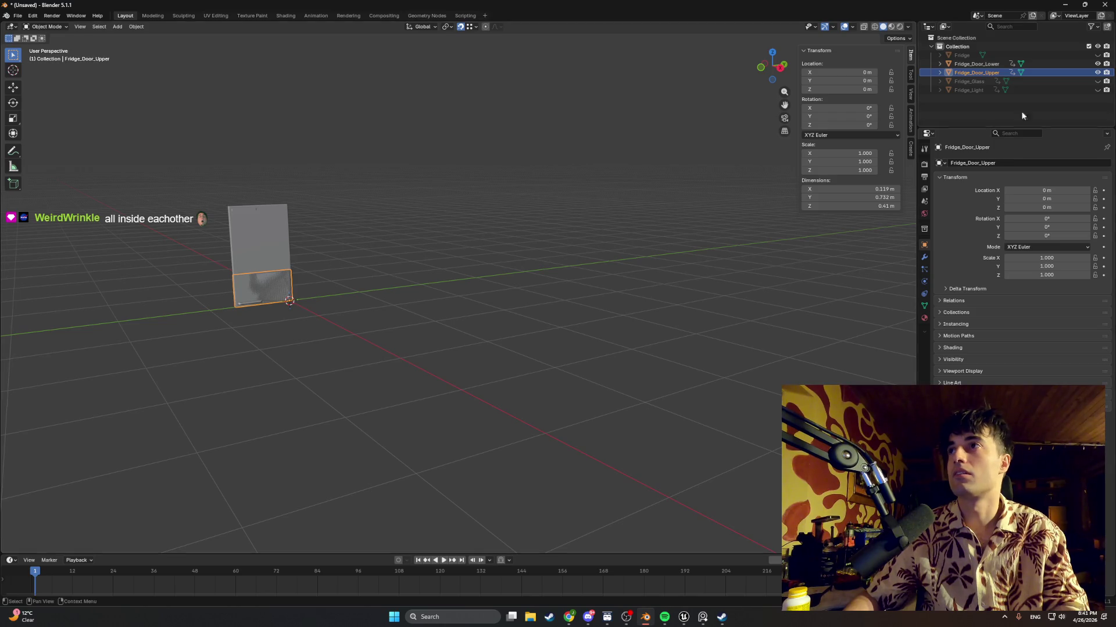
click(1097, 82)
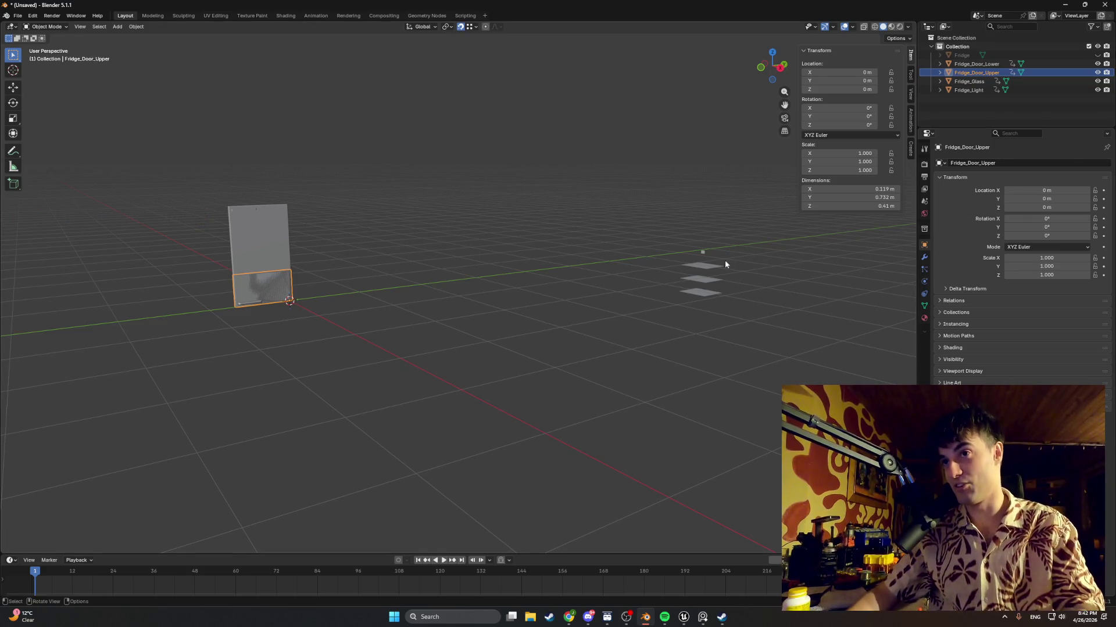
click(706, 267)
click(616, 277)
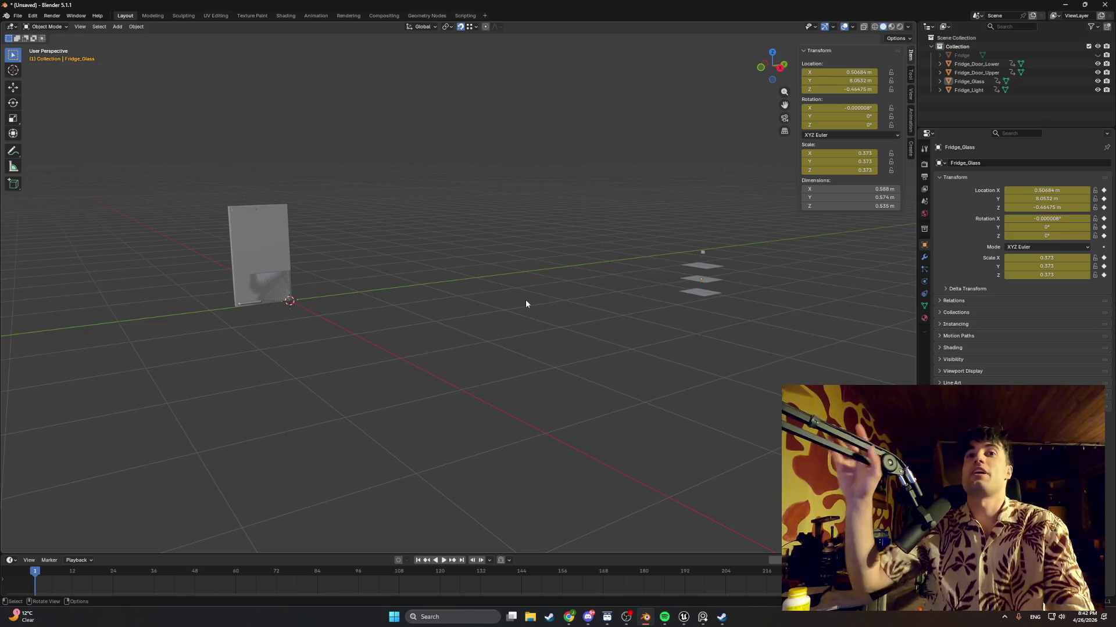
Select the lower fridge door and switch the viewport to wireframe
mouse_move(518, 266)
middle_down()
mouse_move(374, 250)
mouse_move(616, 274)
mouse_move(530, 313)
mouse_move(477, 299)
mouse_move(434, 323)
mouse_move(528, 363)
mouse_move(284, 295)
mouse_move(361, 324)
mouse_move(450, 218)
mouse_move(377, 273)
mouse_move(244, 314)
mouse_move(400, 366)
middle_up()
click(284, 295)
scroll(291, 297, up, 5)
key(r)
key(Escape)
key(z)
click(375, 277)
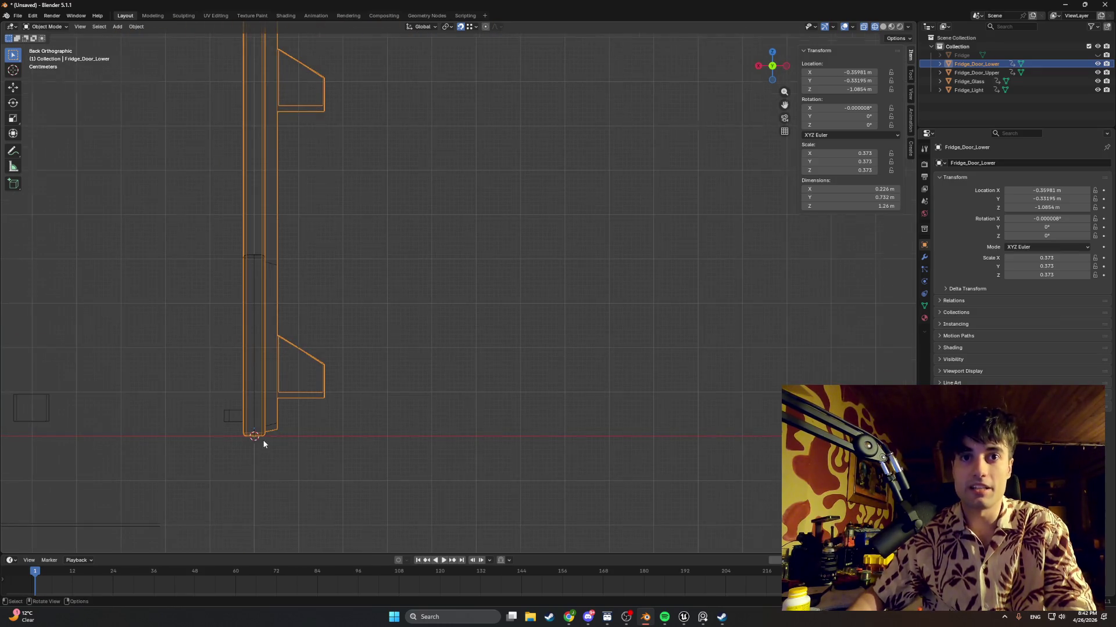
Move the lower door along X, snapping its corner to the fridge edge
scroll(259, 421, up, 3)
shift+middle_drag(254, 404, 168, 388)
scroll(348, 302, up, 3)
scroll(442, 251, up, 2)
scroll(346, 264, up, 3)
scroll(435, 249, up, 3)
shift+middle_drag(292, 242, 458, 242)
mouse_move(371, 244)
middle_down()
mouse_move(396, 268)
mouse_move(392, 243)
mouse_move(453, 265)
middle_up()
scroll(399, 254, down, 1)
scroll(340, 255, up, 1)
key(g)
key(x)
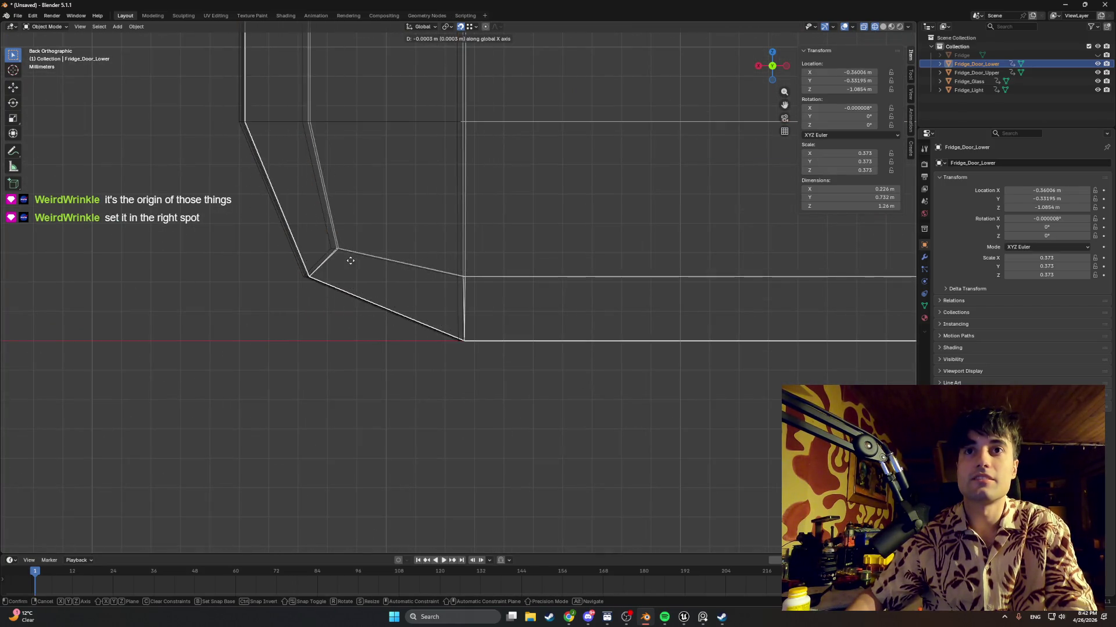
key(ctrl)
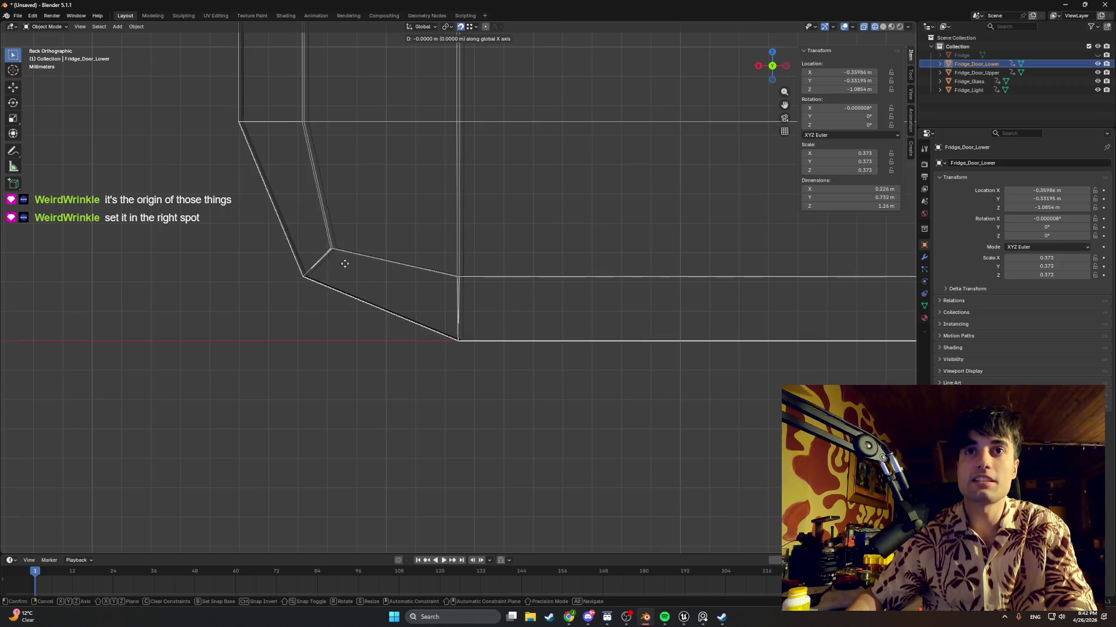
click(374, 245)
scroll(374, 246, down, 5)
scroll(391, 229, down, 3)
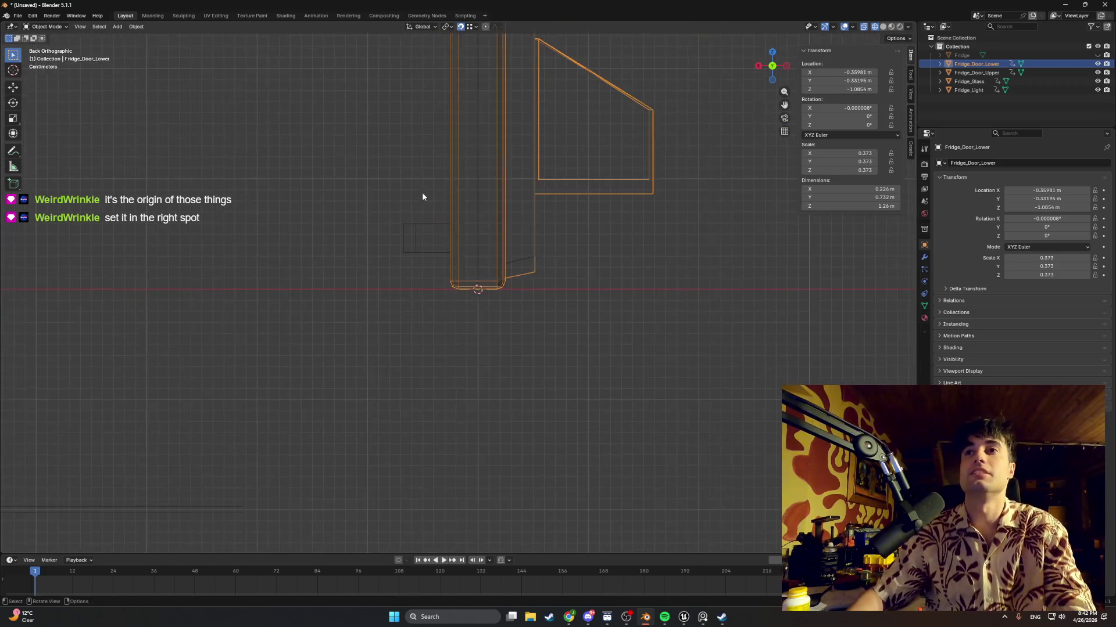
mouse_move(453, 211)
middle_down()
mouse_move(466, 302)
mouse_move(461, 293)
middle_up()
Move the lower door along X again to Location X 1.0851 m, checking from top view
key(g)
key(x)
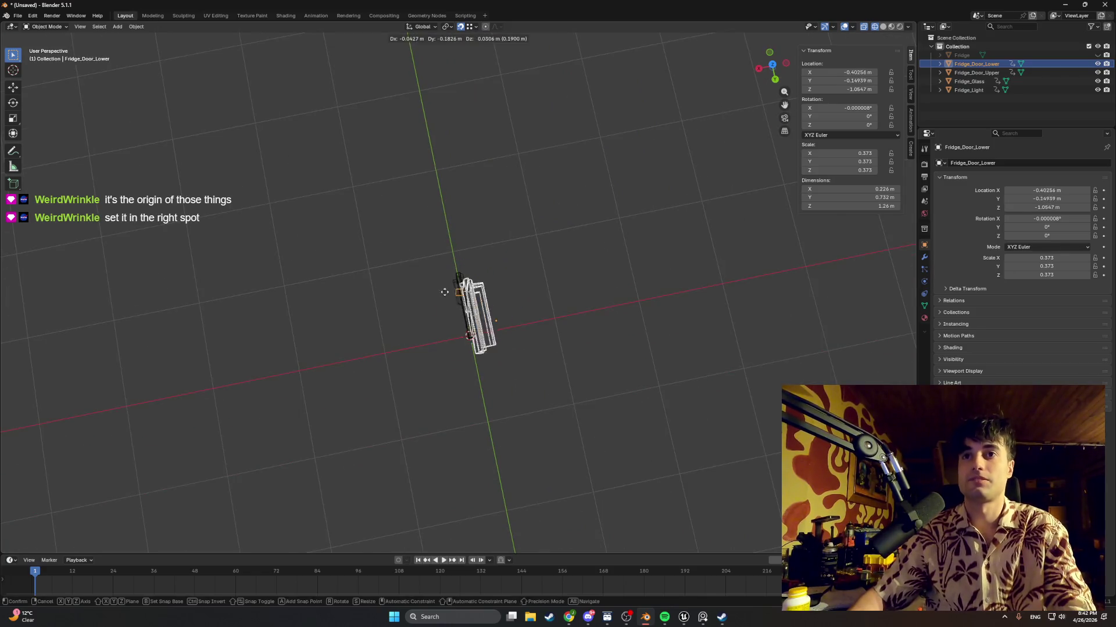
scroll(504, 308, up, 6)
click(504, 319)
key(KP_7)
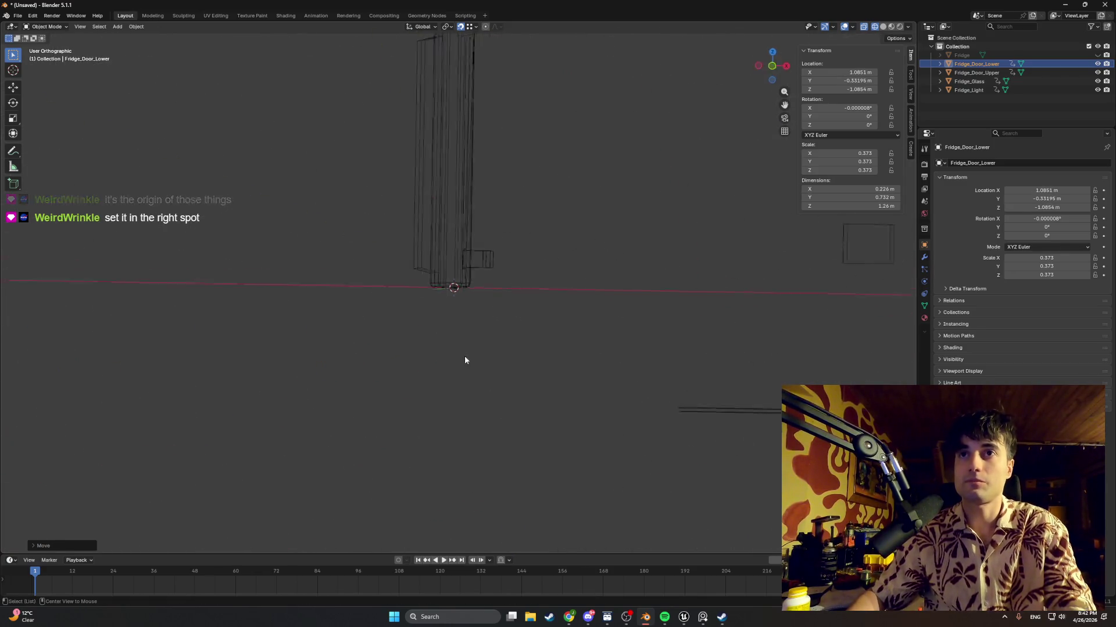
scroll(481, 371, down, 3)
scroll(472, 287, up, 2)
scroll(467, 224, up, 4)
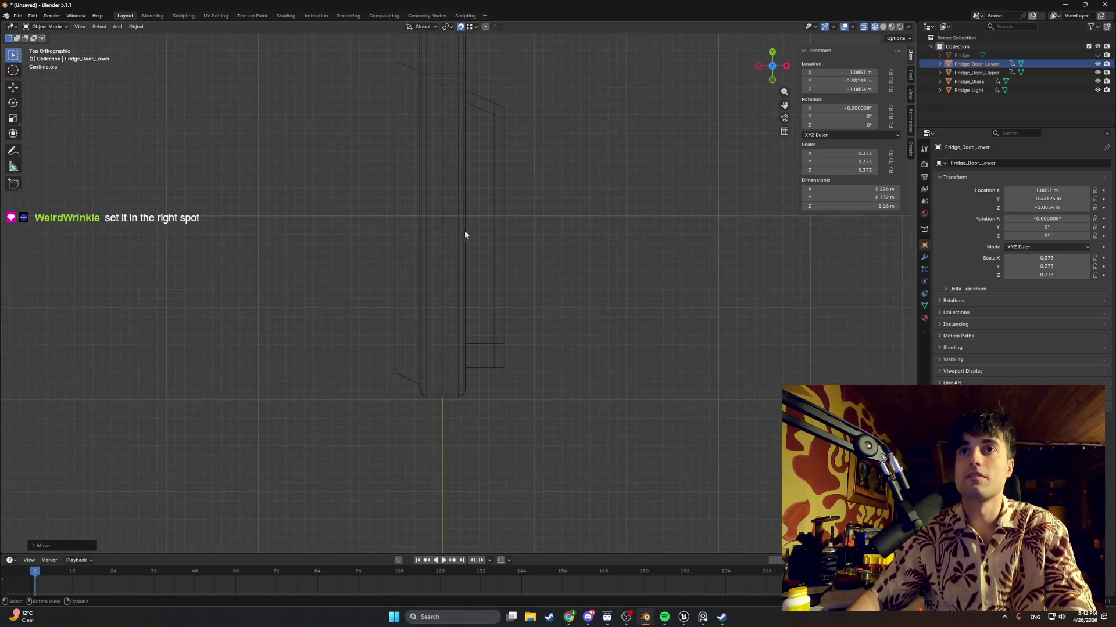
scroll(465, 273, down, 5)
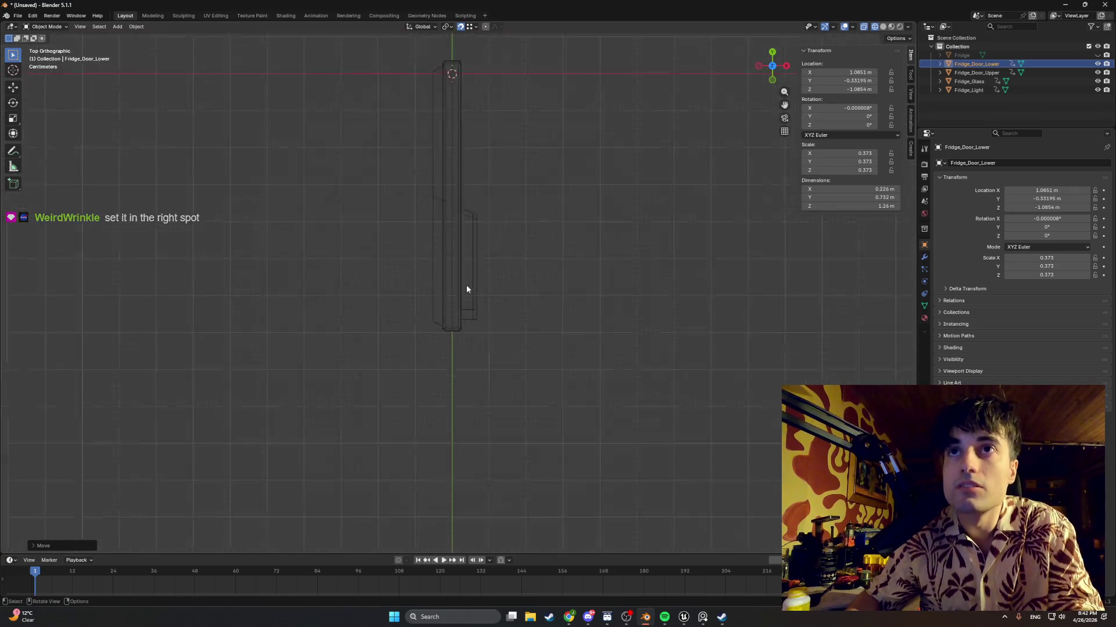
Set the lower door's X rotation to 0° and enter its Edit Mode
click(853, 108)
text(0)
key(Return)
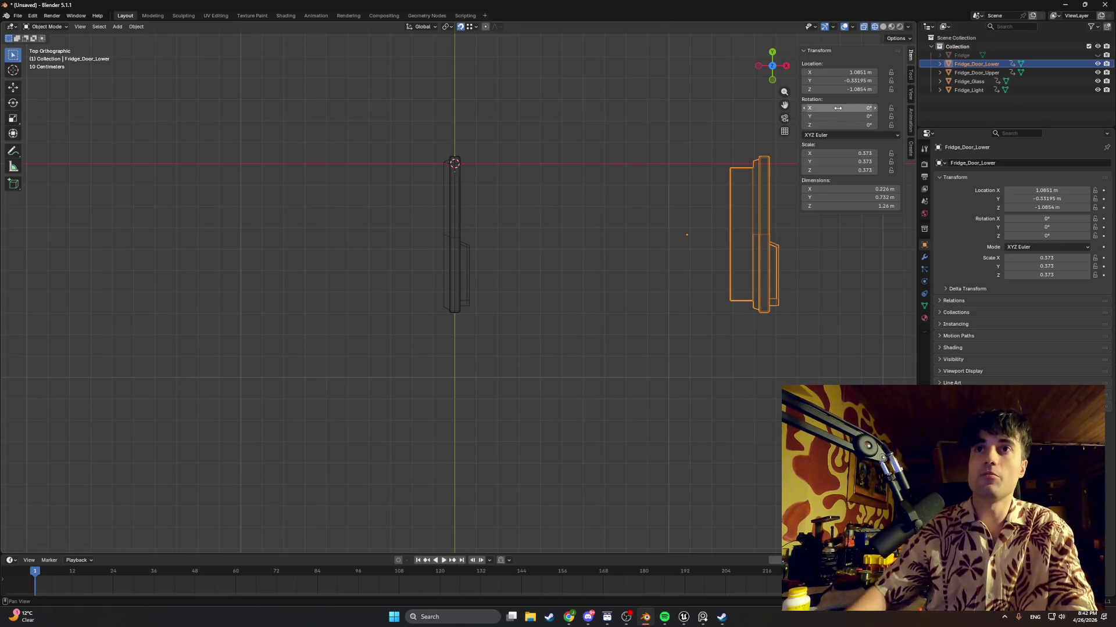
click(607, 215)
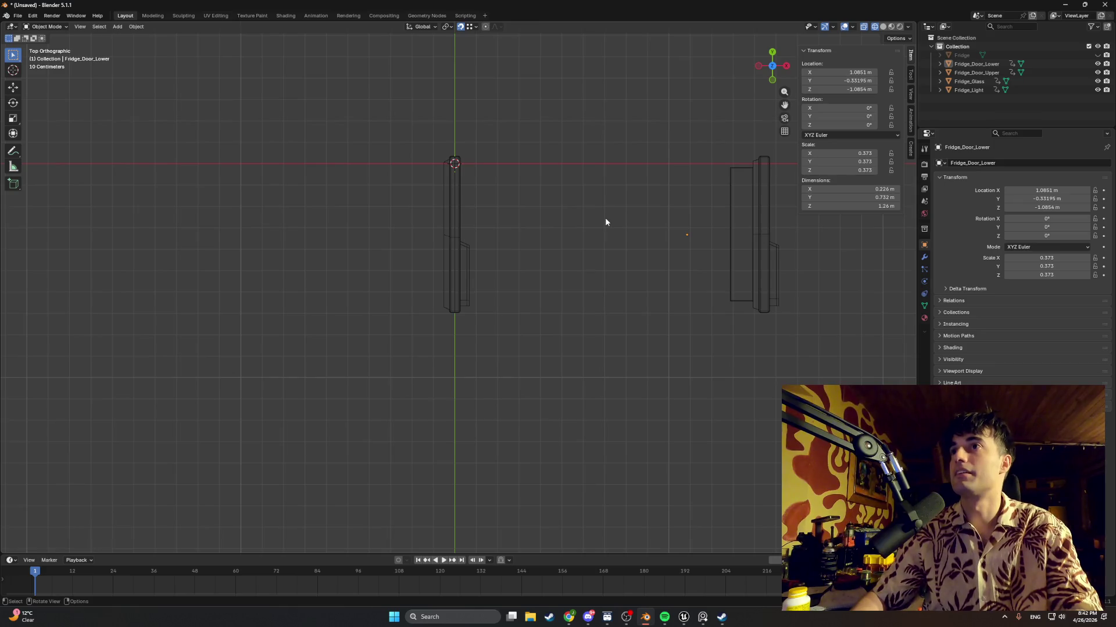
mouse_move(508, 201)
middle_down()
mouse_move(488, 192)
mouse_move(558, 186)
mouse_move(466, 88)
mouse_move(542, 153)
mouse_move(550, 198)
mouse_move(509, 259)
middle_up()
key(Tab)
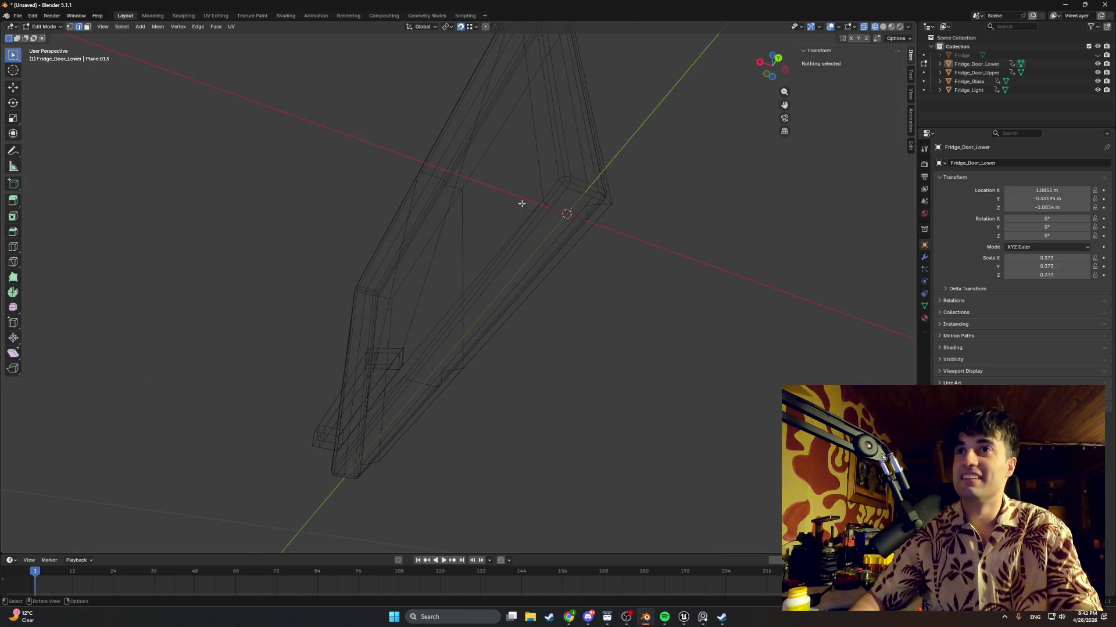
Select all of Fridge_Door_Lower's mesh and mark its edges sharp
click(977, 74)
click(969, 82)
mouse_move(575, 302)
middle_down()
mouse_move(595, 312)
mouse_move(670, 304)
mouse_move(681, 353)
middle_up()
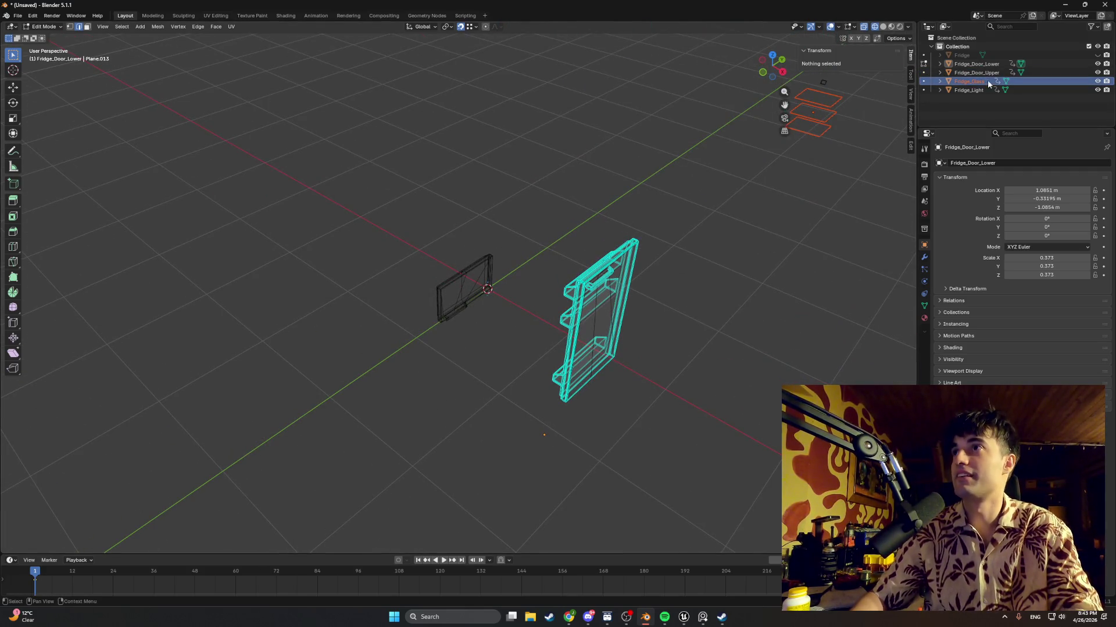
key(a)
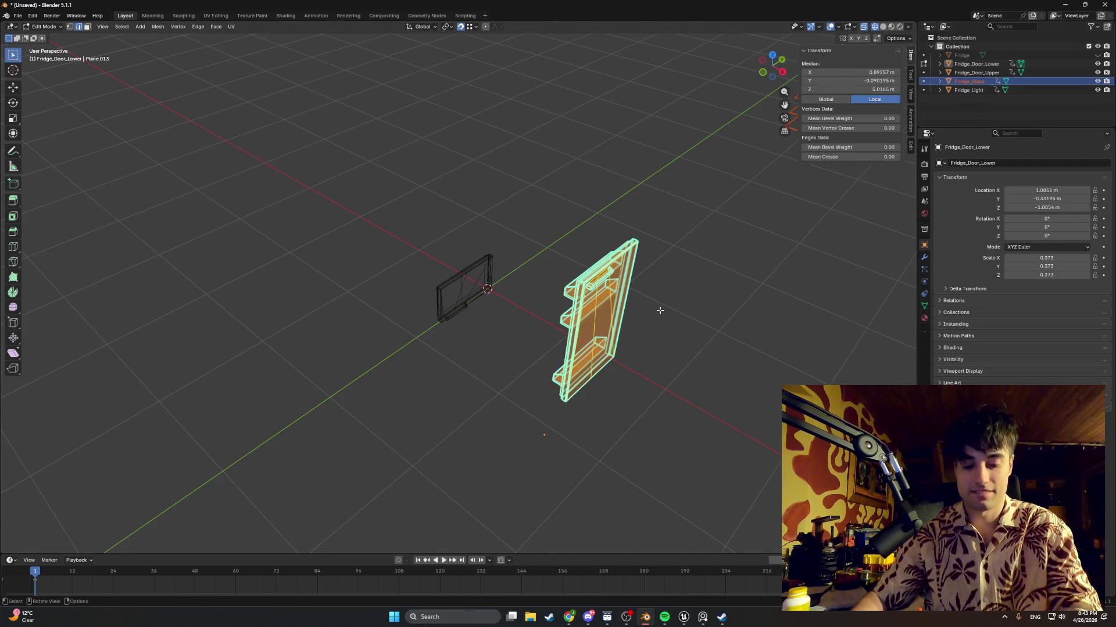
key(ctrl+e)
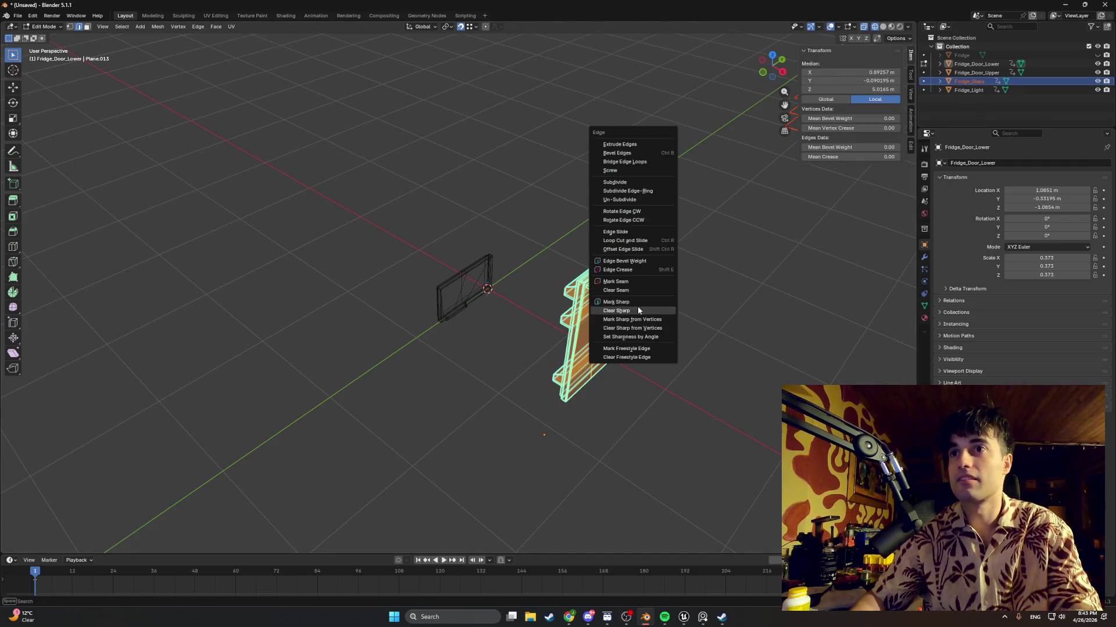
click(637, 306)
middle_drag(714, 232, 744, 219)
click(684, 176)
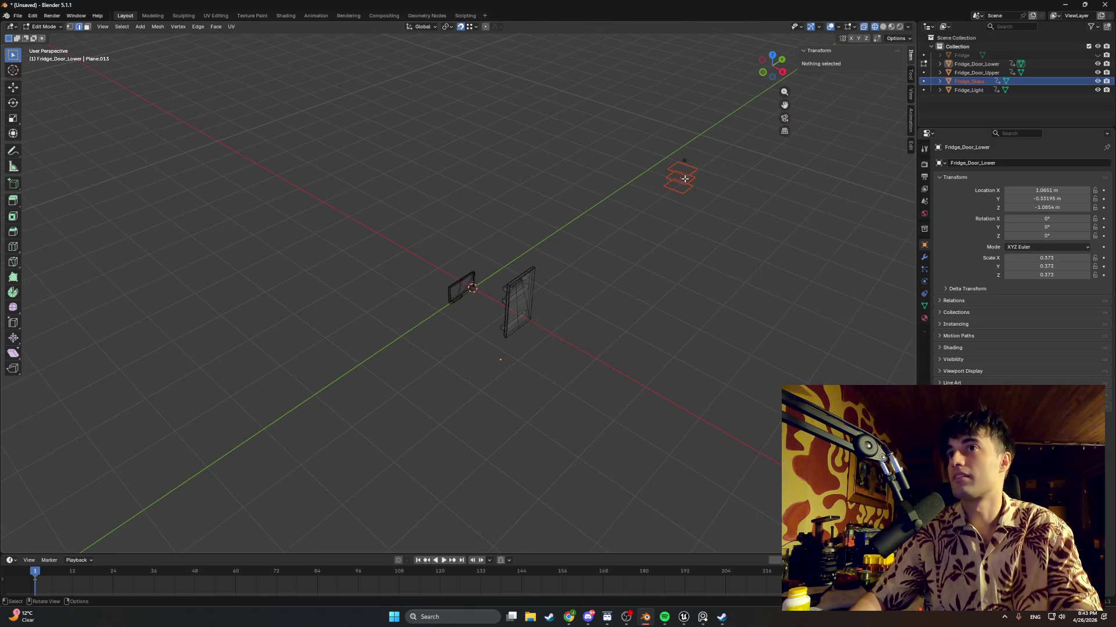
key(Tab)
Mark all of Fridge_Light's edges sharp, then return to Object Mode
click(686, 180)
key(Tab)
key(Tab)
key(Tab)
key(Tab)
key(Tab)
key(Tab)
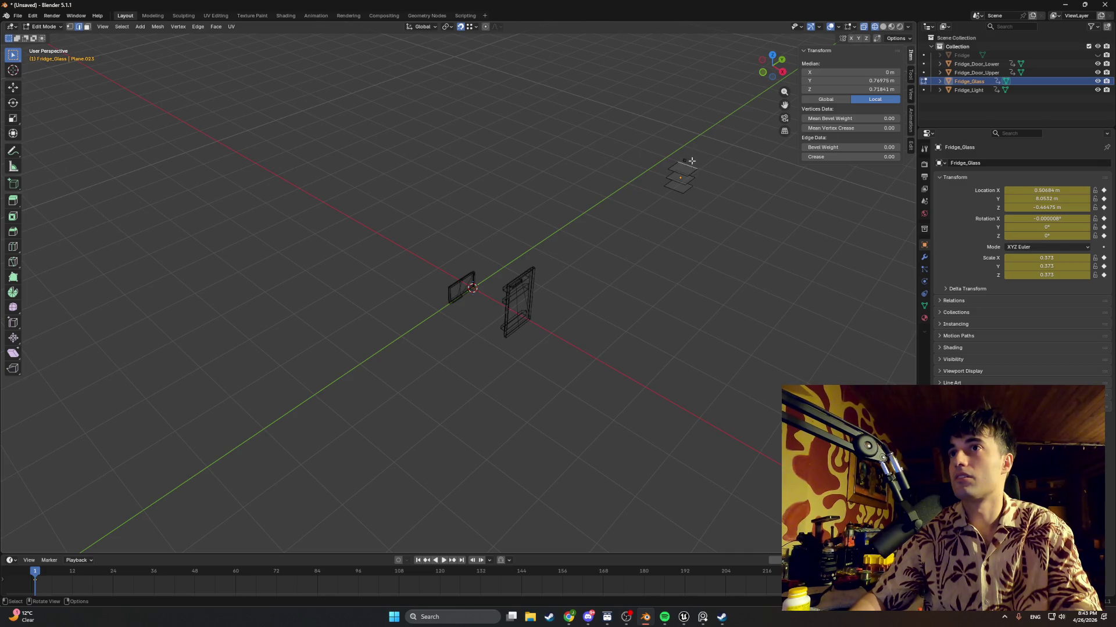
key(Tab)
click(683, 159)
key(Tab)
key(Tab)
key(Tab)
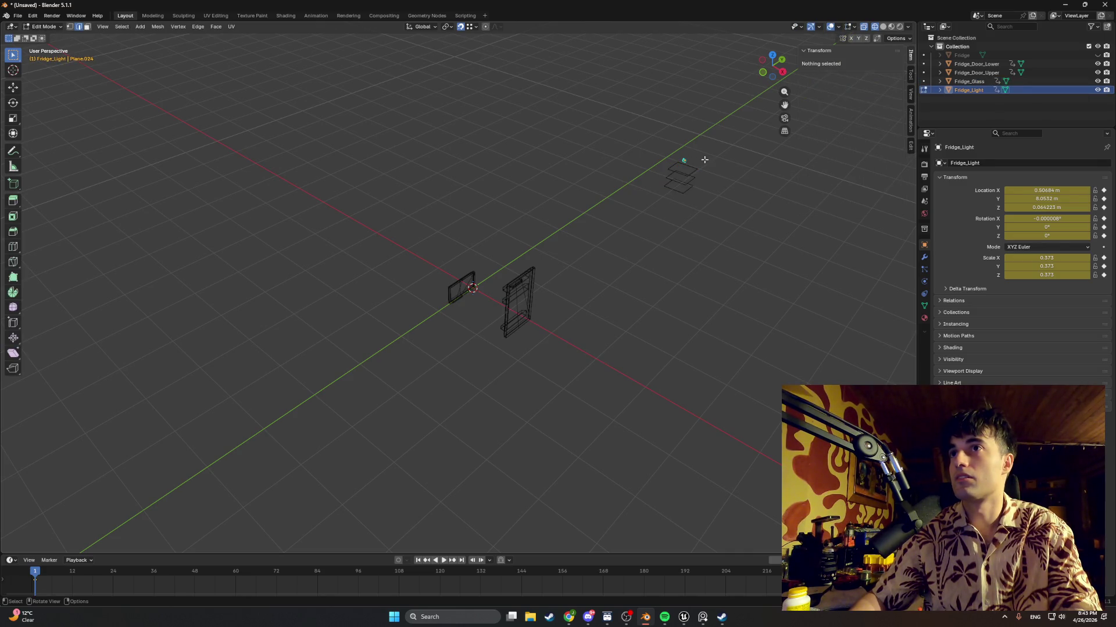
key(ctrl+e)
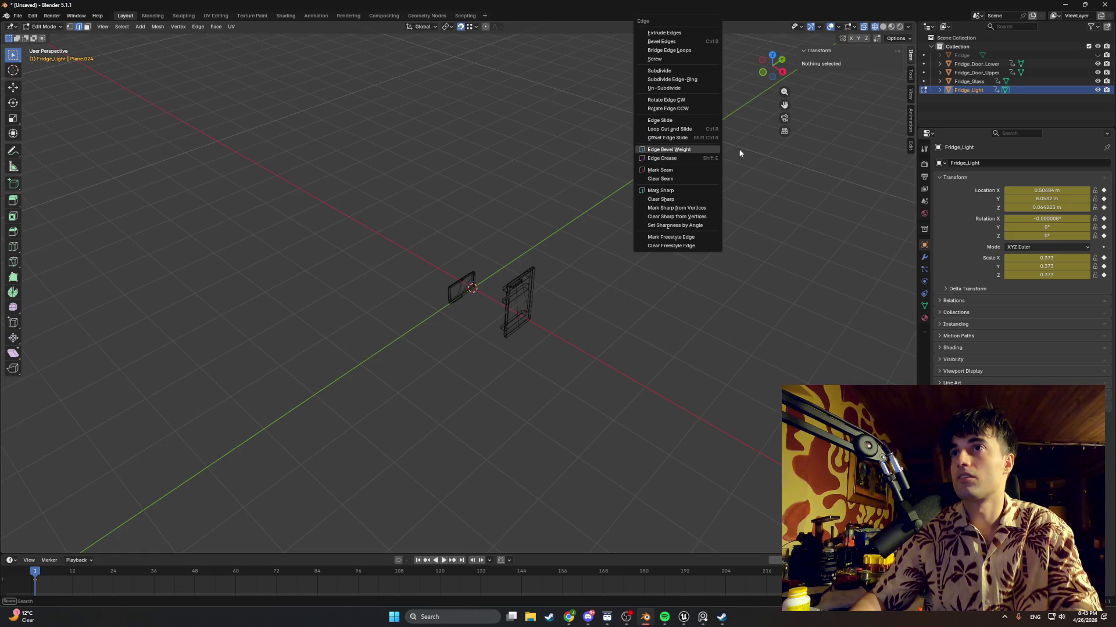
key(Escape)
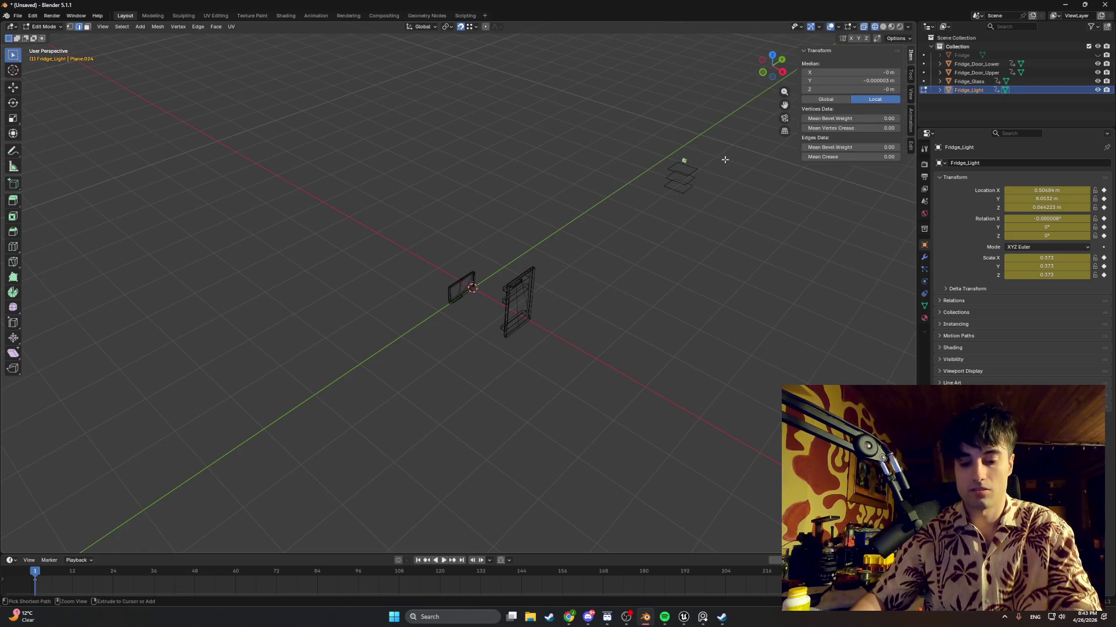
key(ctrl+e)
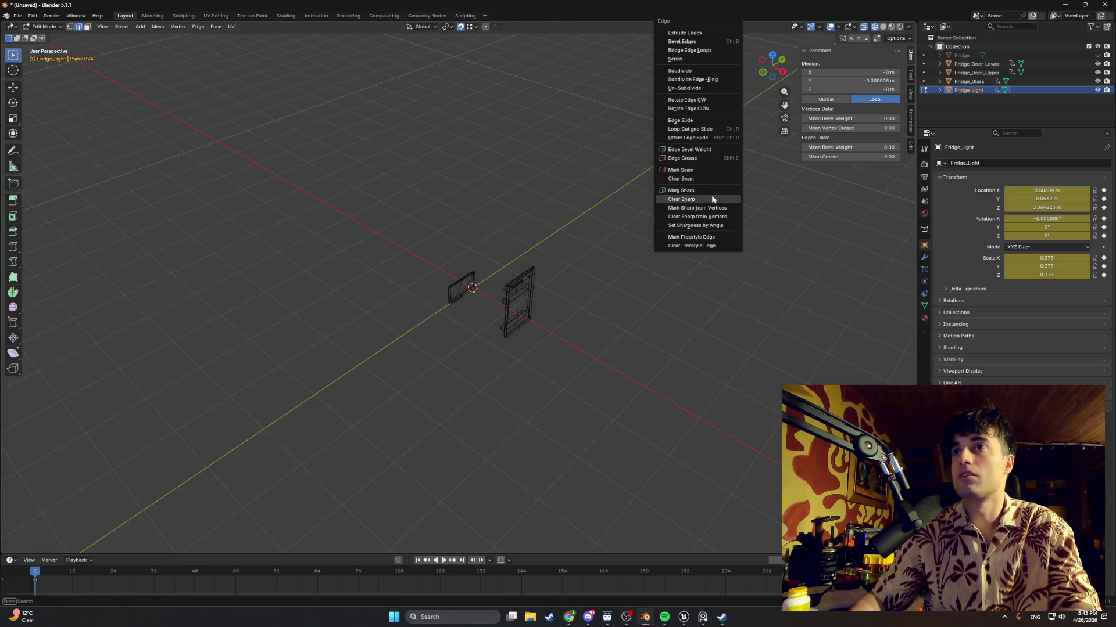
click(711, 192)
mouse_move(711, 192)
middle_down()
mouse_move(429, 313)
mouse_move(459, 291)
mouse_move(438, 355)
mouse_move(600, 176)
mouse_move(654, 199)
mouse_move(531, 176)
mouse_move(641, 266)
mouse_move(381, 132)
middle_up()
scroll(605, 181, down, 3)
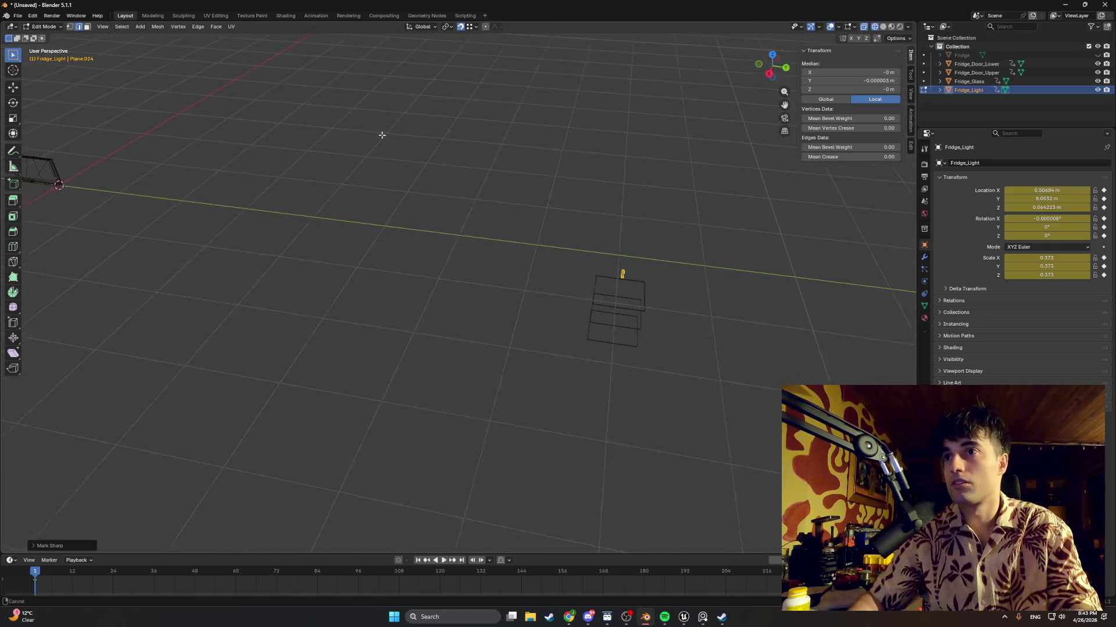
key(Tab)
middle_drag(548, 256, 668, 221)
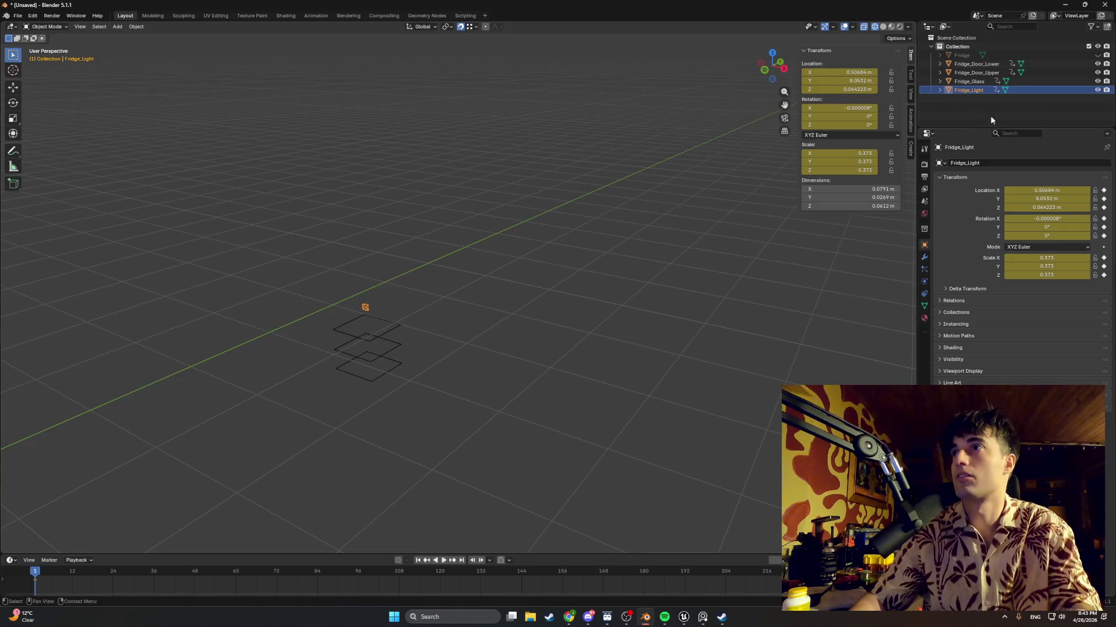
Unhide the Fridge body and frame it with the light planes in view
click(1096, 55)
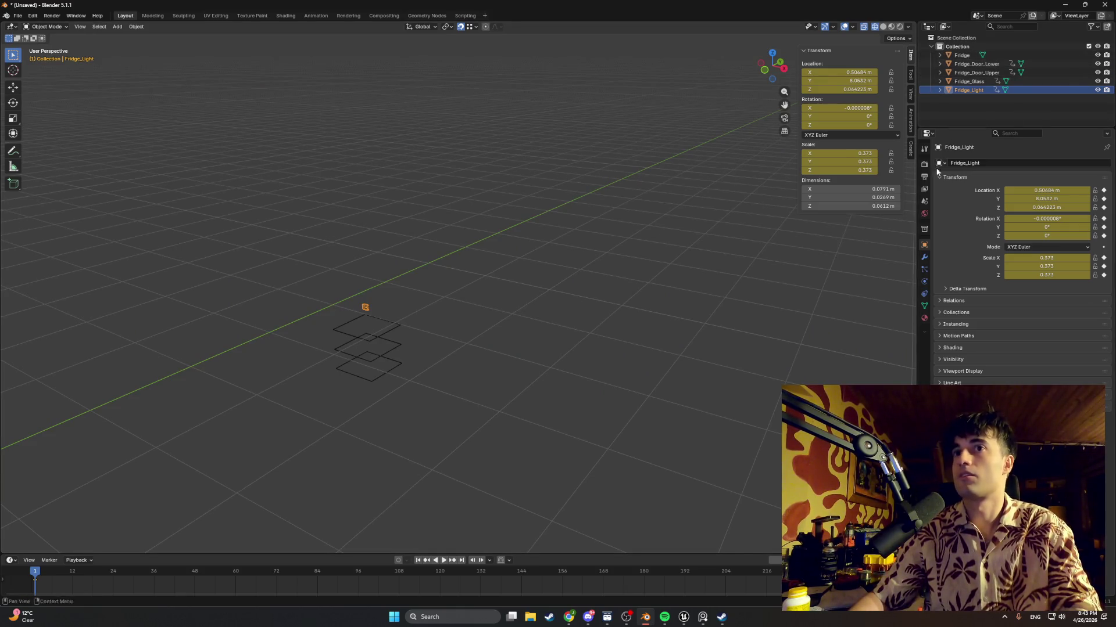
scroll(691, 241, down, 7)
scroll(581, 280, up, 2)
mouse_move(384, 343)
shift+middle_down()
mouse_move(514, 243)
mouse_move(473, 252)
mouse_move(500, 266)
shift+middle_up()
scroll(514, 243, up, 5)
mouse_move(479, 269)
middle_down()
mouse_move(484, 250)
mouse_move(497, 256)
middle_up()
Hide Fridge_Door_Upper and Fridge_Door_Lower and switch the viewport to Solid shading
click(1097, 72)
click(1097, 63)
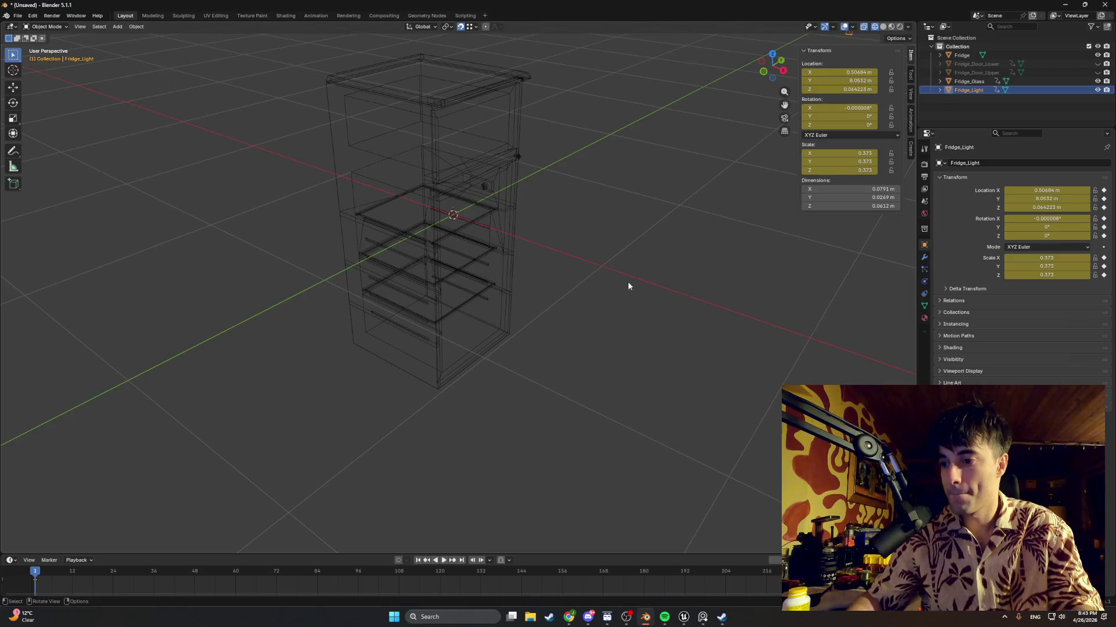
mouse_move(615, 276)
middle_down()
mouse_move(567, 353)
mouse_move(431, 267)
middle_up()
key(shift+z)
key(Tab)
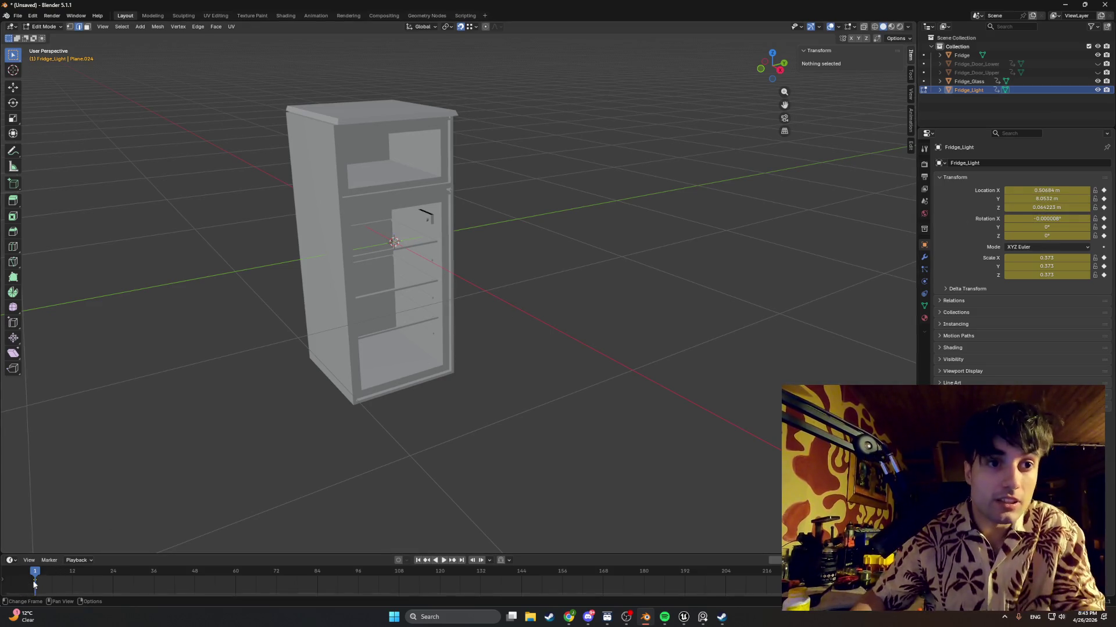
Delete the fridge light's animation keyframes from the timeline
right_click(38, 577)
click(38, 577)
scroll(242, 438, down, 4)
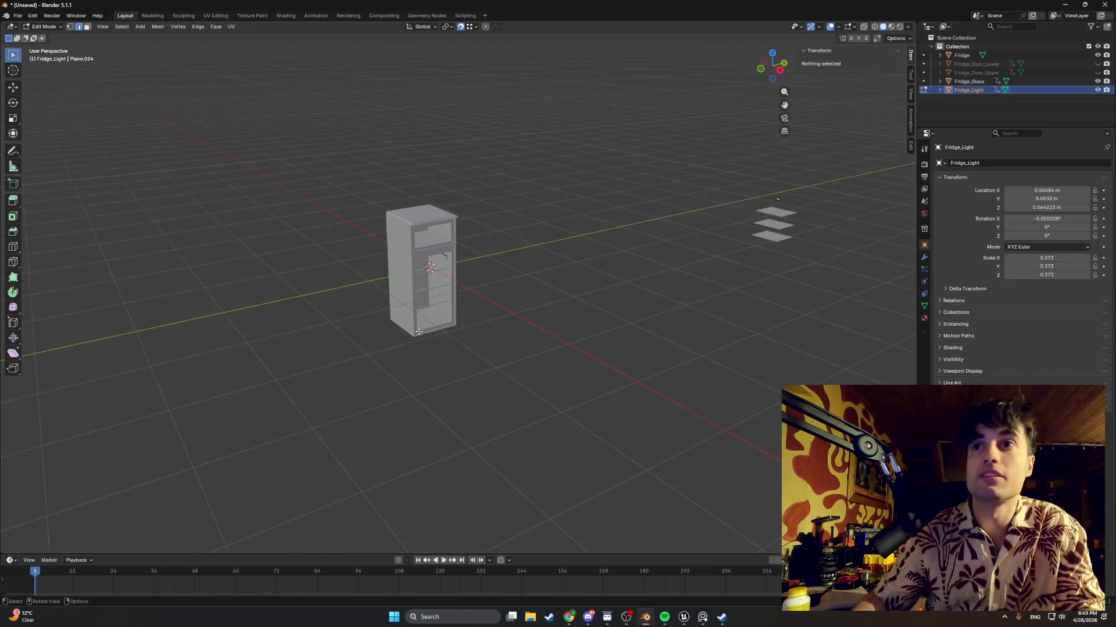
click(782, 220)
shift+click(974, 57)
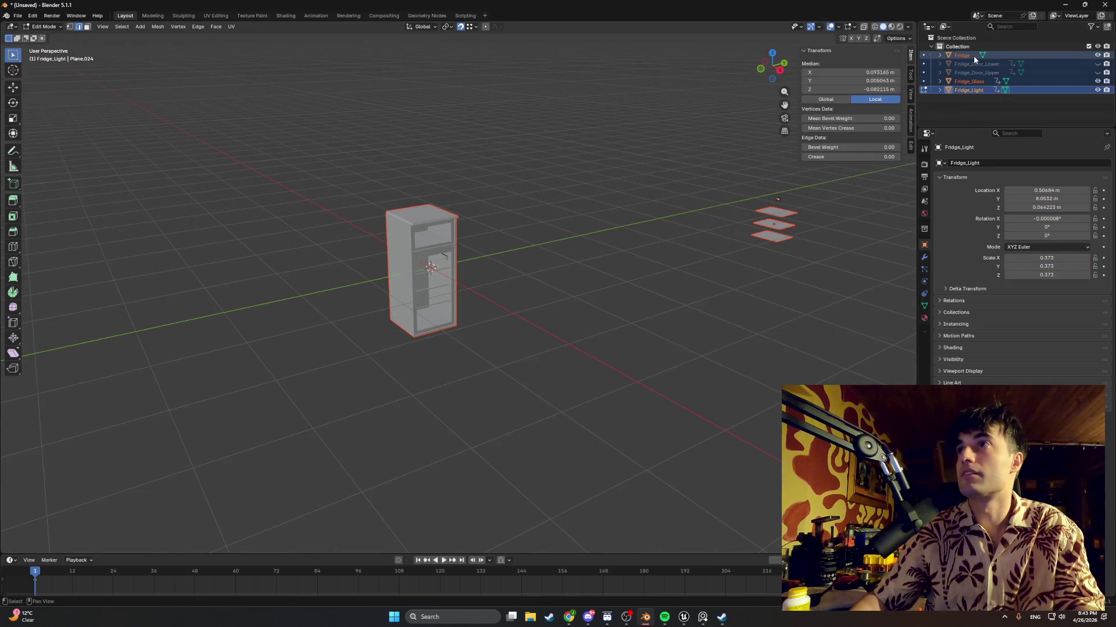
right_click(36, 578)
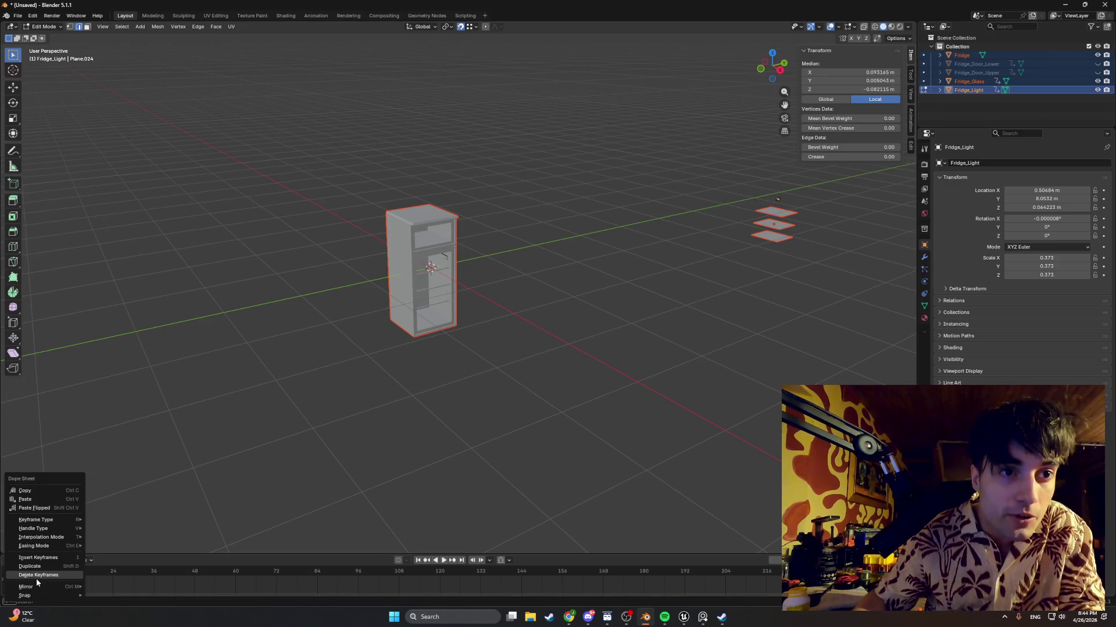
click(624, 229)
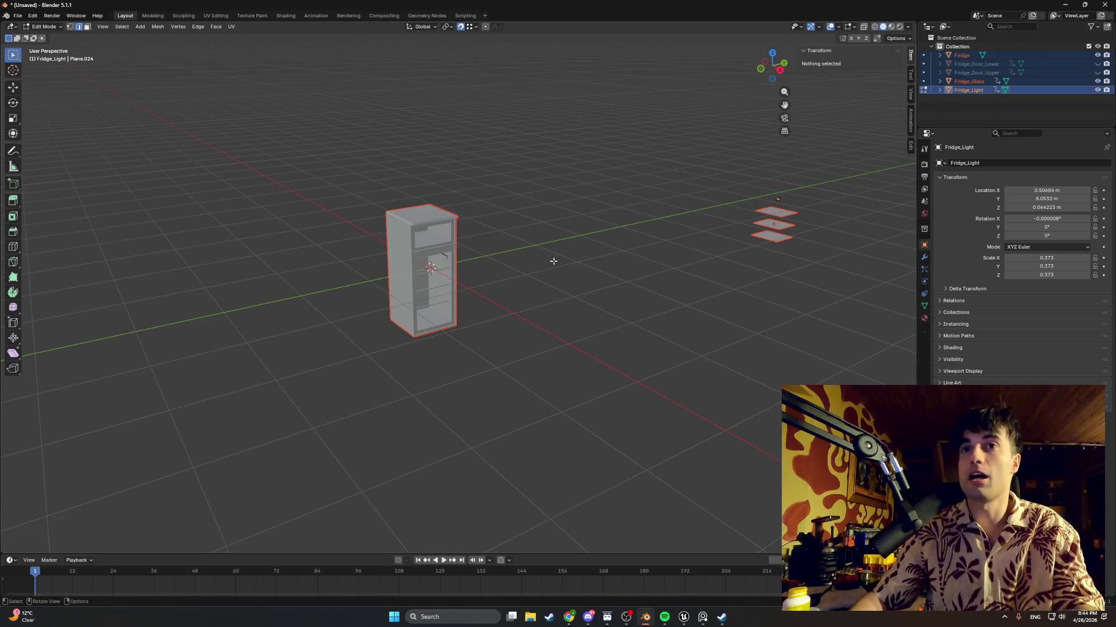
click(803, 215)
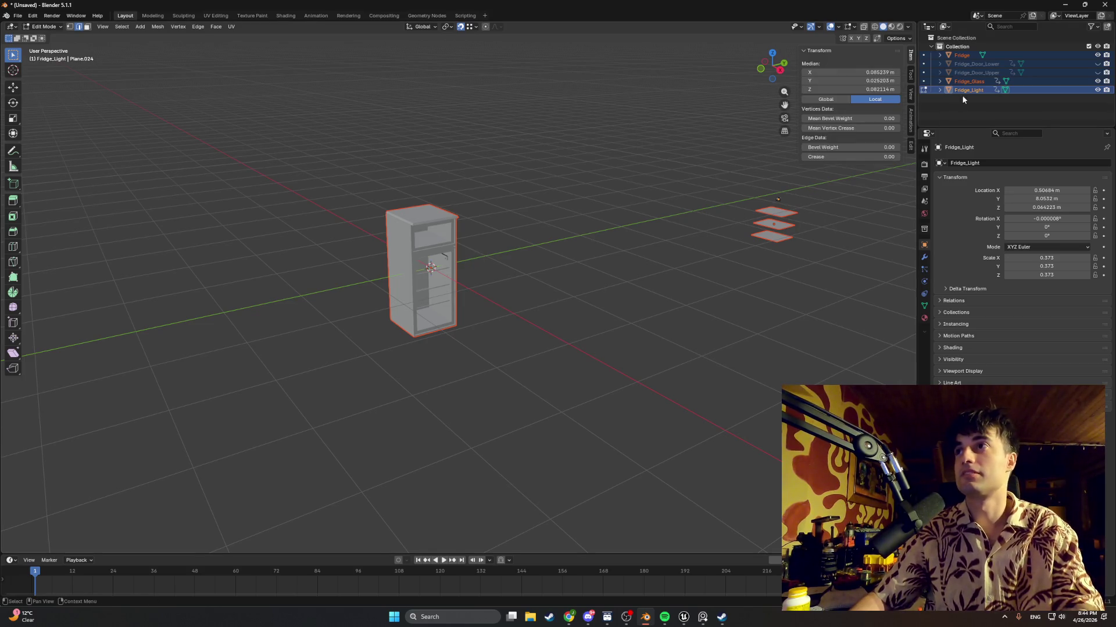
key(alt+a)
key(Tab)
key(Tab)
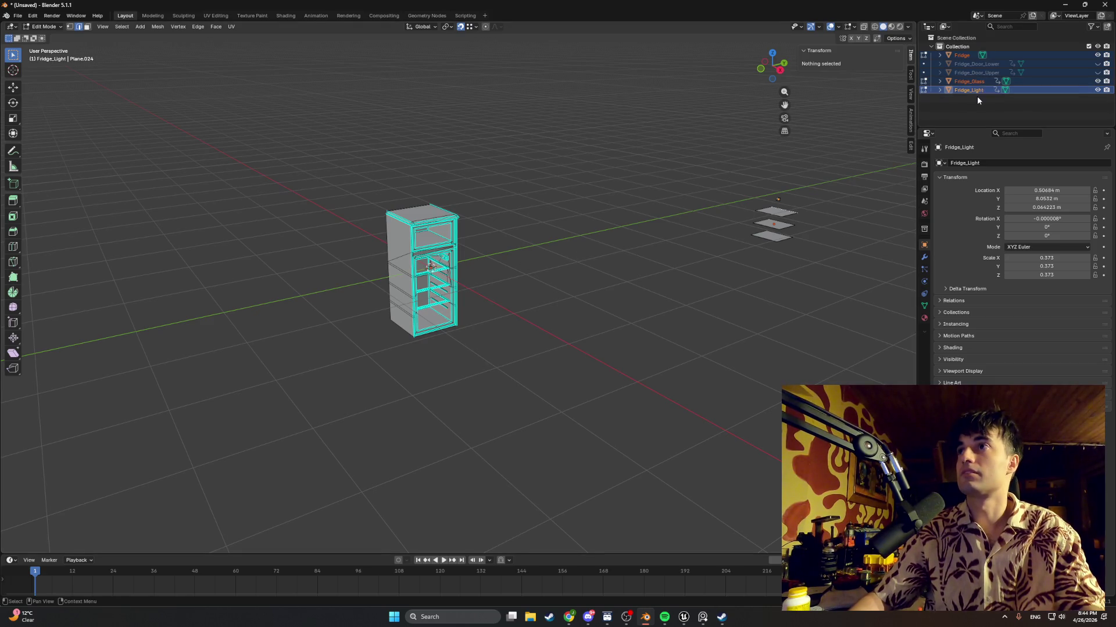
Make Fridge active, toggle its whole-mesh selection, and return to Object Mode
click(970, 56)
key(a)
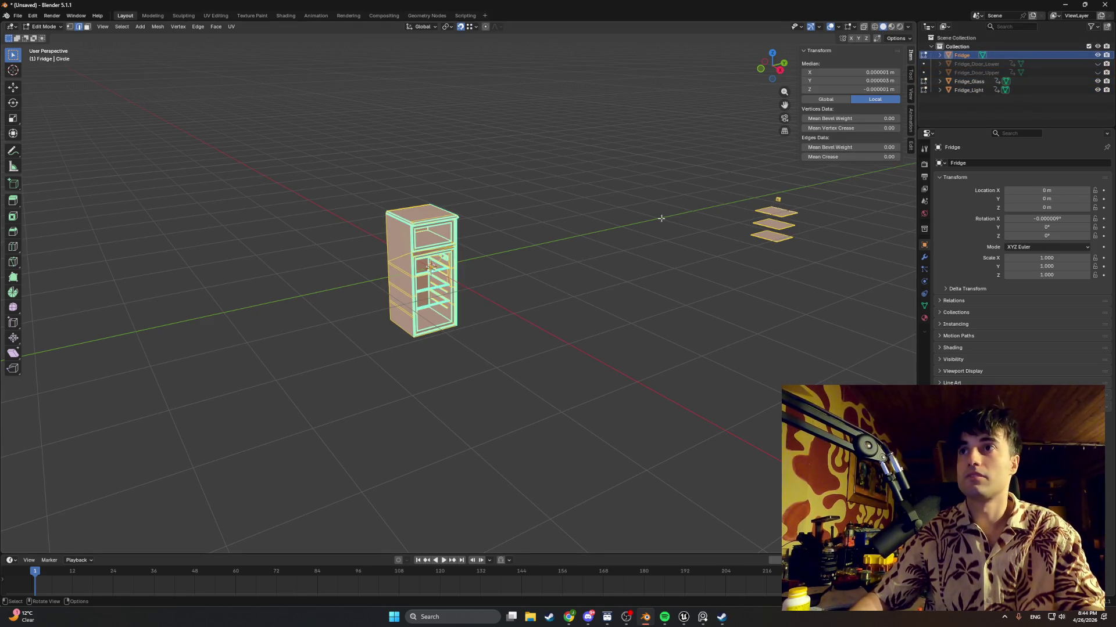
key(alt+a)
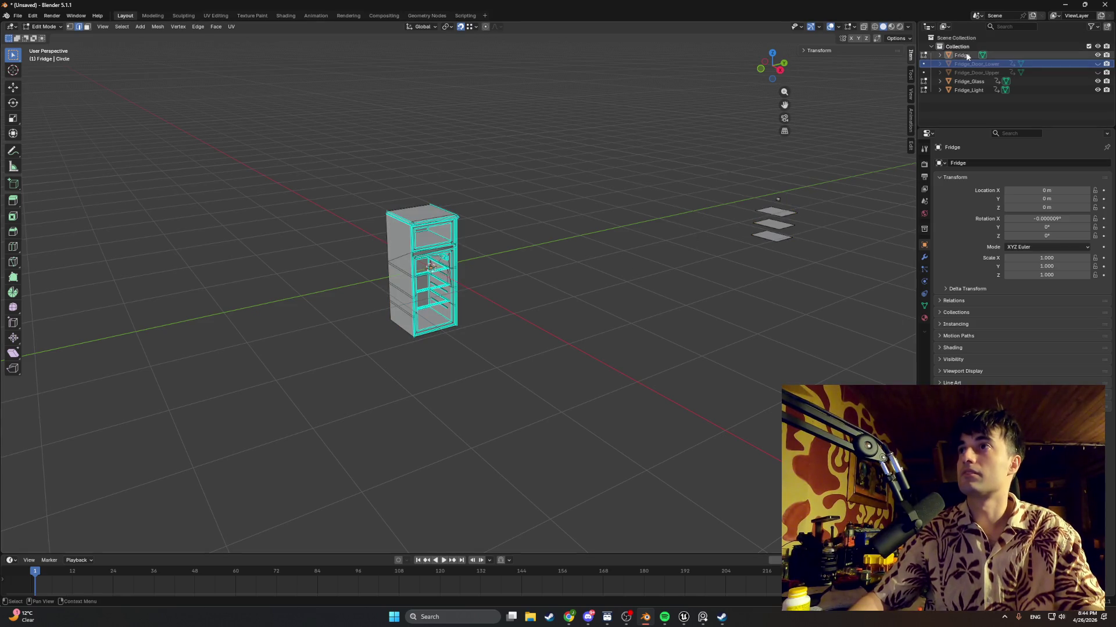
click(964, 56)
key(a)
key(alt+a)
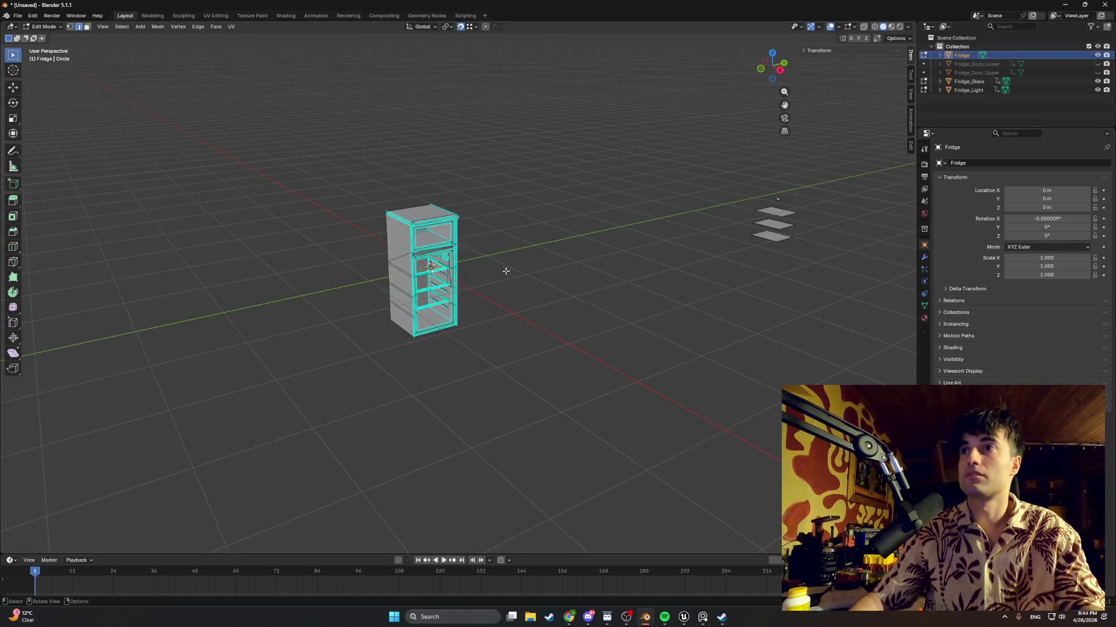
key(a)
key(Tab)
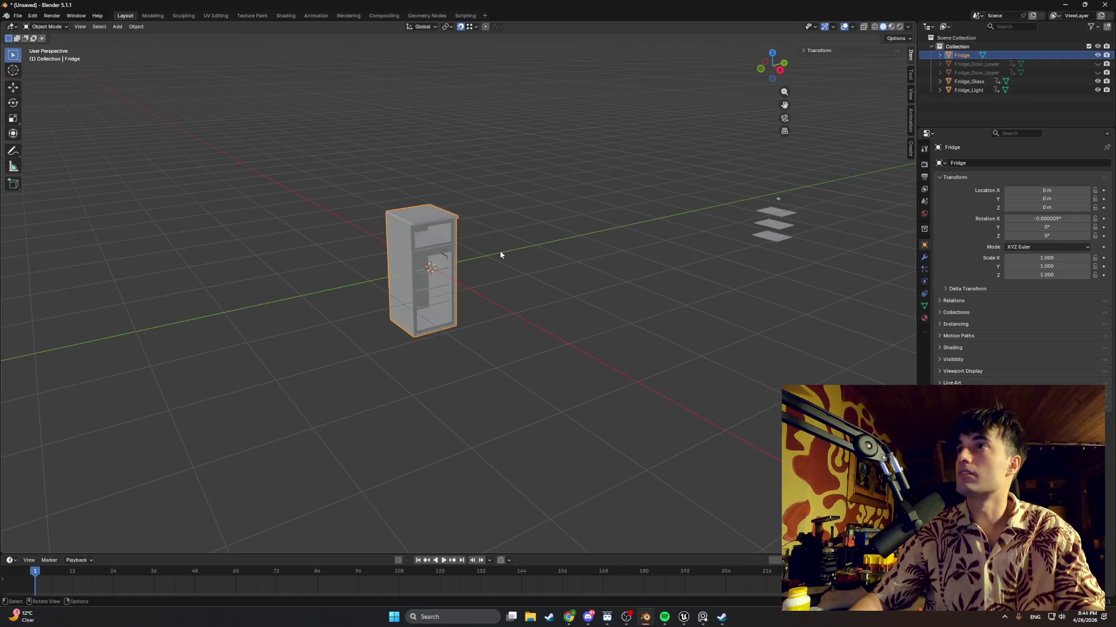
key(alt+a)
Hide Fridge_Glass and Fridge_Light, then select the Fridge body and enter Edit Mode
click(1097, 81)
click(1097, 90)
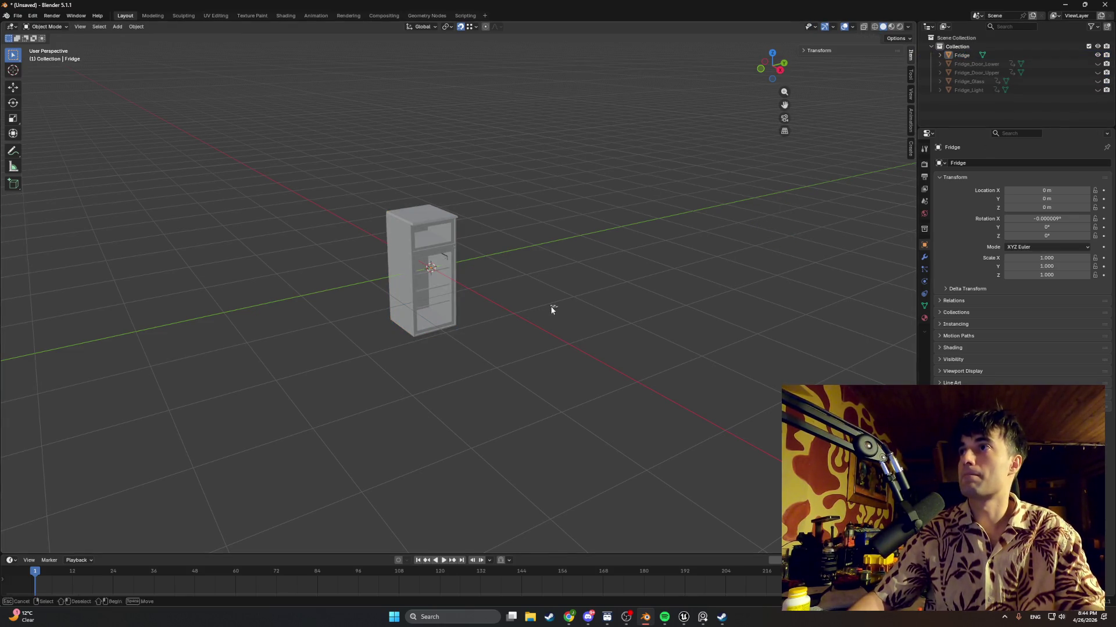
click(416, 260)
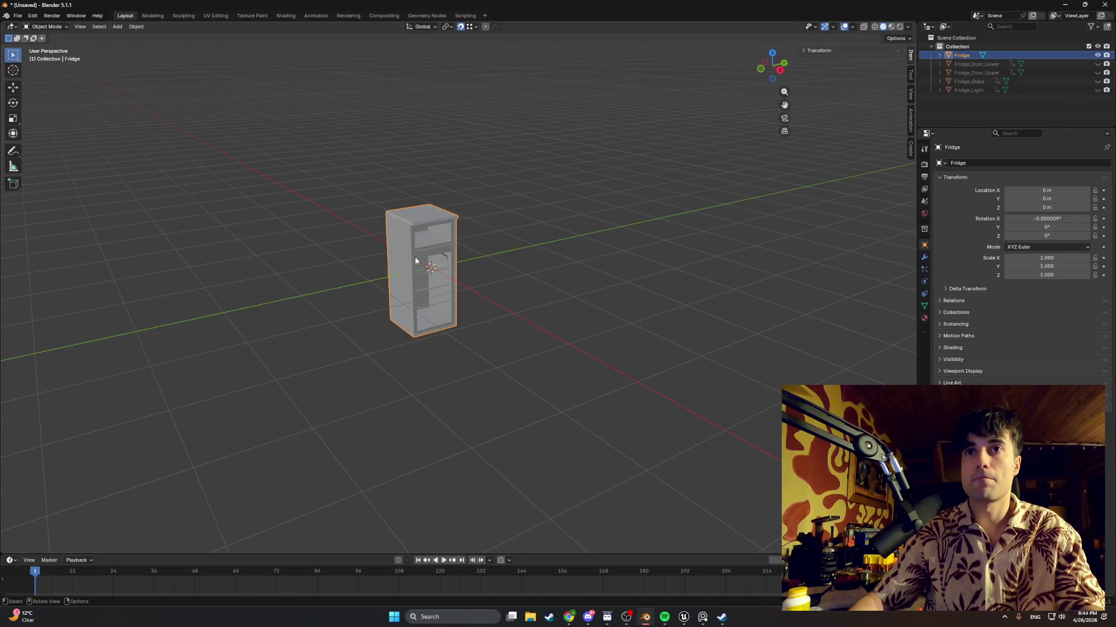
key(Tab)
Apply a shading command from the fridge's context menu and view it from the front
right_click(490, 269)
click(491, 268)
key(Tab)
mouse_move(501, 270)
middle_down()
mouse_move(461, 247)
mouse_move(401, 269)
mouse_move(432, 335)
mouse_move(407, 326)
mouse_move(417, 318)
mouse_move(457, 338)
mouse_move(670, 291)
mouse_move(520, 284)
mouse_move(535, 261)
mouse_move(556, 270)
mouse_move(540, 269)
middle_up()
key(Tab)
scroll(539, 279, up, 2)
scroll(539, 280, down, 6)
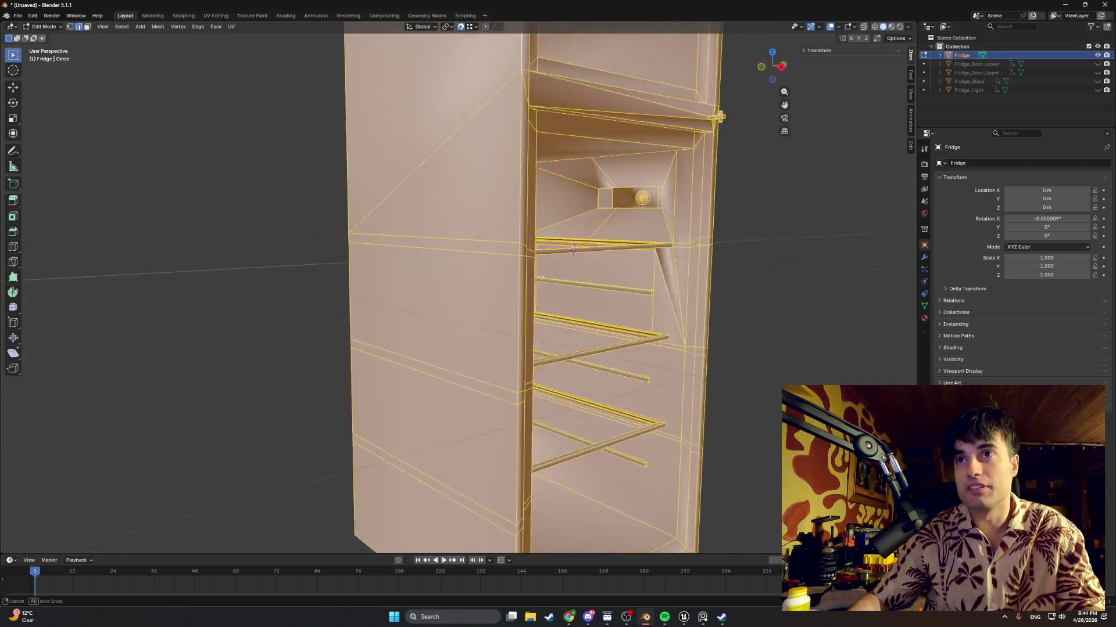
middle_drag(519, 280, 517, 280)
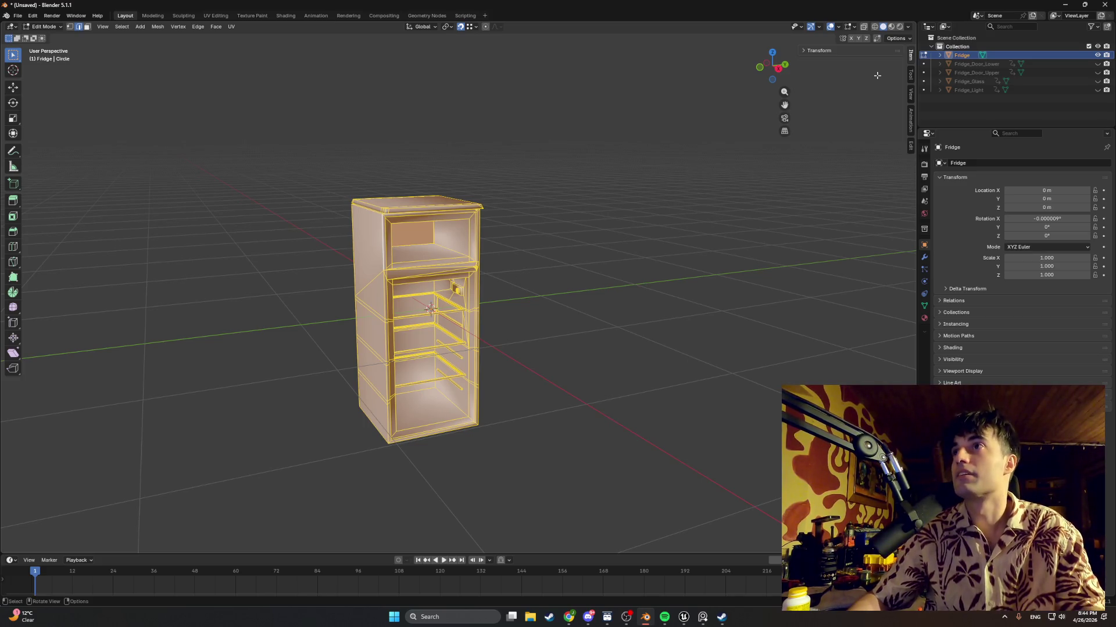
scroll(614, 247, down, 6)
mouse_move(597, 253)
middle_down()
mouse_move(590, 269)
mouse_move(644, 262)
mouse_move(607, 260)
mouse_move(448, 326)
mouse_move(548, 295)
mouse_move(487, 308)
mouse_move(413, 294)
mouse_move(407, 225)
mouse_move(489, 198)
middle_up()
key(Tab)
scroll(492, 309, up, 2)
scroll(407, 225, up, 6)
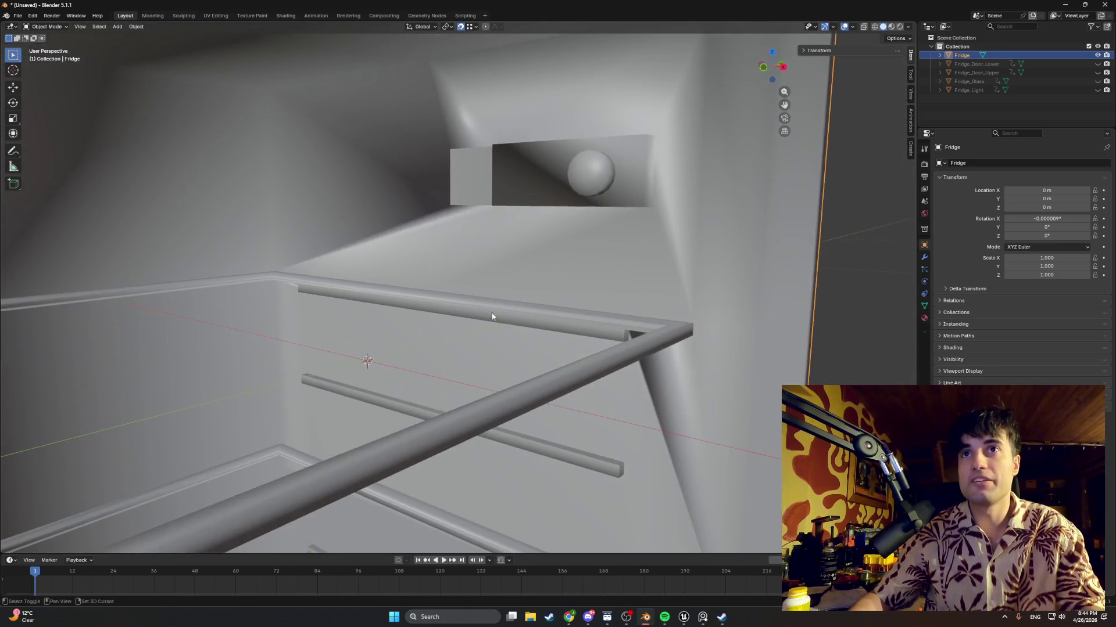
scroll(489, 198, down, 6)
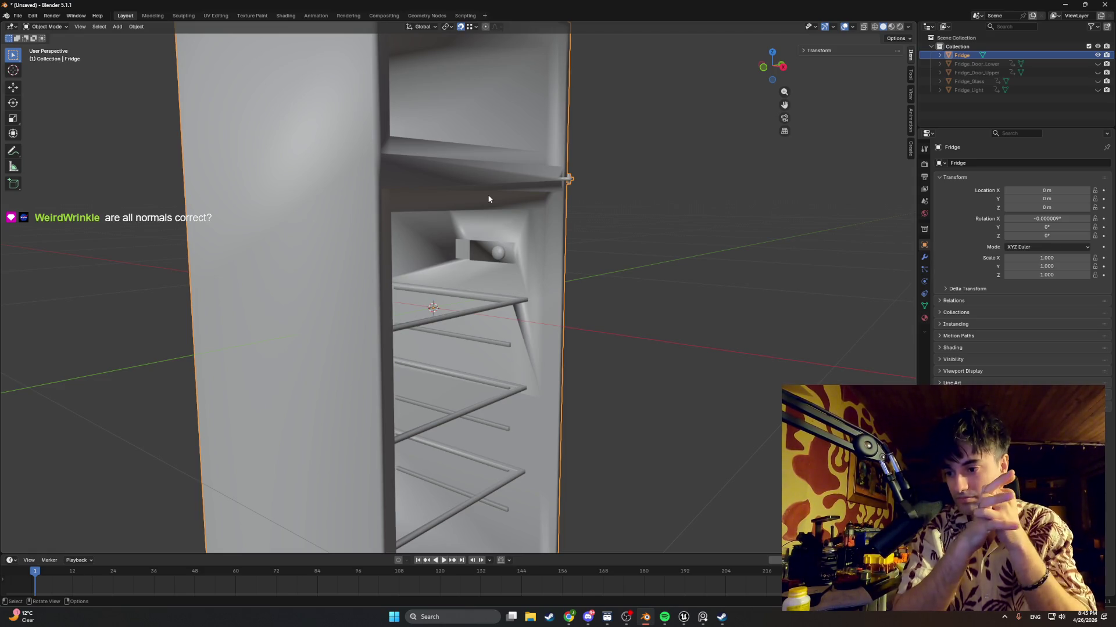
Inspect the fridge mesh edges in Edit Mode from several angles
key(Tab)
mouse_move(488, 200)
middle_down()
mouse_move(463, 283)
mouse_move(428, 295)
middle_up()
scroll(347, 353, up, 4)
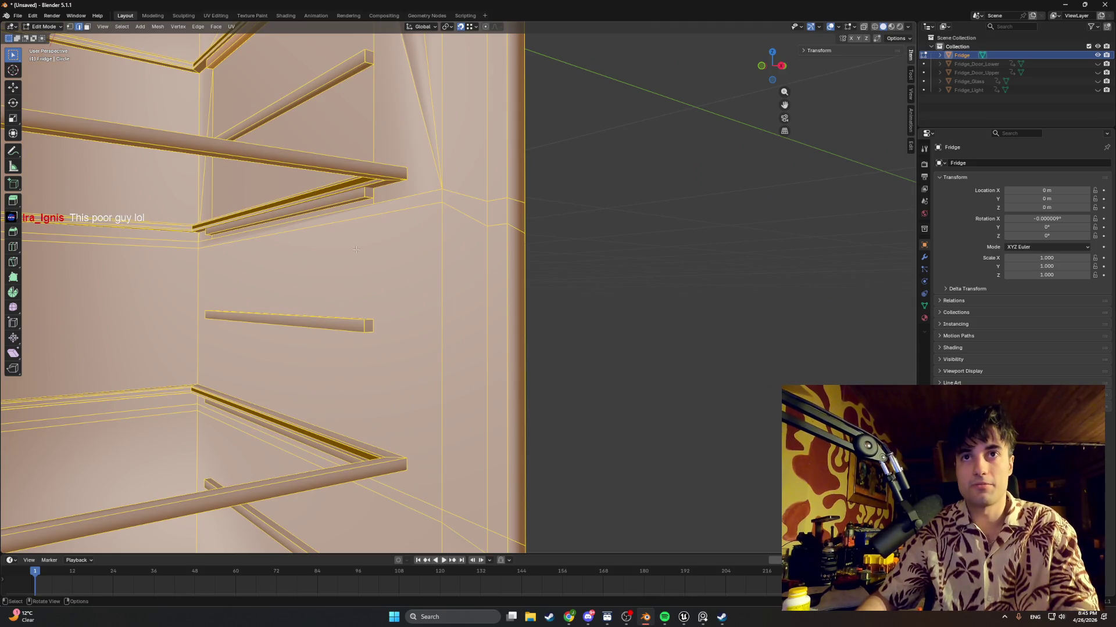
scroll(359, 211, down, 3)
mouse_move(357, 222)
middle_down()
mouse_move(355, 246)
mouse_move(306, 256)
middle_up()
scroll(306, 257, down, 8)
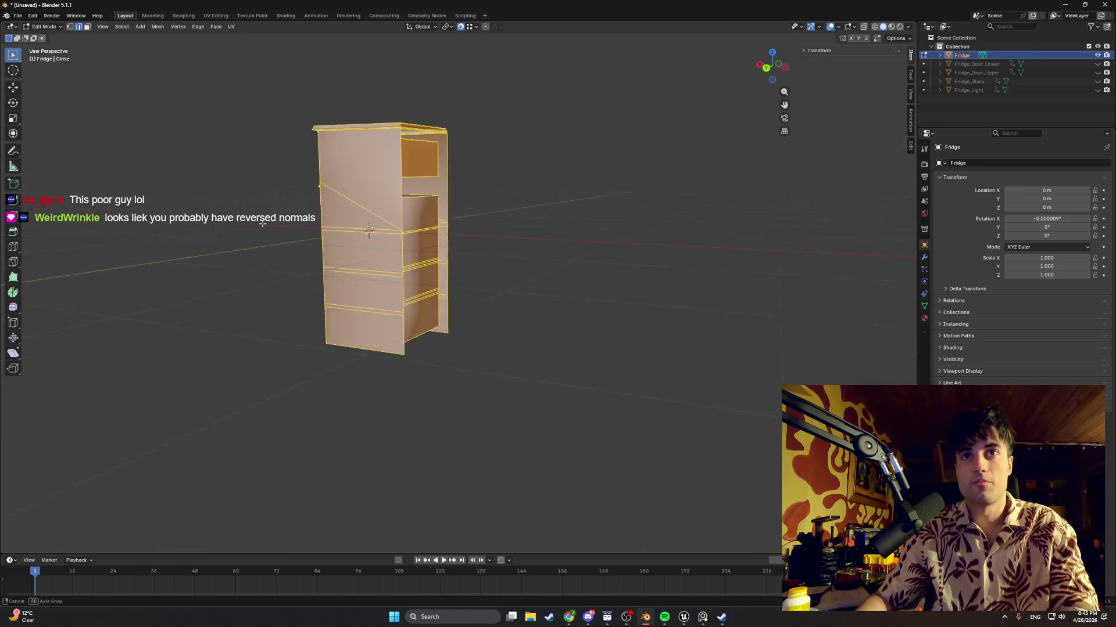
mouse_move(251, 228)
middle_down()
mouse_move(351, 238)
mouse_move(428, 226)
mouse_move(375, 278)
mouse_move(454, 280)
middle_up()
key(Tab)
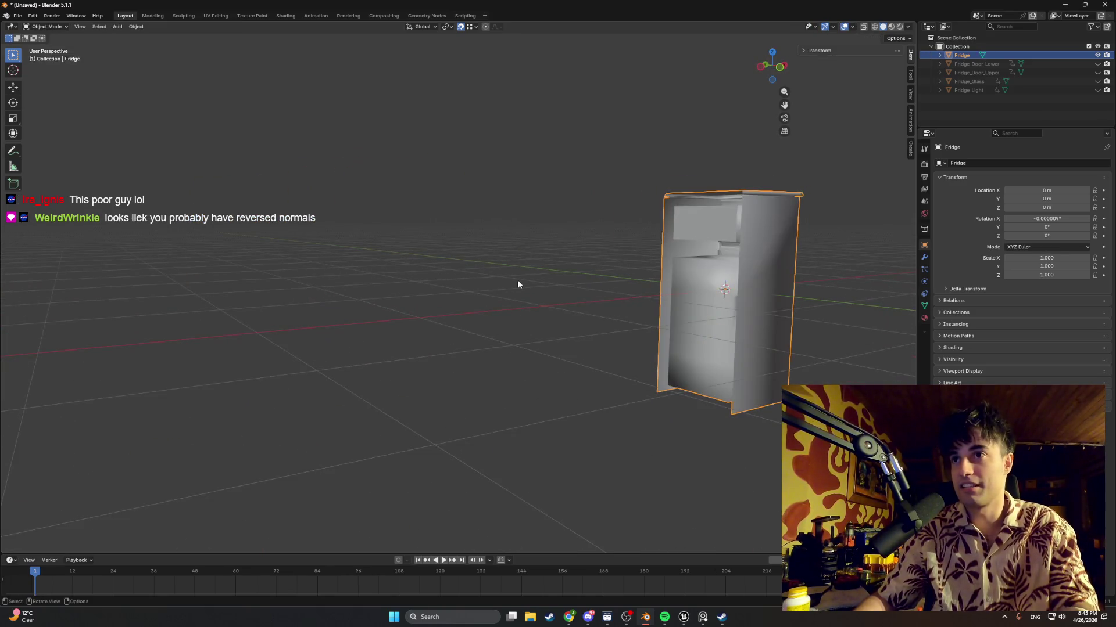
key(Tab)
mouse_move(651, 282)
shift+middle_down()
mouse_move(481, 258)
mouse_move(520, 299)
shift+middle_up()
scroll(480, 258, up, 5)
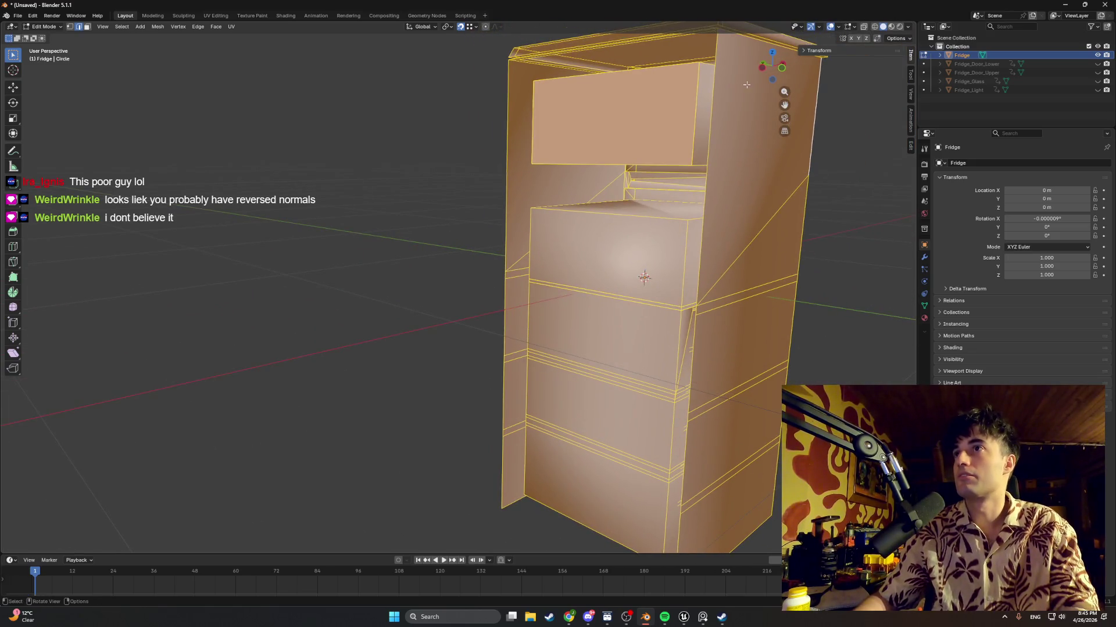
Enable Face Orientation in the Viewport Overlays to show flipped faces in red
click(853, 30)
click(852, 31)
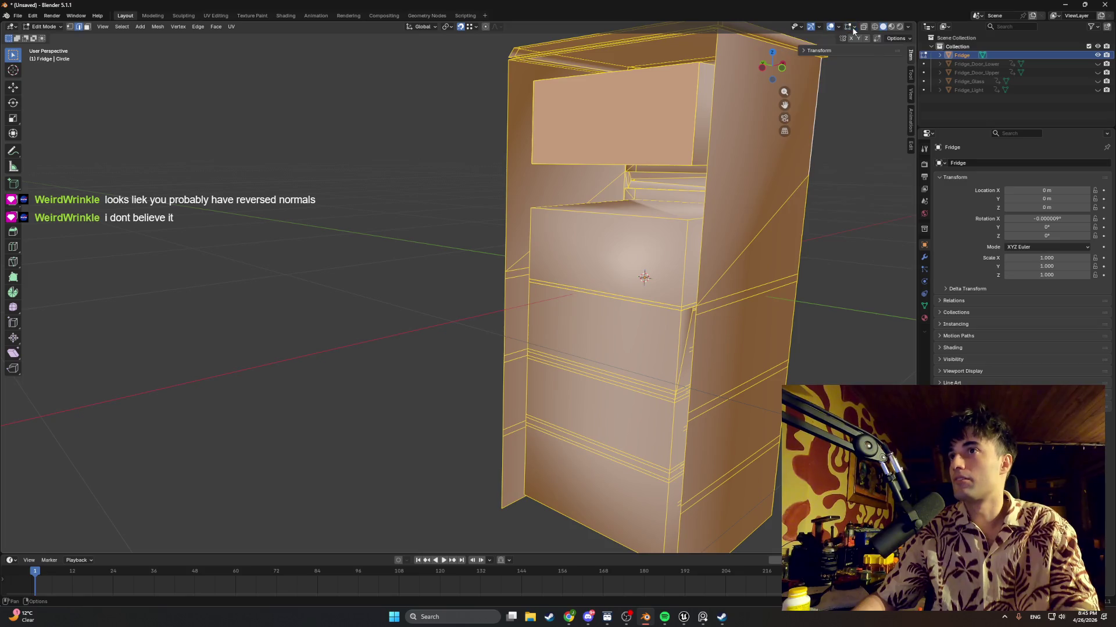
click(908, 26)
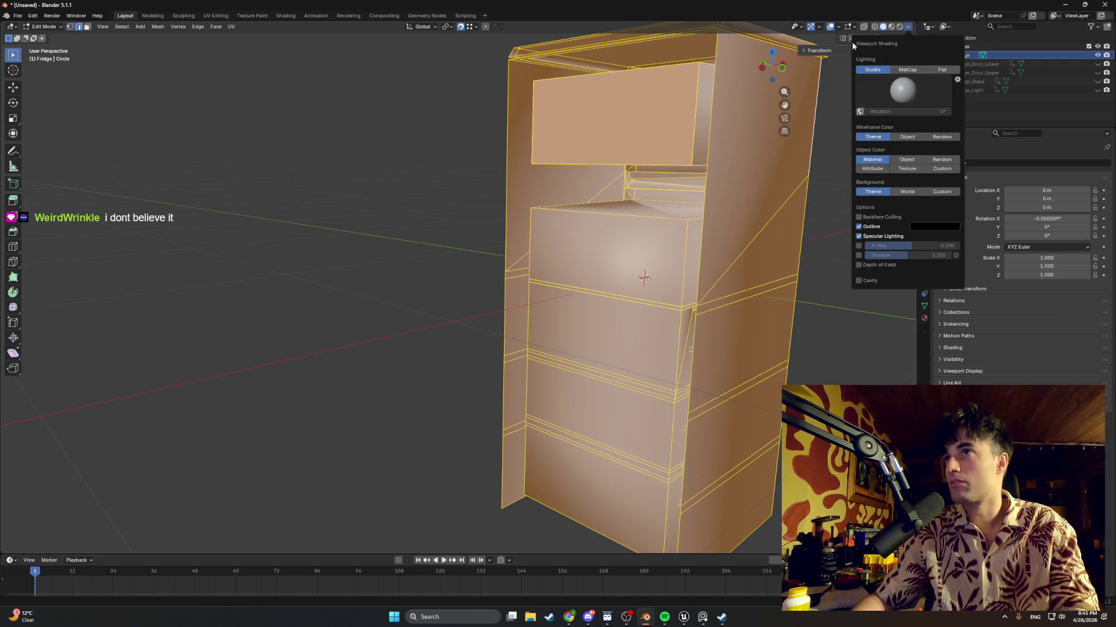
click(820, 27)
click(820, 28)
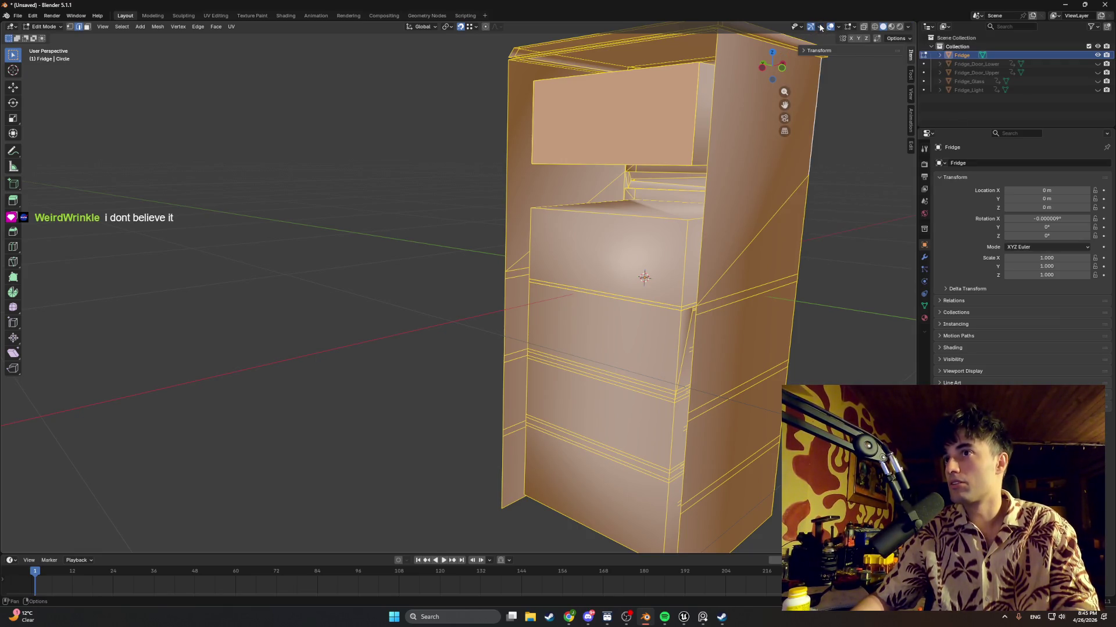
click(837, 26)
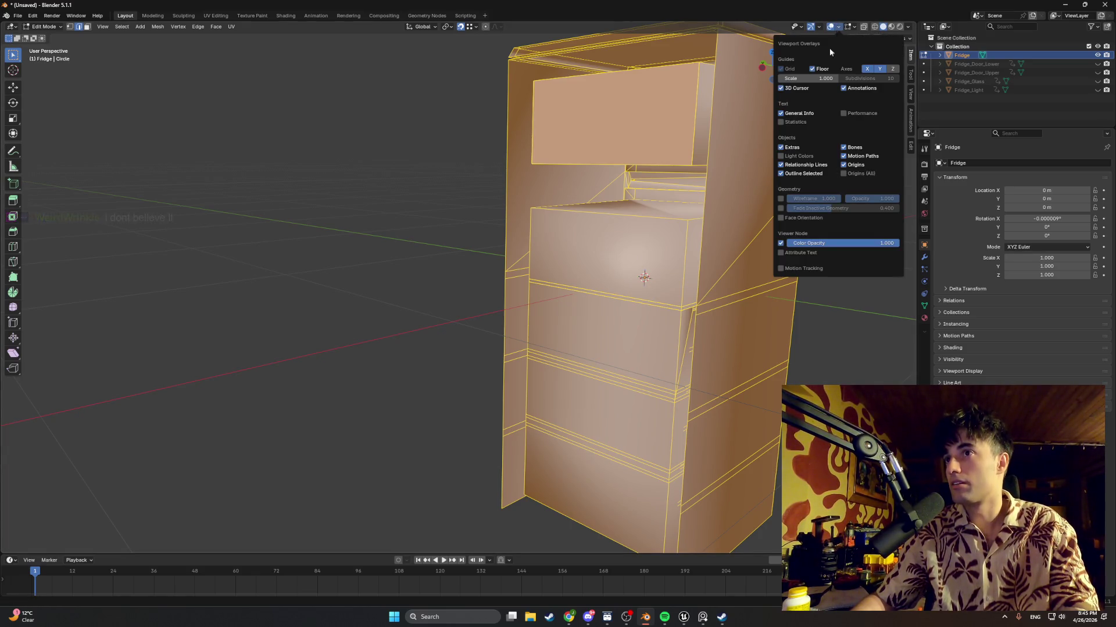
click(778, 217)
Switch between Object and Edit Mode to check the fridge's red flipped faces
key(Tab)
mouse_move(319, 237)
middle_down()
mouse_move(525, 241)
mouse_move(445, 304)
mouse_move(273, 306)
mouse_move(441, 294)
mouse_move(380, 300)
mouse_move(392, 291)
mouse_move(642, 307)
middle_up()
key(Tab)
key(Tab)
scroll(613, 299, up, 5)
key(Tab)
scroll(614, 300, up, 3)
key(Tab)
key(Tab)
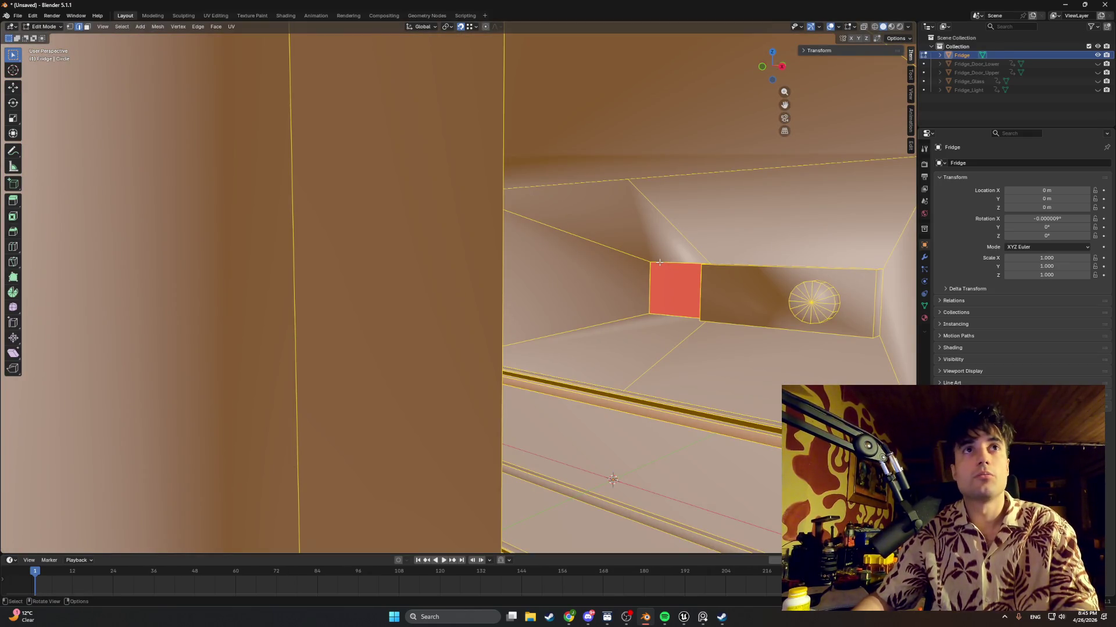
Select the red reversed face beside the light switch and inspect the fridge interior
key(alt+a)
shift+click(669, 313)
mouse_move(669, 313)
middle_down()
mouse_move(559, 311)
mouse_move(620, 296)
mouse_move(605, 298)
mouse_move(688, 325)
mouse_move(577, 328)
middle_up()
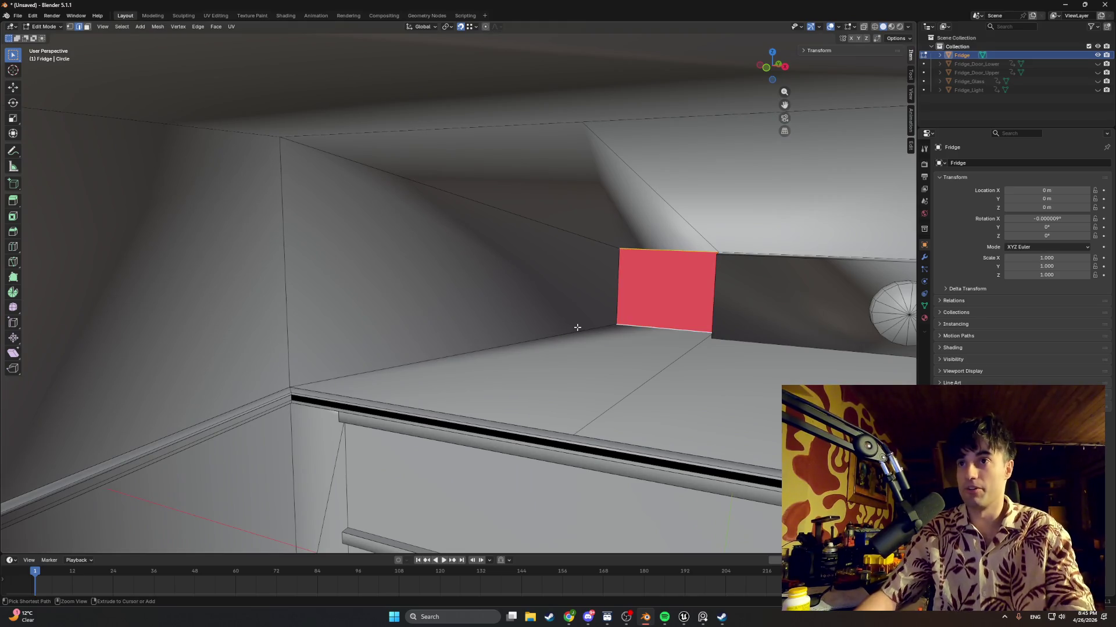
key(a)
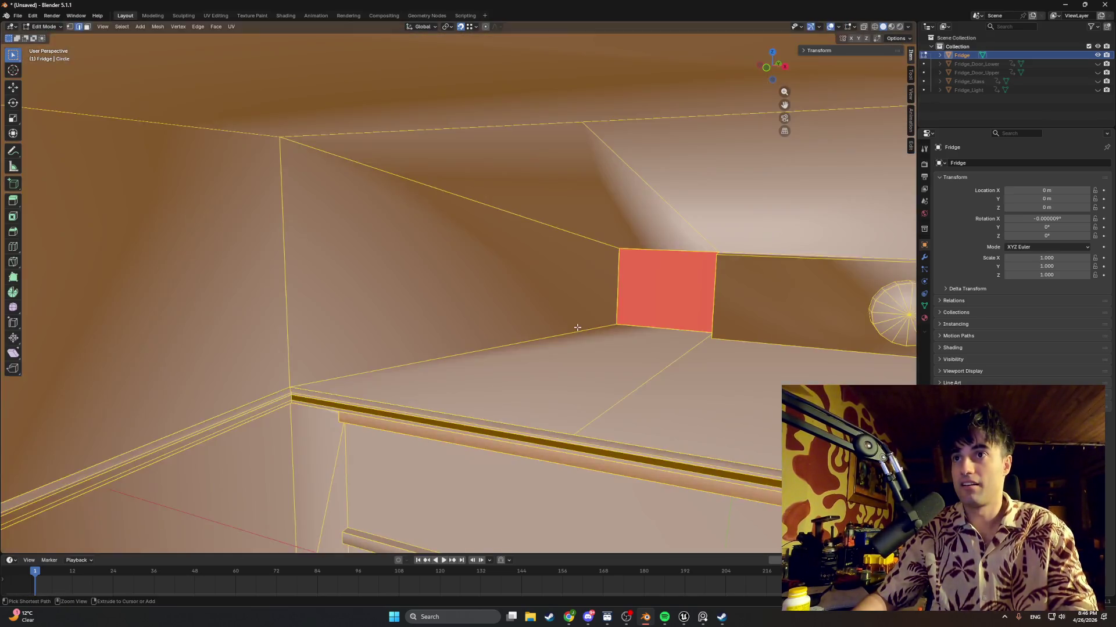
shift+click(577, 327)
key(Tab)
mouse_move(577, 328)
middle_down()
mouse_move(667, 323)
mouse_move(662, 333)
middle_up()
scroll(661, 333, down, 5)
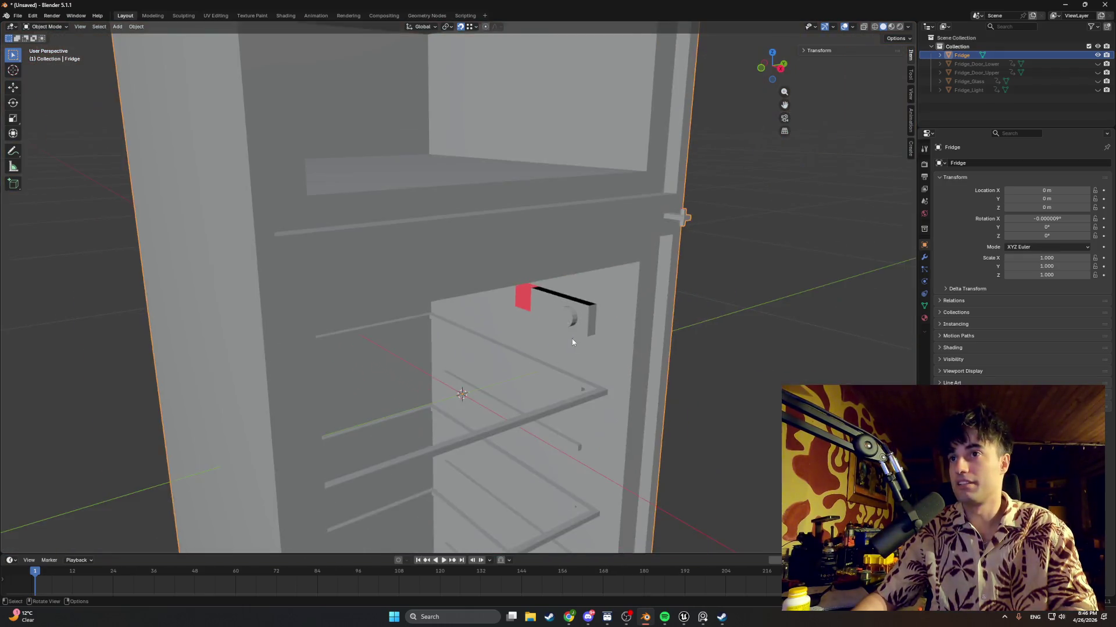
Put the fridge body in Edit Mode and zoom onto the red light-switch face
key(Tab)
scroll(525, 294, down, 3)
mouse_move(525, 294)
middle_down()
mouse_move(339, 298)
mouse_move(450, 300)
mouse_move(378, 302)
mouse_move(411, 306)
mouse_move(429, 324)
mouse_move(436, 304)
mouse_move(271, 227)
mouse_move(464, 264)
mouse_move(477, 256)
mouse_move(419, 311)
mouse_move(204, 348)
mouse_move(463, 284)
mouse_move(186, 319)
mouse_move(381, 286)
mouse_move(242, 294)
mouse_move(314, 320)
middle_up()
scroll(450, 300, up, 4)
scroll(411, 307, up, 10)
scroll(438, 301, down, 2)
scroll(407, 314, up, 5)
scroll(272, 227, up, 4)
scroll(448, 331, up, 3)
scroll(244, 288, down, 5)
scroll(268, 289, down, 4)
scroll(320, 327, down, 3)
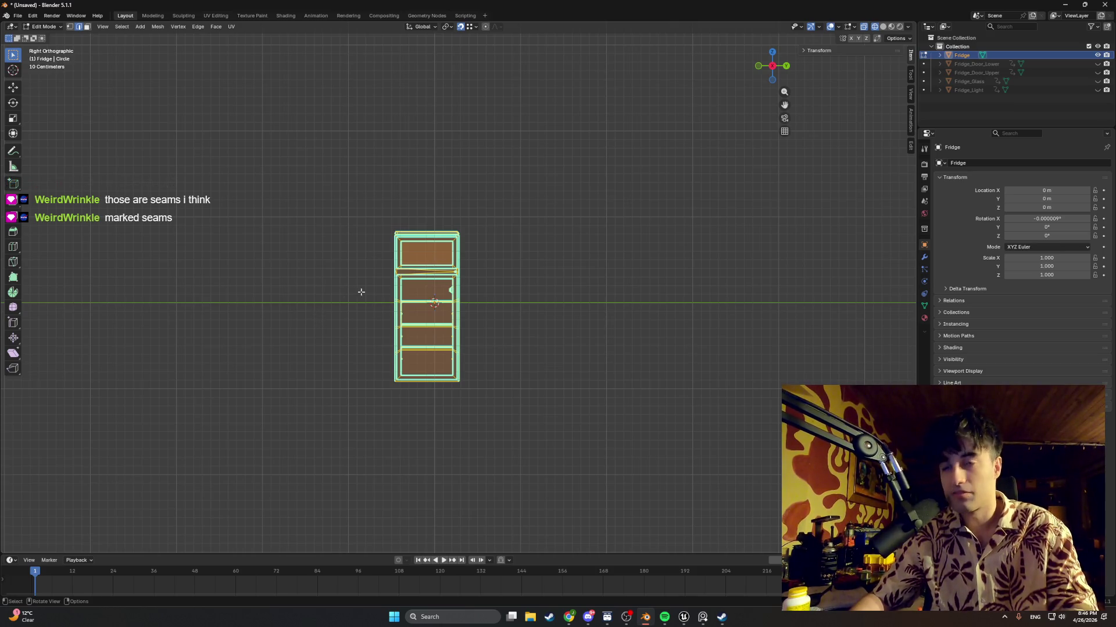
Change viewport shading from the Z pie and turn on X-ray with Alt+Z
scroll(361, 291, up, 4)
middle_drag(492, 281, 447, 300)
key(z)
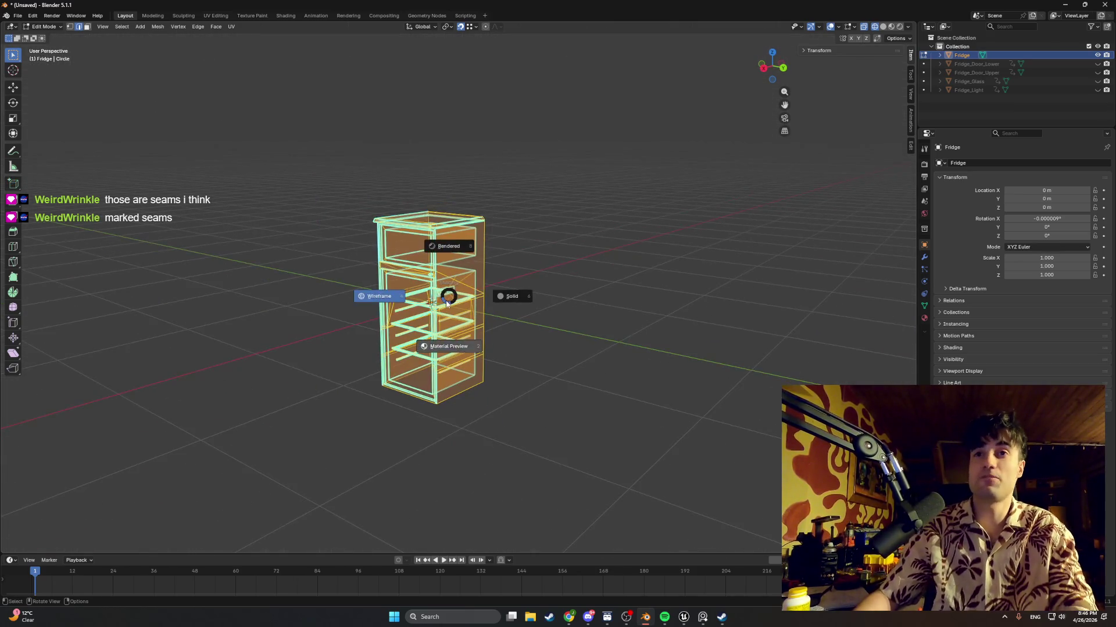
click(487, 275)
scroll(487, 275, up, 4)
key(alt+z)
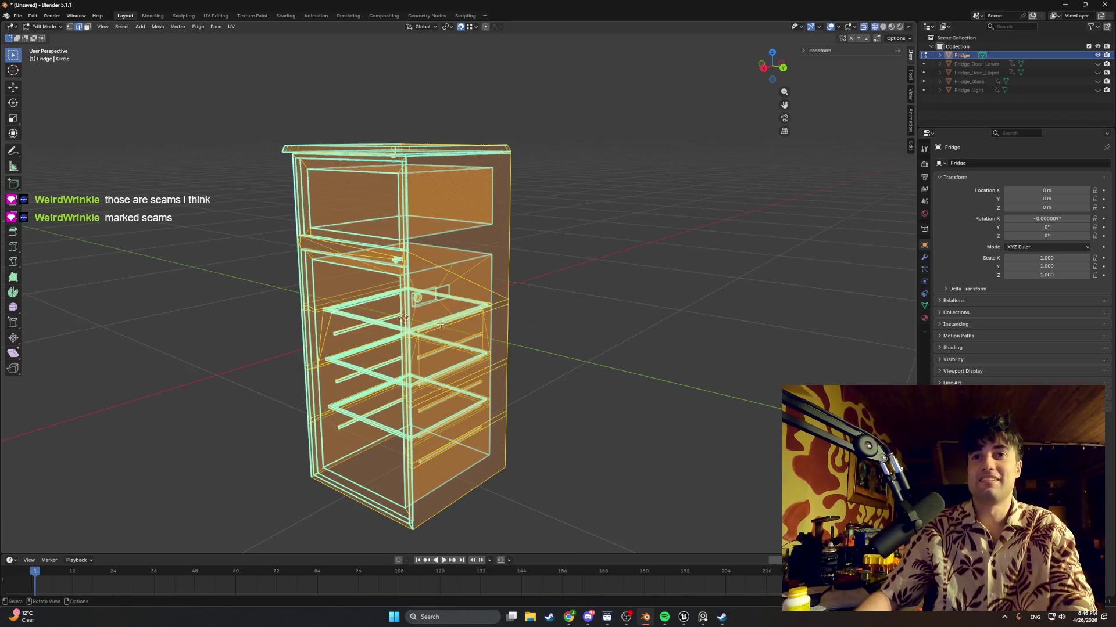
scroll(446, 318, down, 6)
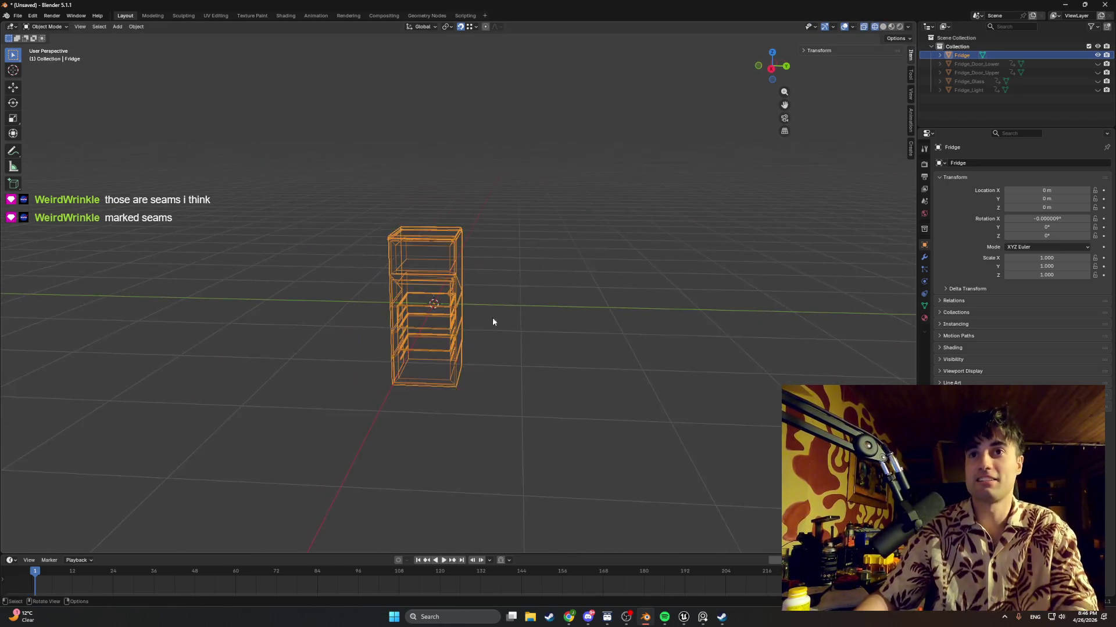
scroll(492, 317, up, 8)
middle_drag(493, 317, 511, 327)
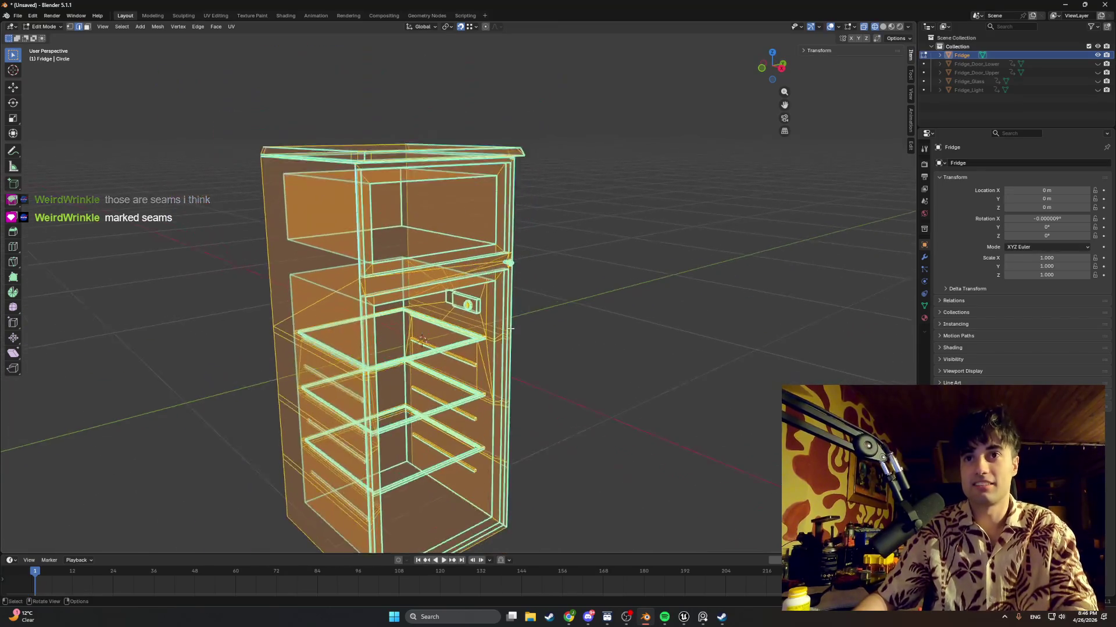
Apply Clear Seam to the selected fridge edges
key(ctrl+e)
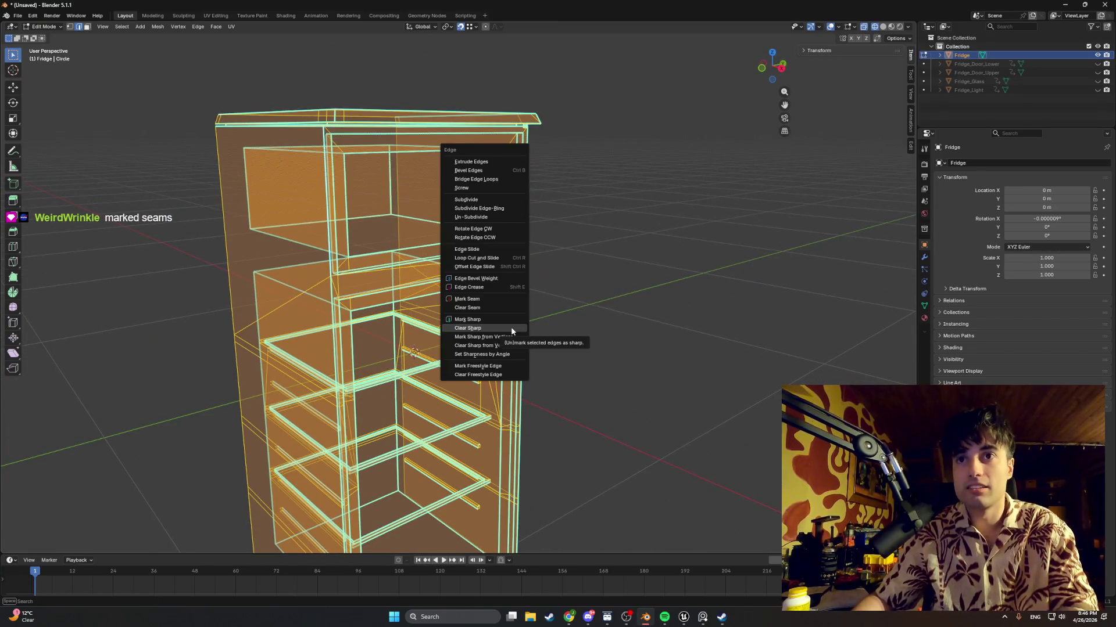
click(501, 309)
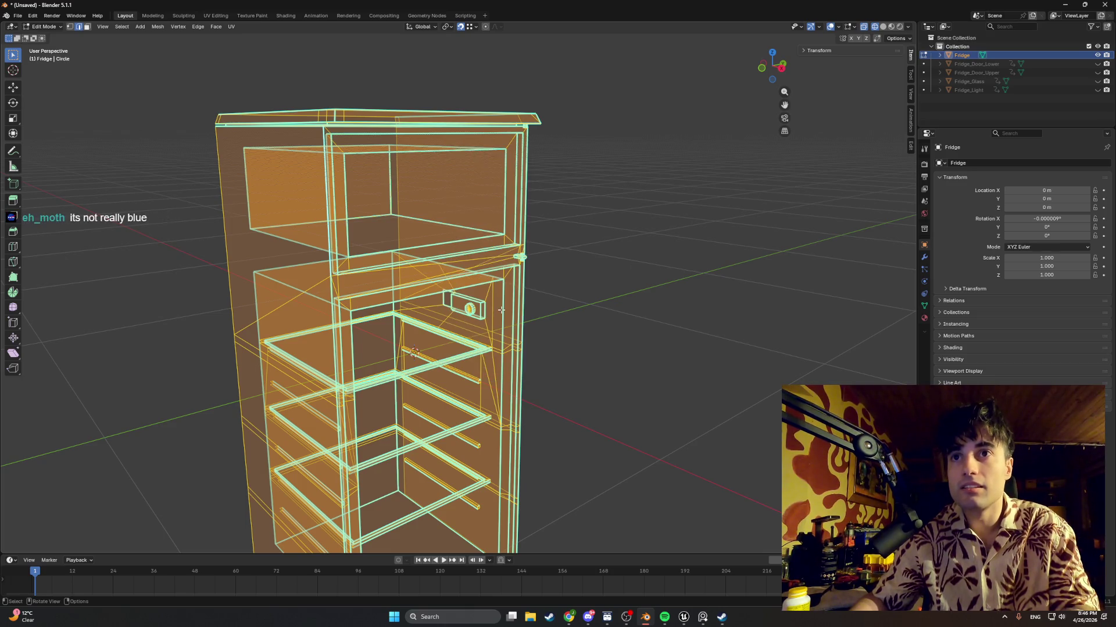
key(ctrl+e)
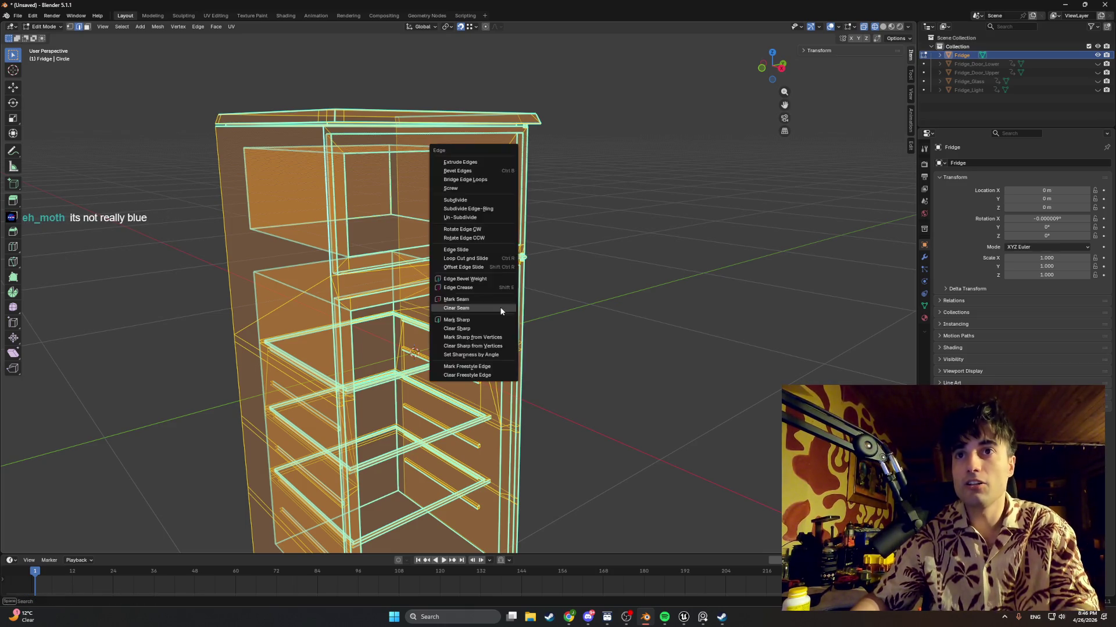
click(501, 308)
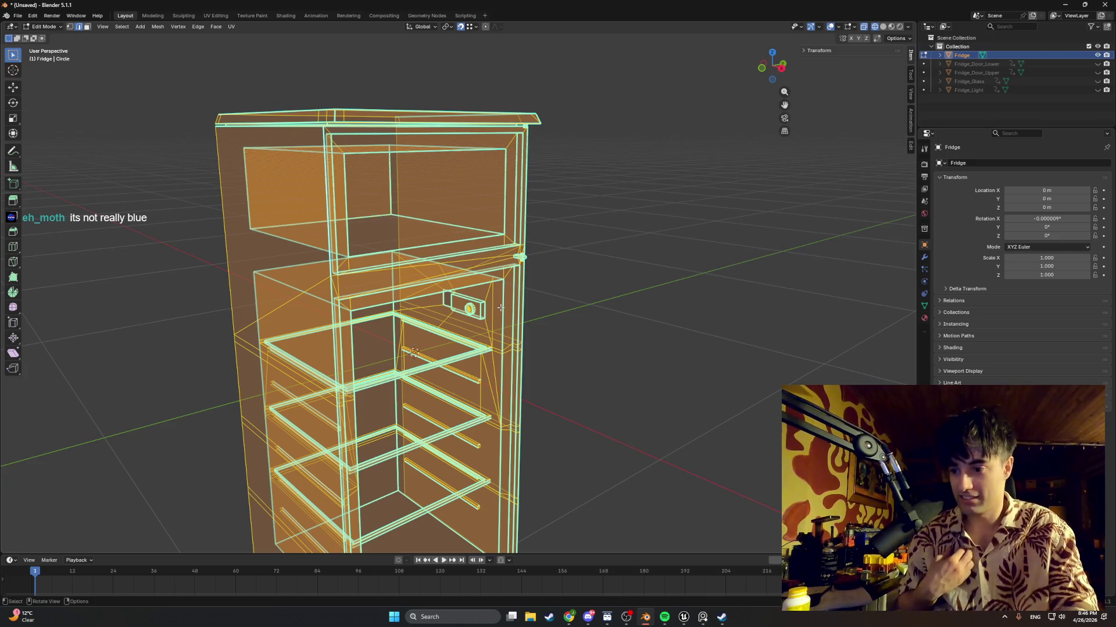
middle_drag(501, 308, 586, 444)
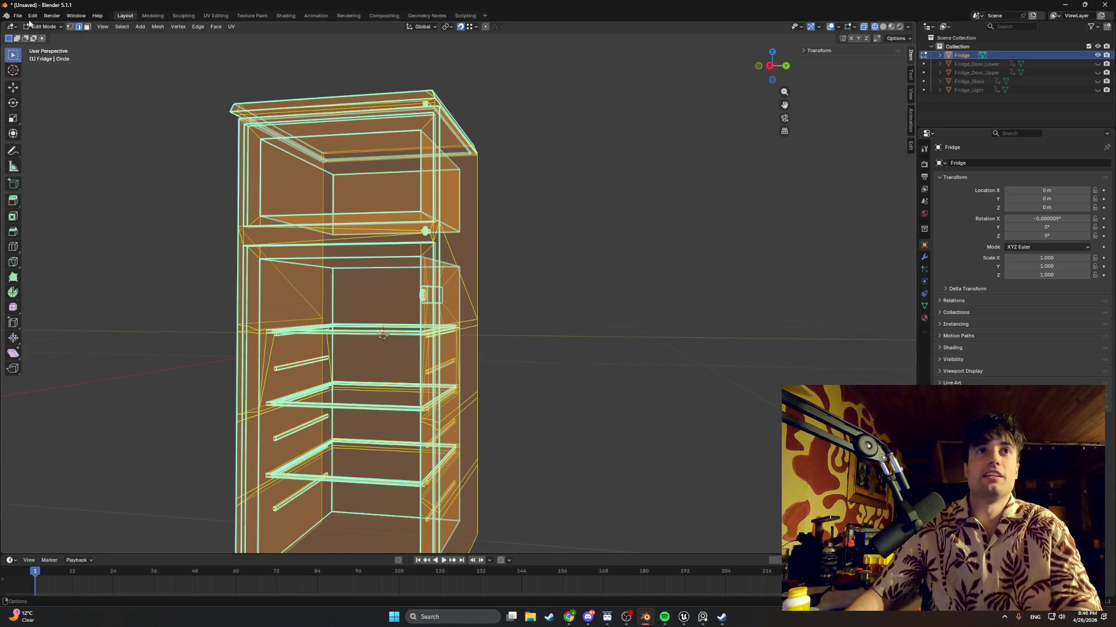
Discard unsaved changes and open StartingAparatmentBASE1.blend from the Blednerfiles folder
click(17, 15)
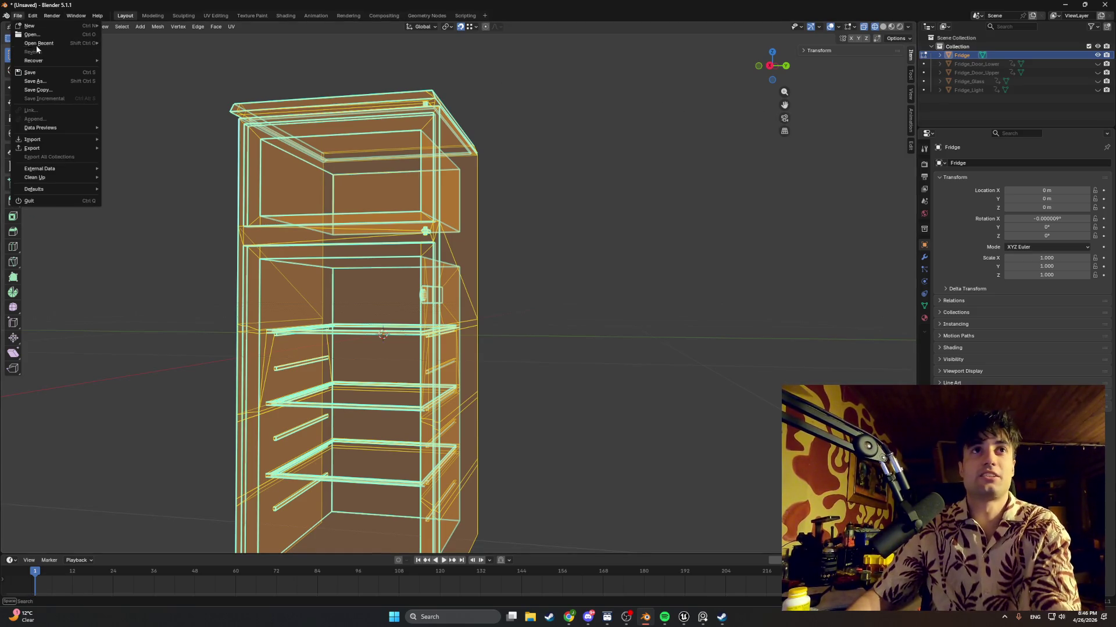
click(32, 35)
click(569, 321)
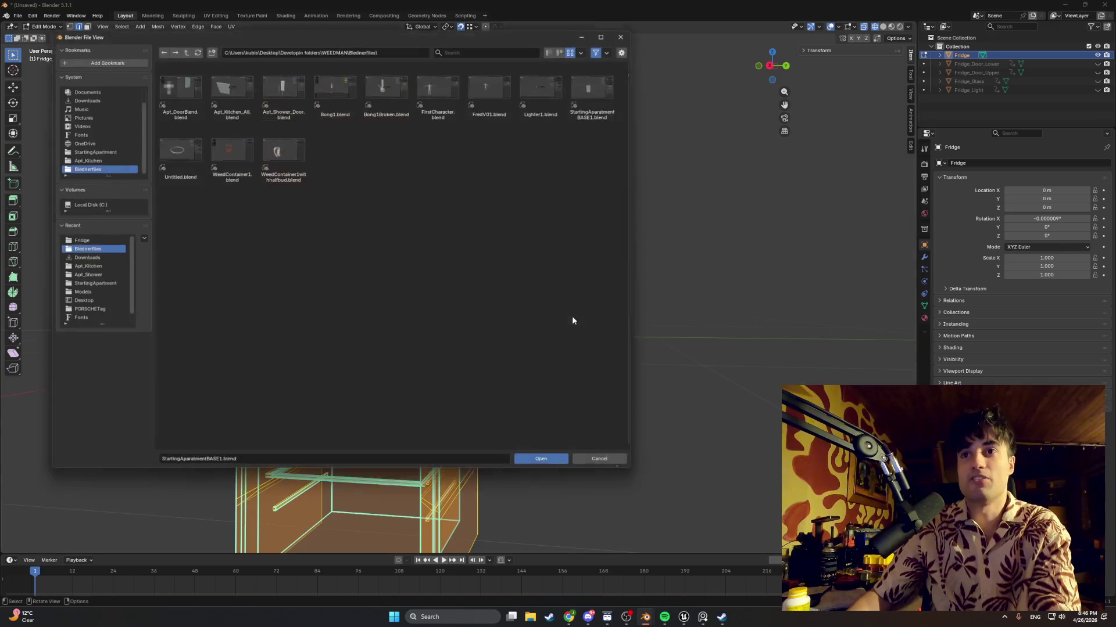
click(595, 460)
click(17, 15)
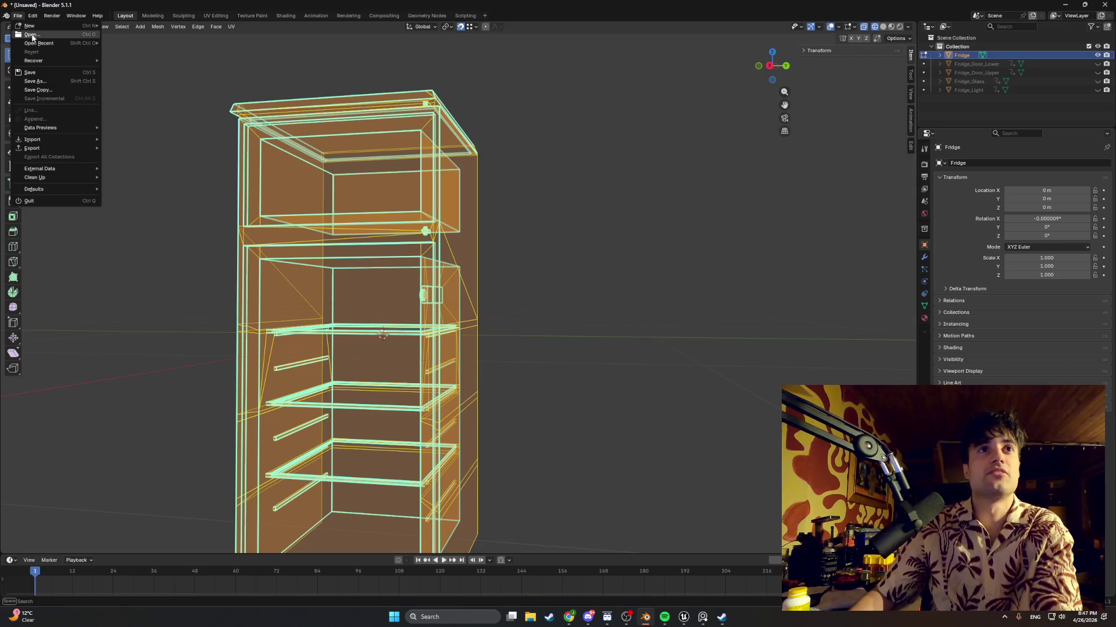
click(33, 38)
click(570, 321)
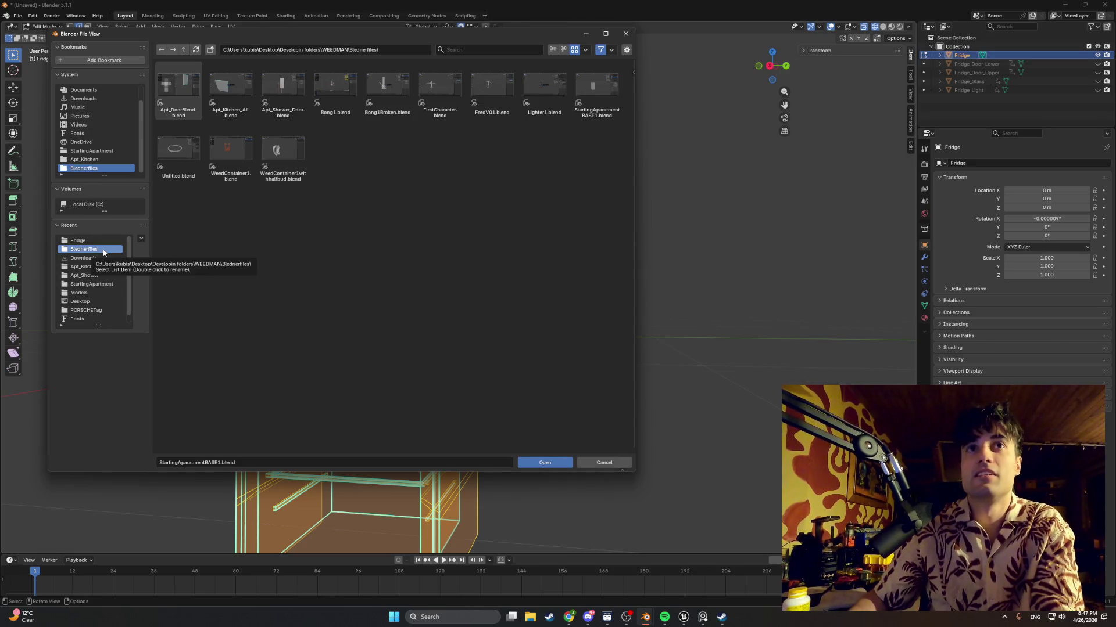
double_click(580, 86)
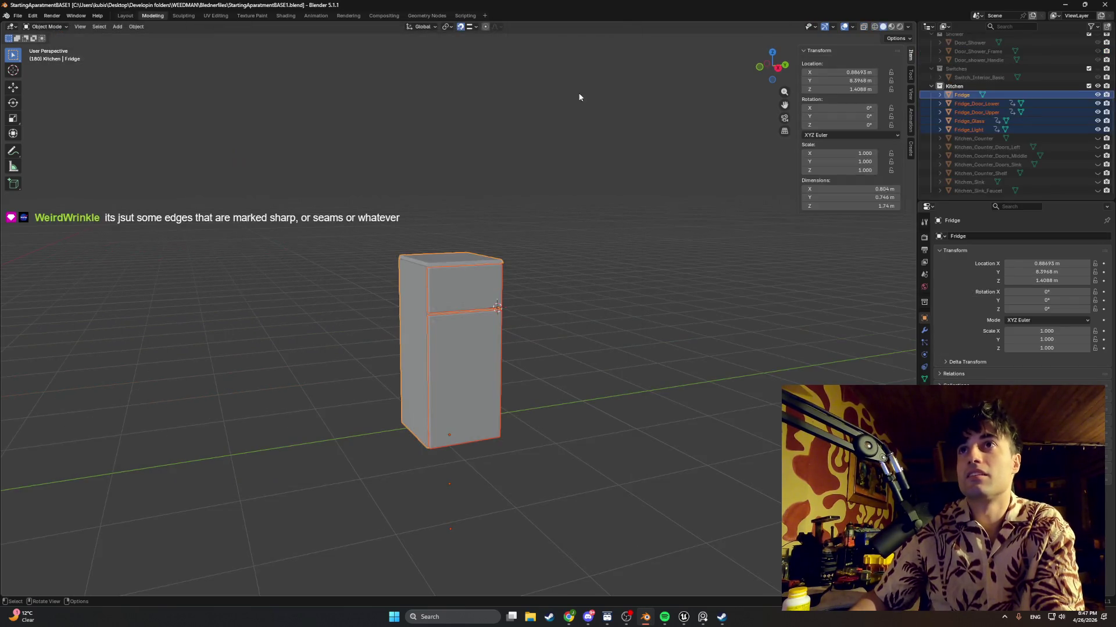
mouse_move(528, 204)
middle_down()
mouse_move(466, 215)
mouse_move(612, 197)
mouse_move(509, 256)
mouse_move(427, 263)
mouse_move(468, 272)
mouse_move(552, 251)
mouse_move(499, 273)
mouse_move(318, 274)
middle_up()
key(Tab)
scroll(349, 291, up, 2)
mouse_move(442, 314)
shift+middle_down()
mouse_move(442, 132)
mouse_move(437, 345)
mouse_move(421, 285)
shift+middle_up()
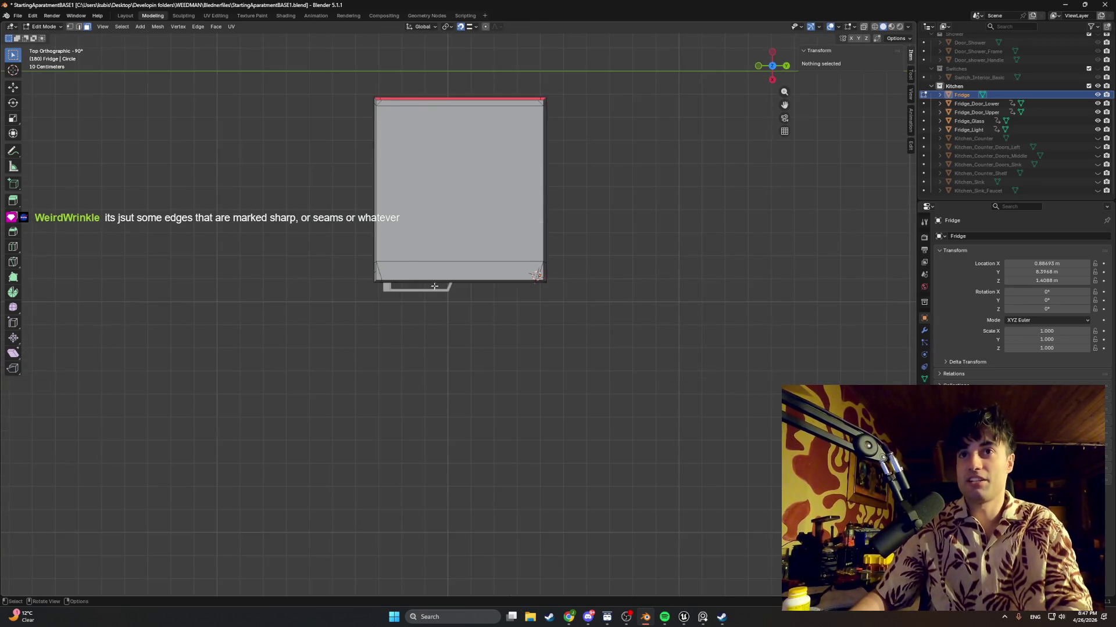
scroll(420, 281, up, 2)
key(Tab)
key(Tab)
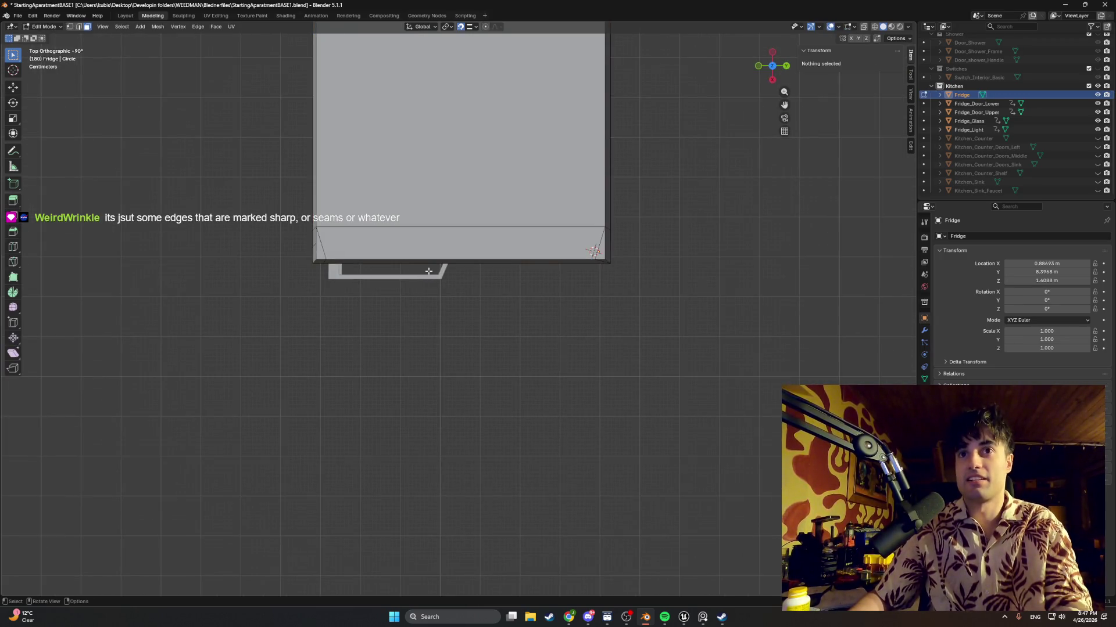
key(z)
click(305, 283)
scroll(368, 258, up, 4)
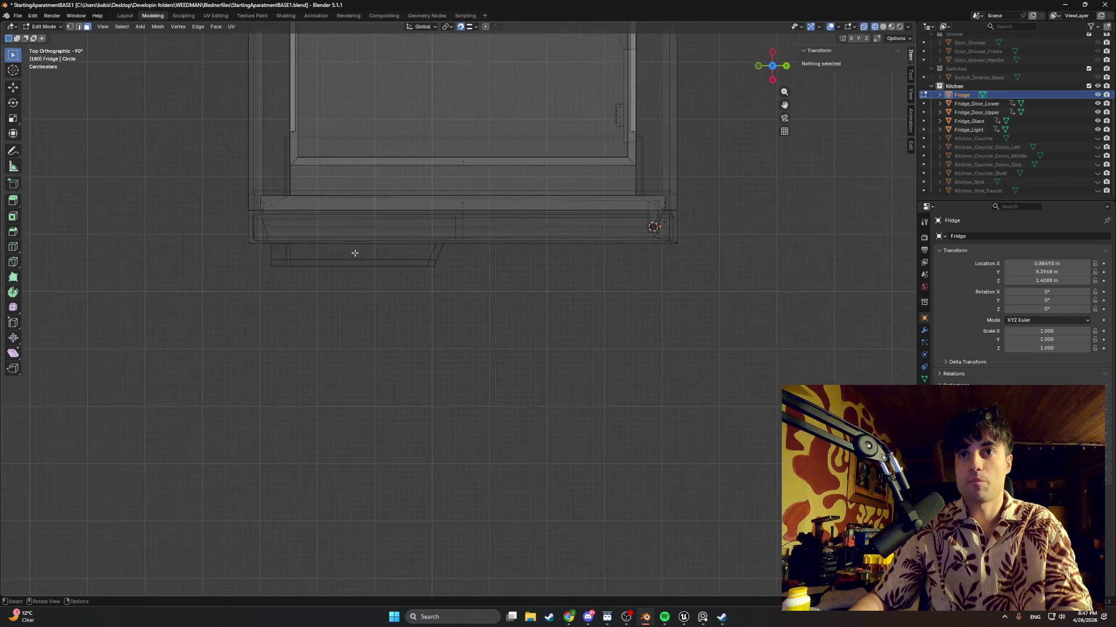
scroll(368, 258, up, 5)
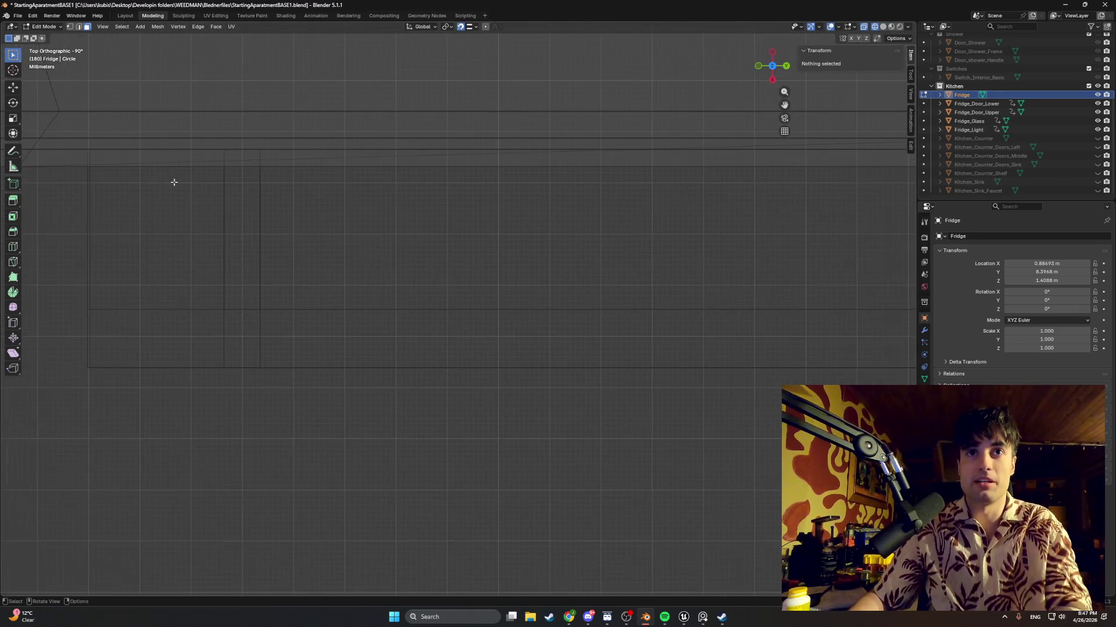
scroll(475, 277, up, 3)
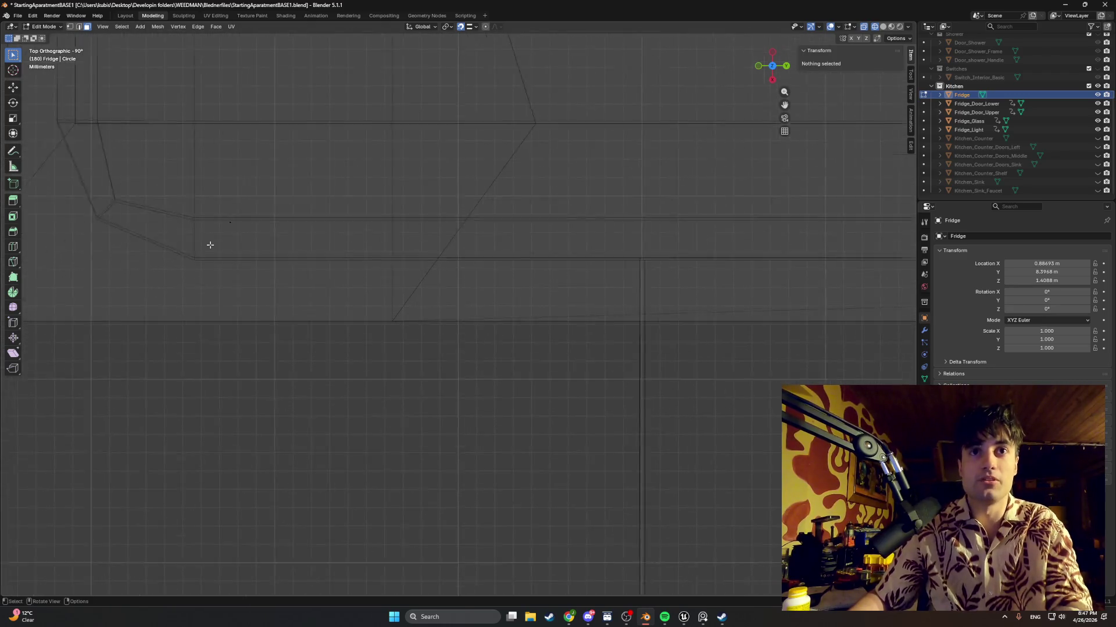
scroll(264, 207, up, 4)
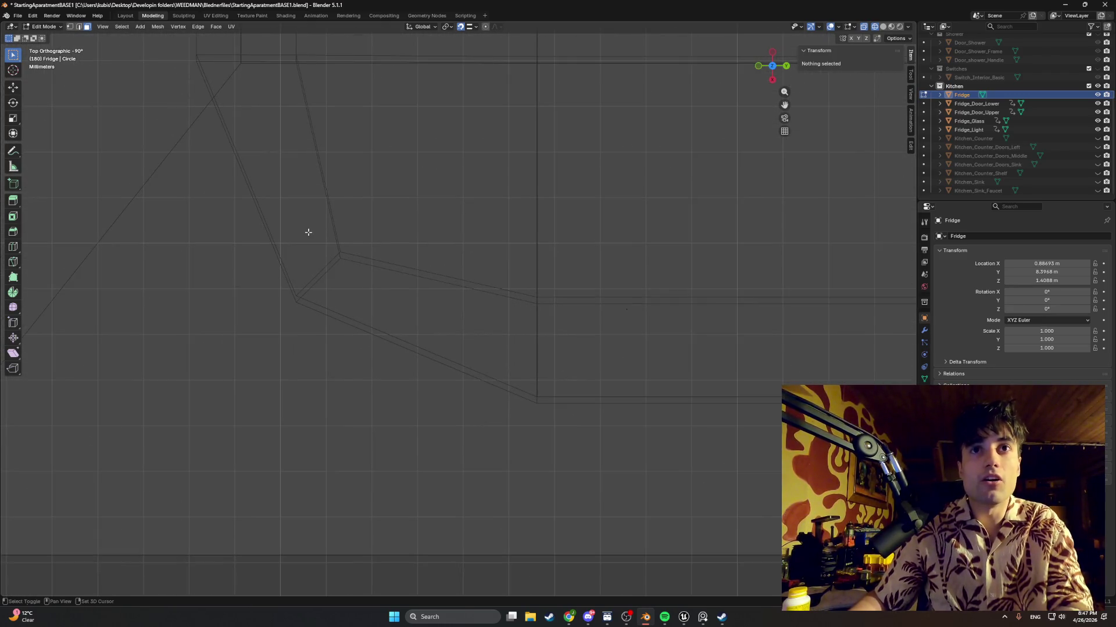
scroll(320, 215, down, 2)
mouse_move(319, 215)
middle_down()
mouse_move(413, 269)
mouse_move(420, 223)
mouse_move(398, 185)
mouse_move(500, 279)
middle_up()
scroll(420, 223, down, 8)
key(shift+z)
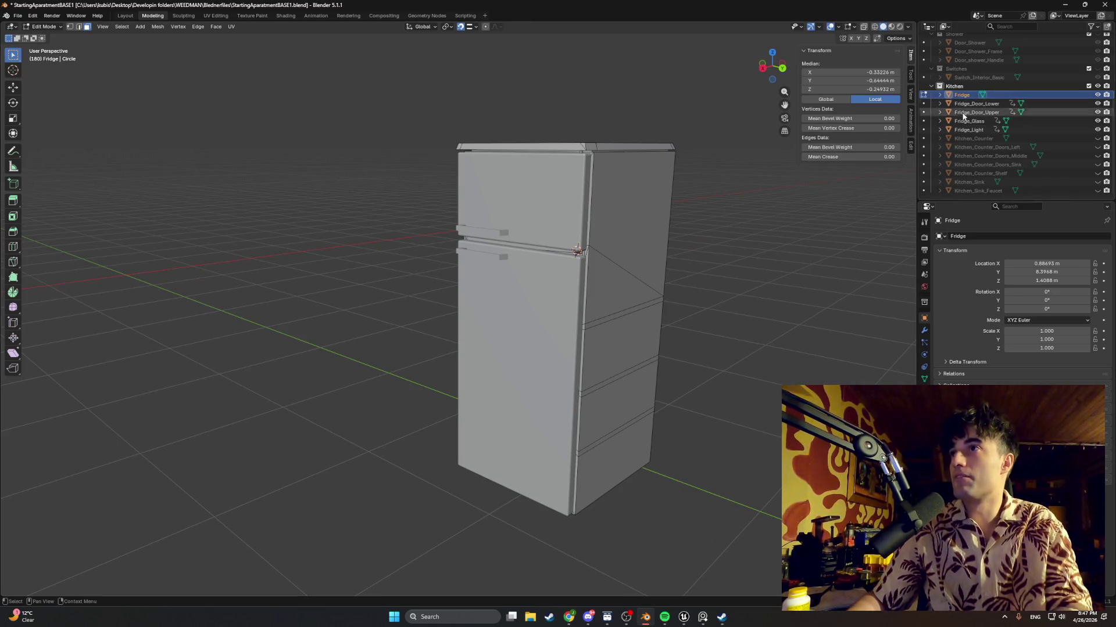
key(ctrl+space)
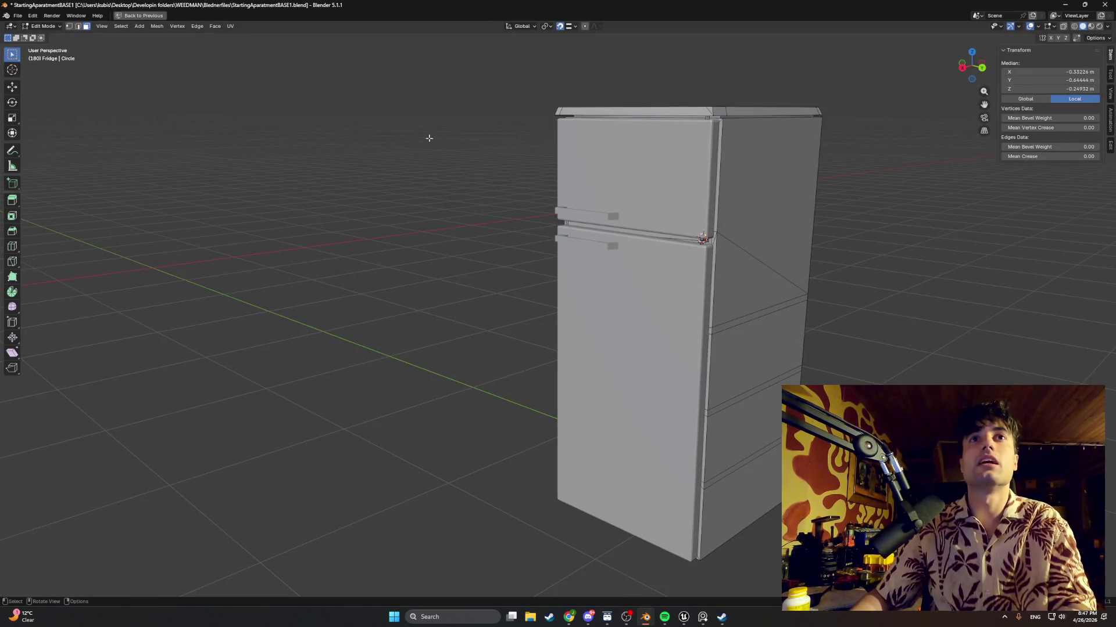
key(ctrl+space)
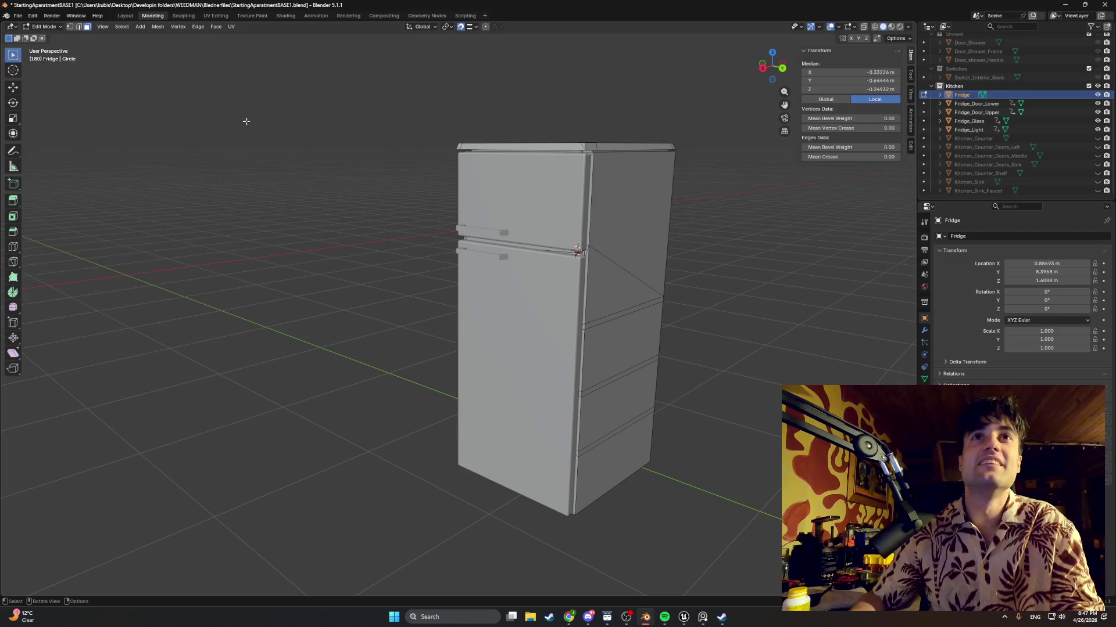
click(315, 15)
scroll(548, 421, down, 5)
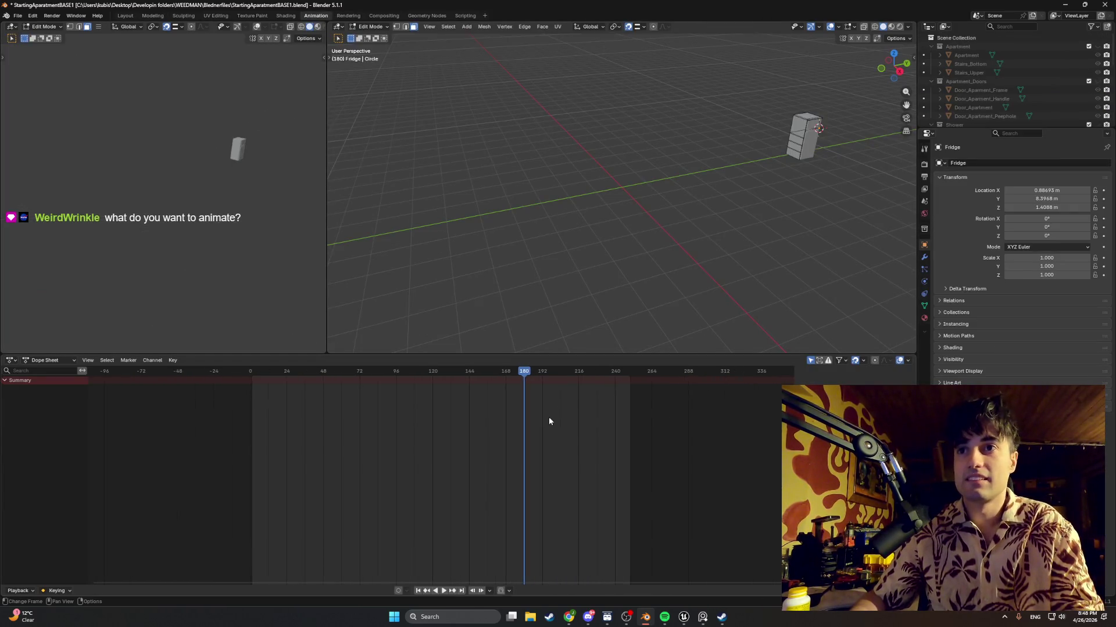
scroll(535, 440, up, 4)
scroll(509, 457, up, 4)
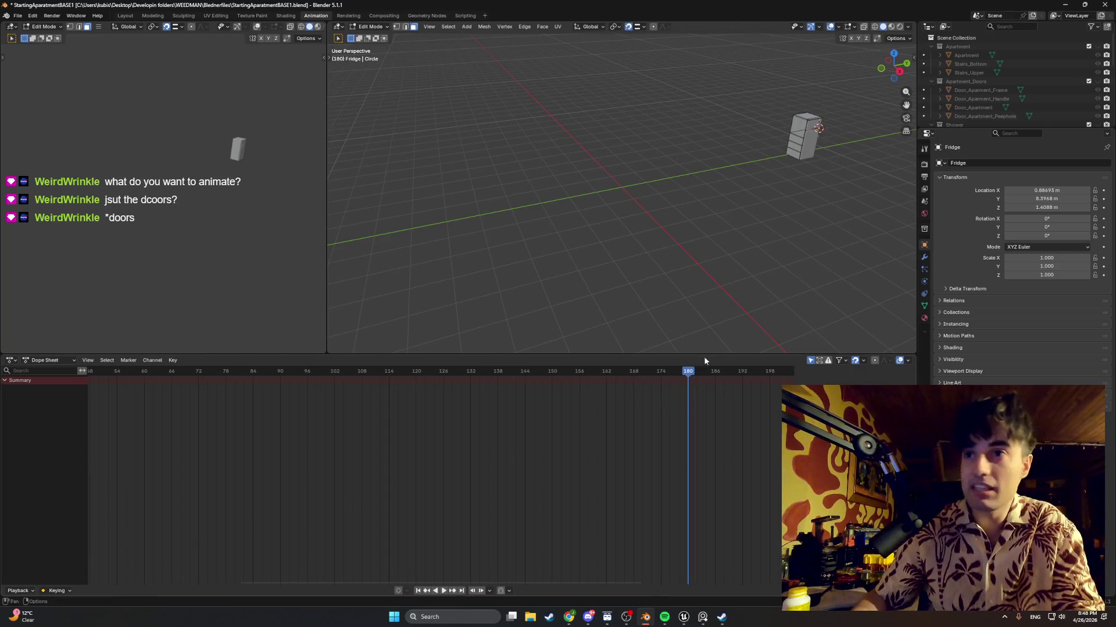
key(space)
key(space)
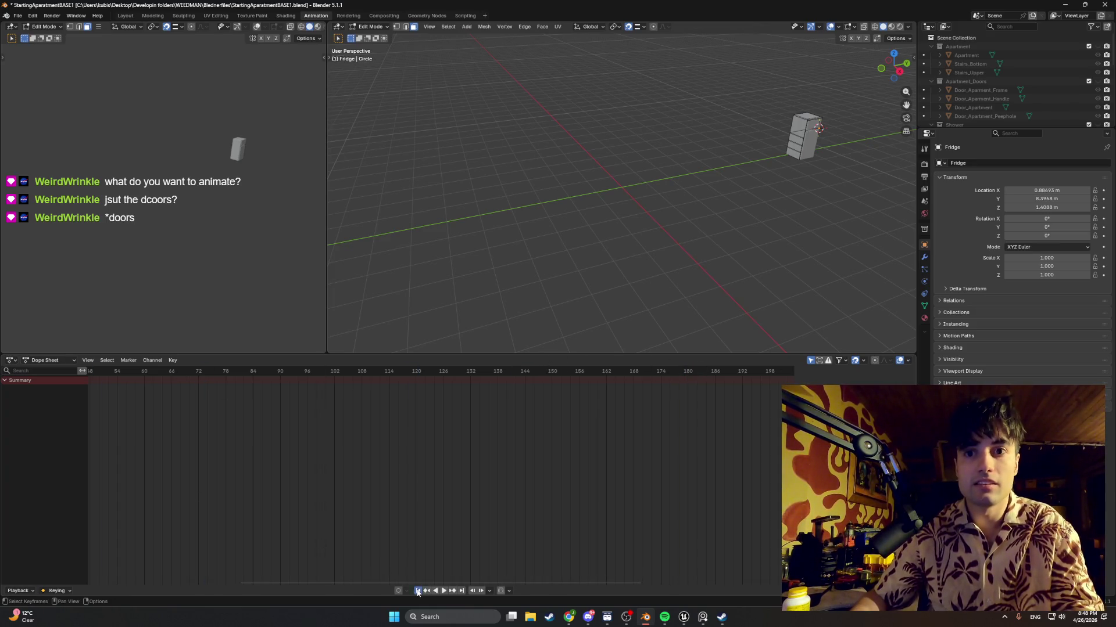
mouse_move(406, 352)
mouse_down()
mouse_move(399, 552)
mouse_move(415, 561)
mouse_up()
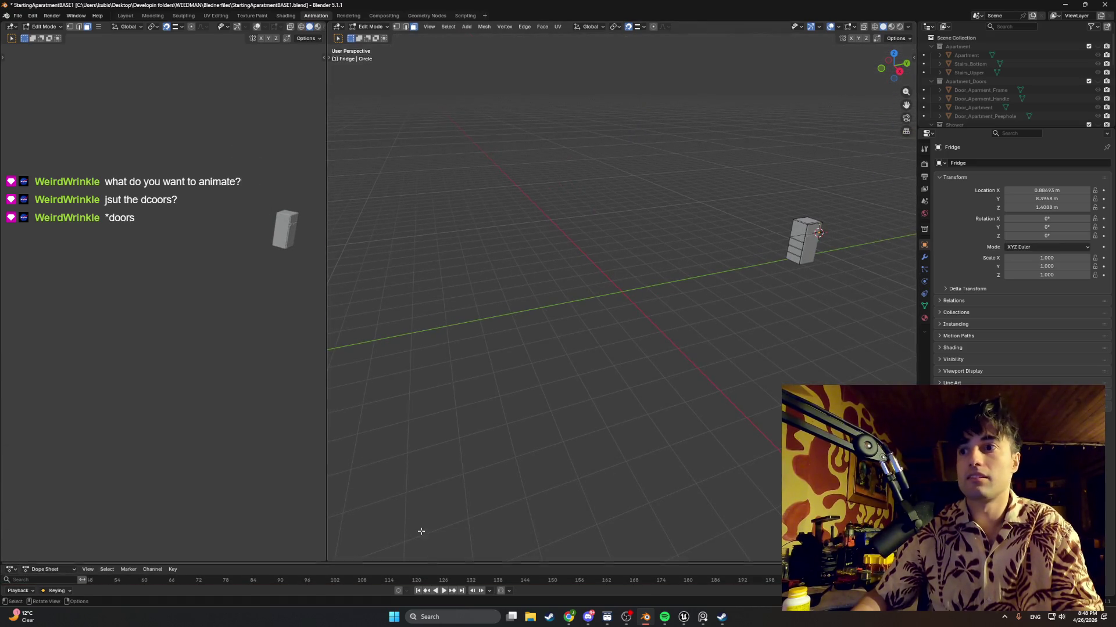
click(153, 15)
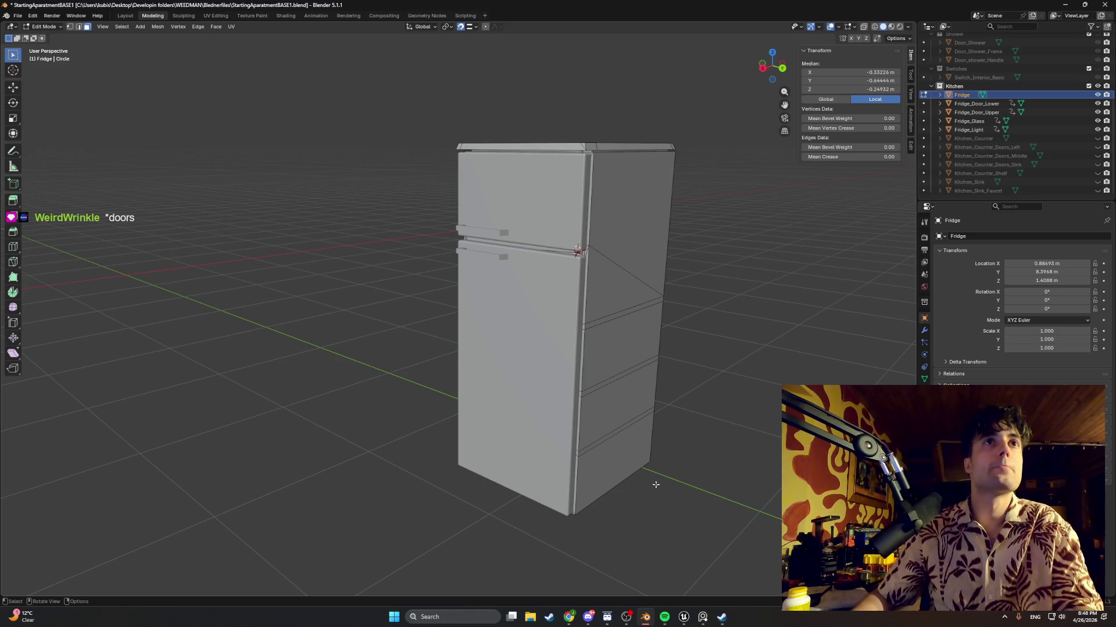
Shift-select Fridge through Fridge_Light in the Outliner, then view the fridge's handle side
mouse_move(440, 304)
middle_down()
mouse_move(386, 304)
mouse_move(324, 281)
mouse_move(409, 298)
mouse_move(568, 286)
mouse_move(510, 256)
mouse_move(498, 262)
mouse_move(518, 255)
middle_up()
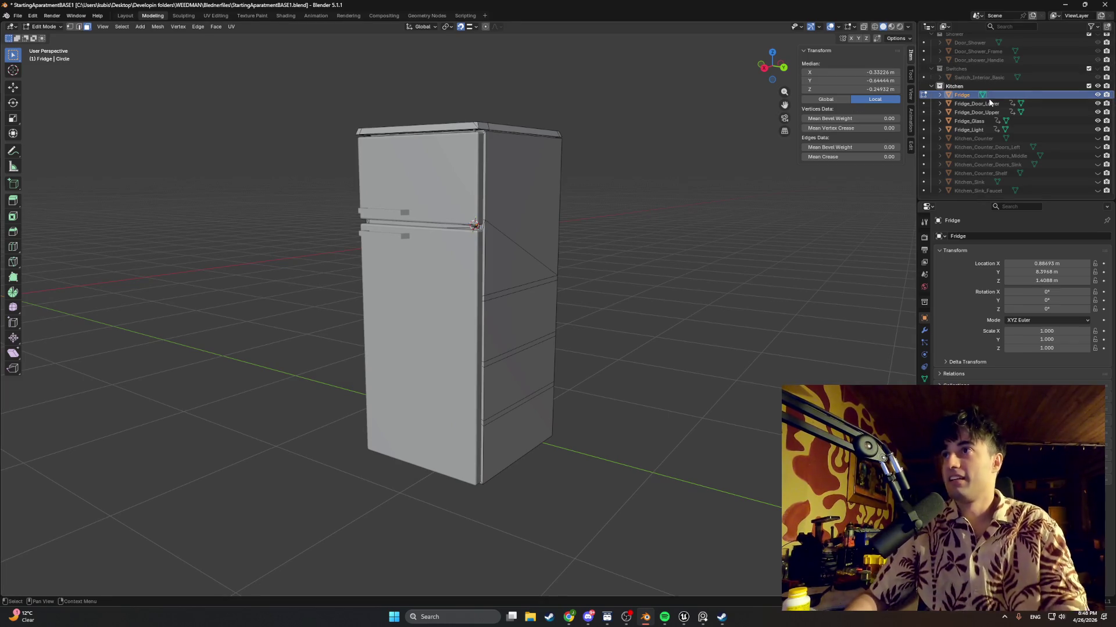
shift+click(985, 130)
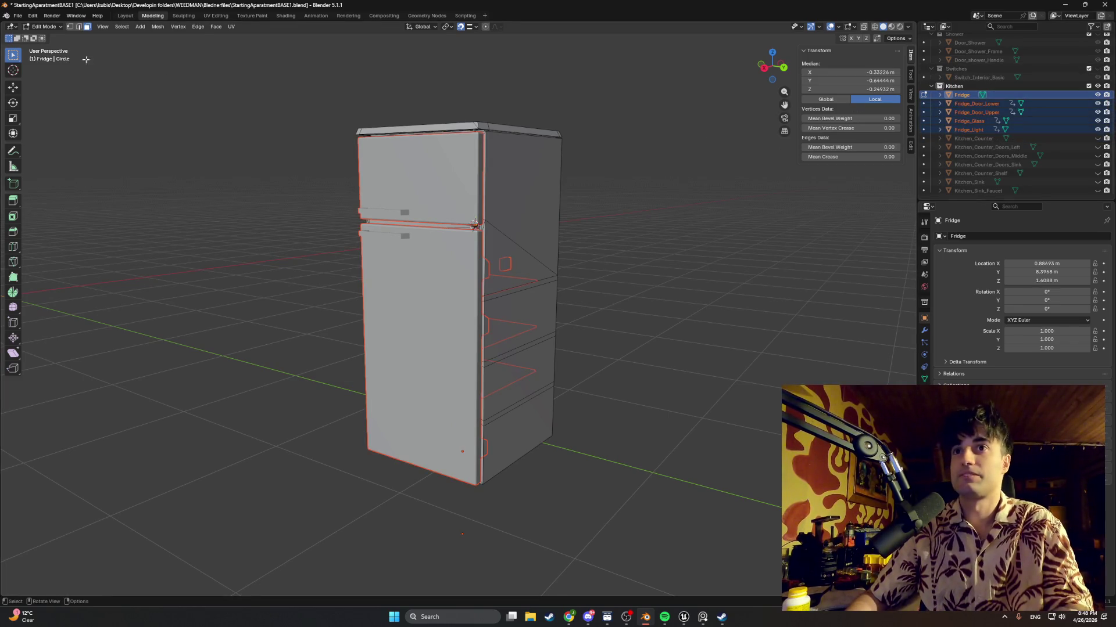
middle_drag(68, 58, 356, 161)
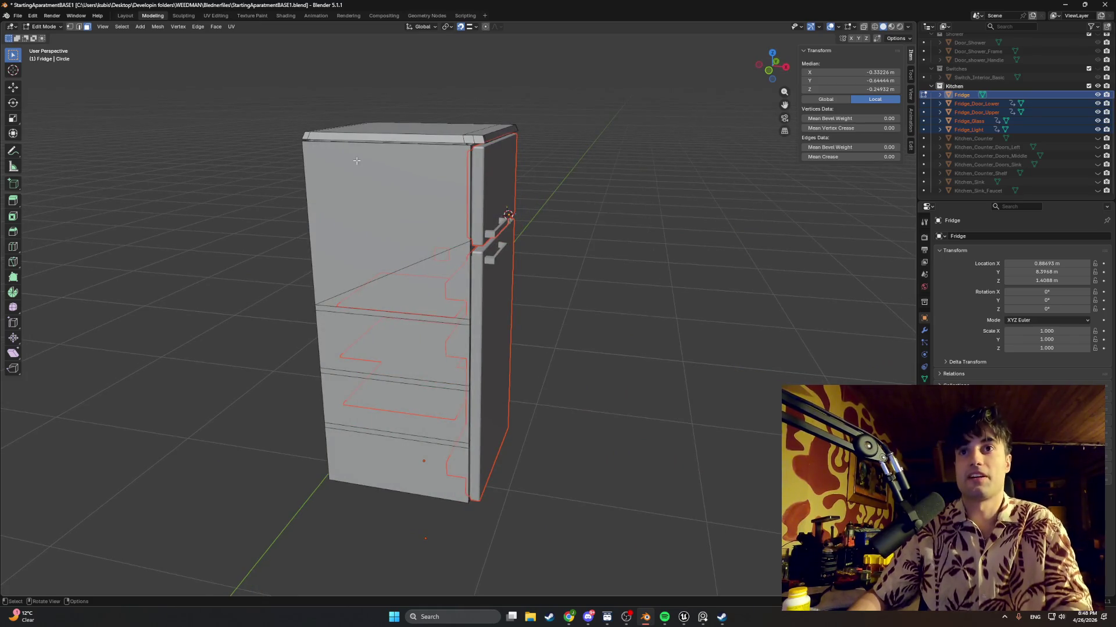
click(18, 16)
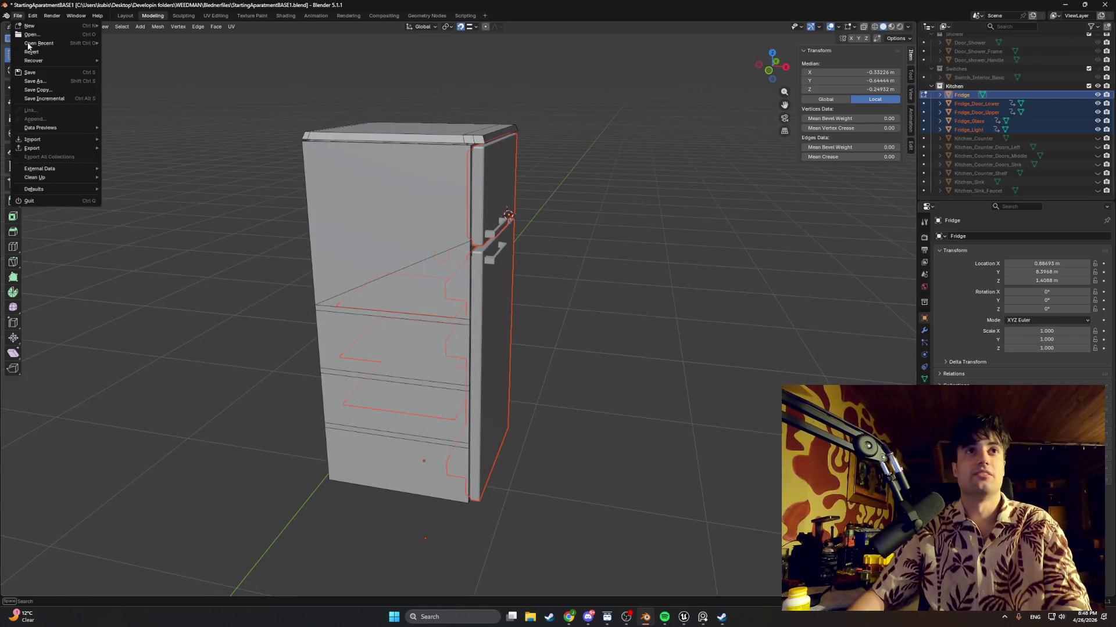
Start an FBX export and leave Geometry smoothing set to Normals Only
mouse_move(93, 149)
click(127, 217)
click(543, 319)
click(543, 311)
ctrl+click(542, 301)
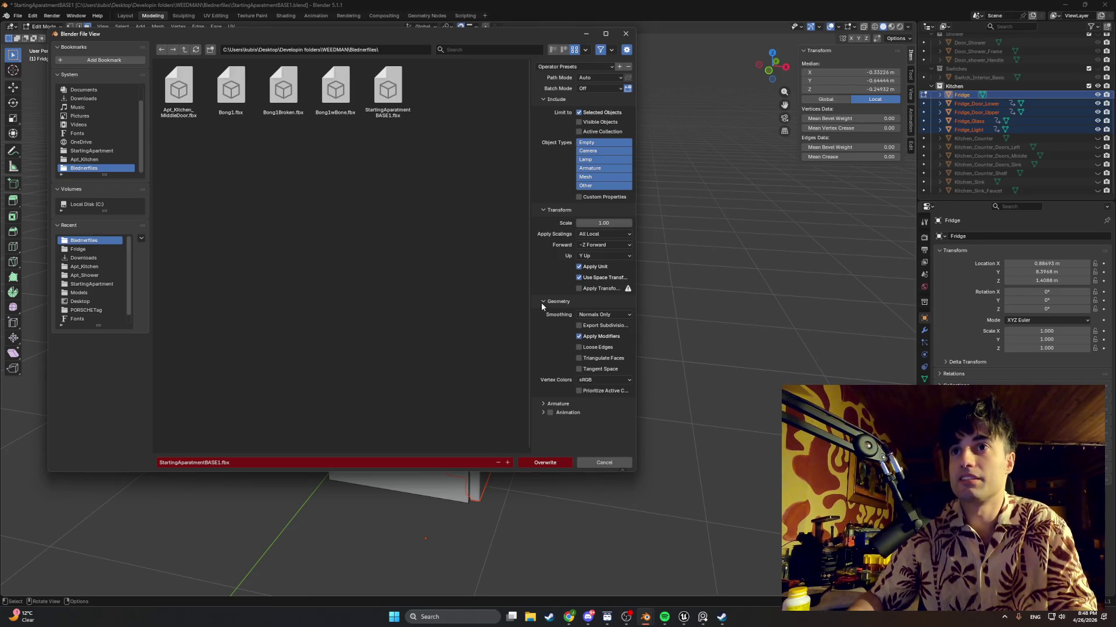
click(604, 315)
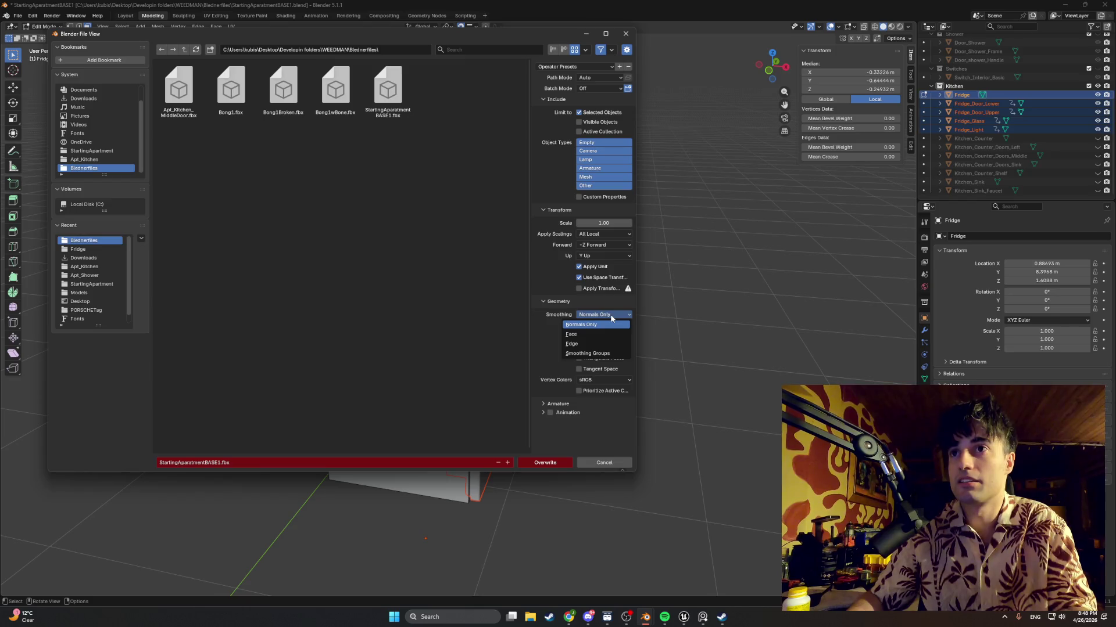
click(611, 316)
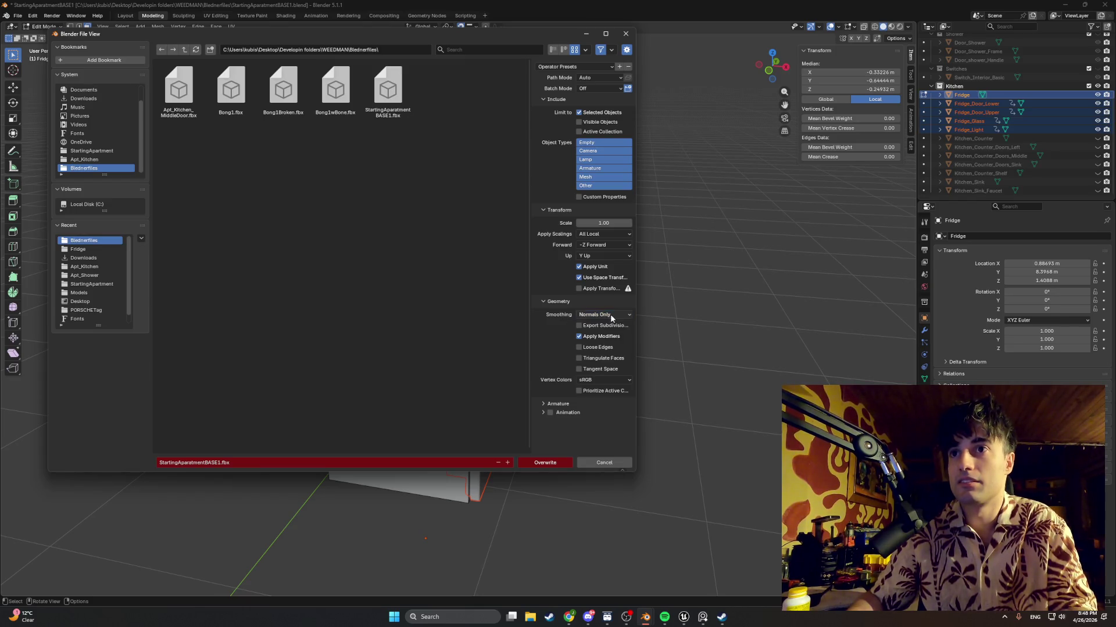
click(548, 302)
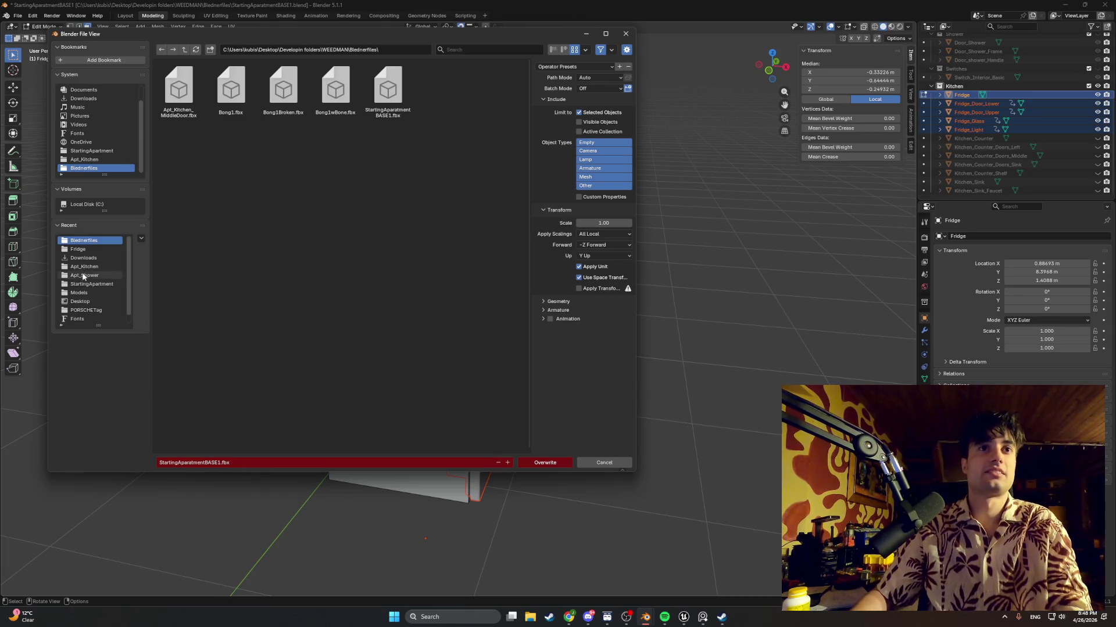
Export as Fridge.fbx into Models/StartingApartment/Apt_Kitchen/Fridge, replacing the old copy, then save the blend file
click(79, 293)
click(168, 114)
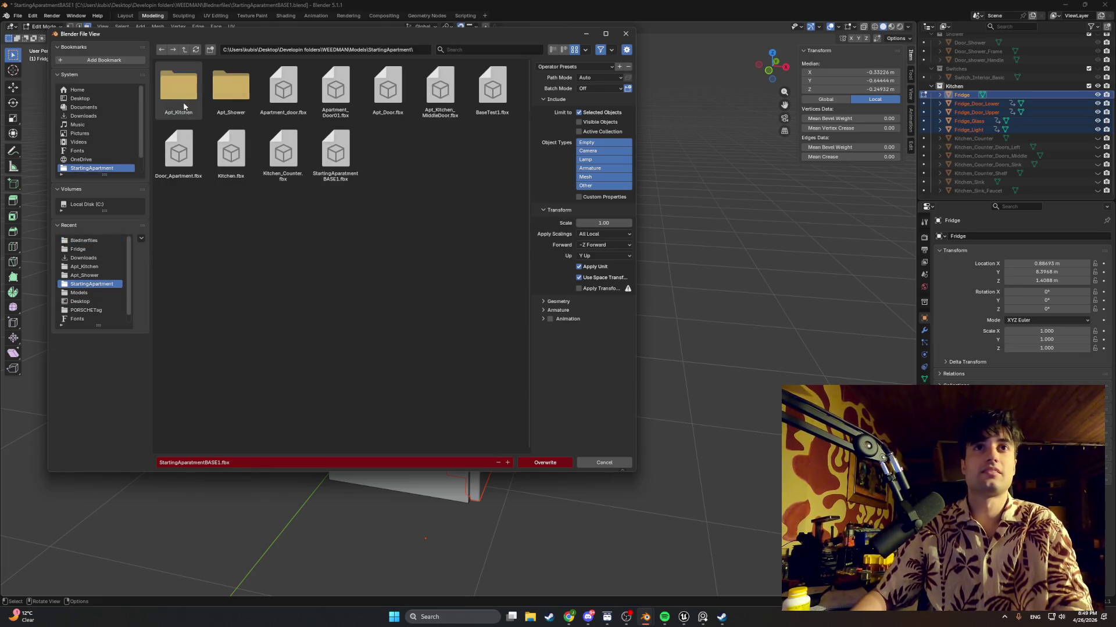
click(186, 100)
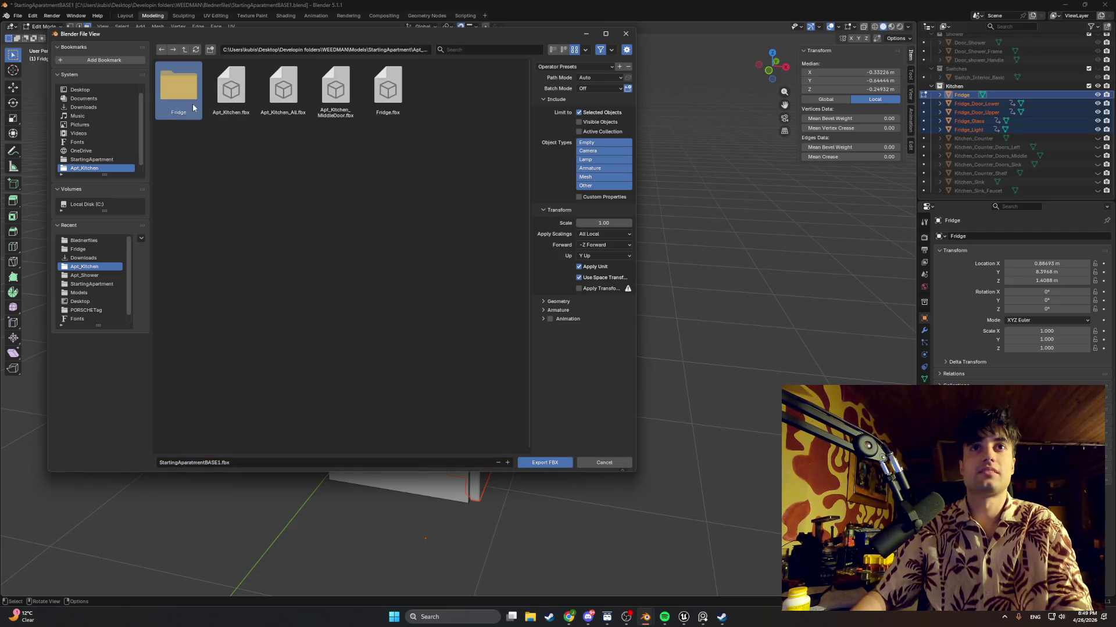
click(185, 99)
click(213, 462)
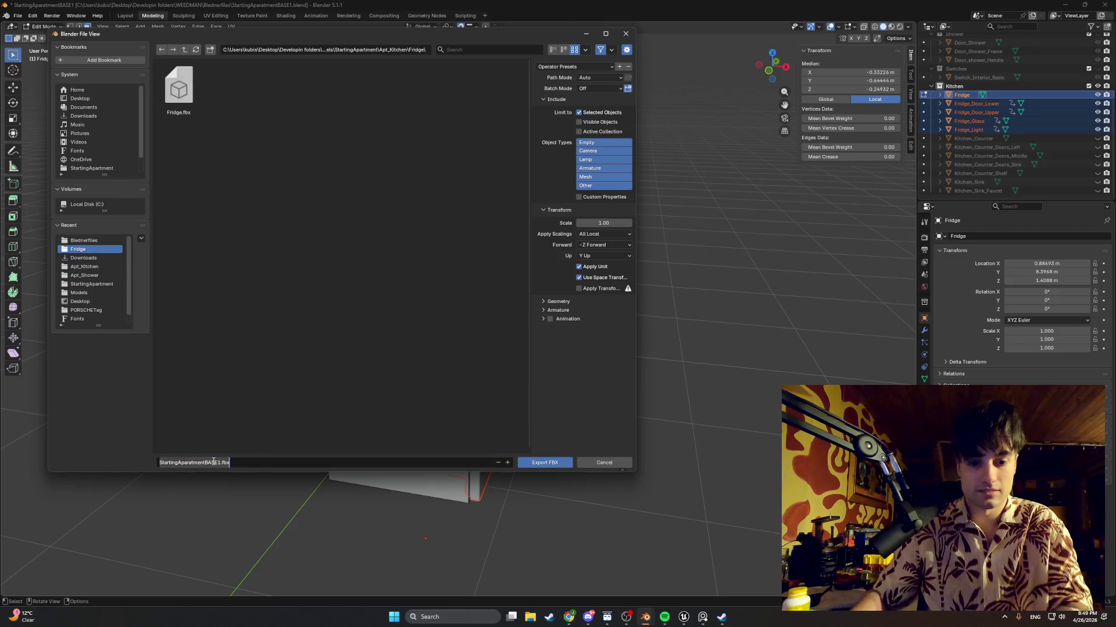
text(Fridge)
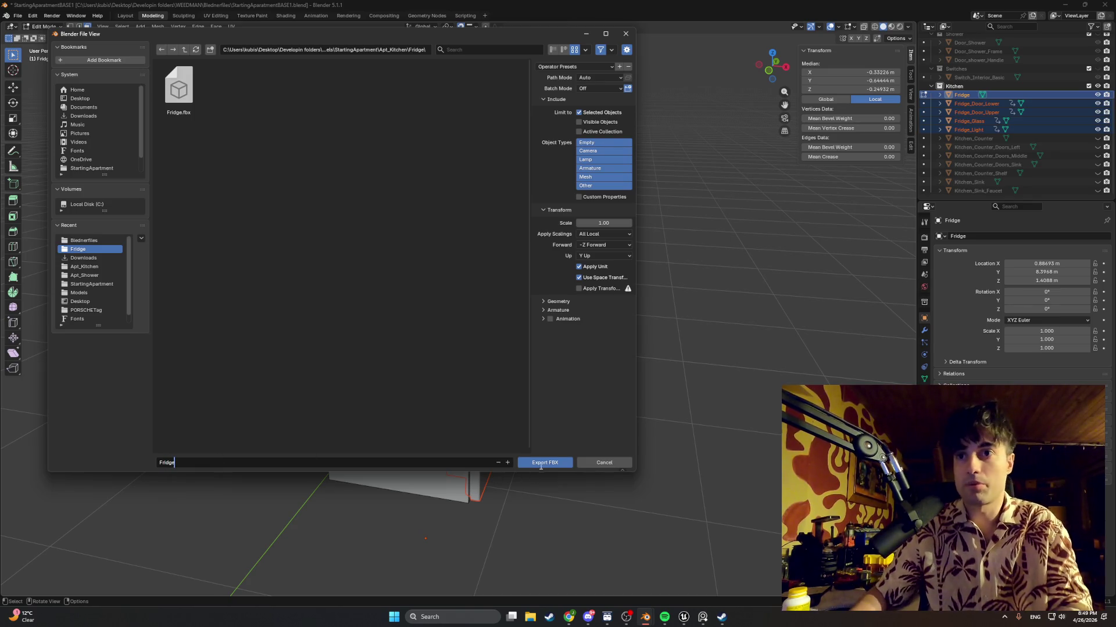
click(540, 463)
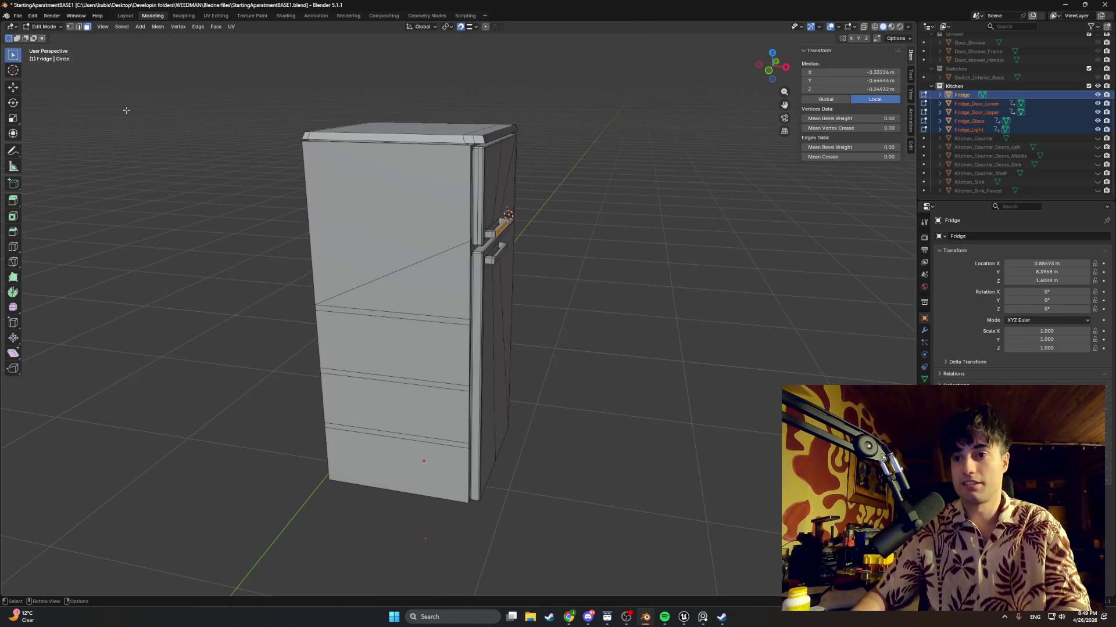
key(ctrl+s)
click(17, 15)
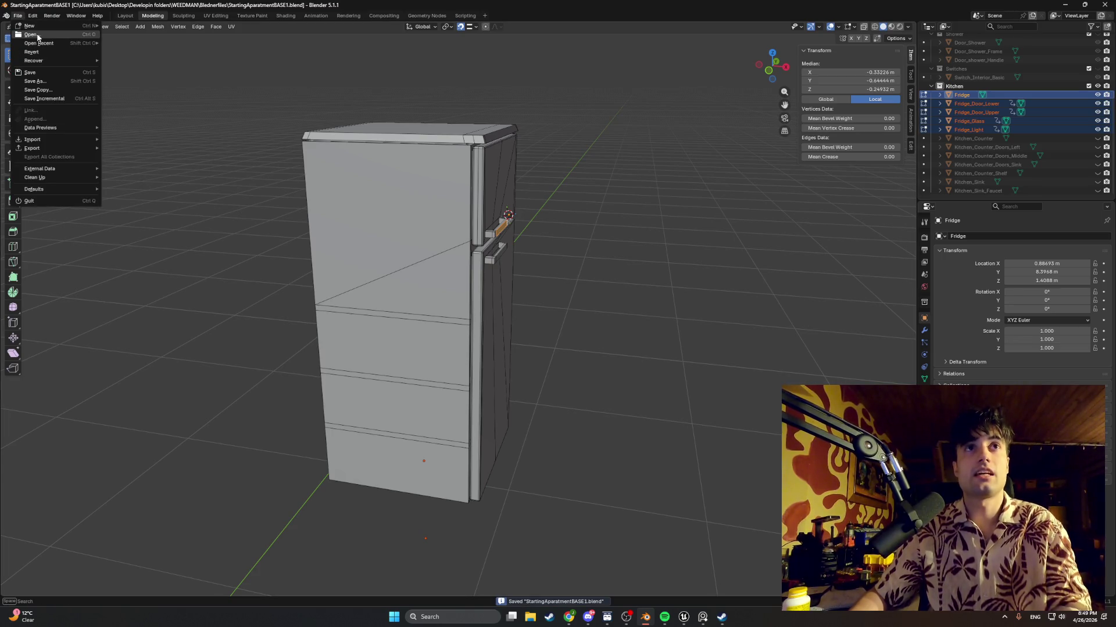
Browse the Open dialog to the StartingApartment kitchen folder, then cancel it
click(38, 37)
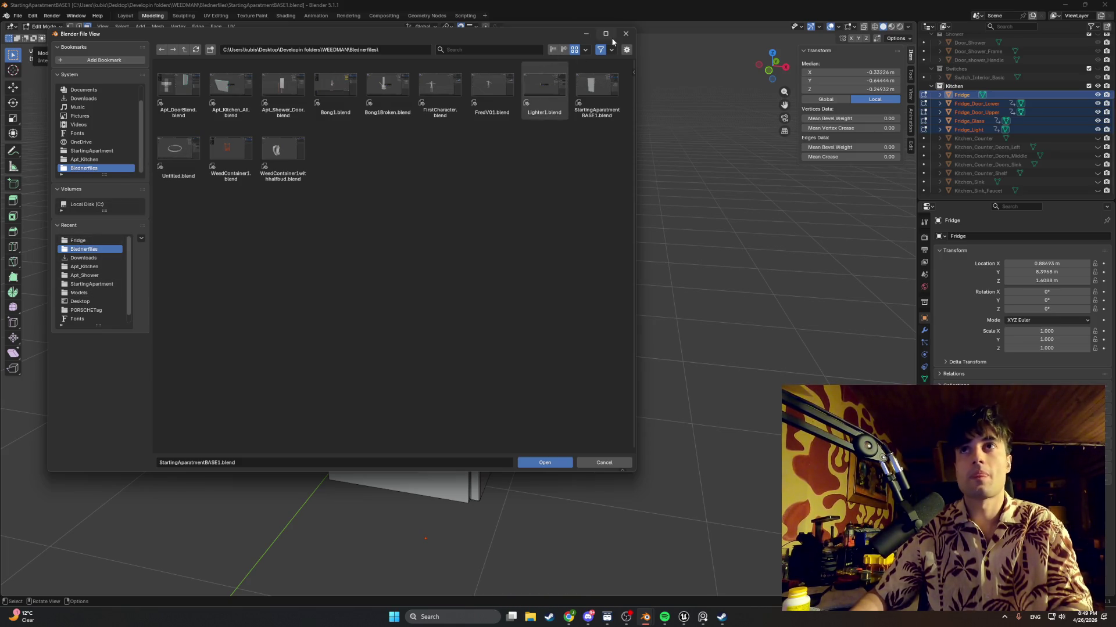
click(100, 298)
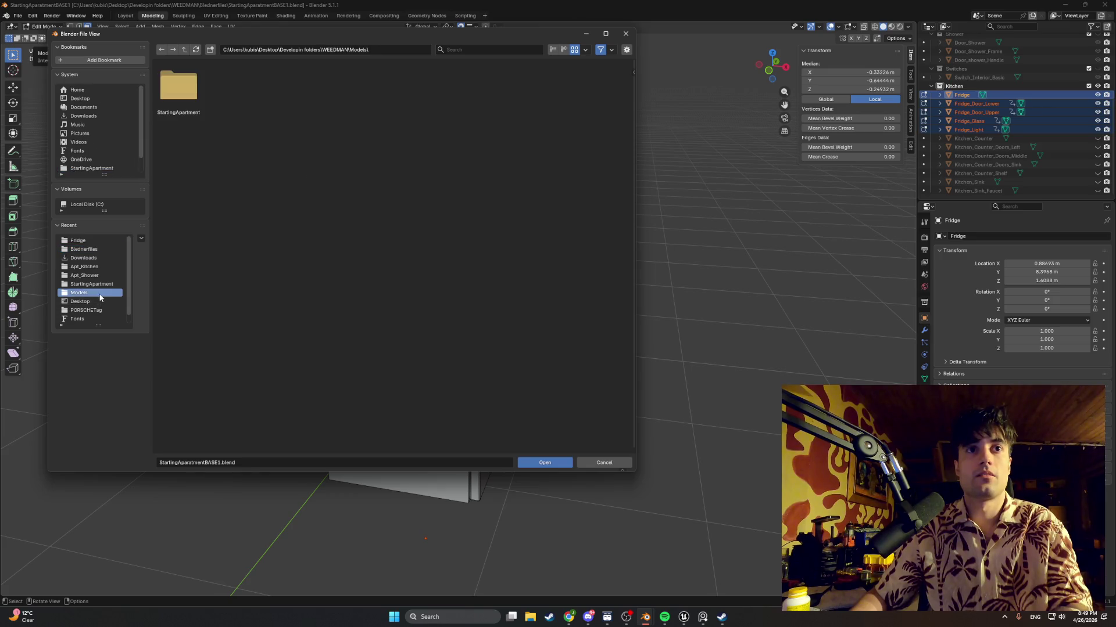
double_click(201, 103)
key(Escape)
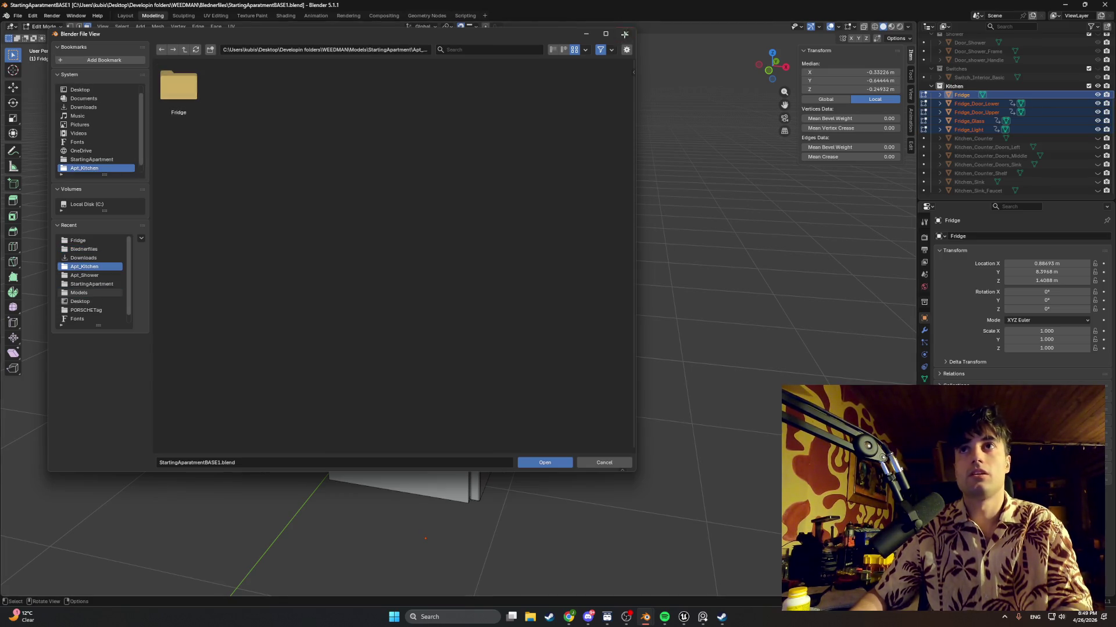
Start a new General scene and delete its default camera, cube and light
click(29, 16)
mouse_move(18, 16)
mouse_move(52, 26)
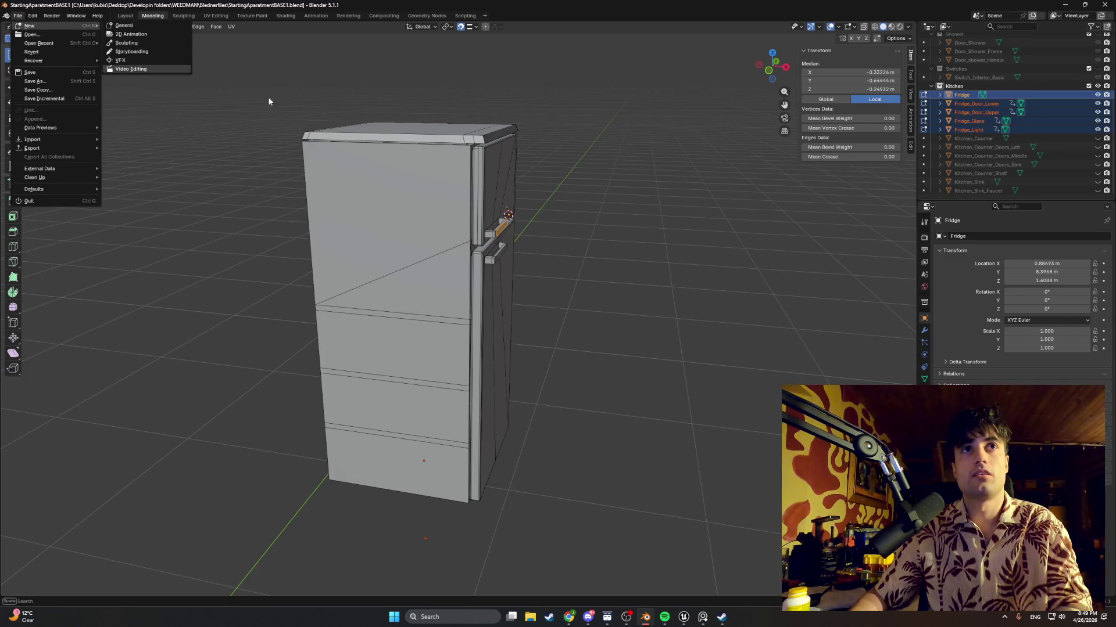
click(137, 26)
click(960, 73)
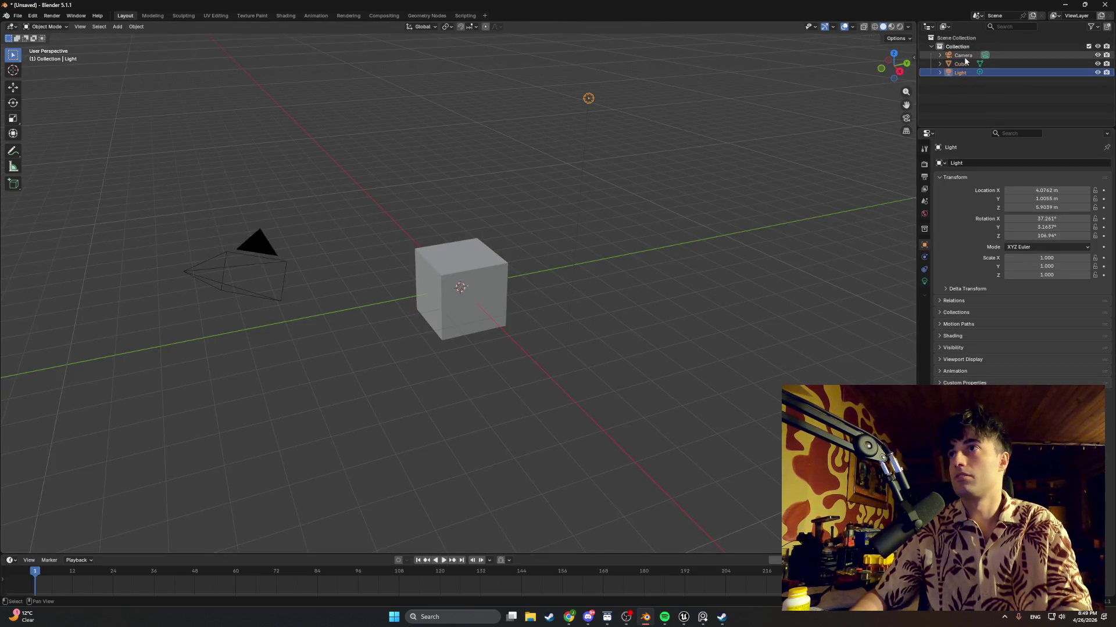
key(a)
key(x)
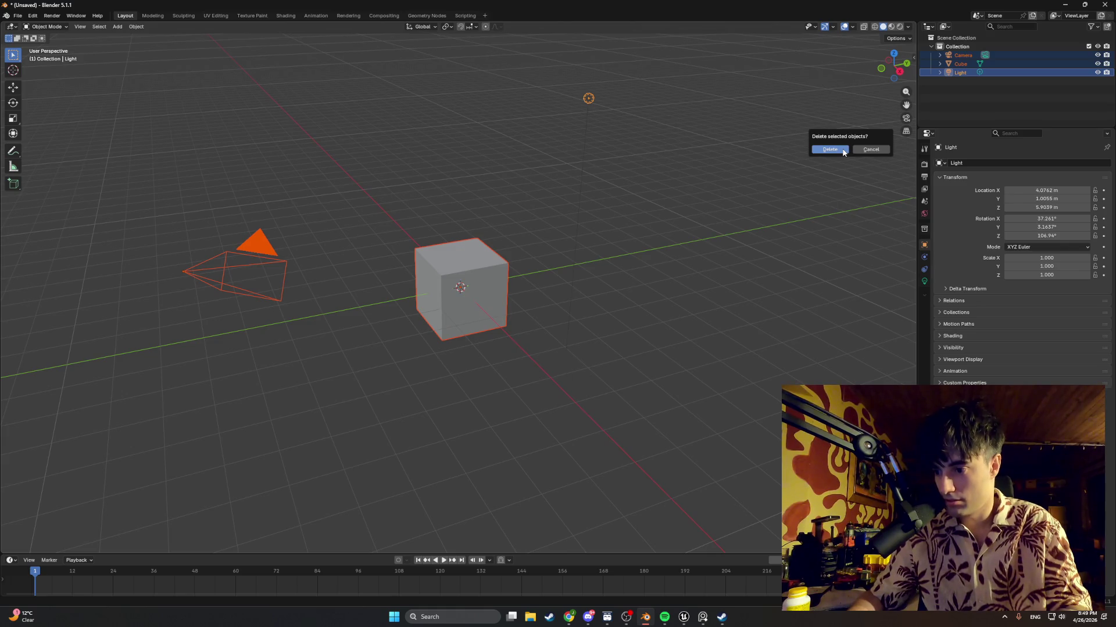
click(830, 149)
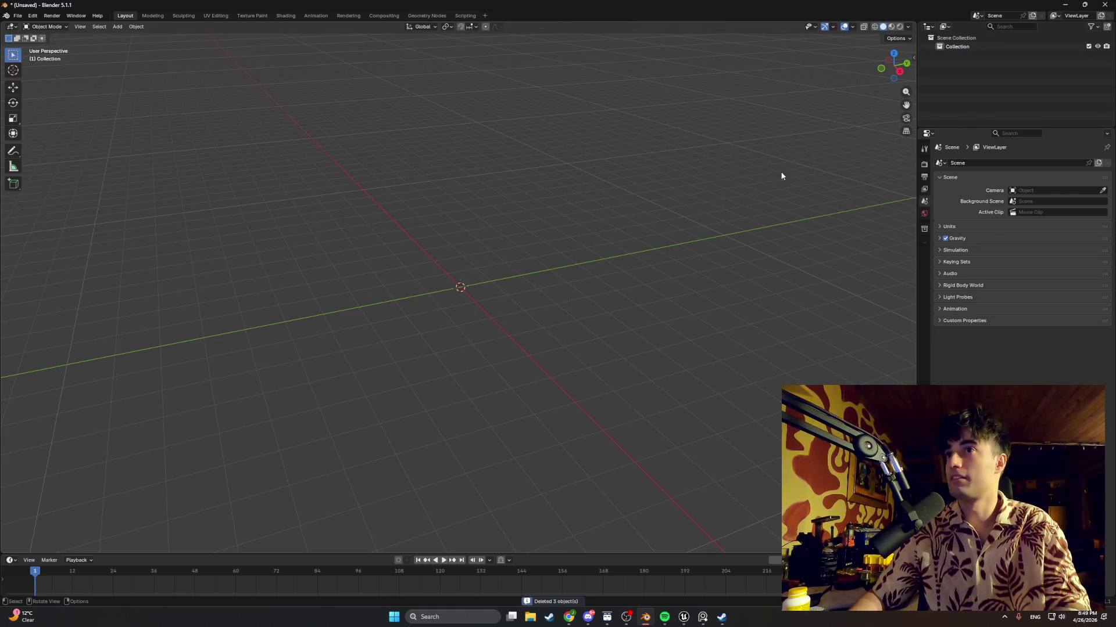
Browse the Save As dialog to Apt_Kitchen/Fridge, then cancel without saving
key(ctrl+s)
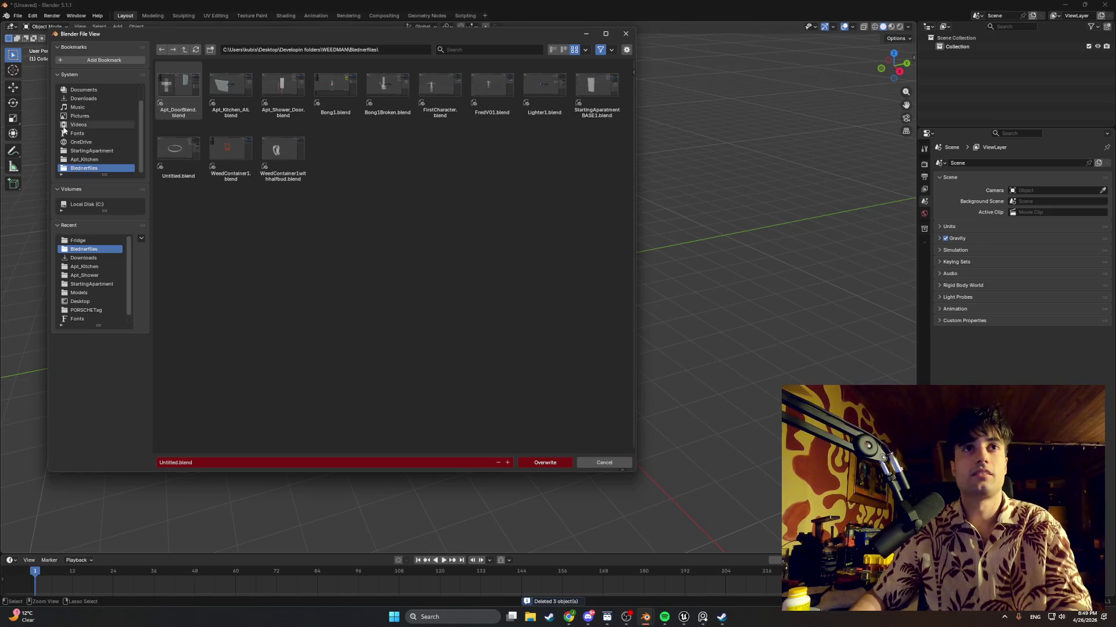
click(91, 284)
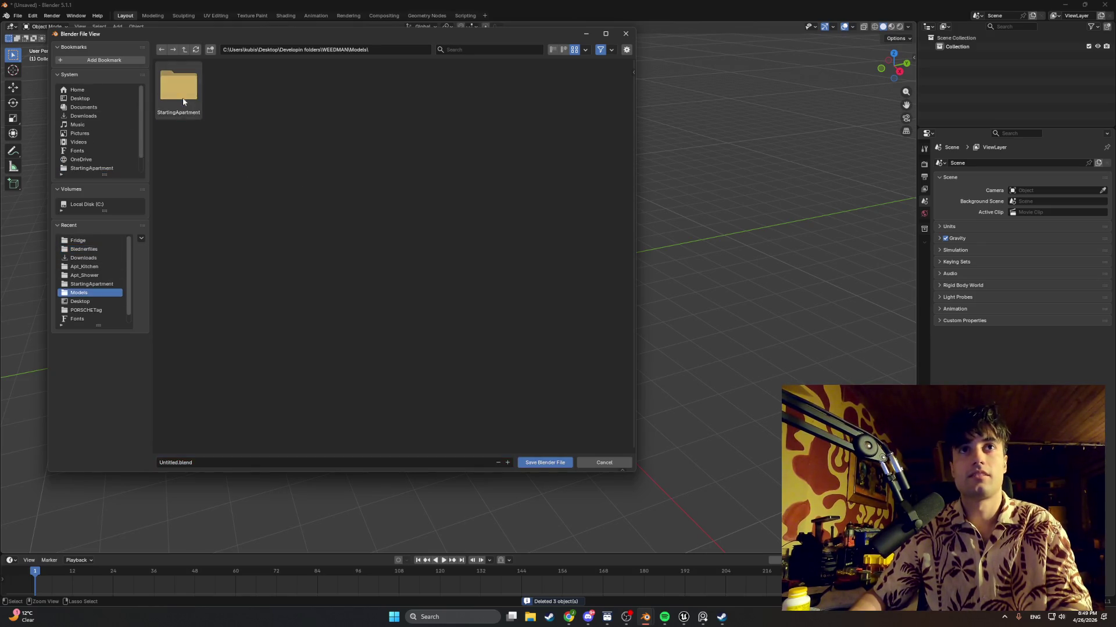
double_click(188, 100)
double_click(189, 98)
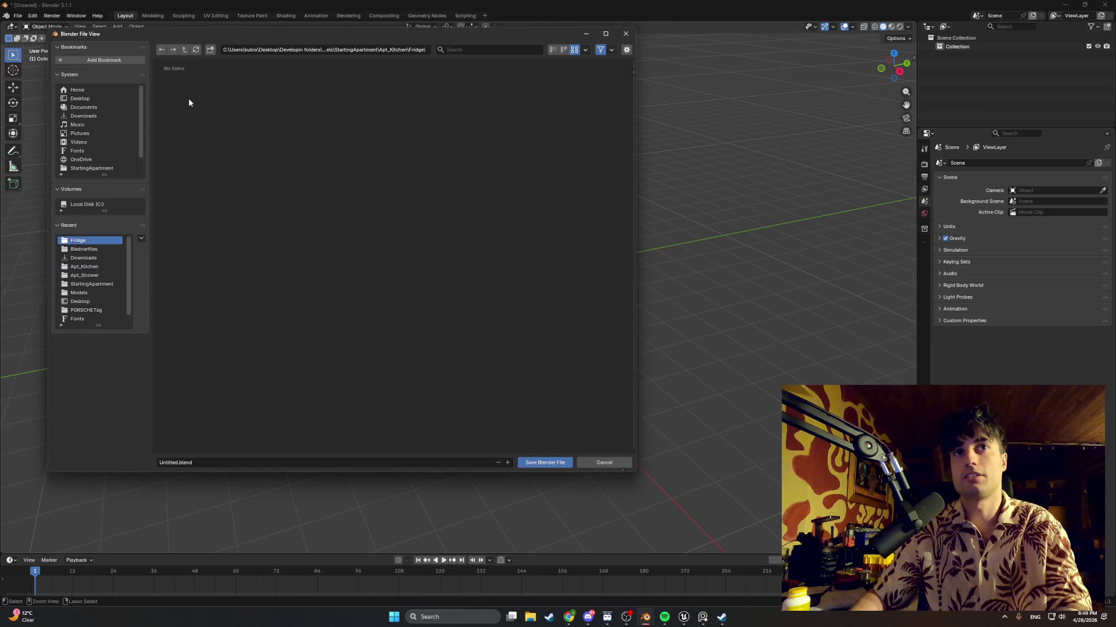
key(Escape)
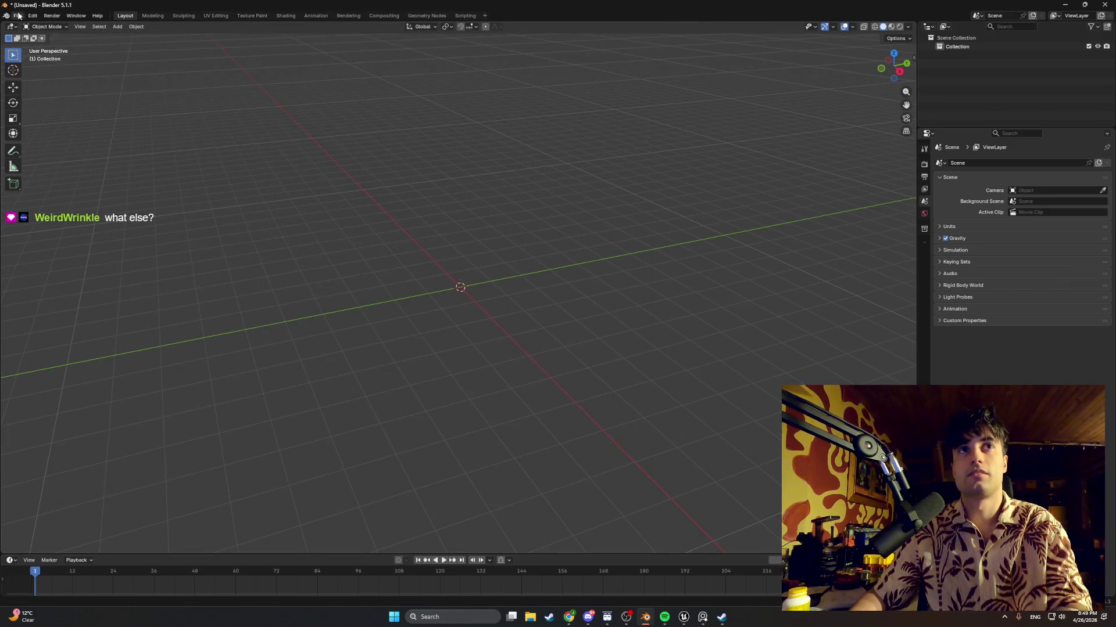
Browse the FBX export dialog to the Apt_Kitchen Fridge folder, then dismiss it
click(17, 16)
mouse_move(41, 149)
click(146, 192)
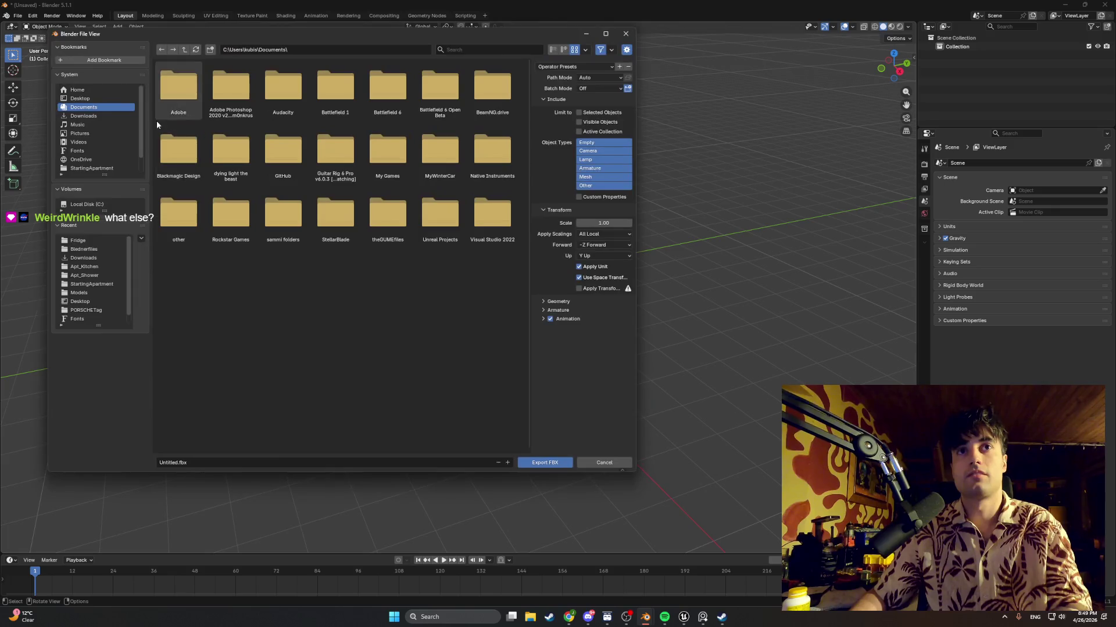
click(95, 294)
double_click(194, 102)
double_click(194, 103)
double_click(195, 102)
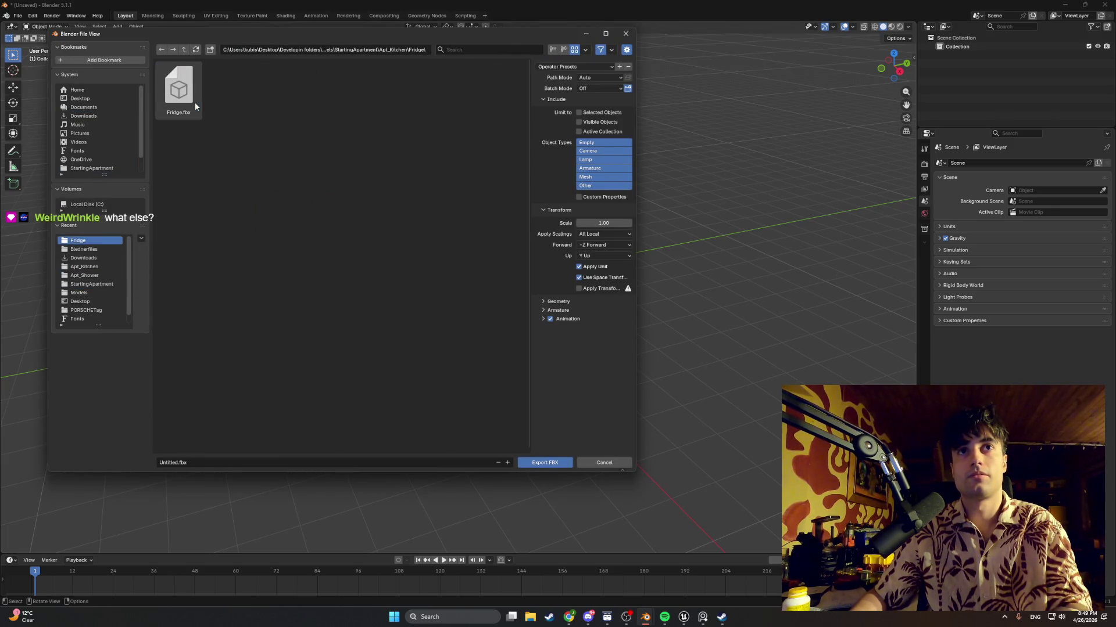
double_click(194, 103)
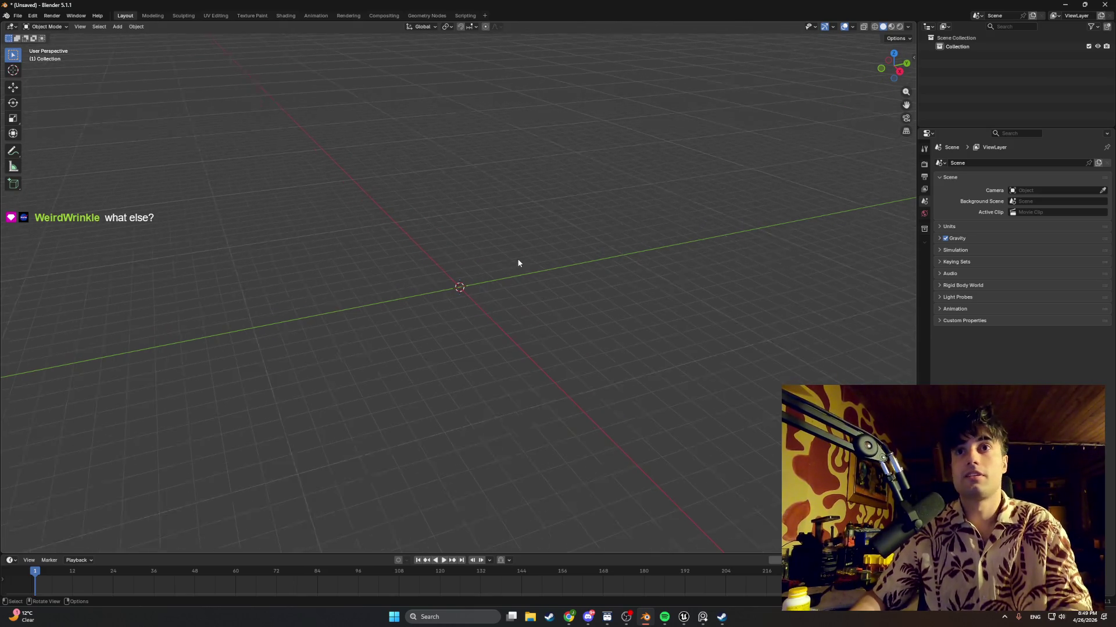
Discard the new scene and reopen StartingAparatmentBASE1.blend, selecting Fridge_Light
click(18, 16)
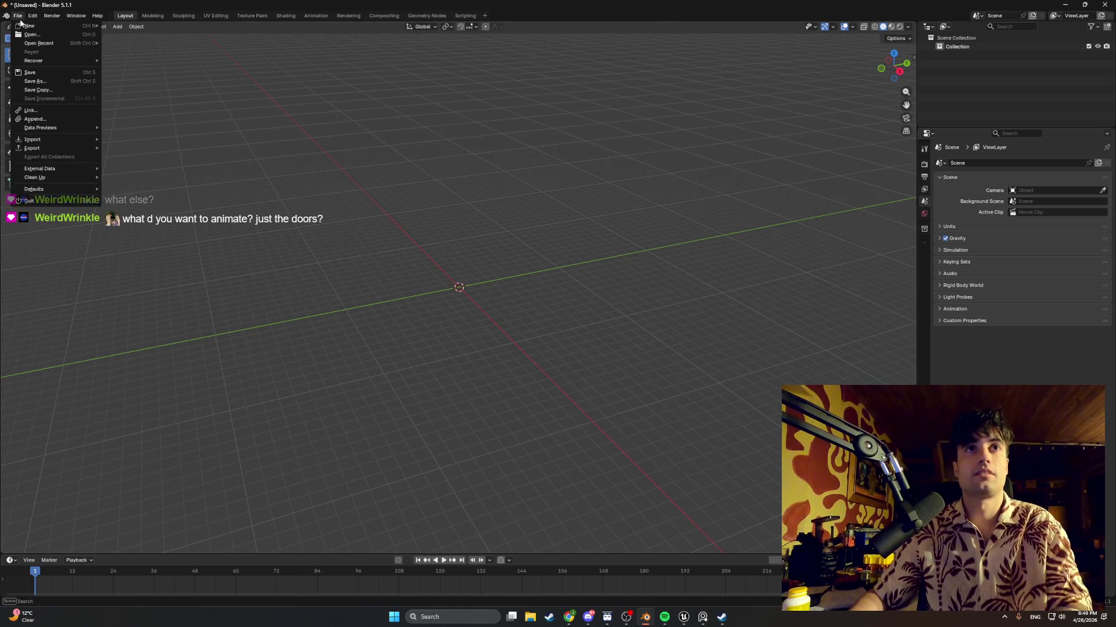
mouse_move(25, 26)
click(124, 26)
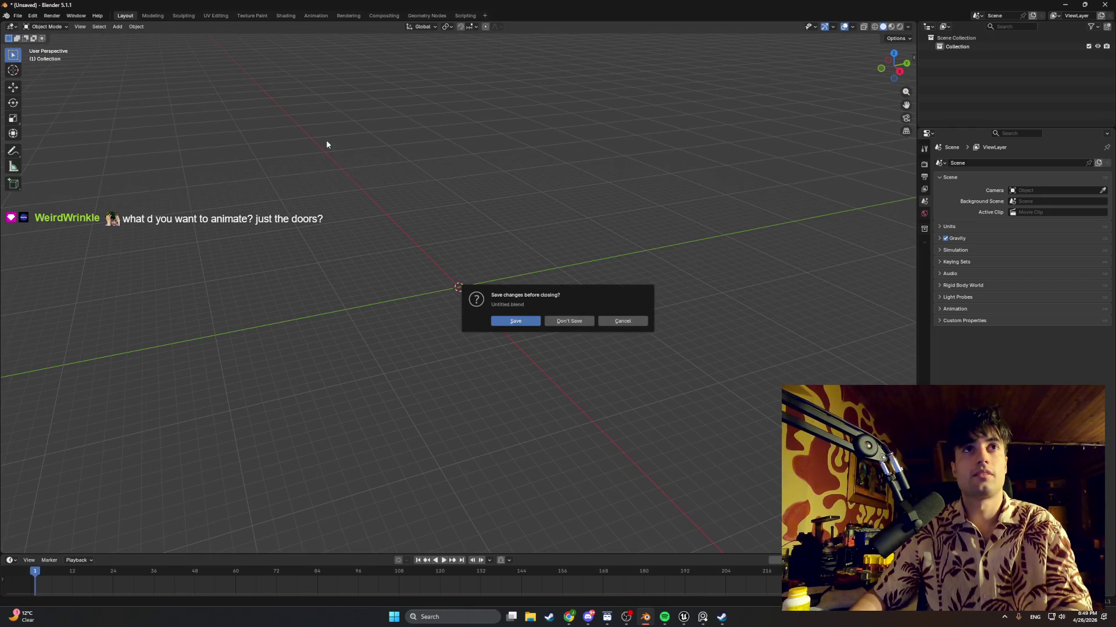
click(569, 320)
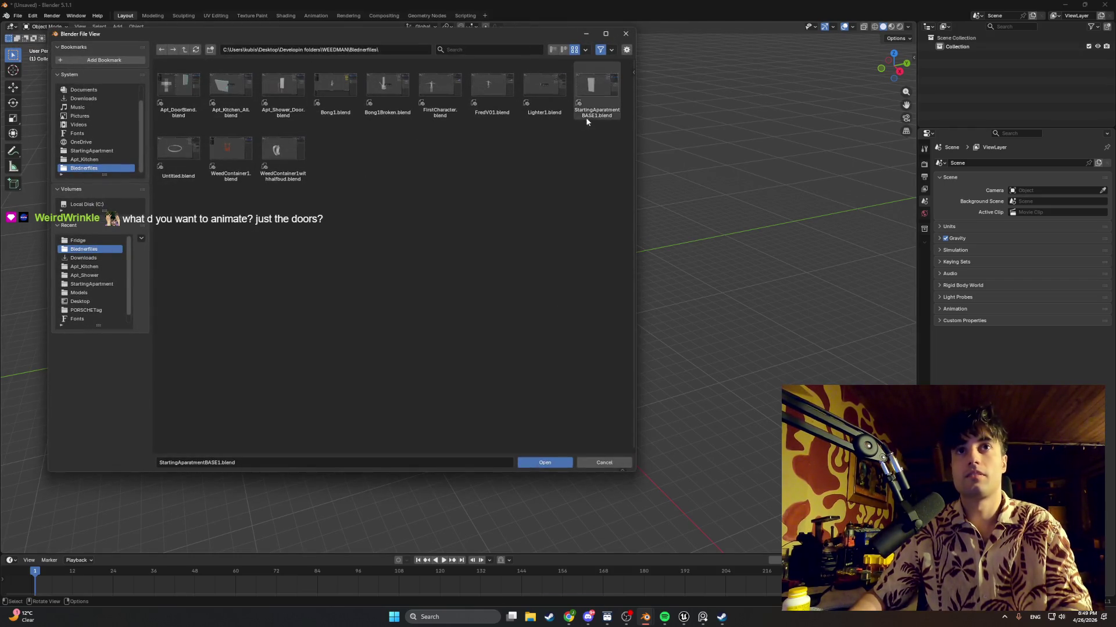
double_click(597, 99)
click(976, 112)
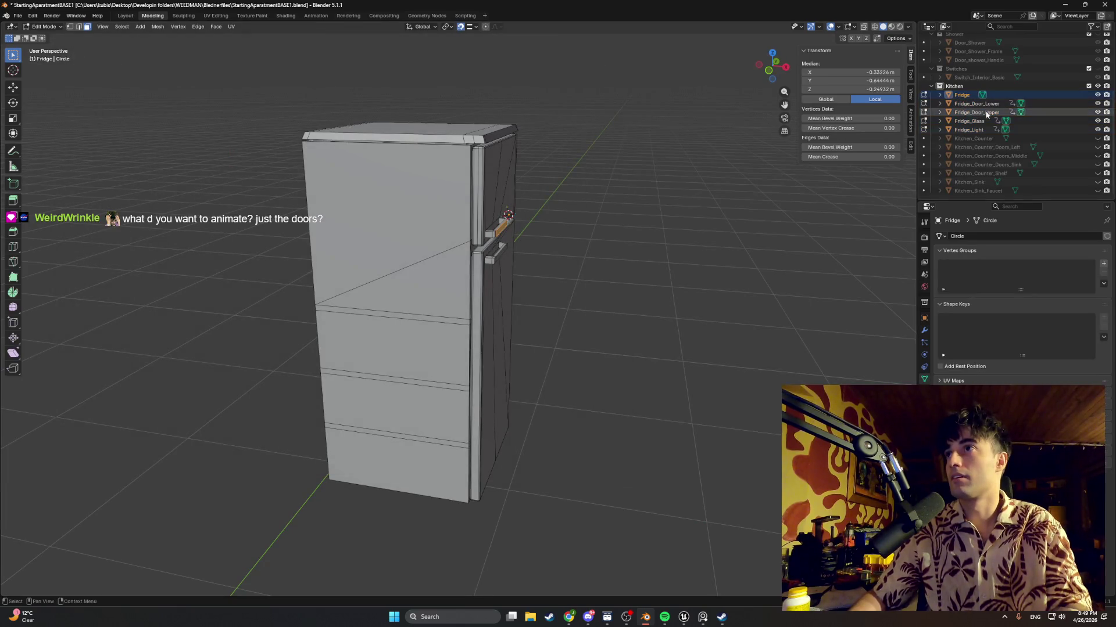
Export Fridge through Fridge_Light as Fridge2.fbx into the Fridge folder, Selected Objects only
click(980, 130)
shift+click(962, 95)
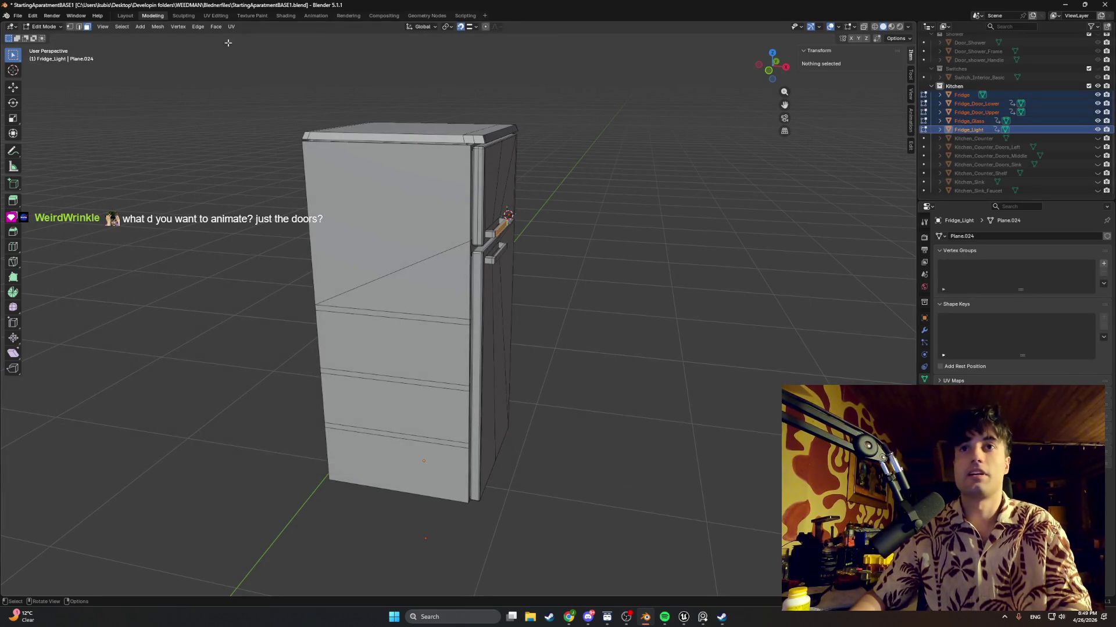
click(17, 15)
mouse_move(61, 148)
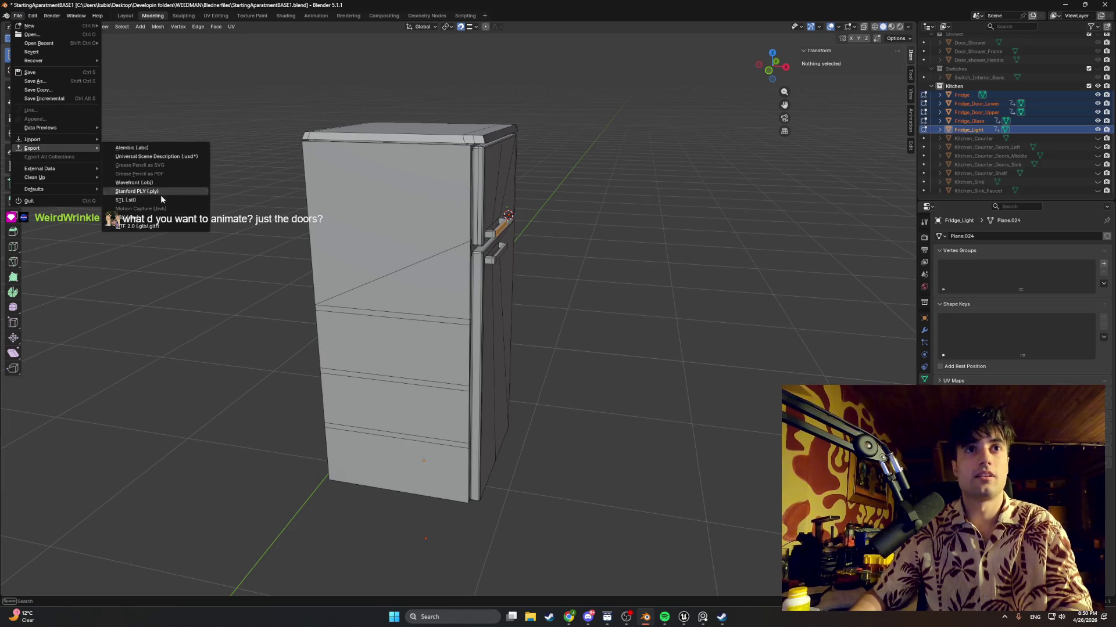
click(139, 217)
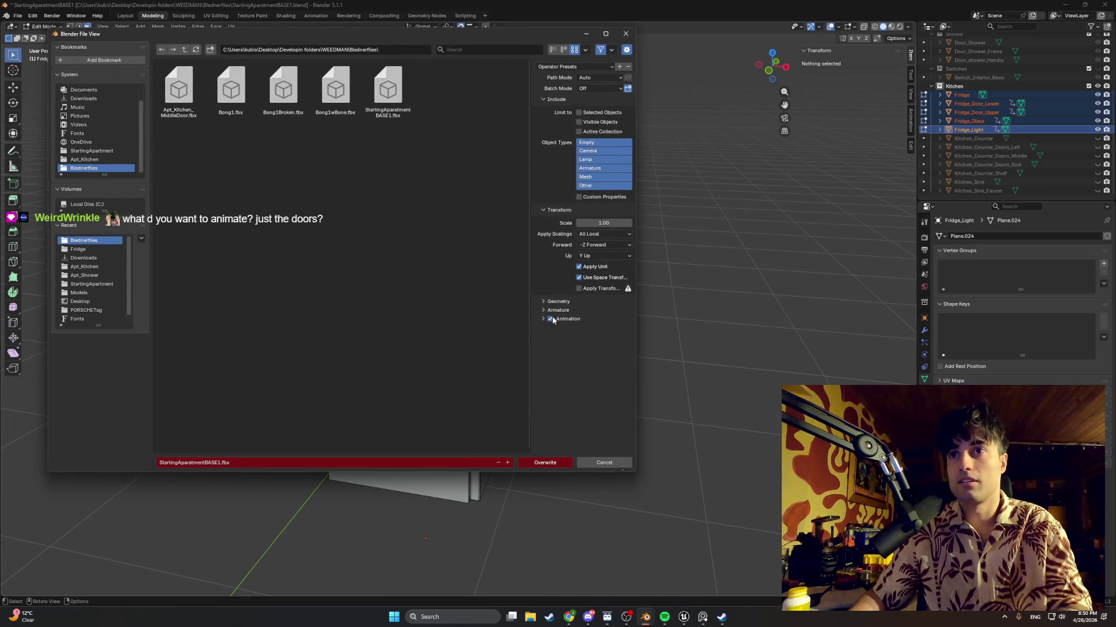
click(81, 249)
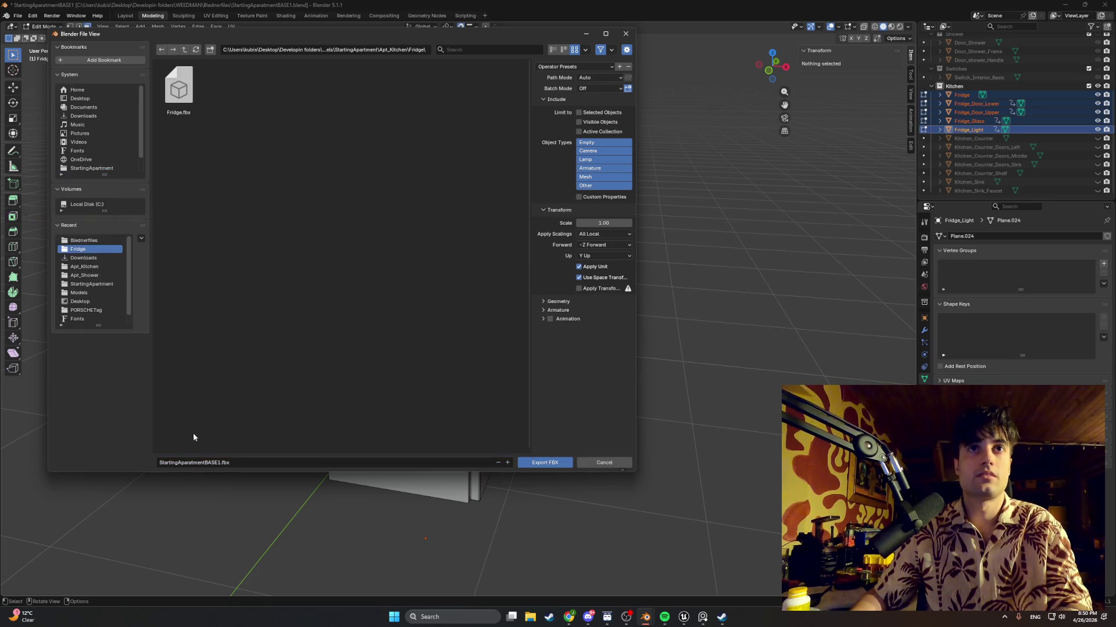
click(193, 463)
text(Fridge2)
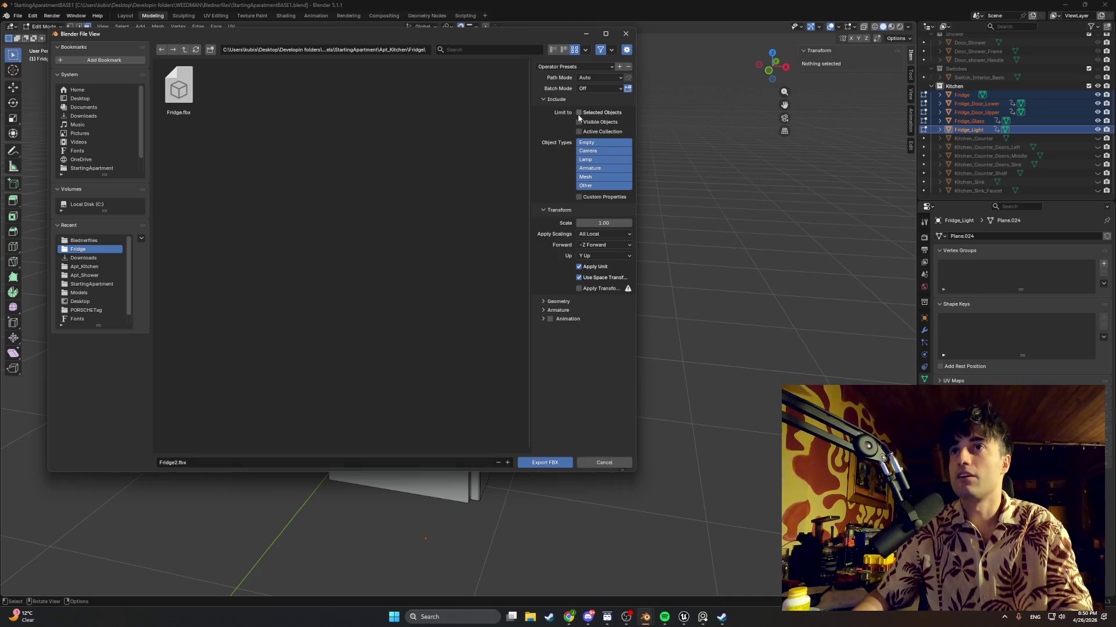
ctrl+click(962, 95)
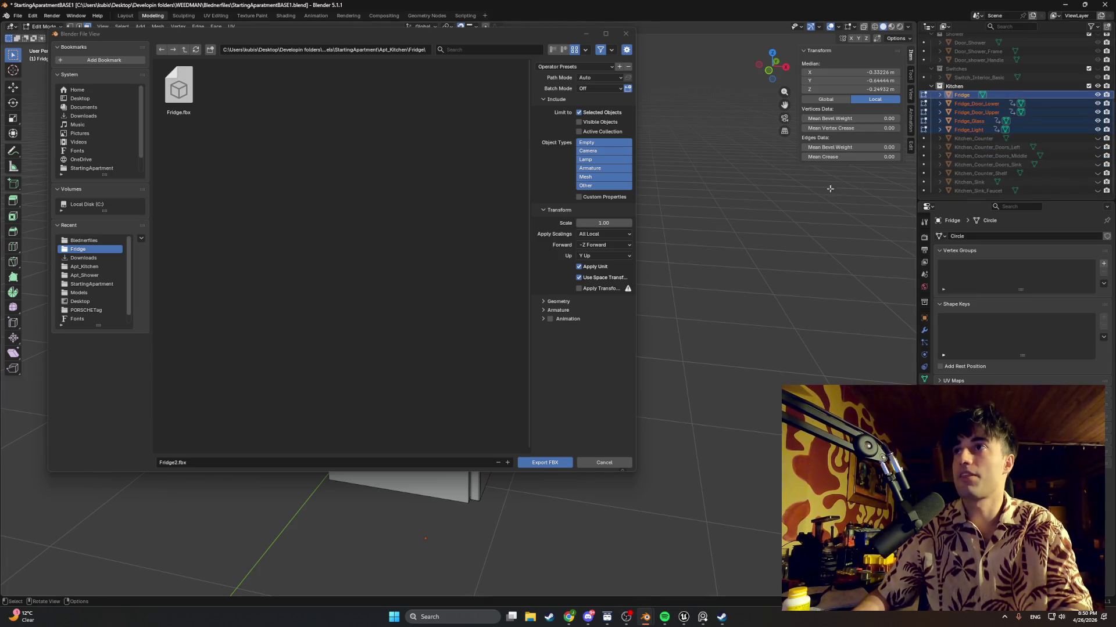
click(530, 462)
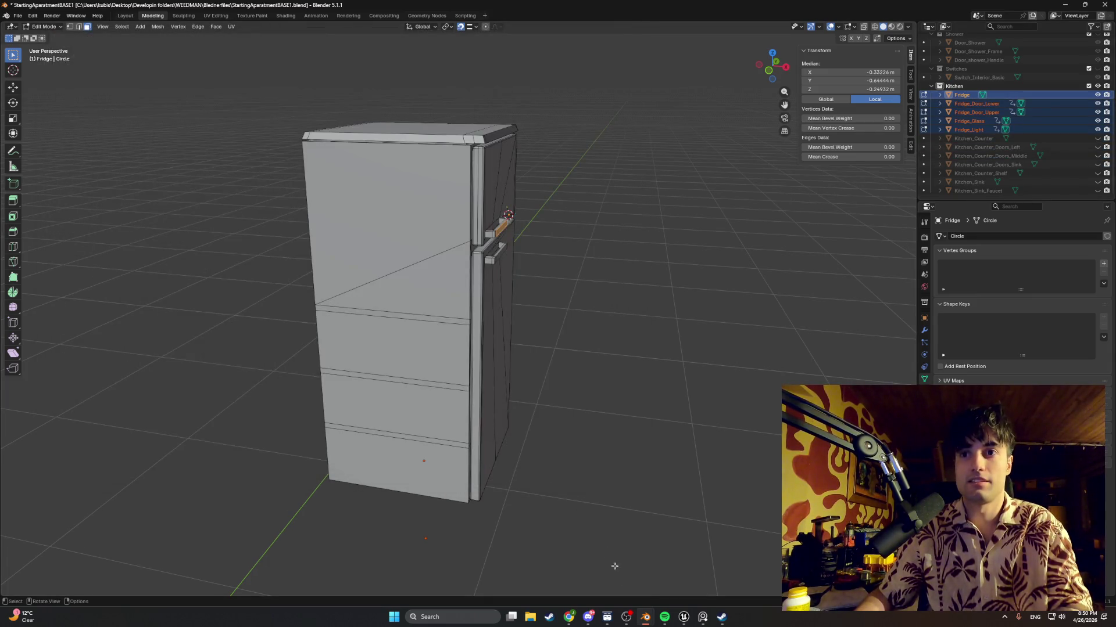
Start a new General scene, discarding changes, and delete its default camera, cube and light
click(17, 16)
mouse_move(40, 27)
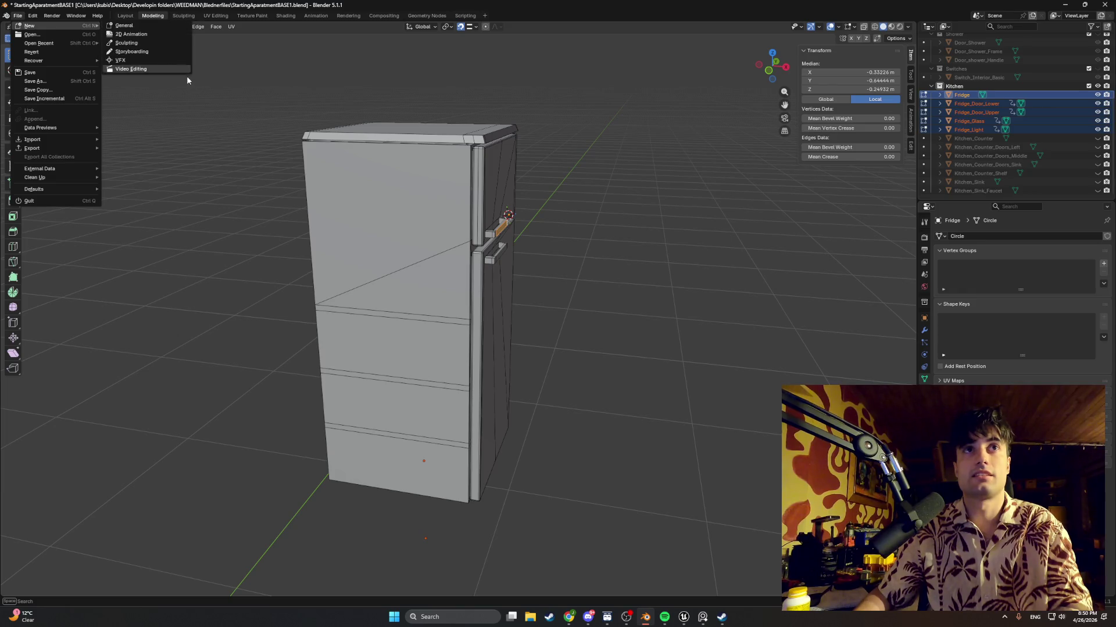
click(142, 27)
click(563, 323)
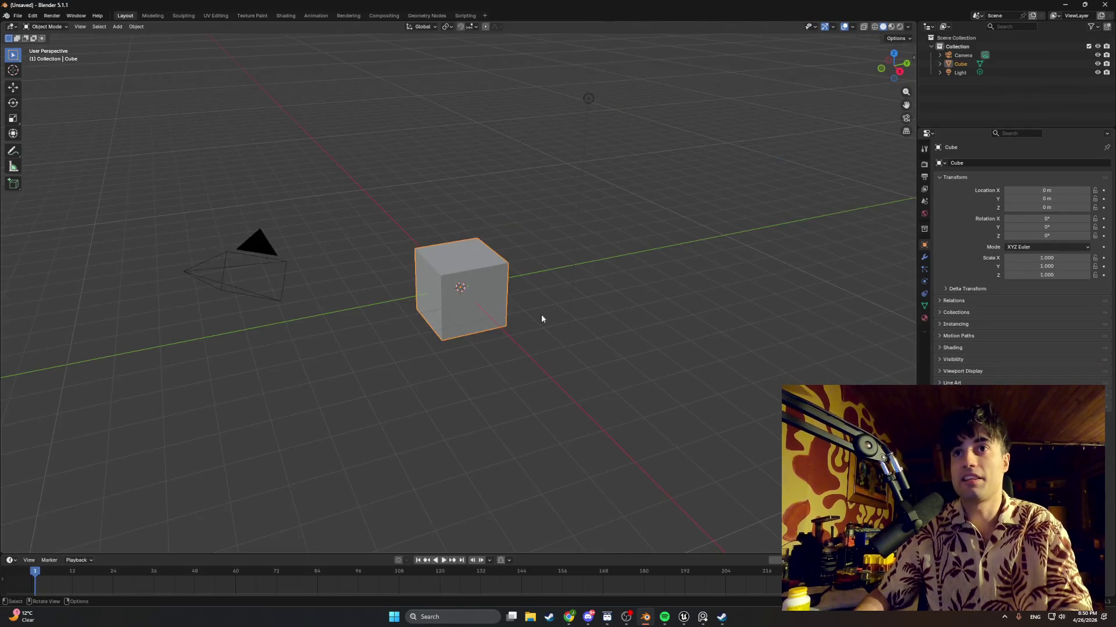
click(979, 72)
shift+click(969, 72)
key(x)
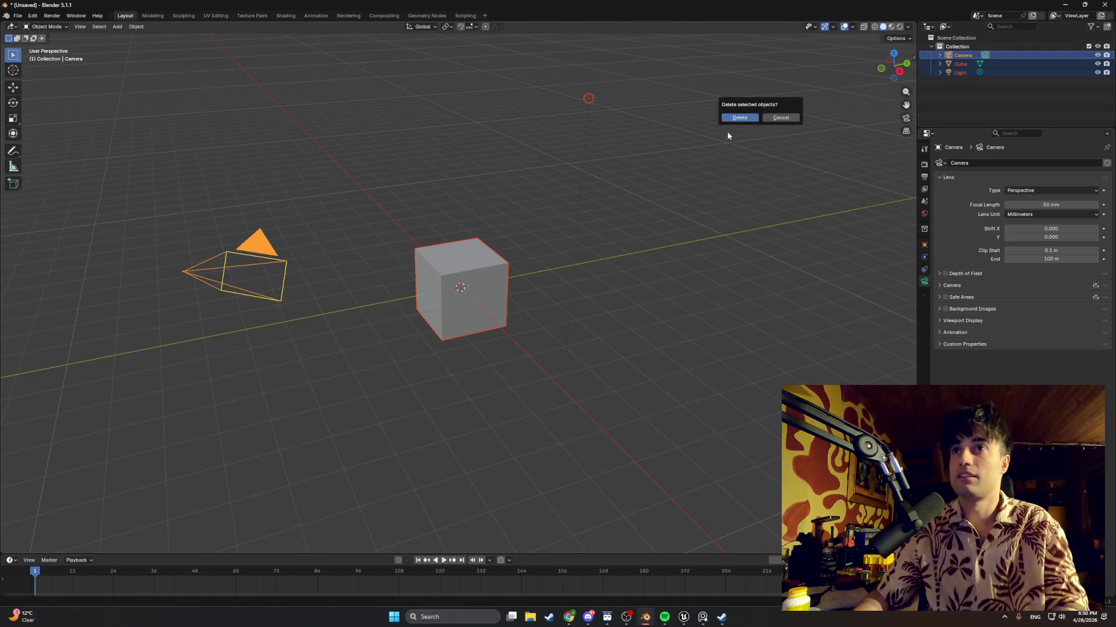
click(730, 118)
right_click(419, 271)
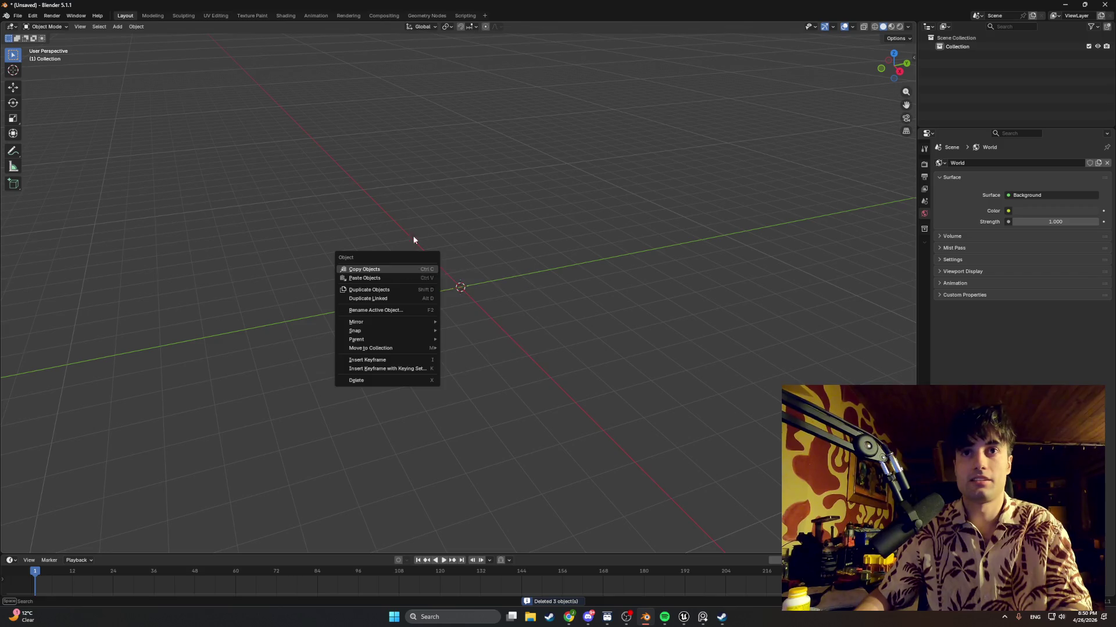
Import the fridge FBX from the Apt_Kitchen/Fridge folder
click(17, 15)
mouse_move(47, 148)
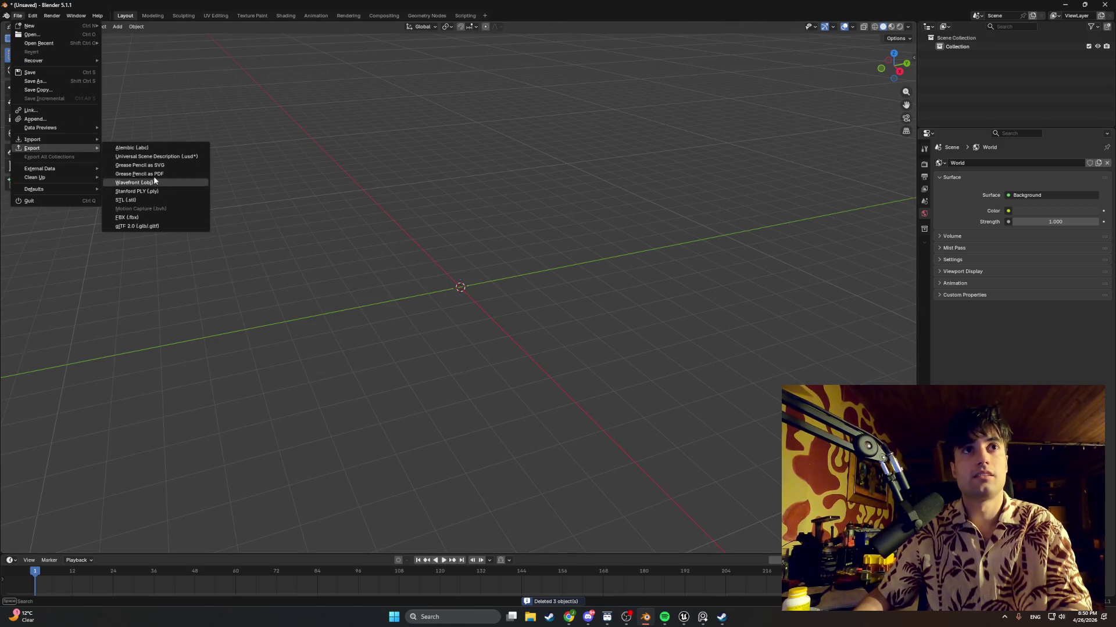
click(154, 190)
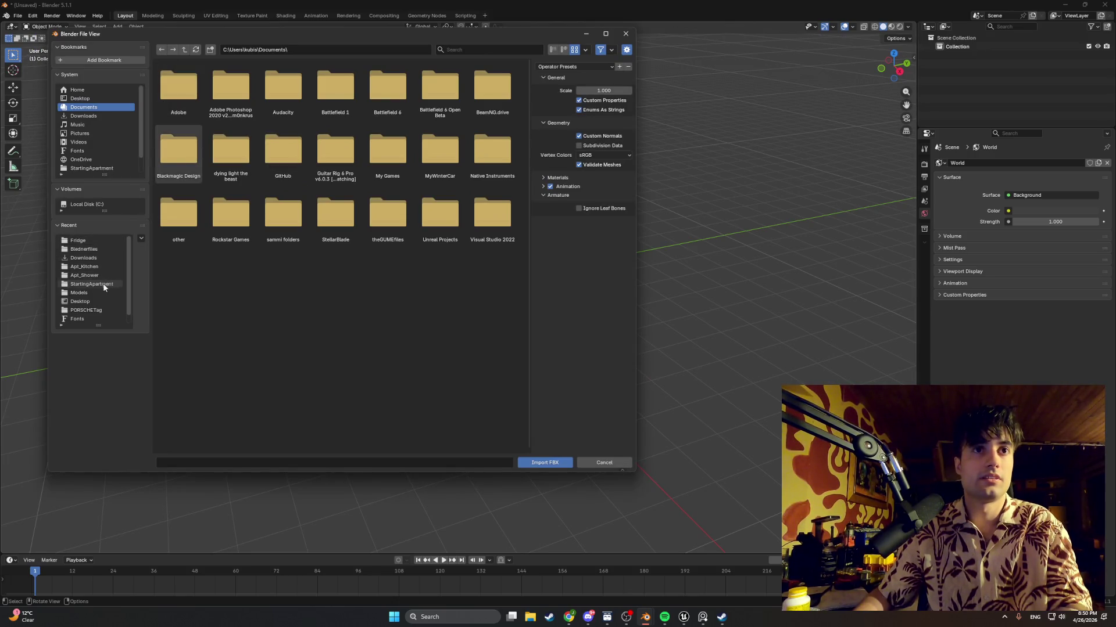
click(85, 266)
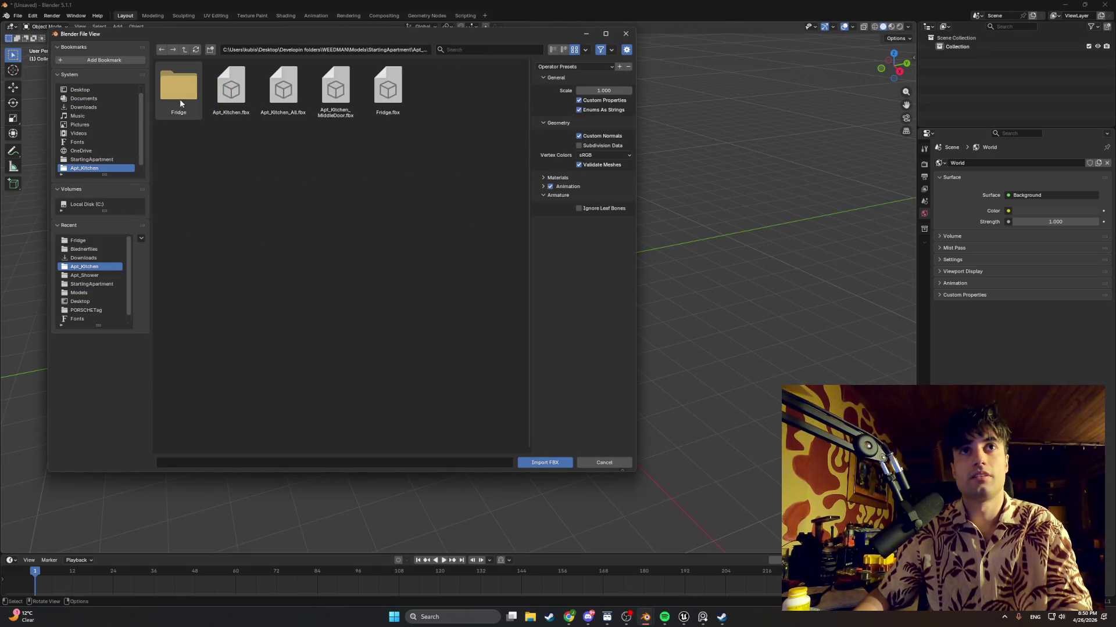
double_click(179, 91)
double_click(230, 90)
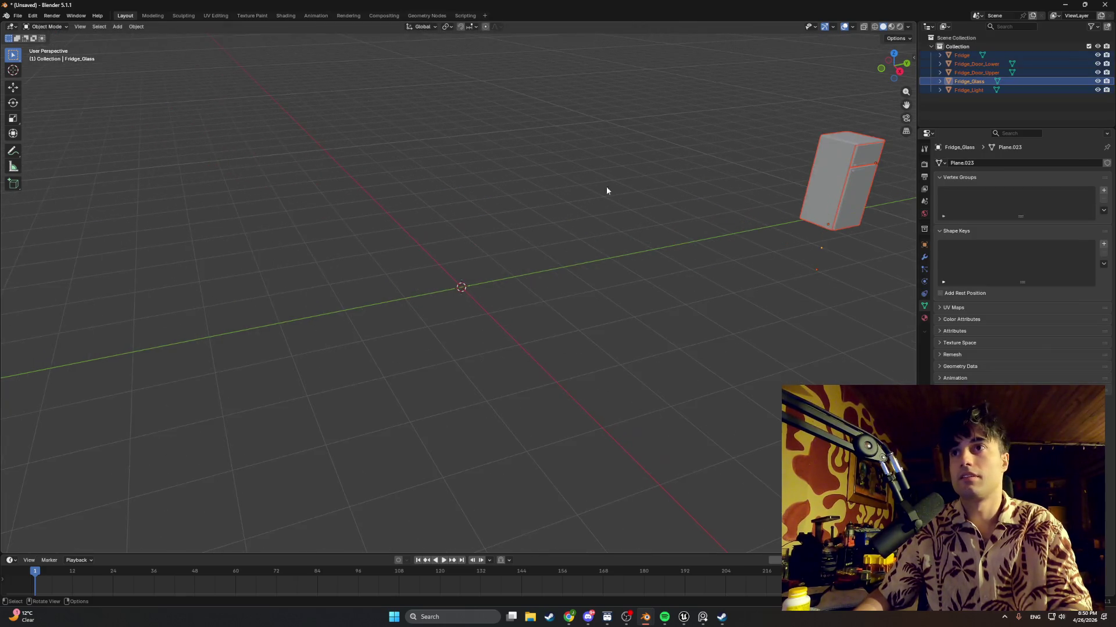
Frame the imported fridge and inspect the Fridge_Glass mesh in Edit Mode from several angles
key(KP_Decimal)
scroll(398, 228, up, 3)
scroll(420, 190, up, 2)
mouse_move(399, 197)
middle_down()
mouse_move(416, 182)
mouse_move(455, 204)
middle_up()
key(Tab)
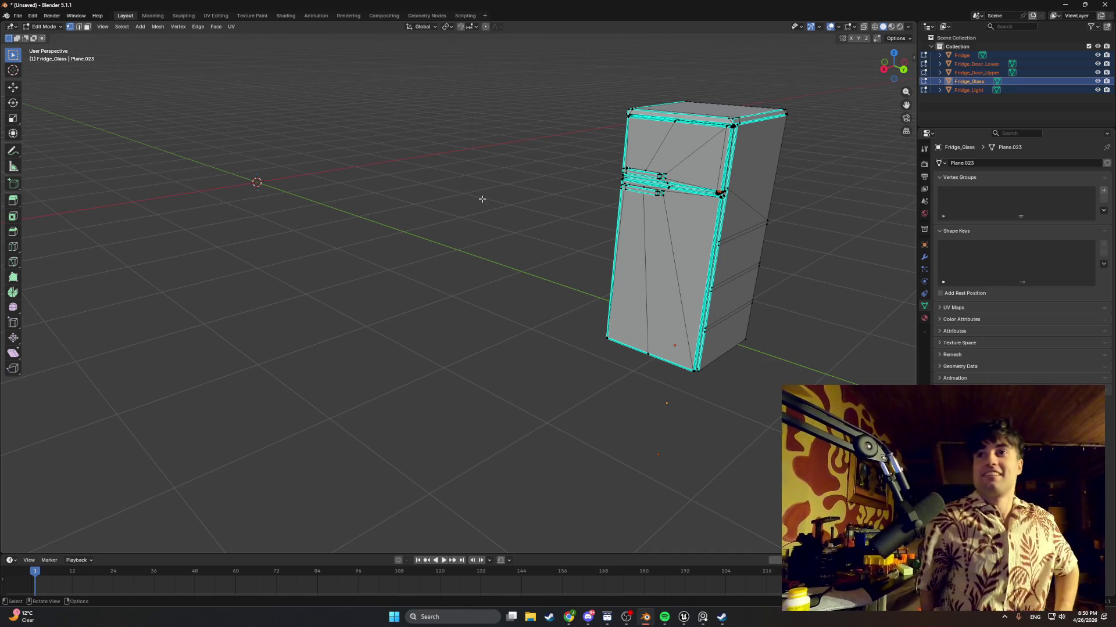
mouse_move(433, 219)
middle_down()
mouse_move(518, 219)
mouse_move(336, 296)
mouse_move(490, 281)
mouse_move(331, 244)
mouse_move(471, 201)
middle_up()
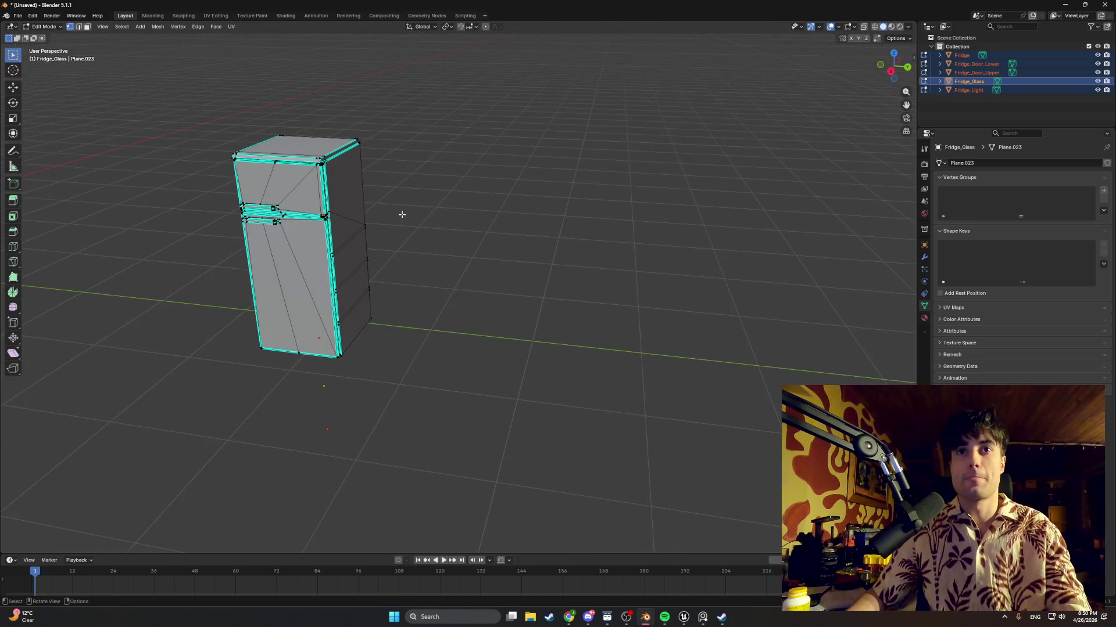
key(ctrl+KP_1)
shift+scroll(567, 289, down, 6)
mouse_move(626, 252)
middle_down()
mouse_move(626, 215)
mouse_move(561, 224)
middle_up()
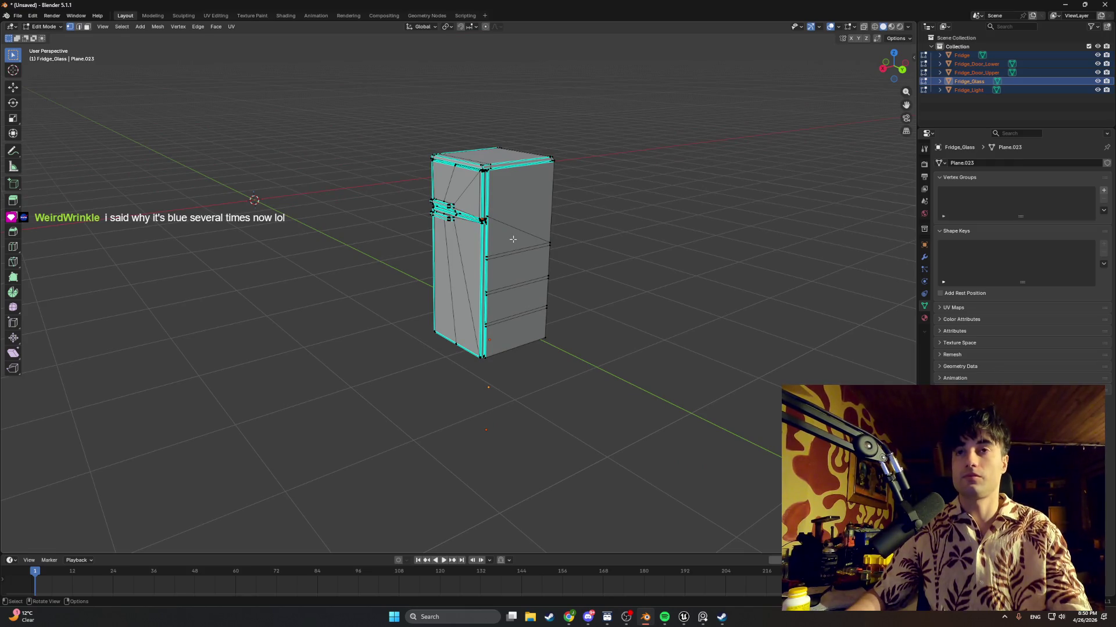
scroll(513, 239, up, 5)
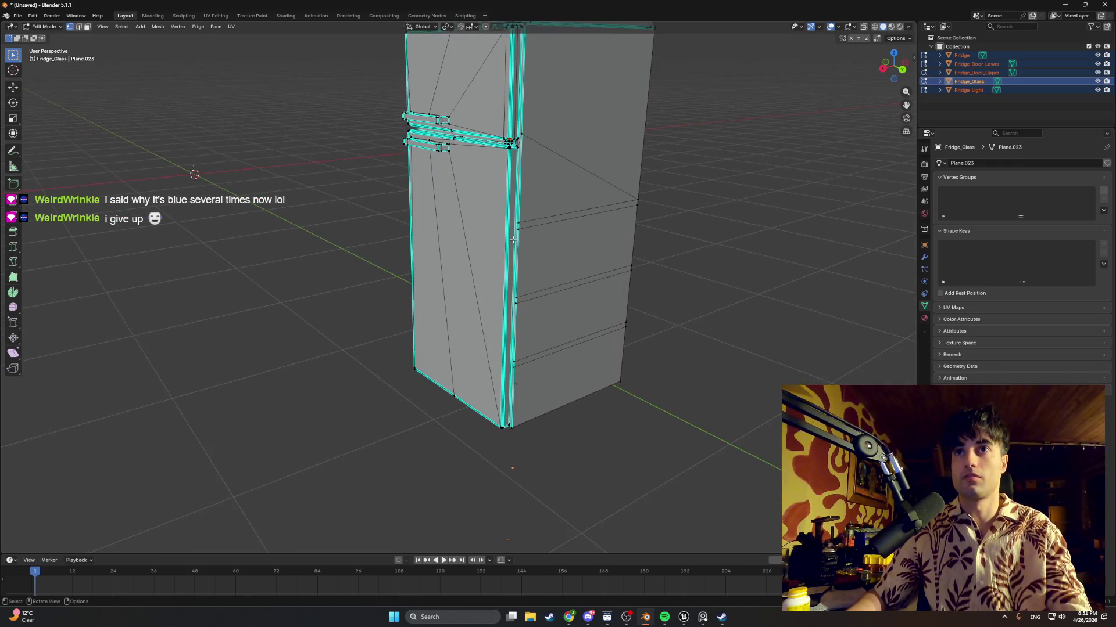
ctrl+scroll(483, 241, up, 5)
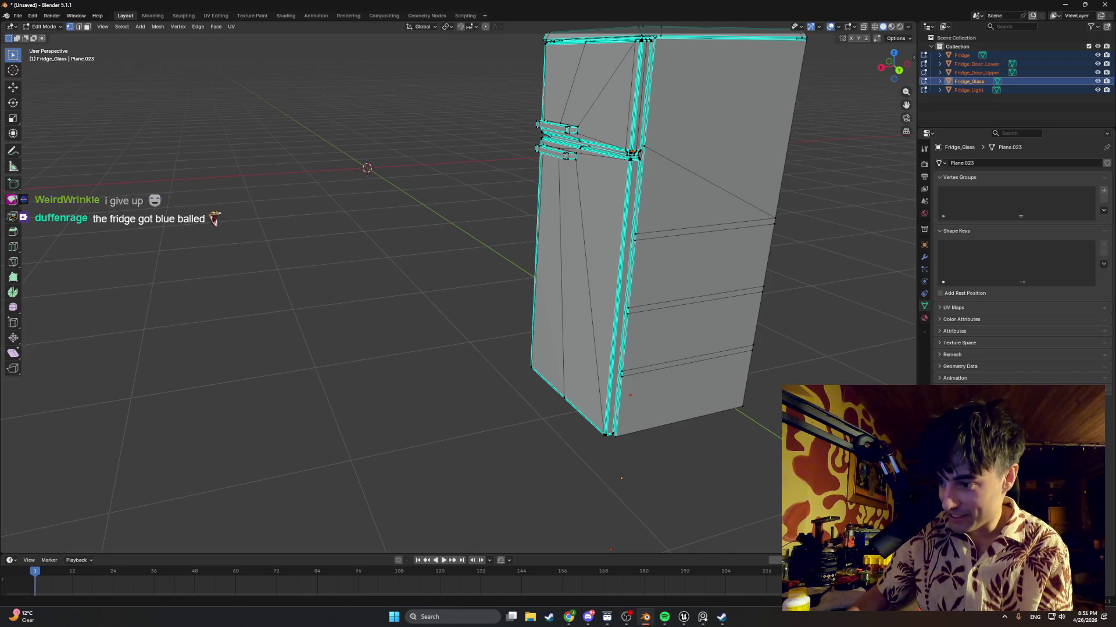
Select the entire glass mesh in Edit Mode and review its context options
key(alt+Tab)
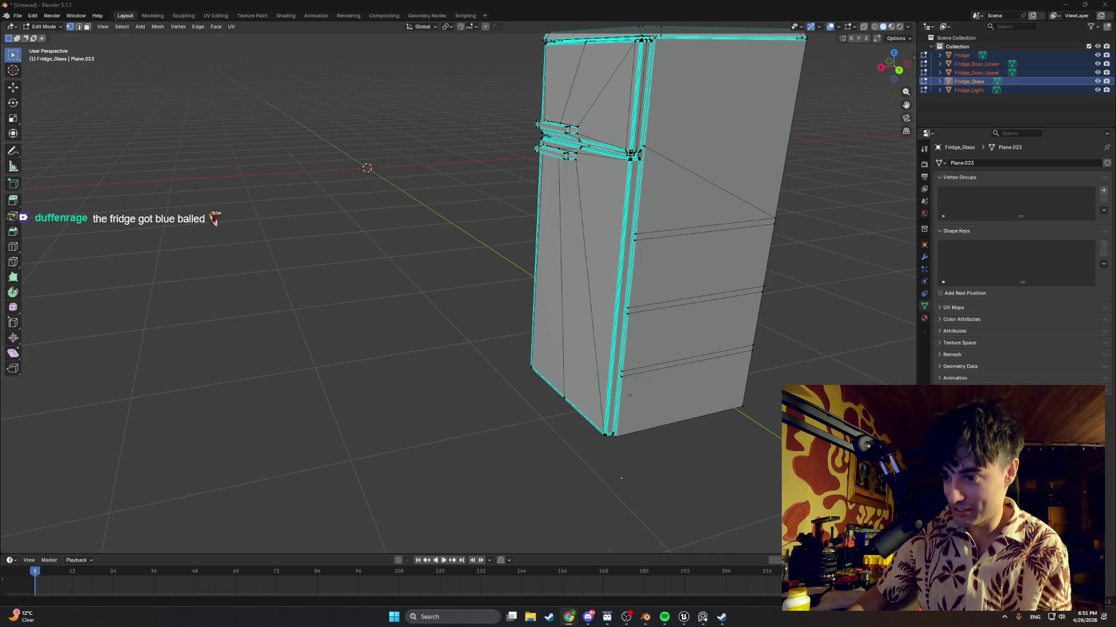
key(alt+Tab)
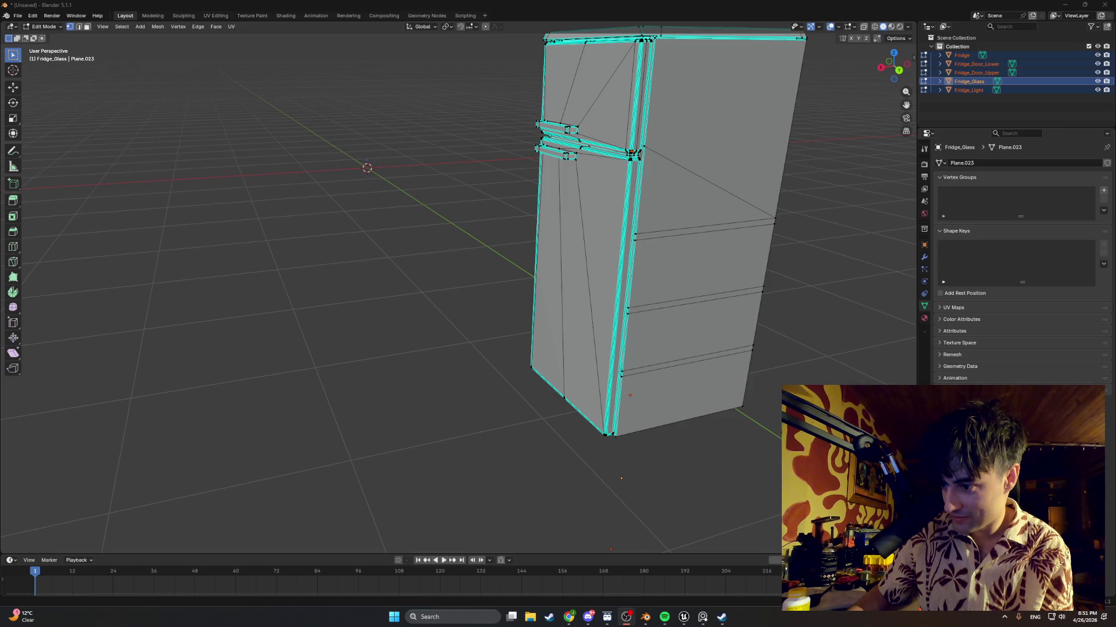
scroll(721, 459, down, 2)
drag(722, 461, 506, 82)
key(a)
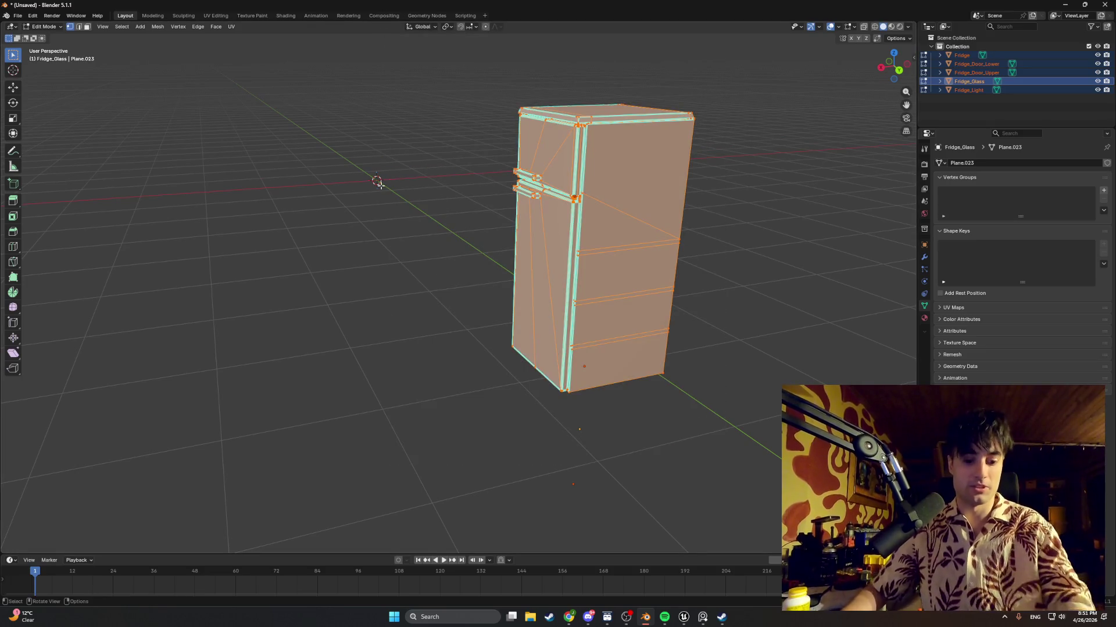
middle_drag(431, 251, 401, 260)
scroll(400, 260, up, 2)
right_click(427, 247)
mouse_move(350, 187)
middle_down()
mouse_move(497, 217)
mouse_move(363, 252)
mouse_move(556, 279)
mouse_move(456, 270)
middle_up()
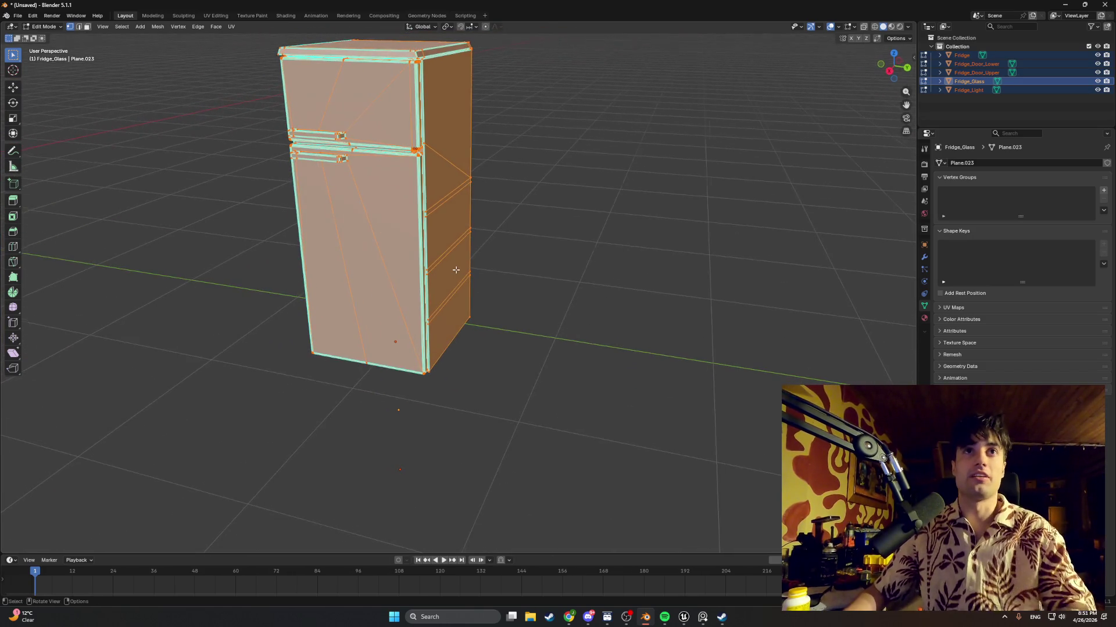
mouse_move(456, 270)
middle_down()
mouse_move(546, 311)
mouse_move(366, 316)
mouse_move(418, 313)
middle_up()
Hide the doors, glass and light, then open the fridge body in Edit Mode
key(Tab)
click(491, 301)
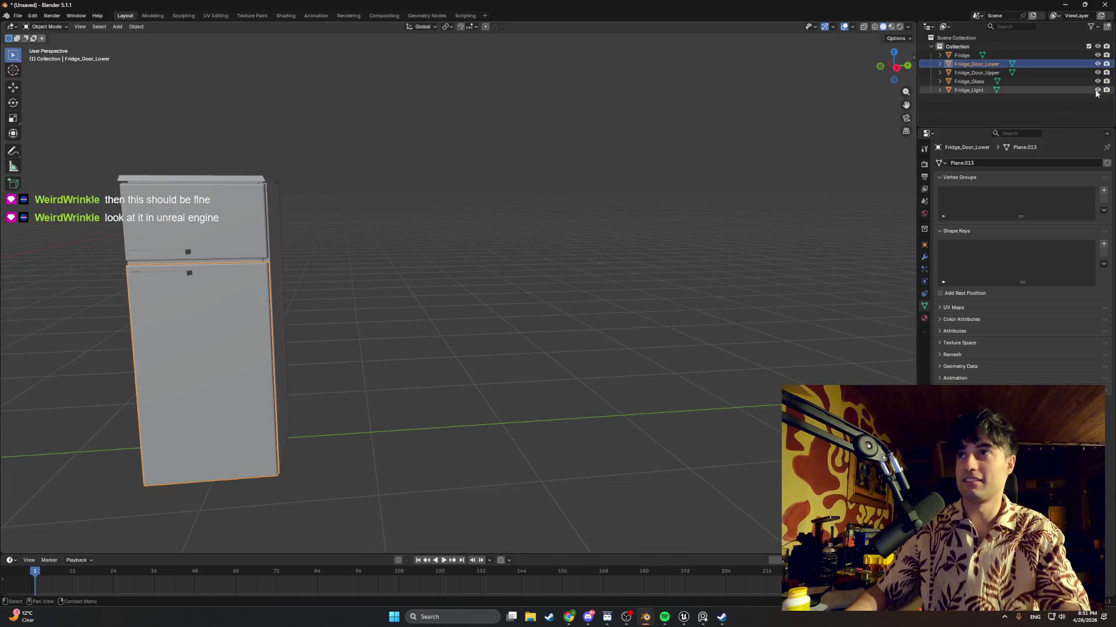
drag(1097, 64, 1097, 91)
mouse_move(552, 291)
middle_down()
mouse_move(447, 294)
mouse_move(573, 263)
mouse_move(535, 287)
middle_up()
click(312, 303)
key(Tab)
mouse_move(325, 279)
middle_down()
mouse_move(354, 278)
mouse_move(309, 273)
mouse_move(327, 279)
middle_up()
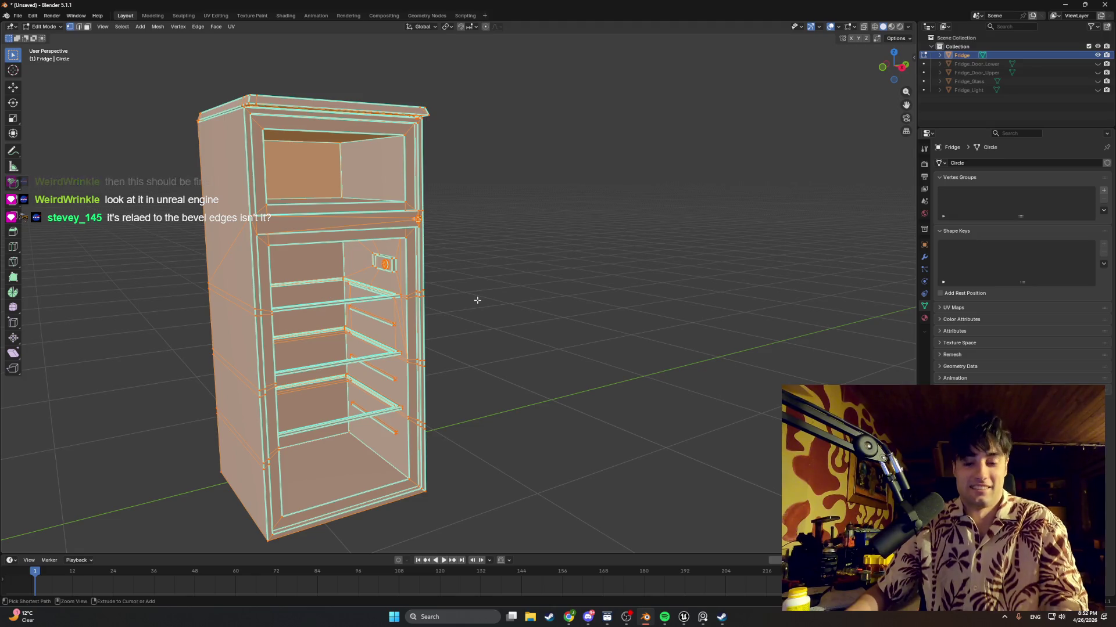
Snip a screenshot of the fridge region, then bring up the Ctrl+E Edge menu
scroll(476, 298, down, 2)
key(super+shift+s)
mouse_move(537, 513)
mouse_down()
mouse_move(221, 79)
mouse_move(163, 81)
mouse_up()
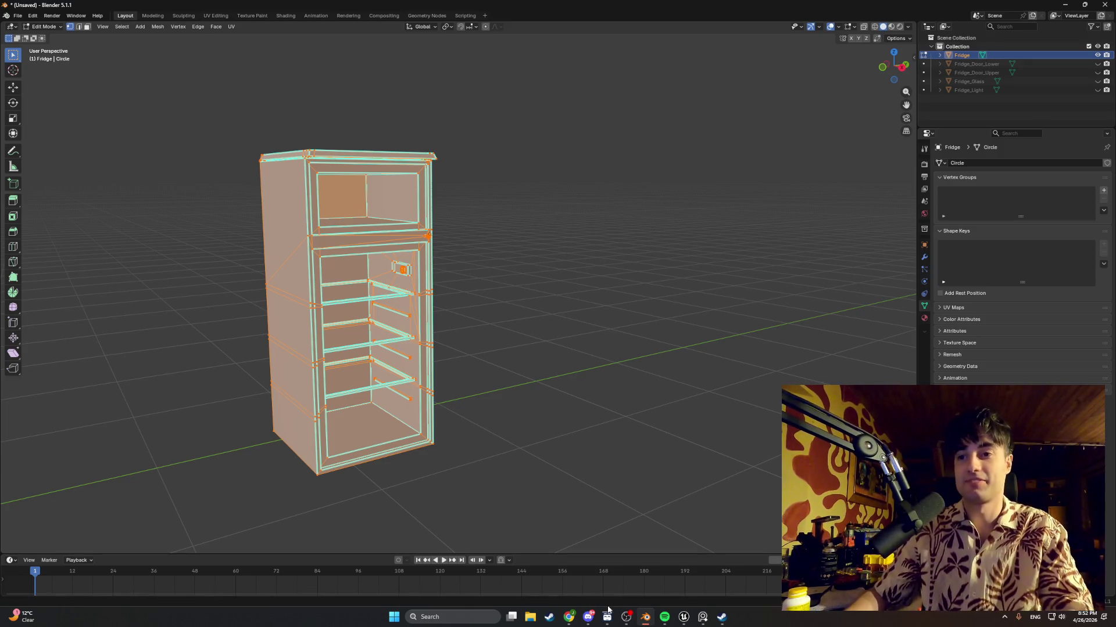
mouse_move(567, 616)
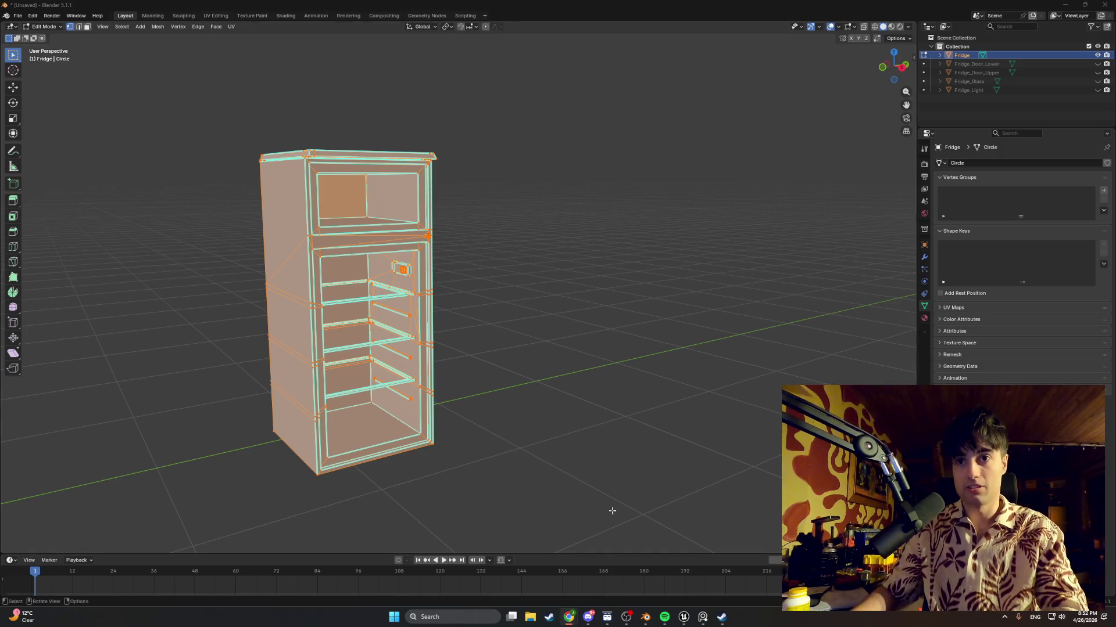
middle_drag(610, 510, 473, 337)
key(ctrl+e)
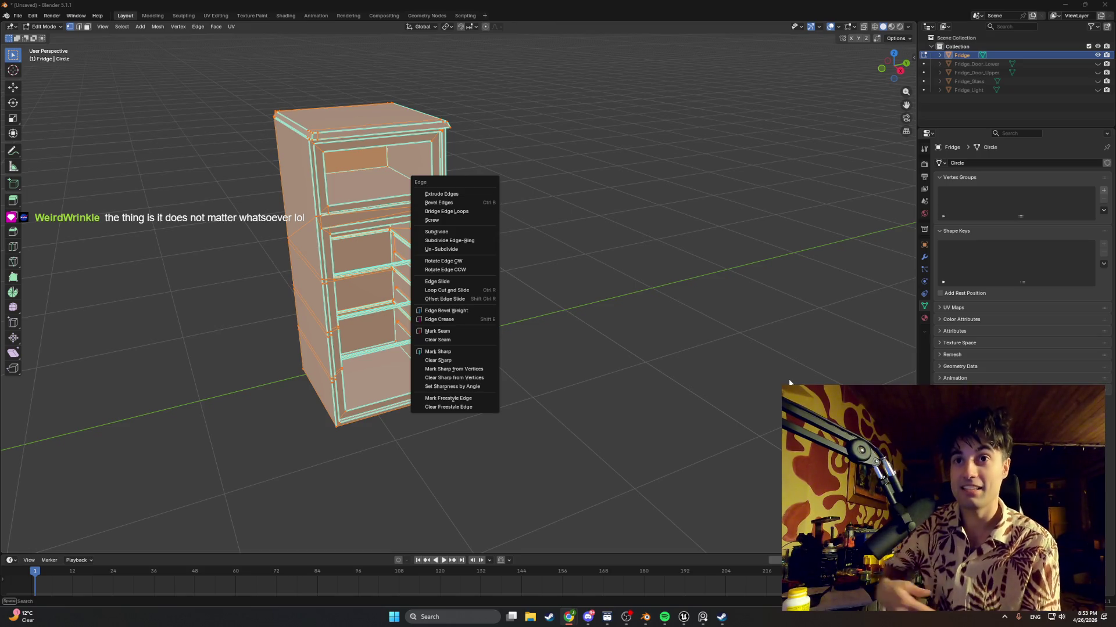
Clear seams on the selected fridge body edges, then mark them sharp via Ctrl+E
click(457, 336)
middle_drag(520, 328, 516, 326)
right_click(508, 312)
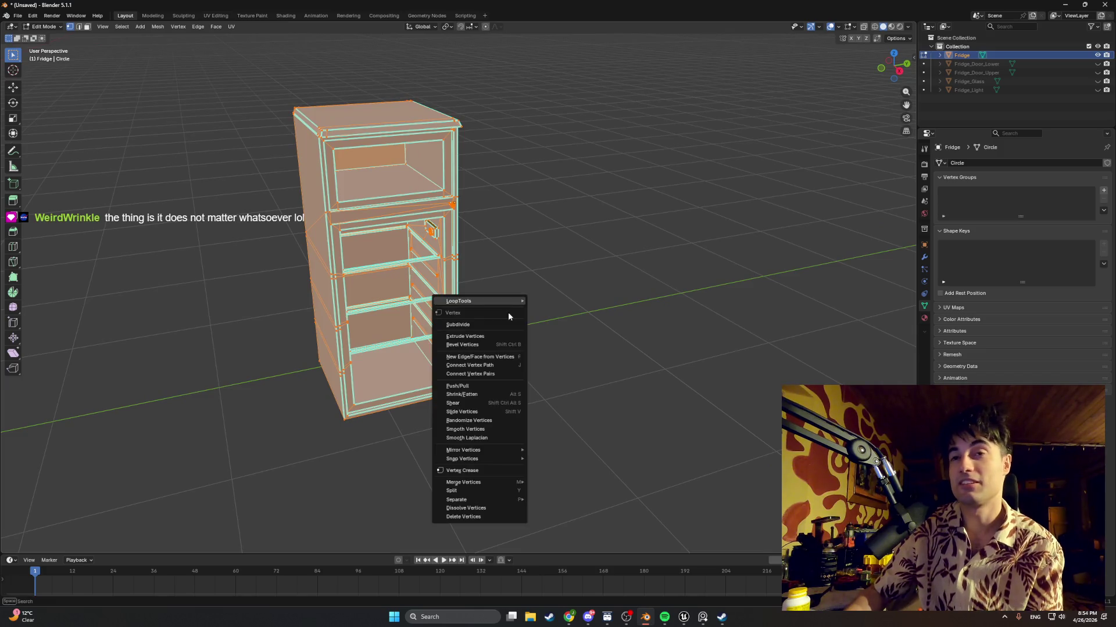
click(574, 257)
key(ctrl+e)
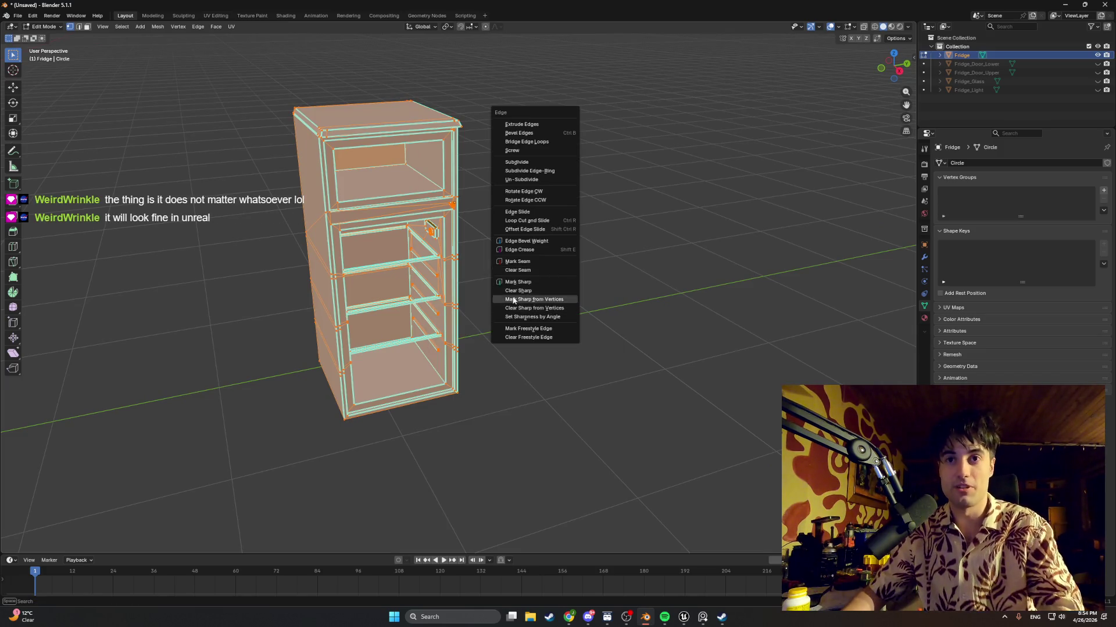
click(519, 282)
mouse_move(519, 282)
middle_down()
mouse_move(488, 261)
mouse_move(444, 274)
mouse_move(463, 295)
middle_up()
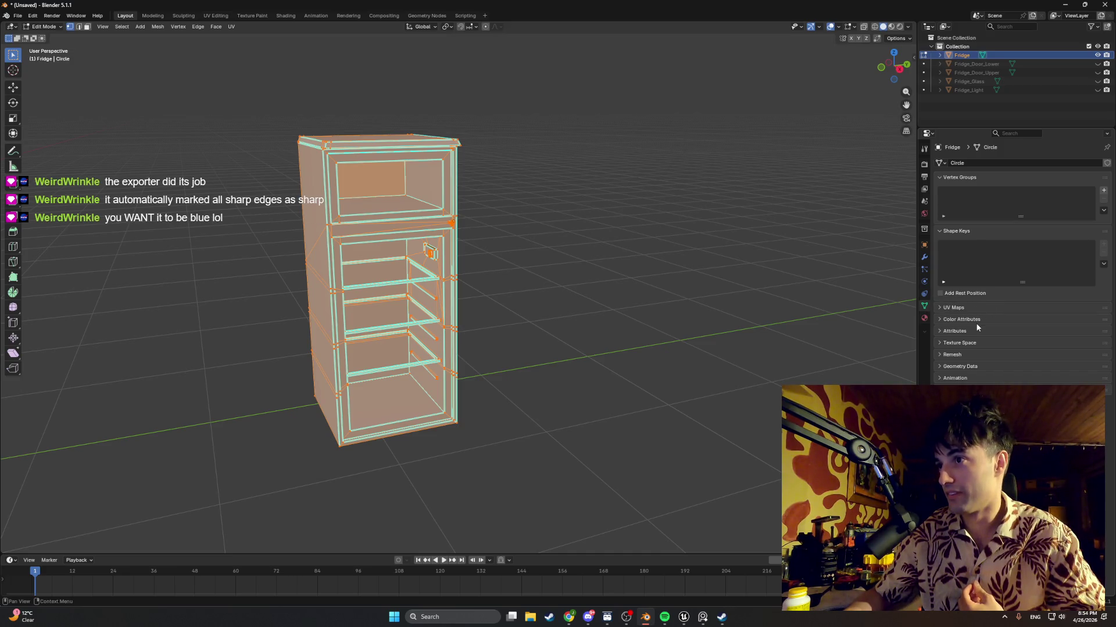
Expand Geometry Data in the Mesh Data properties and zoom in on the fridge's shelf edges
click(939, 366)
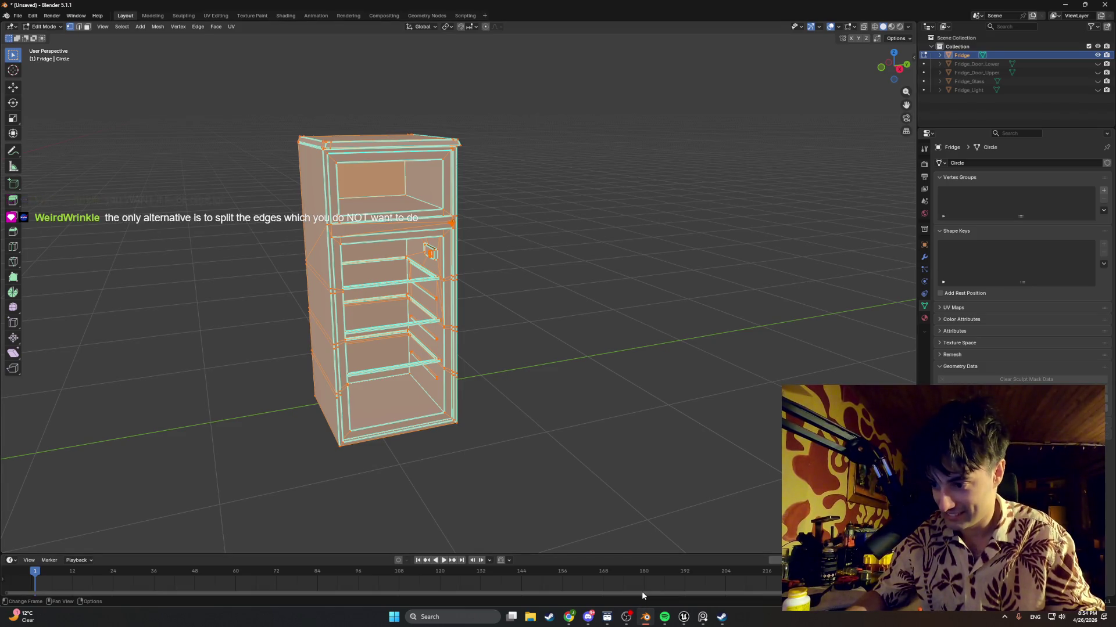
scroll(476, 312, up, 5)
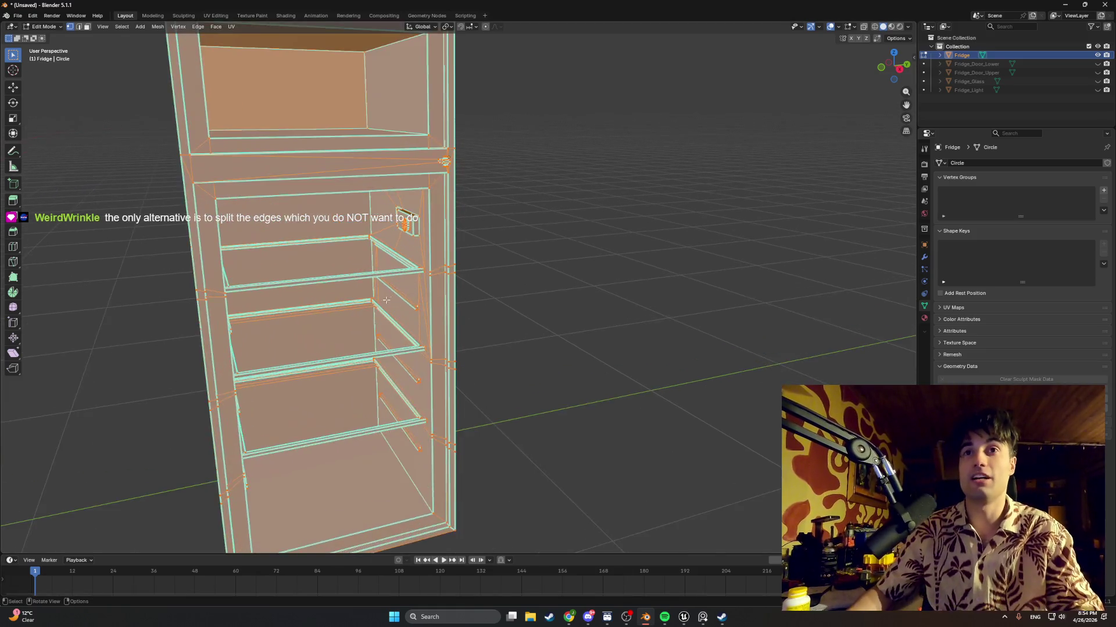
middle_drag(475, 312, 433, 291)
scroll(289, 177, up, 3)
scroll(286, 313, down, 4)
mouse_move(286, 313)
middle_down()
mouse_move(310, 284)
mouse_move(398, 279)
mouse_move(302, 273)
middle_up()
scroll(310, 284, down, 4)
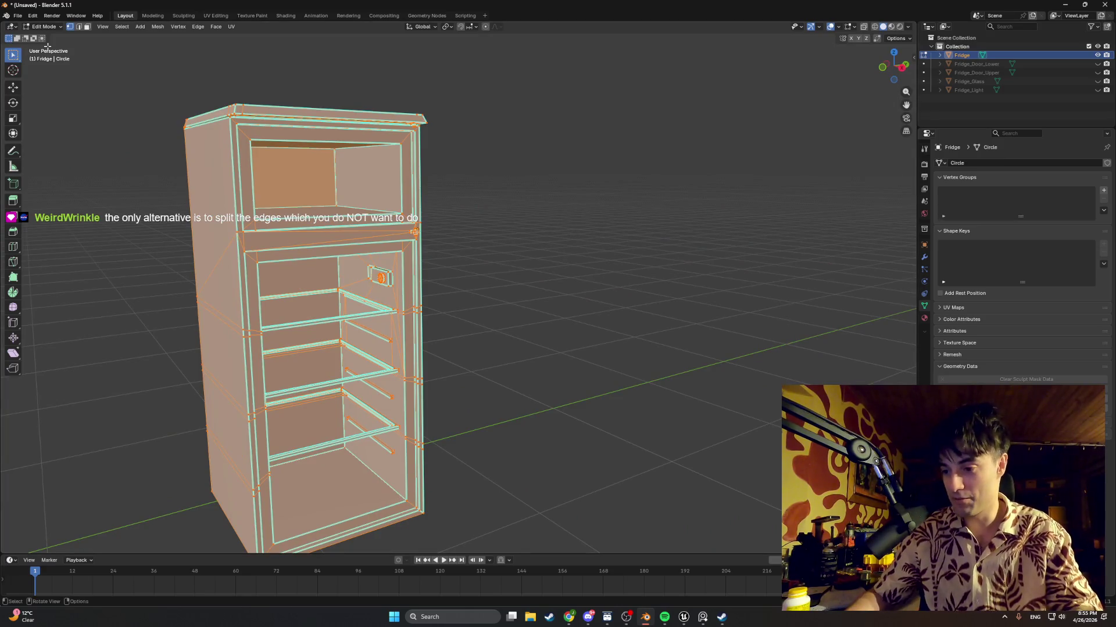
mouse_move(465, 226)
middle_down()
mouse_move(478, 229)
mouse_move(354, 239)
mouse_move(526, 238)
mouse_move(319, 307)
mouse_move(580, 242)
mouse_move(543, 244)
mouse_move(592, 274)
mouse_move(254, 329)
middle_up()
scroll(354, 239, up, 3)
scroll(319, 306, down, 4)
scroll(538, 240, up, 4)
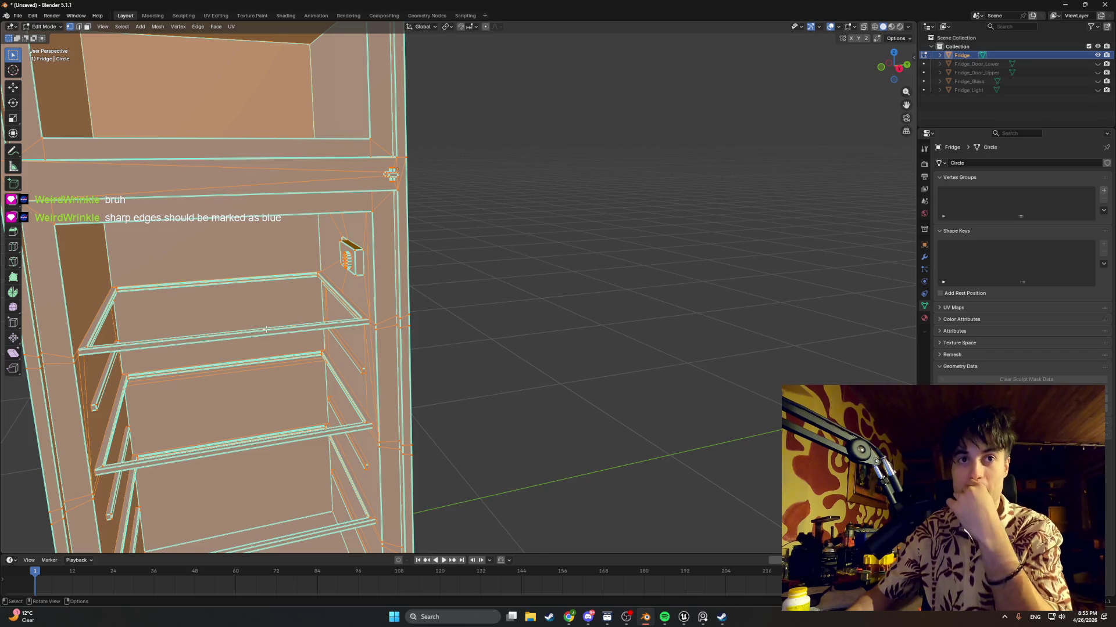
Zoom and pan back from the fridge interior to frame the whole fridge
scroll(265, 329, down, 6)
shift+middle_drag(376, 298, 478, 298)
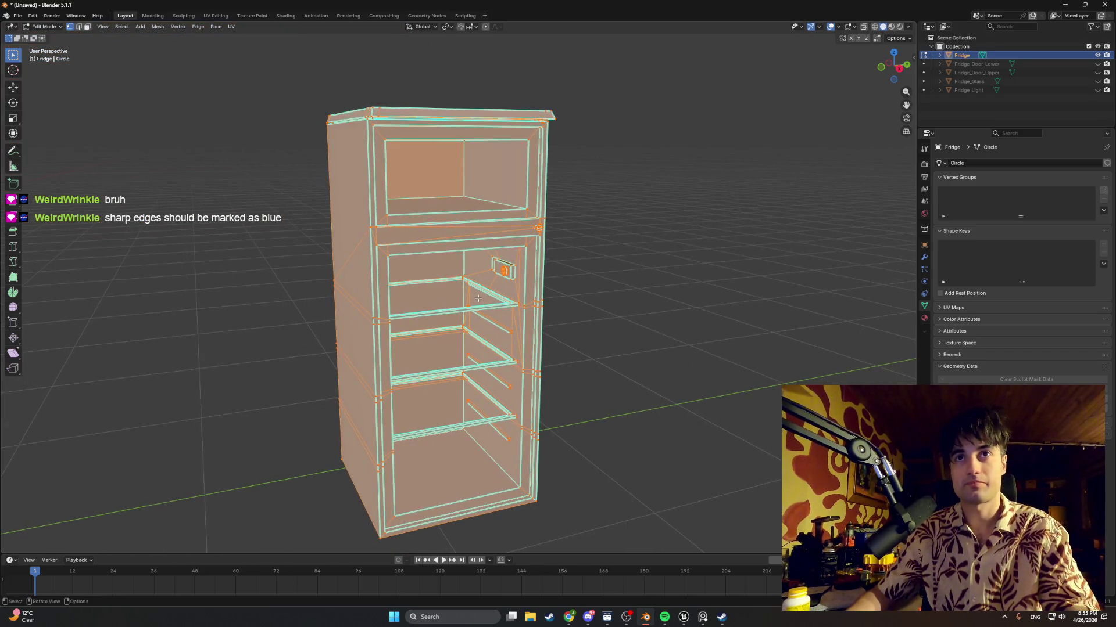
scroll(472, 298, up, 8)
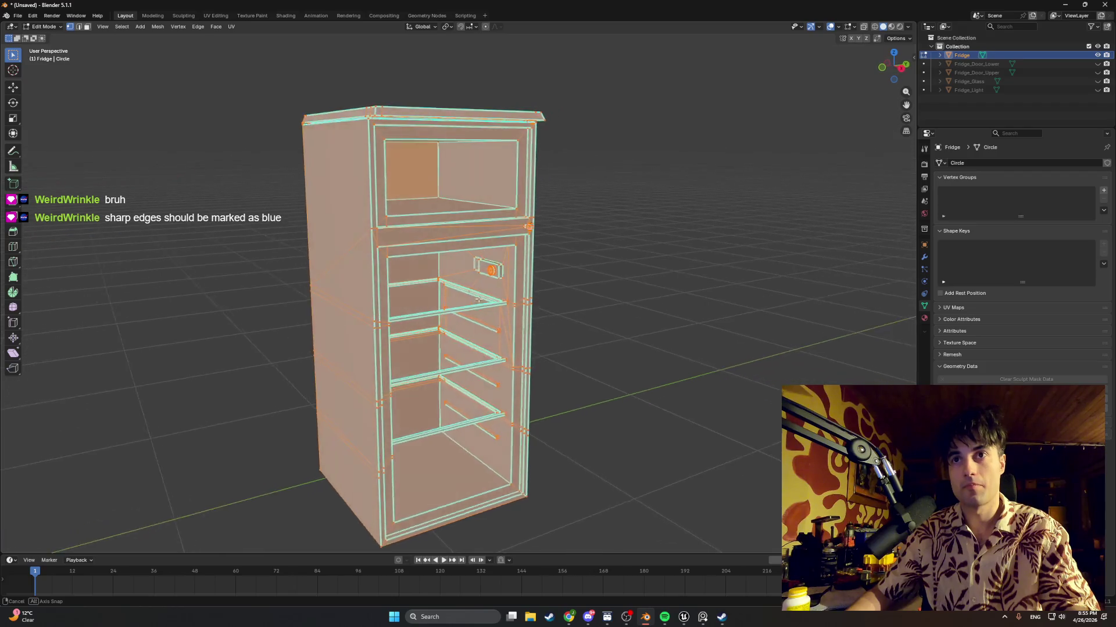
scroll(479, 298, down, 3)
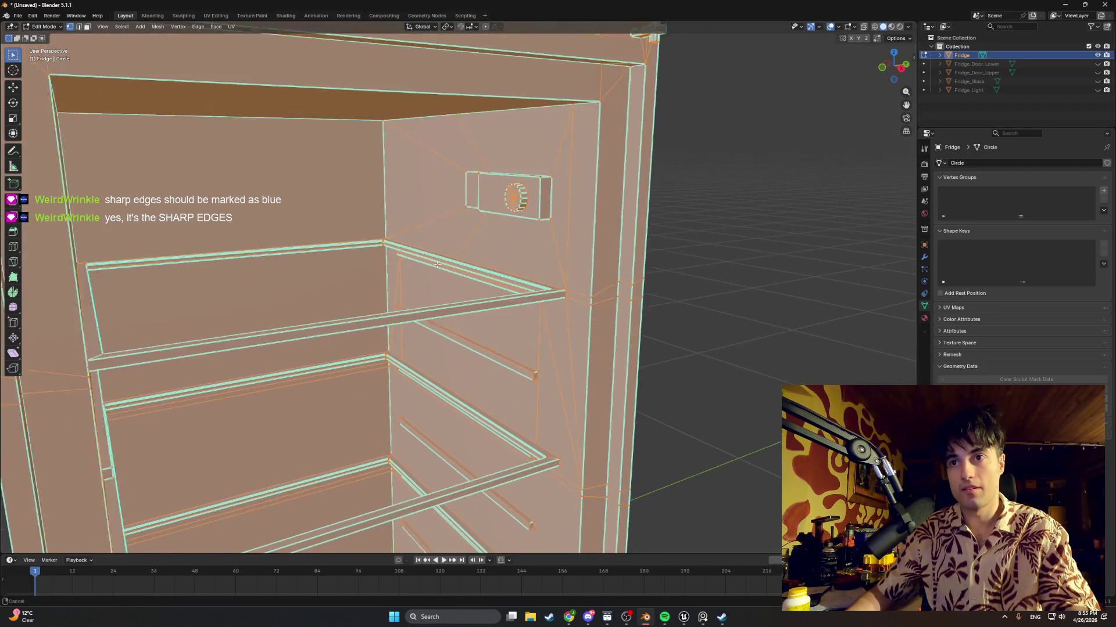
shift+middle_drag(528, 395, 492, 372)
scroll(491, 373, up, 6)
scroll(492, 372, up, 2)
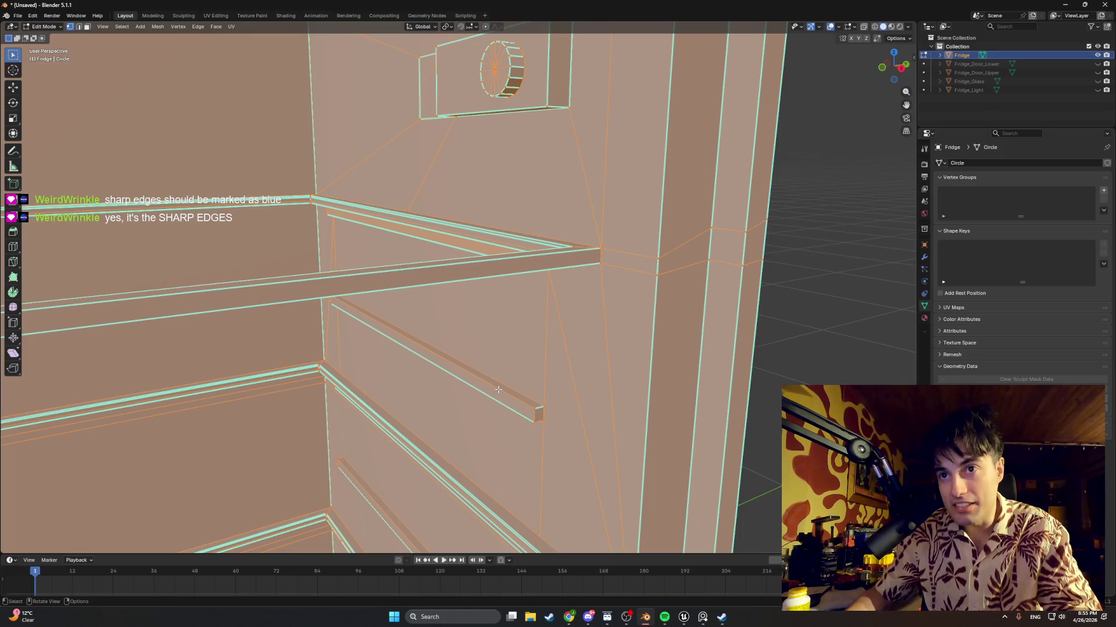
scroll(526, 405, up, 3)
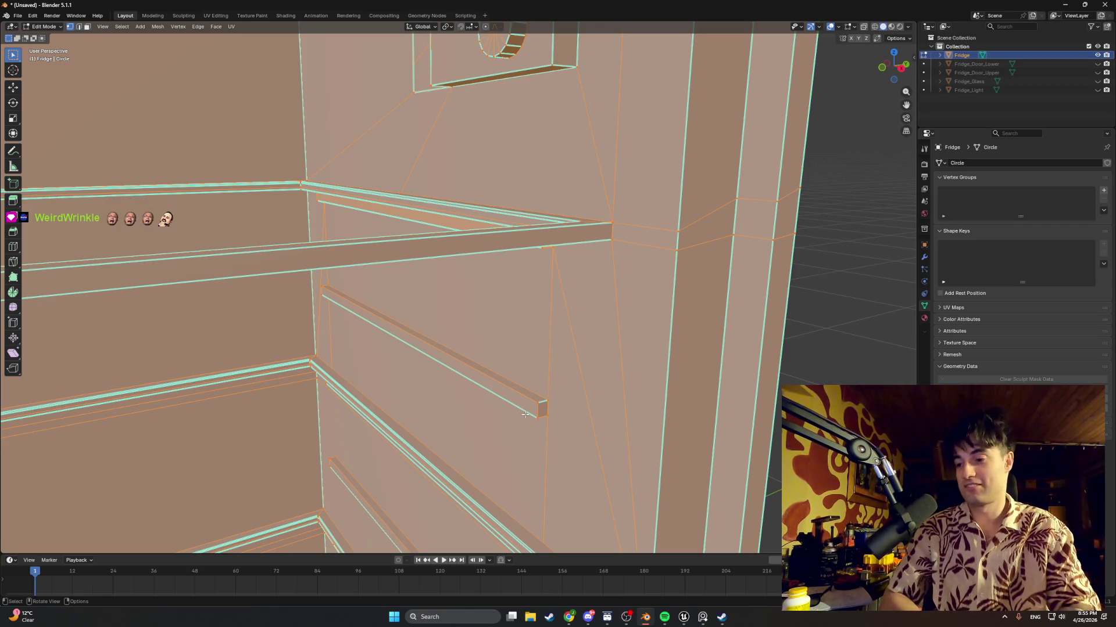
Zoom out further, then check ChatGPT's advice on sharp edges versus Auto Smooth in the browser
scroll(463, 336, down, 5)
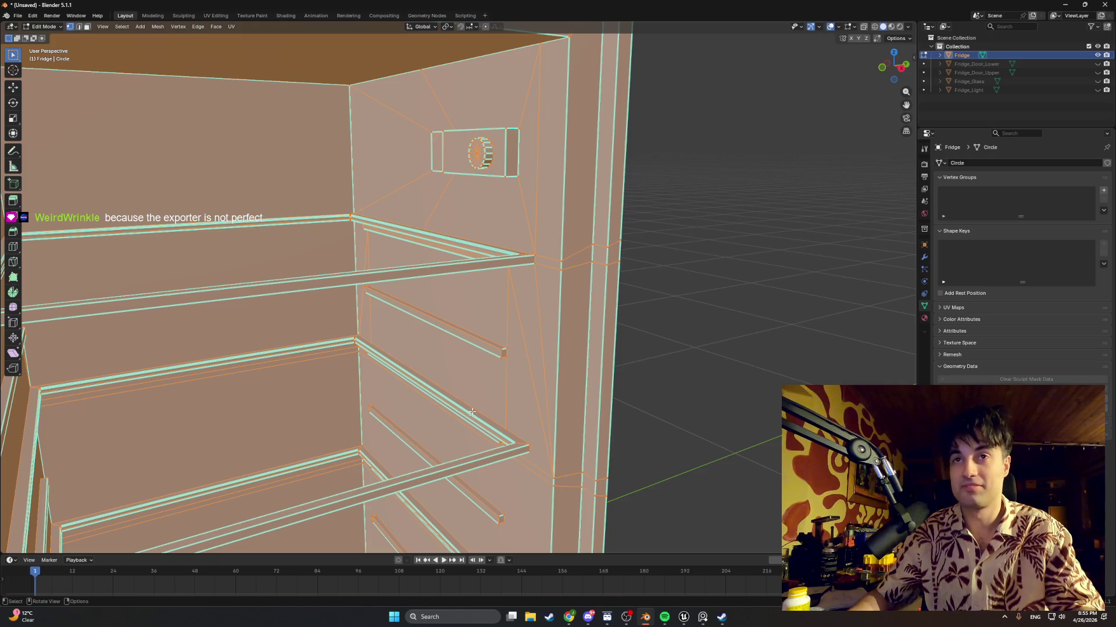
scroll(472, 411, down, 3)
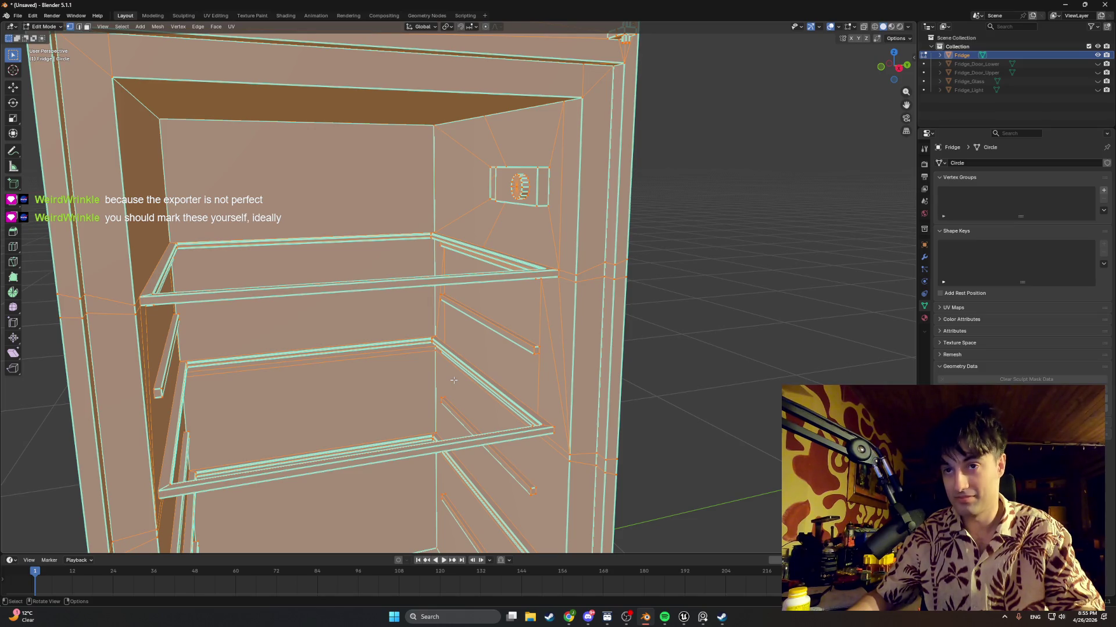
scroll(454, 380, down, 5)
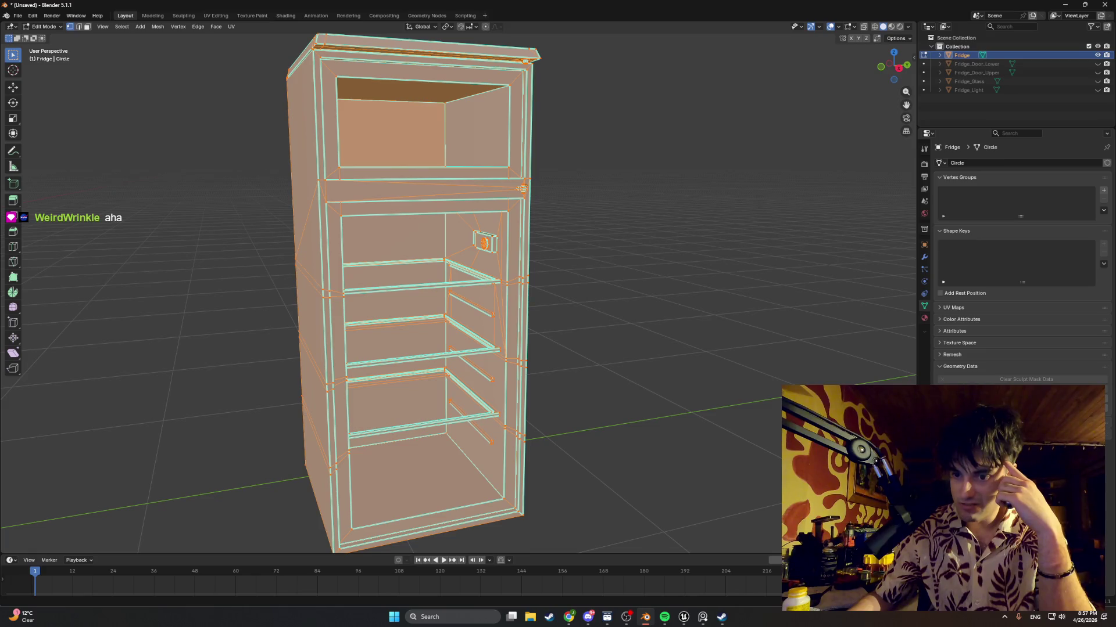
key(alt+Tab)
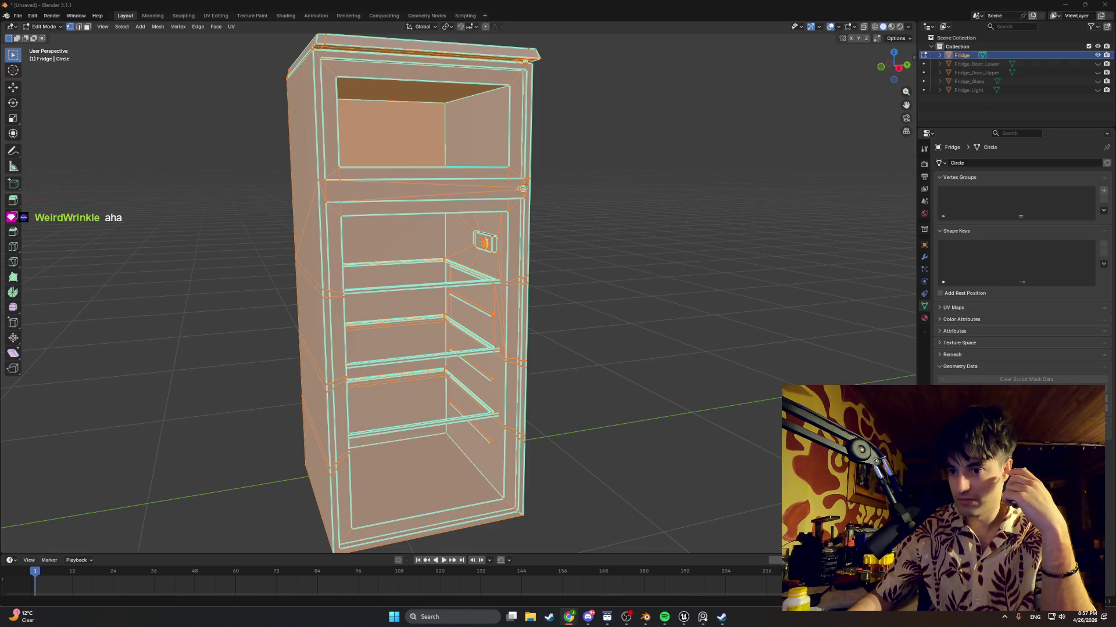
key(alt+Tab)
scroll(626, 256, up, 5)
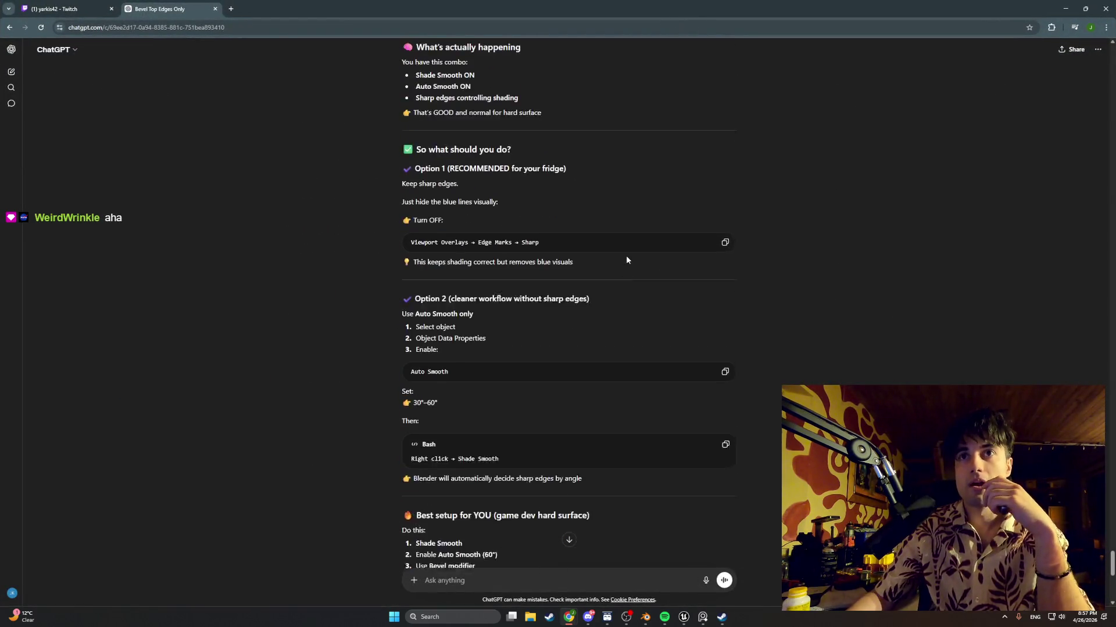
scroll(626, 256, up, 9)
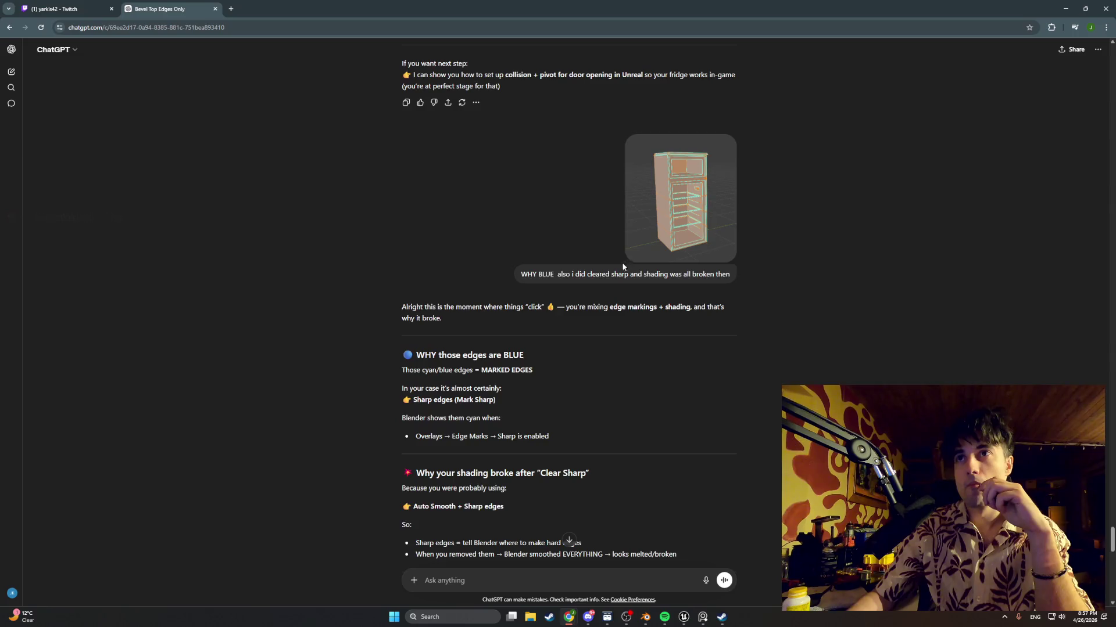
scroll(618, 269, down, 2)
scroll(617, 271, down, 1)
drag(520, 100, 557, 100)
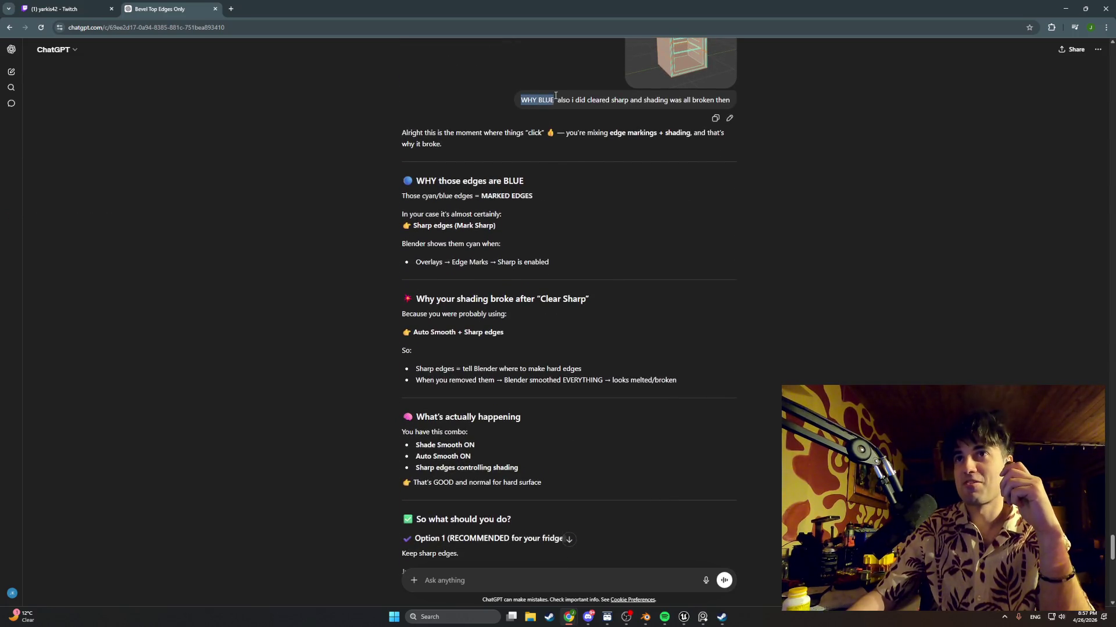
scroll(530, 168, down, 2)
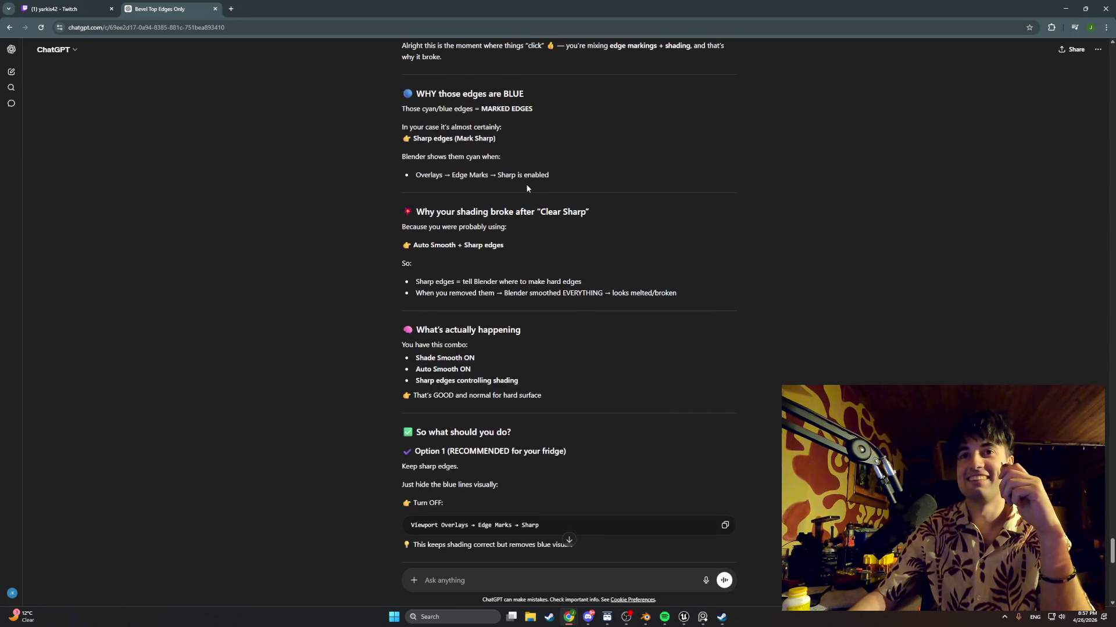
scroll(504, 264, down, 1)
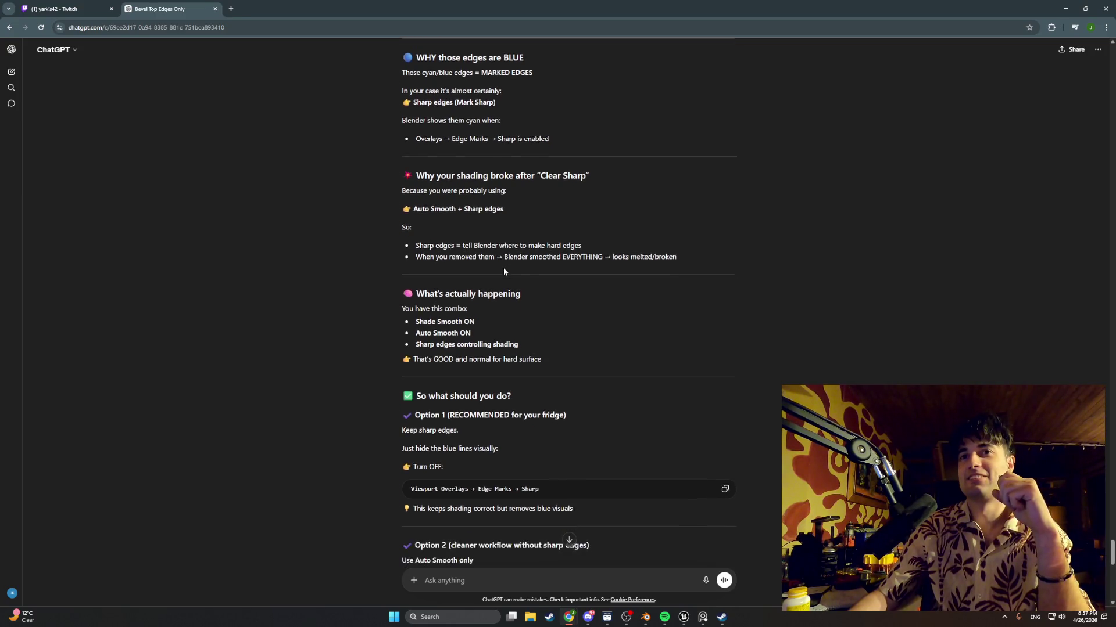
scroll(504, 271, down, 1)
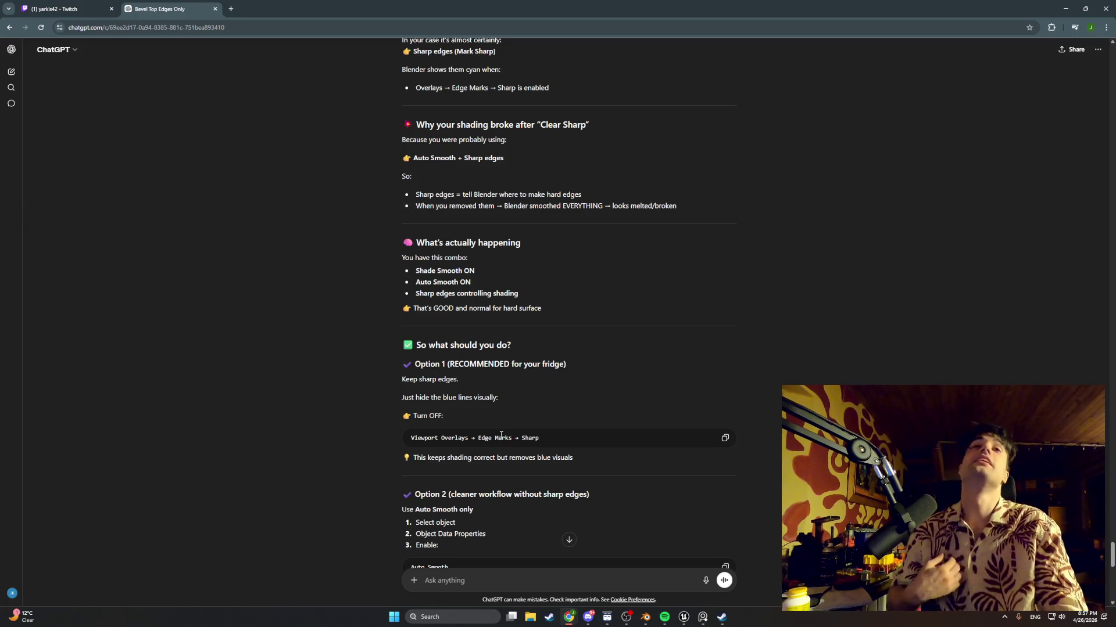
click(645, 617)
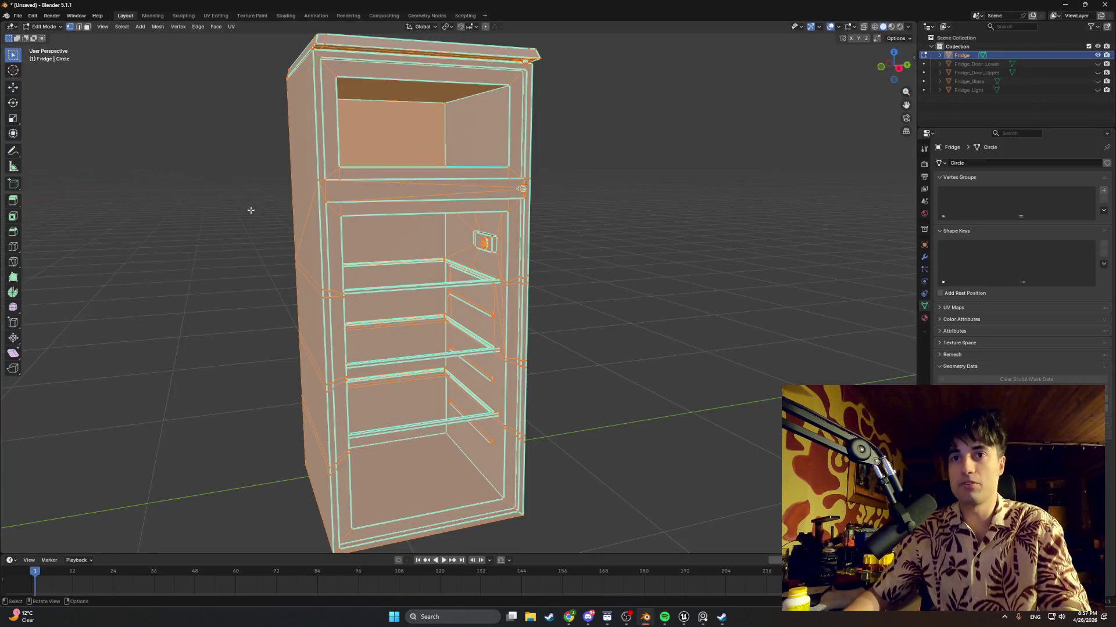
Leave the fridge mesh selection and orbit to inspect the fridge from several angles
key(Tab)
scroll(192, 185, up, 5)
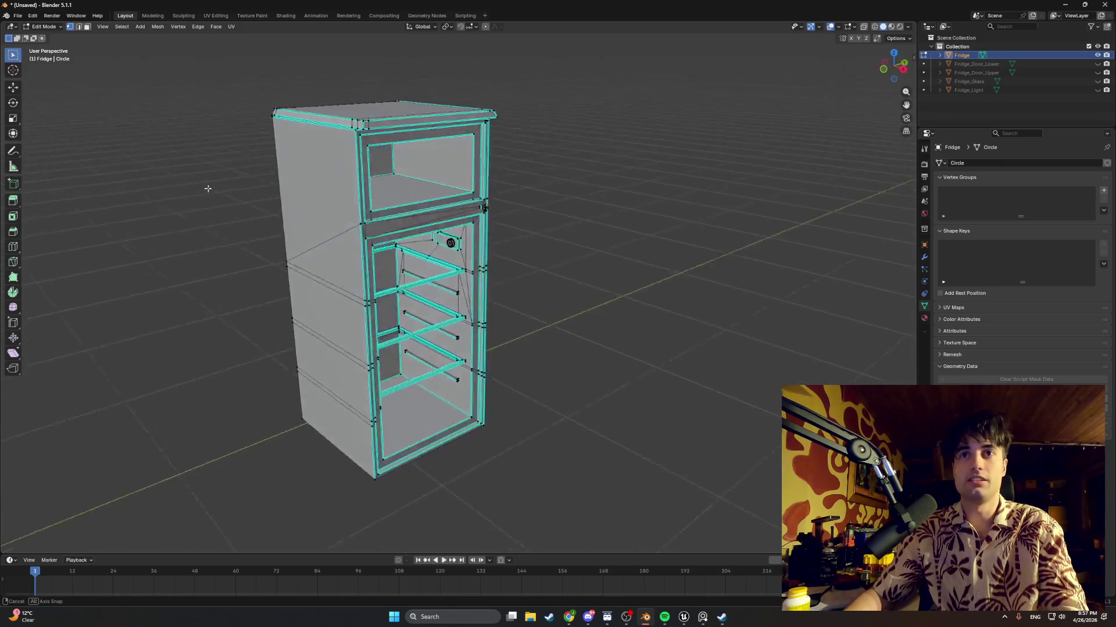
mouse_move(192, 187)
middle_down()
mouse_move(226, 187)
mouse_move(182, 177)
middle_up()
scroll(182, 176, down, 6)
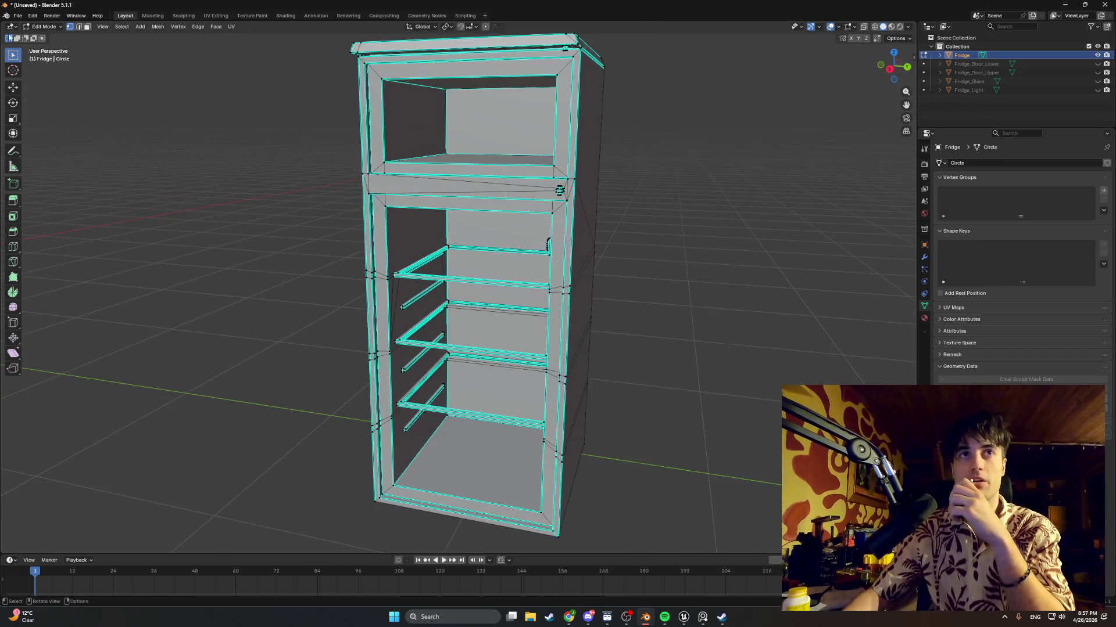
mouse_move(81, 175)
middle_down()
mouse_move(175, 211)
mouse_move(230, 218)
middle_up()
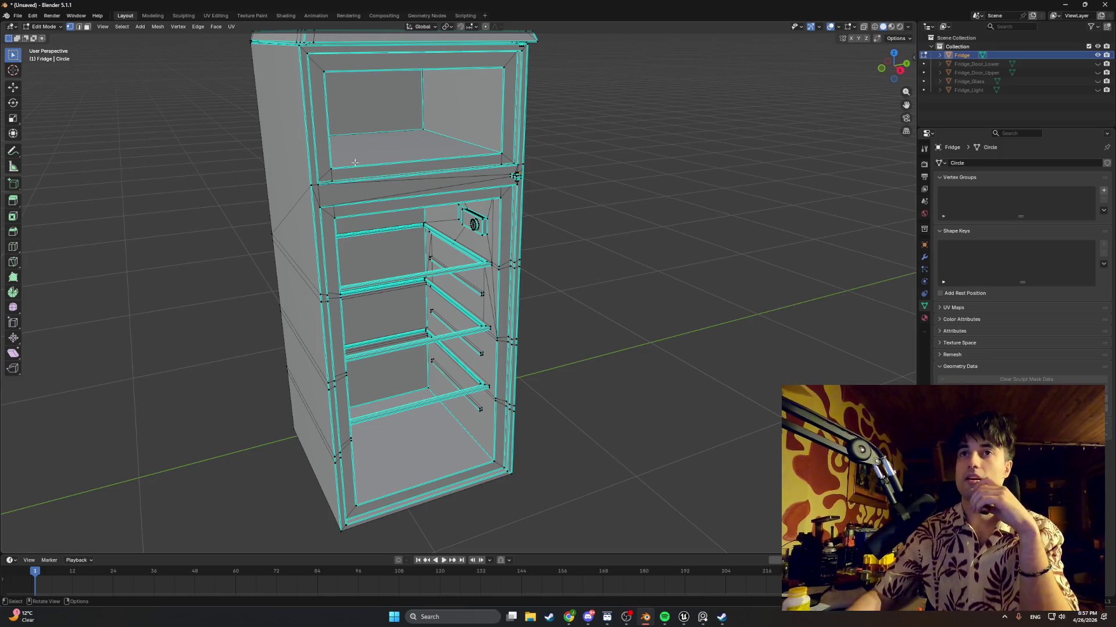
Discard the unsaved fridge edits and open StartingAparatmentBASE1.blend from the Blendfiles folder
click(18, 16)
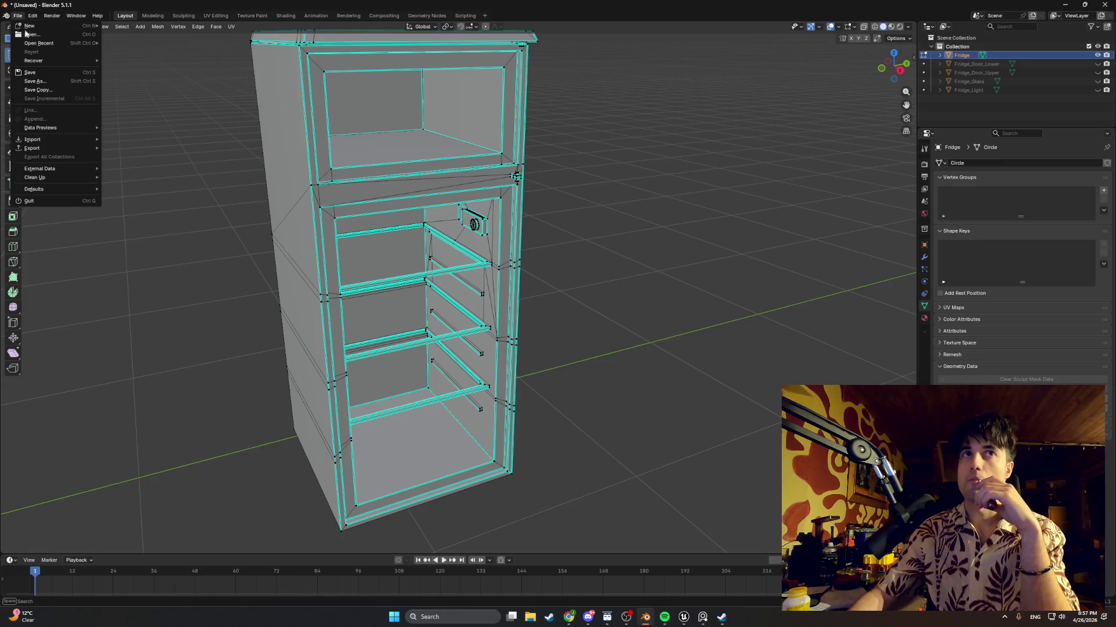
click(26, 35)
click(567, 321)
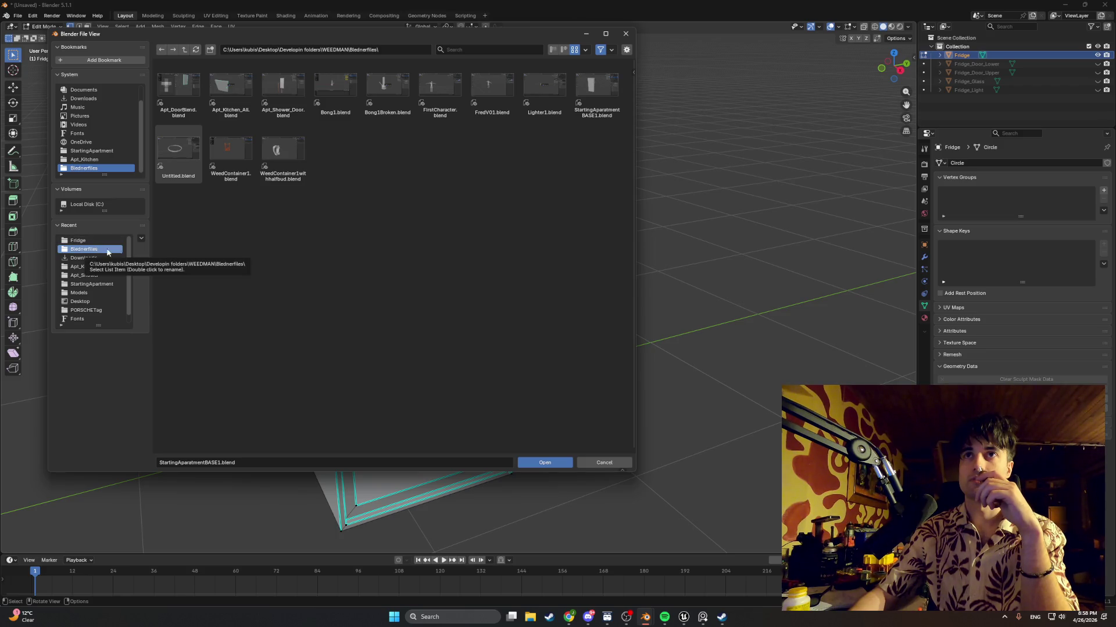
double_click(590, 87)
Return the reopened fridge to Object Mode and make the Apartment collection's walls visible
scroll(475, 218, down, 2)
scroll(475, 217, up, 2)
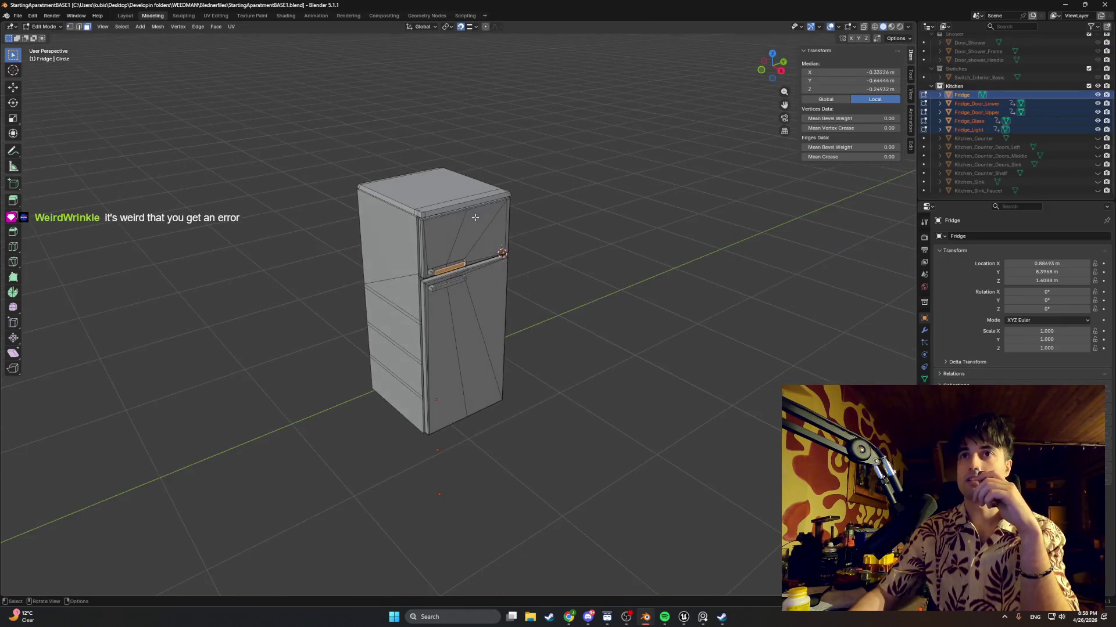
middle_drag(559, 237, 417, 247)
key(Tab)
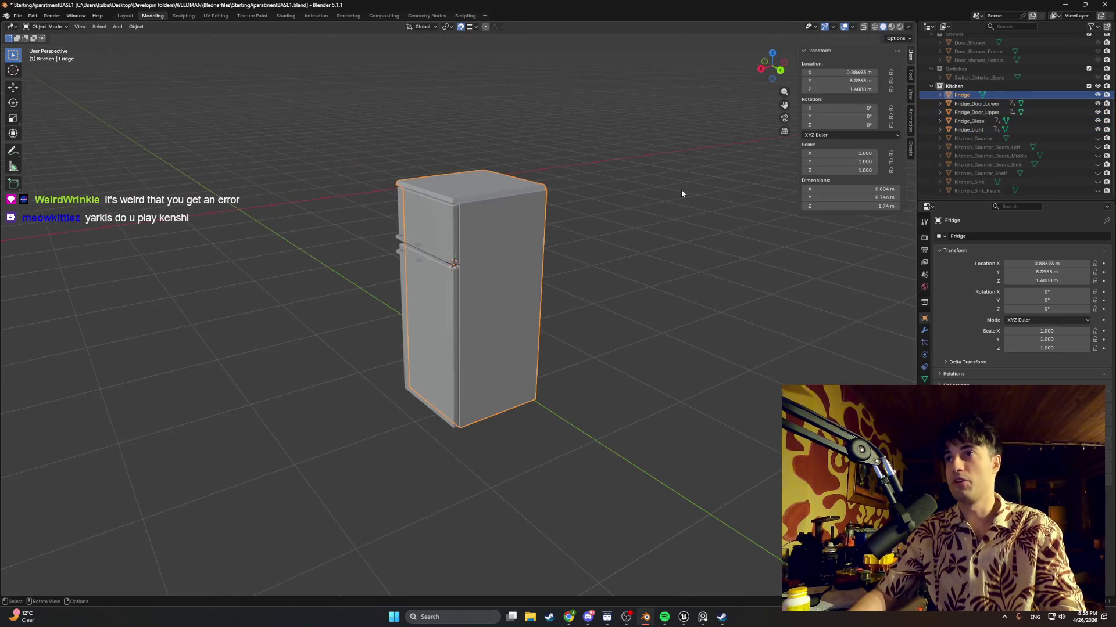
middle_drag(583, 225, 604, 228)
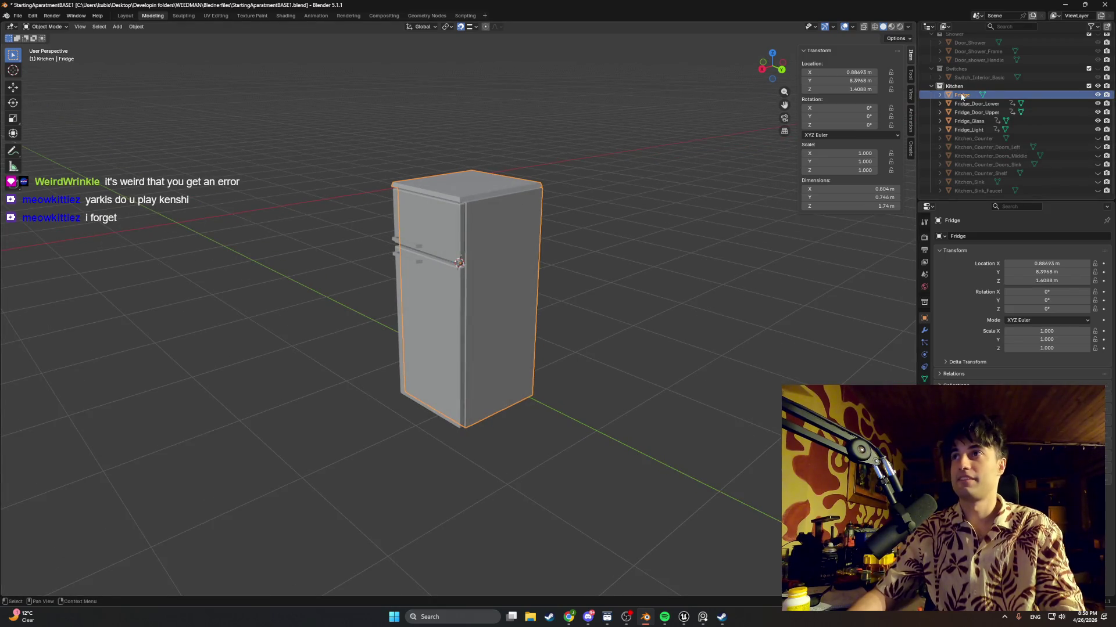
scroll(1060, 88, up, 5)
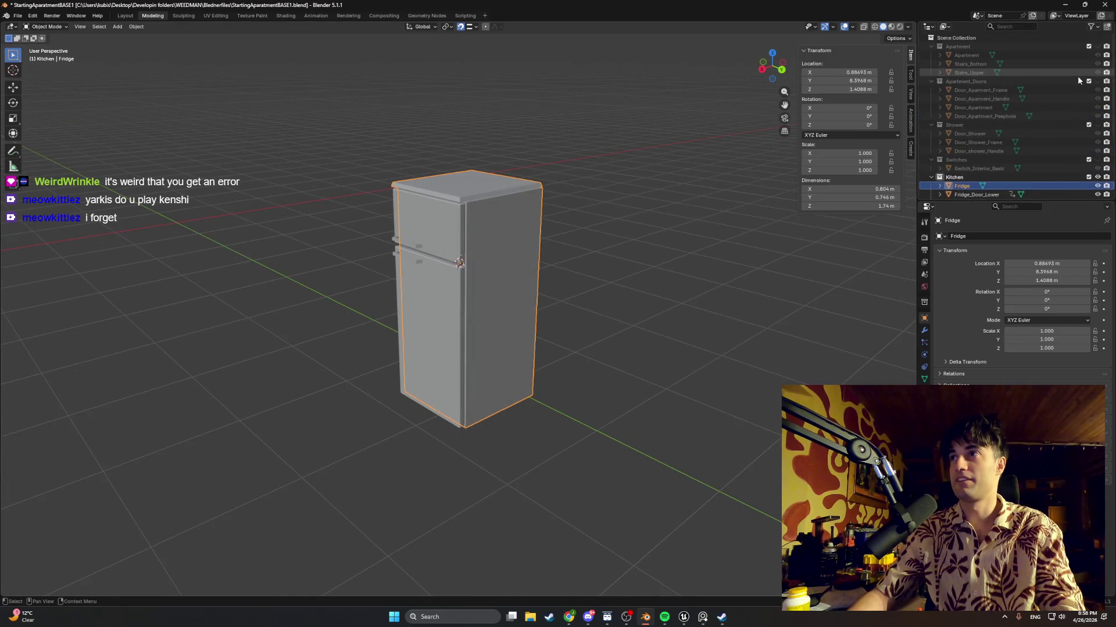
click(1097, 47)
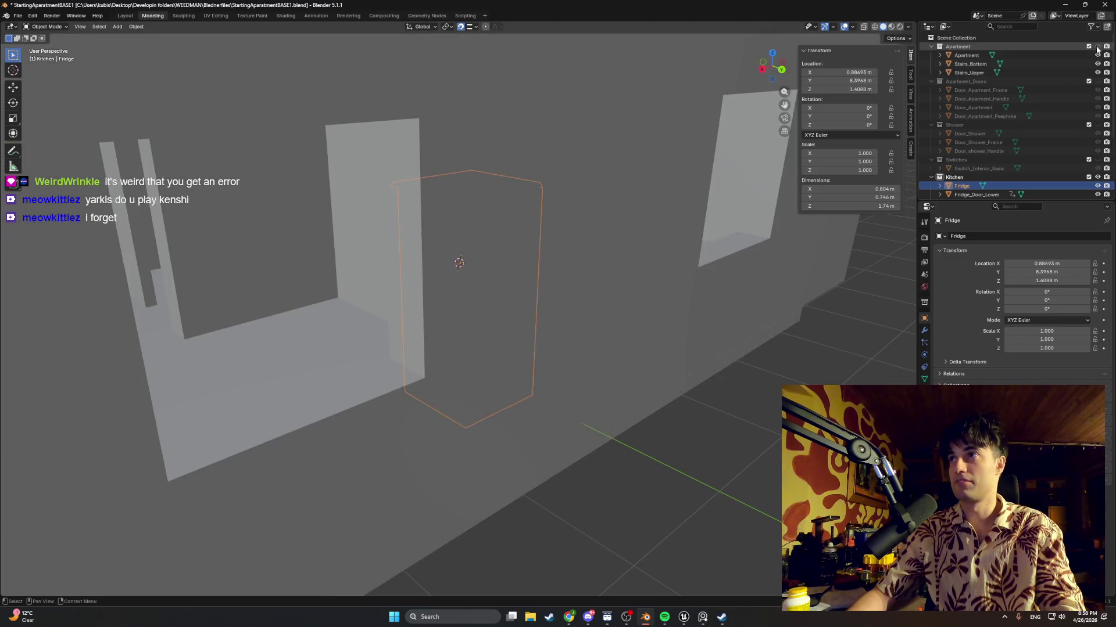
Unhide the Apartment_Doors, Shower, Switches and Kitchen_Counter collections in the Outliner
click(1097, 82)
click(1096, 125)
click(1097, 160)
middle_drag(658, 246, 670, 234)
scroll(1054, 156, down, 1)
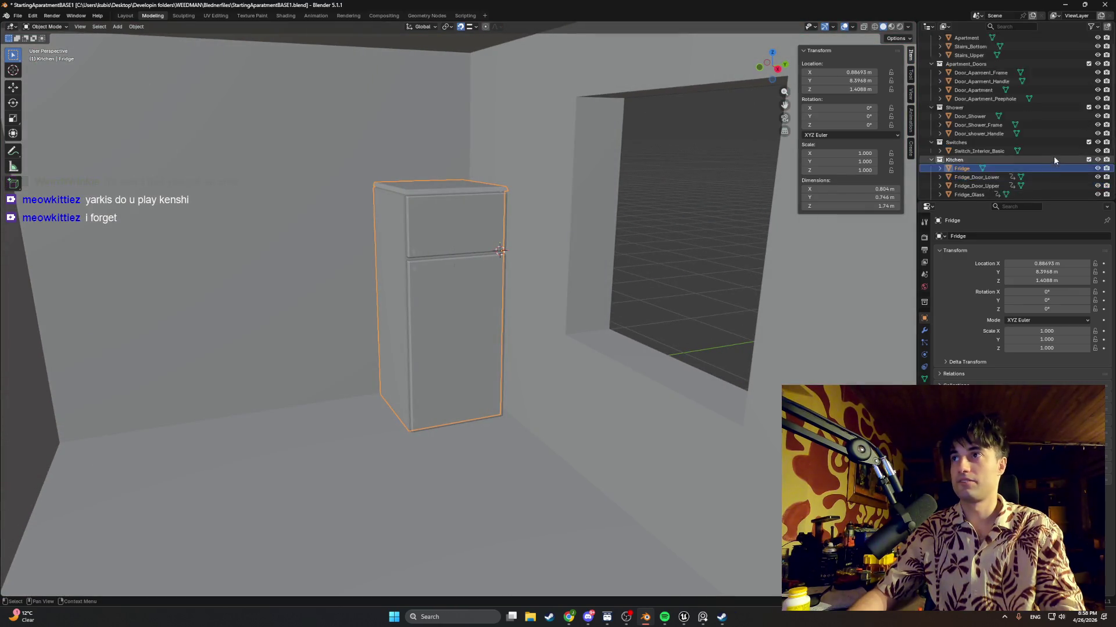
scroll(1056, 156, down, 4)
mouse_move(1098, 143)
mouse_down()
mouse_move(1097, 195)
mouse_move(1097, 168)
mouse_up()
Reveal the remaining sink and shelf objects, then select Fridge_Door_Lower
click(285, 304)
key(Tab)
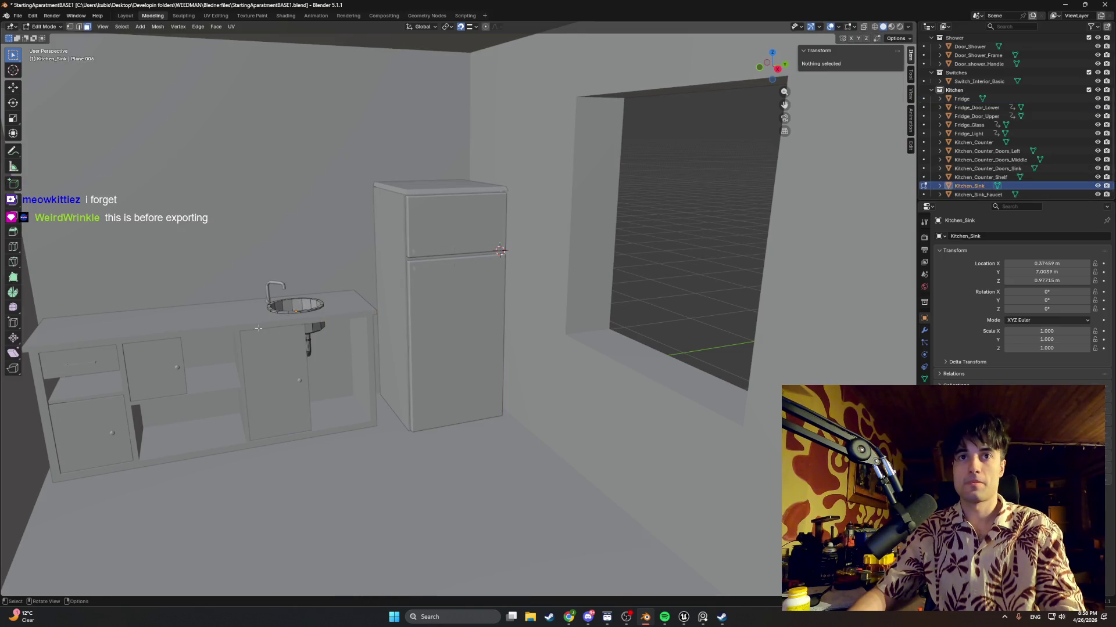
mouse_move(259, 328)
middle_down()
mouse_move(365, 301)
mouse_move(456, 299)
middle_up()
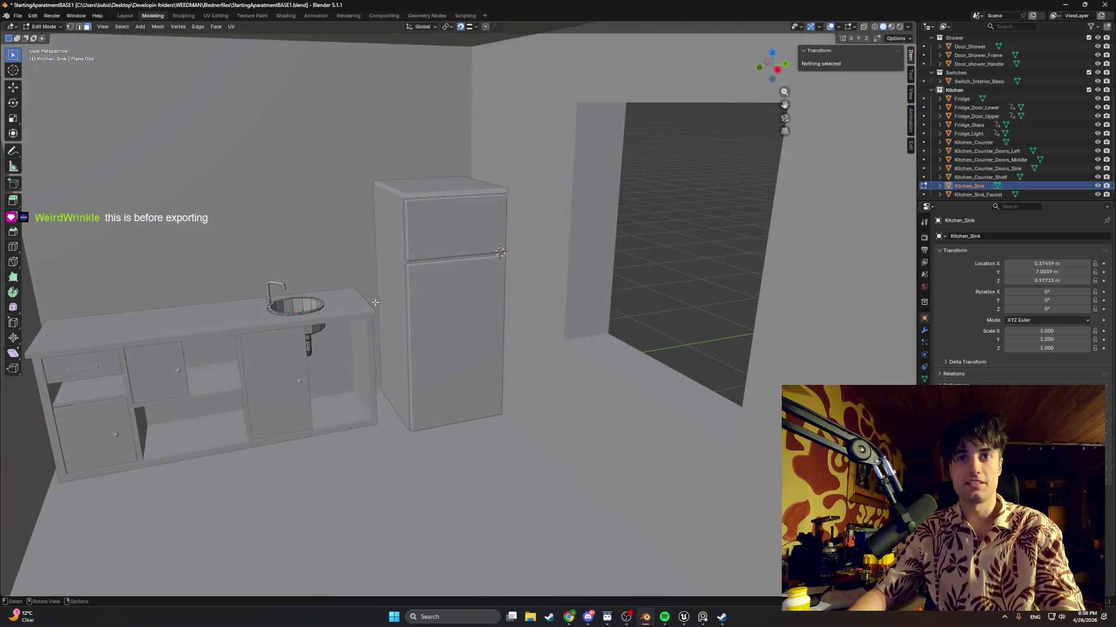
key(Tab)
click(450, 308)
key(Tab)
key(Tab)
key(Tab)
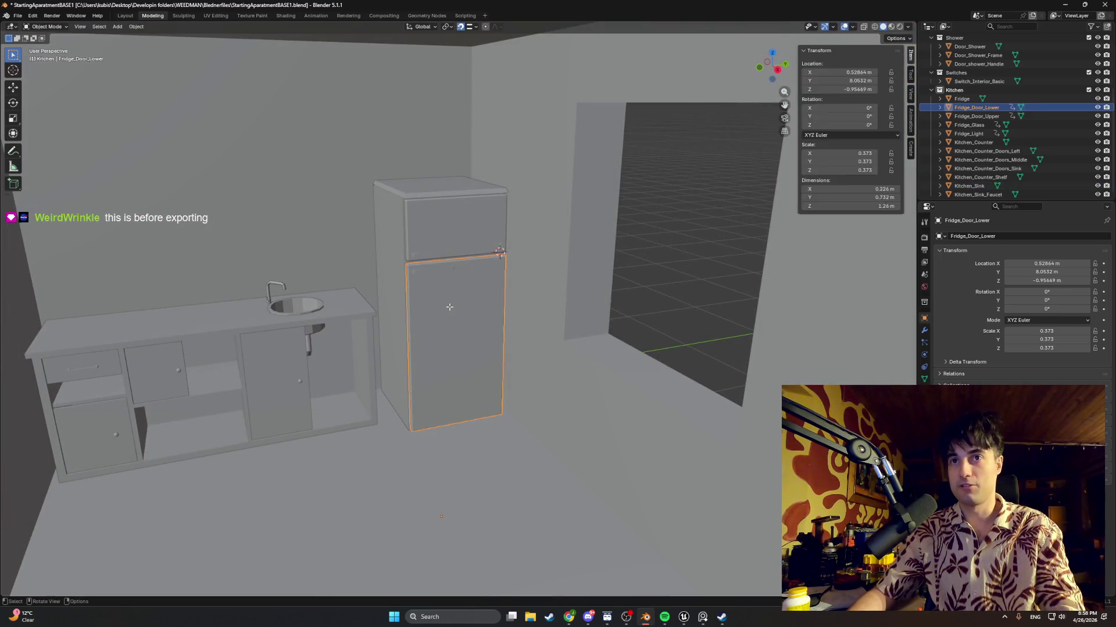
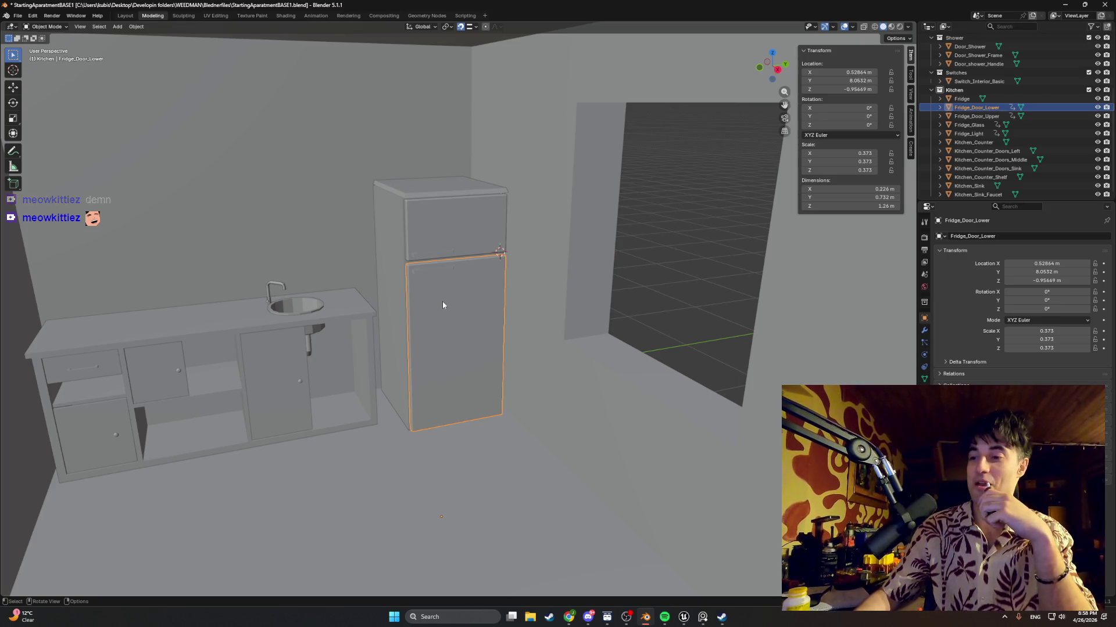
Orbit around the kitchen, selecting the fridge body, a counter door and the whole counter
middle_drag(398, 229, 463, 272)
scroll(464, 272, down, 2)
click(399, 263)
middle_drag(390, 259, 346, 281)
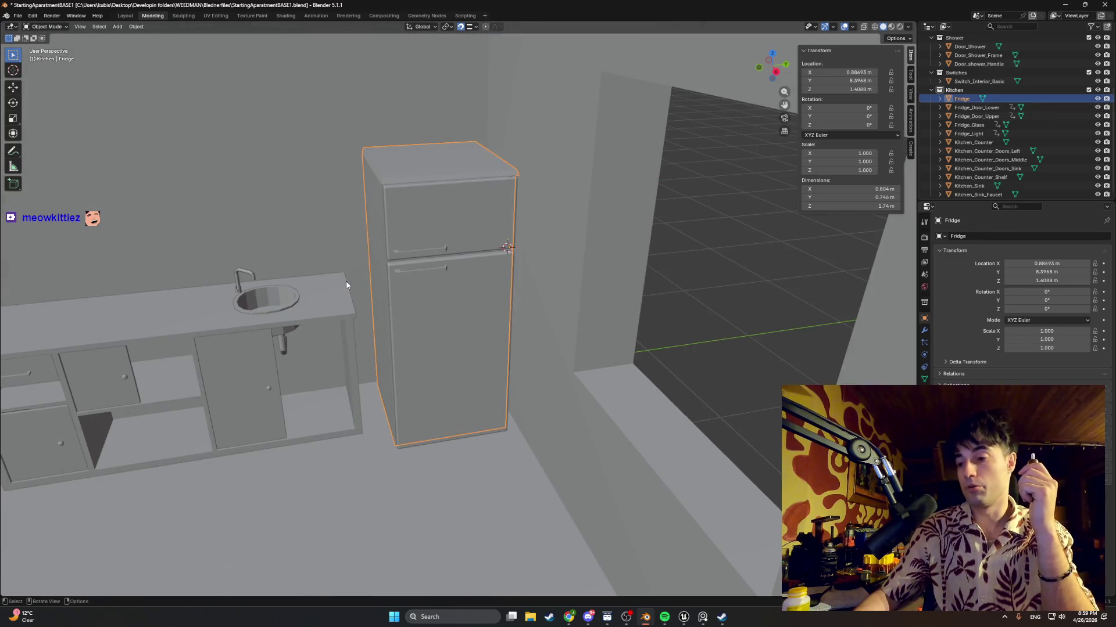
middle_drag(330, 333, 517, 274)
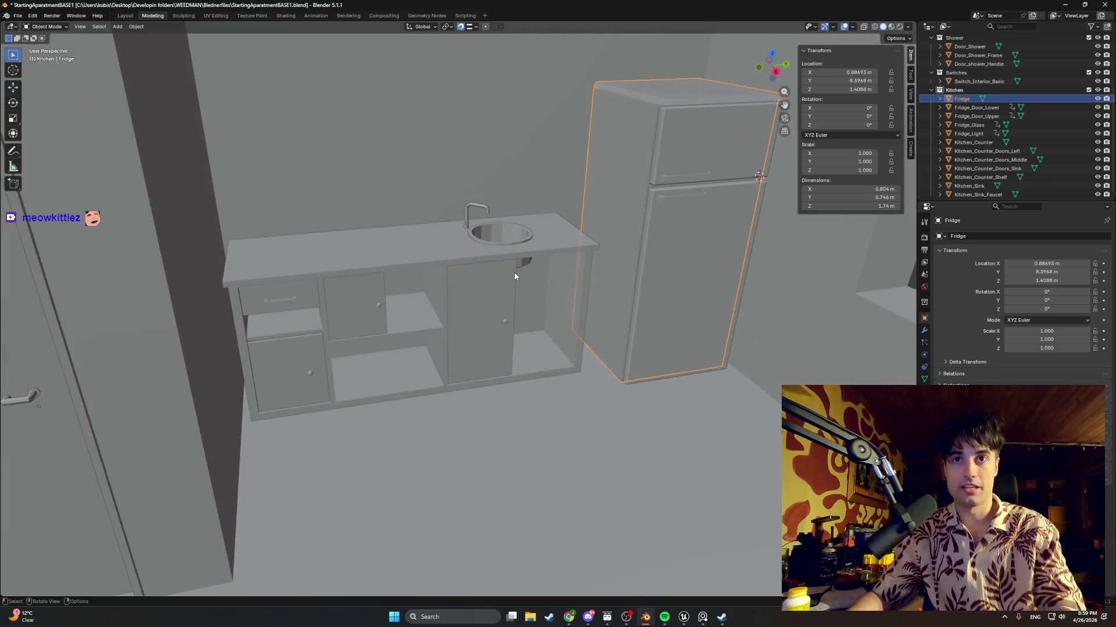
click(507, 279)
click(374, 270)
mouse_move(375, 271)
middle_down()
mouse_move(229, 282)
mouse_move(365, 282)
middle_up()
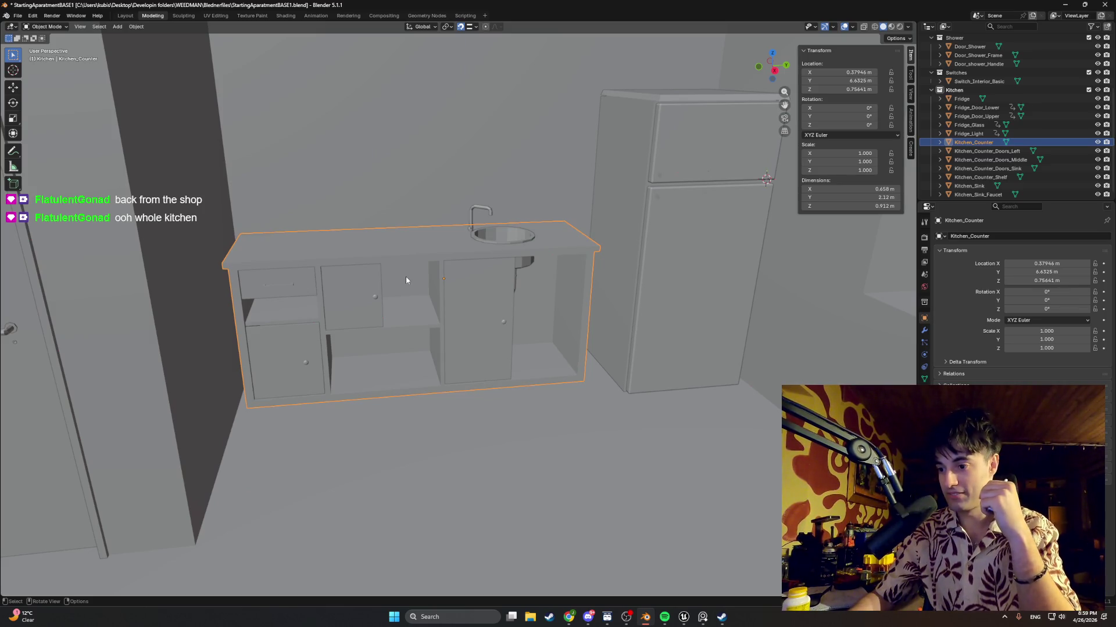
Select the lower fridge door and switch its mesh editing off and back on
mouse_move(437, 294)
middle_down()
mouse_move(556, 343)
mouse_move(373, 361)
mouse_move(472, 281)
mouse_move(506, 277)
mouse_move(551, 380)
middle_up()
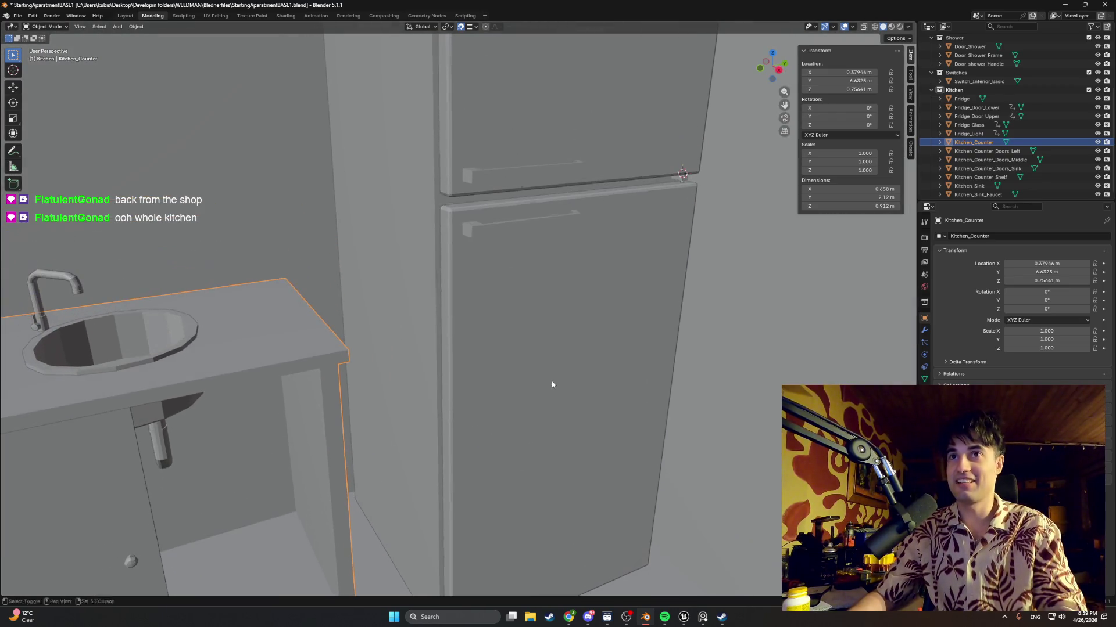
click(535, 348)
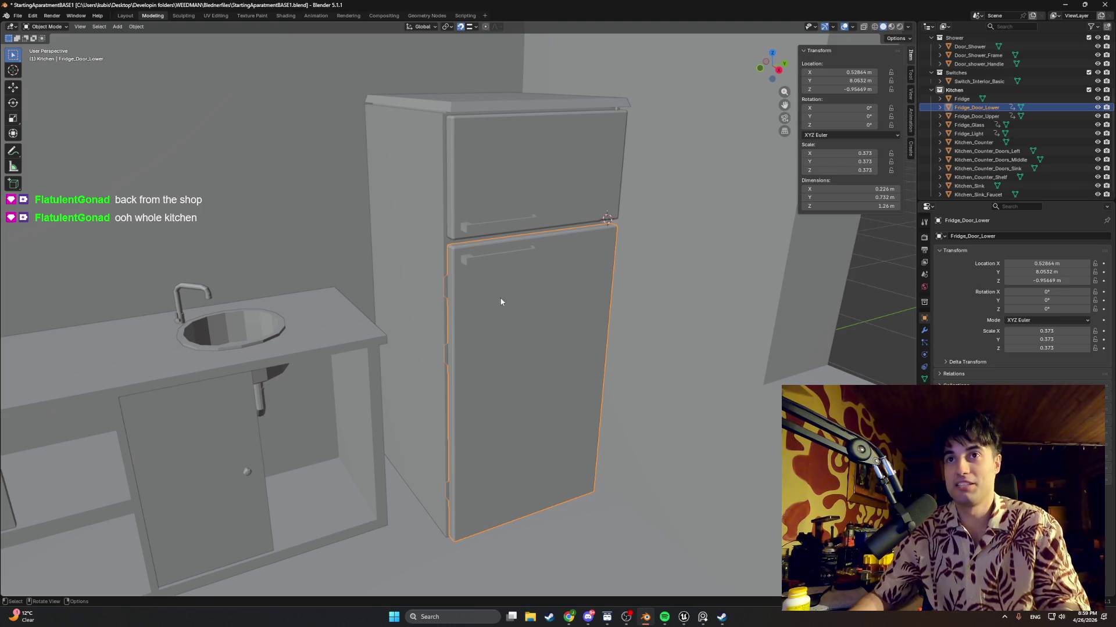
key(Tab)
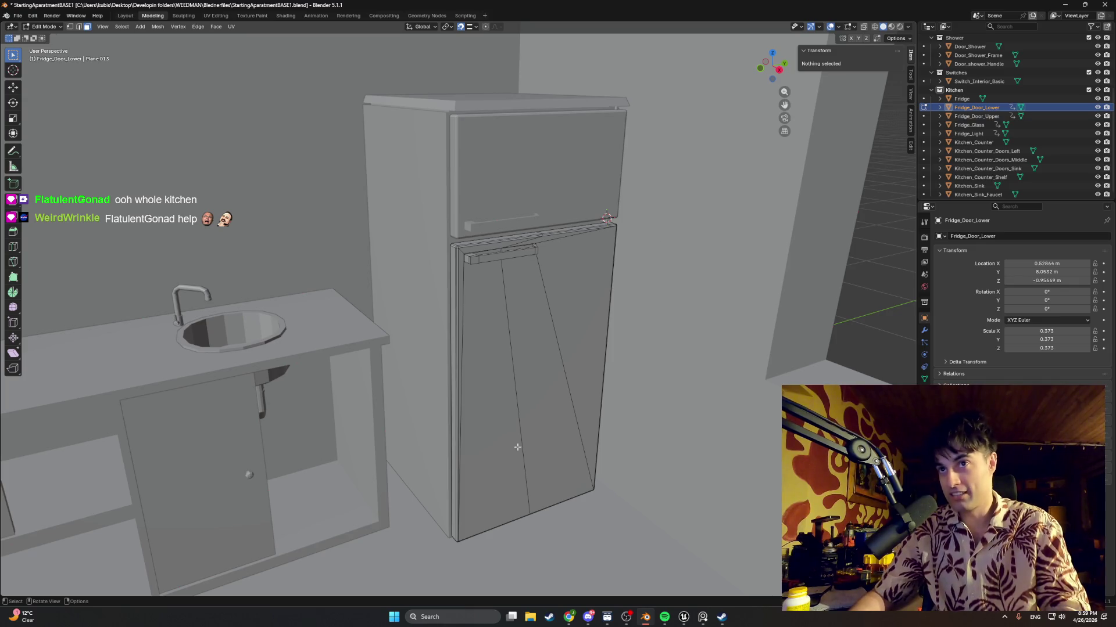
key(Tab)
key(Tab)
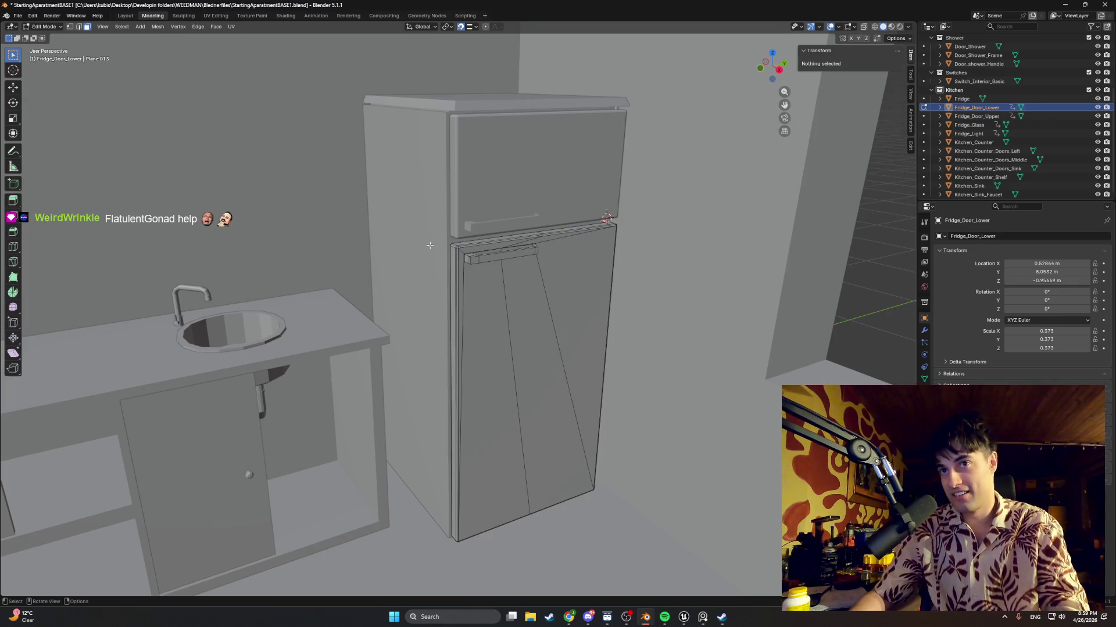
key(Tab)
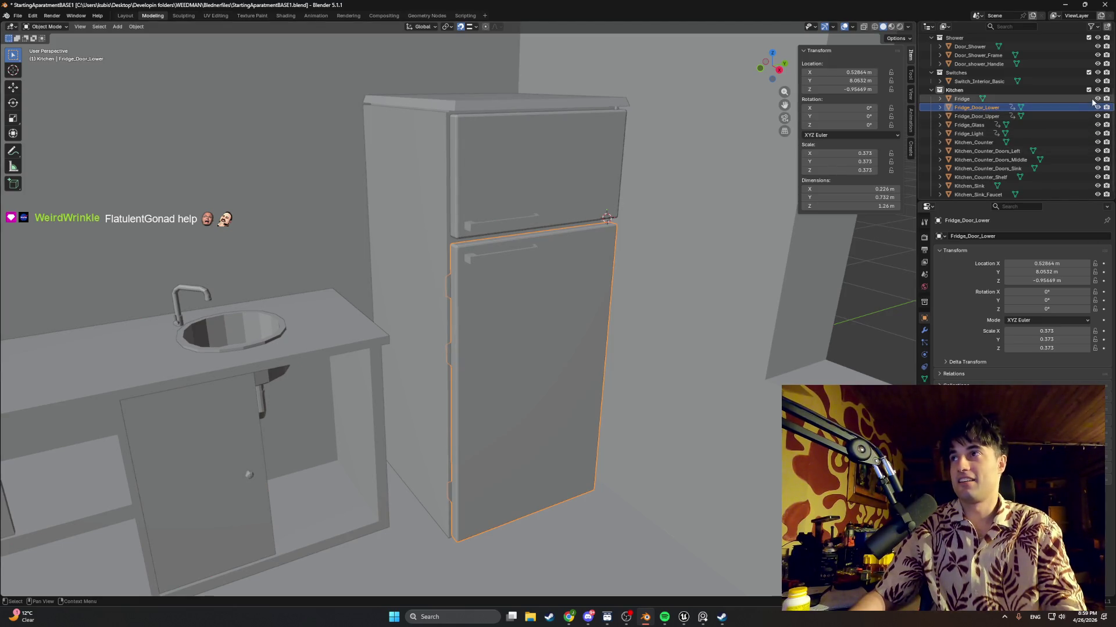
Hide Kitchen_Counter, the left, middle and sink counter doors, the sink, the faucet and the shelf
click(1097, 142)
click(1097, 151)
click(1097, 160)
click(1097, 169)
click(1097, 186)
click(1097, 194)
click(1097, 177)
Exclude the Shower, Switches, Apartment_Doors and Apartment collections from the scene
scroll(1104, 139, up, 3)
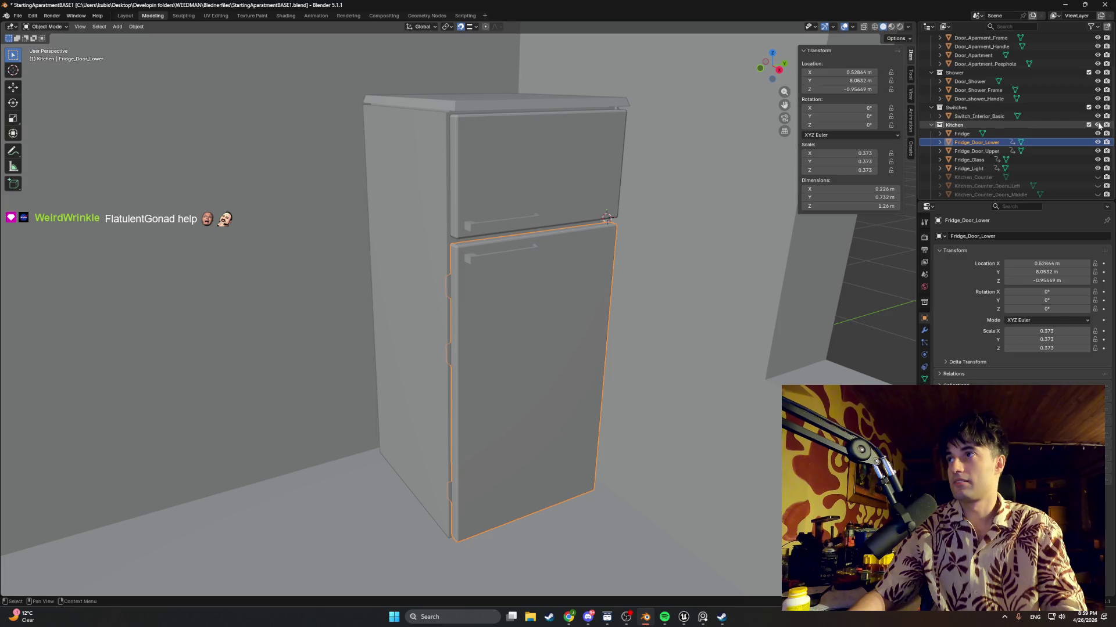
scroll(1099, 125, up, 1)
click(1088, 124)
click(1088, 90)
click(1089, 46)
scroll(1083, 76, up, 2)
click(1087, 47)
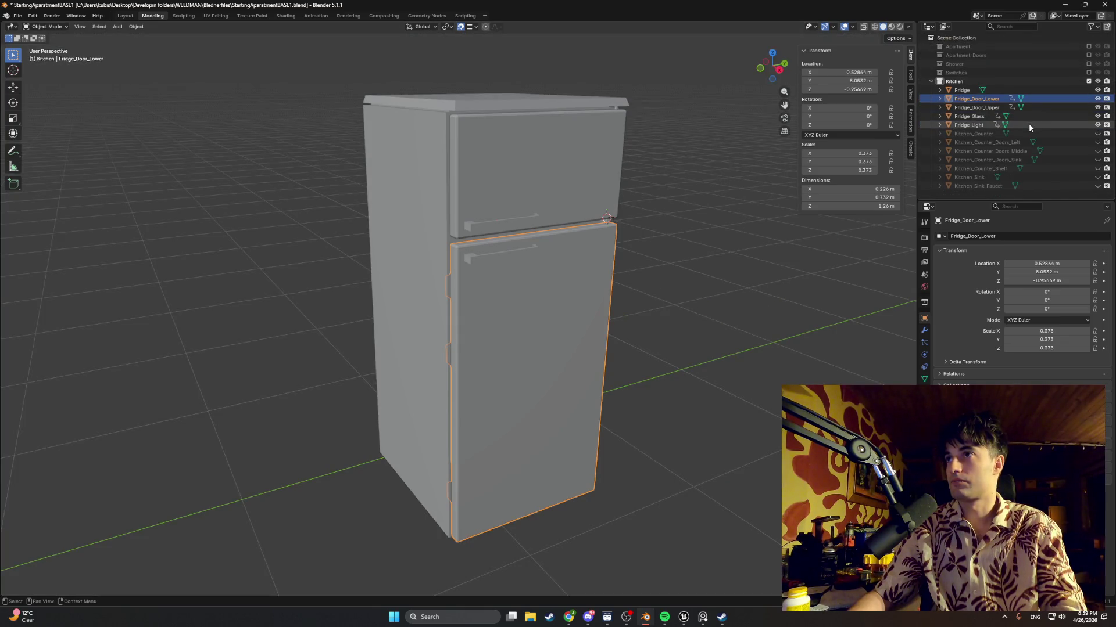
Select Fridge, its doors and glass, and Fridge_Light together
click(962, 90)
shift+click(964, 117)
shift+click(963, 125)
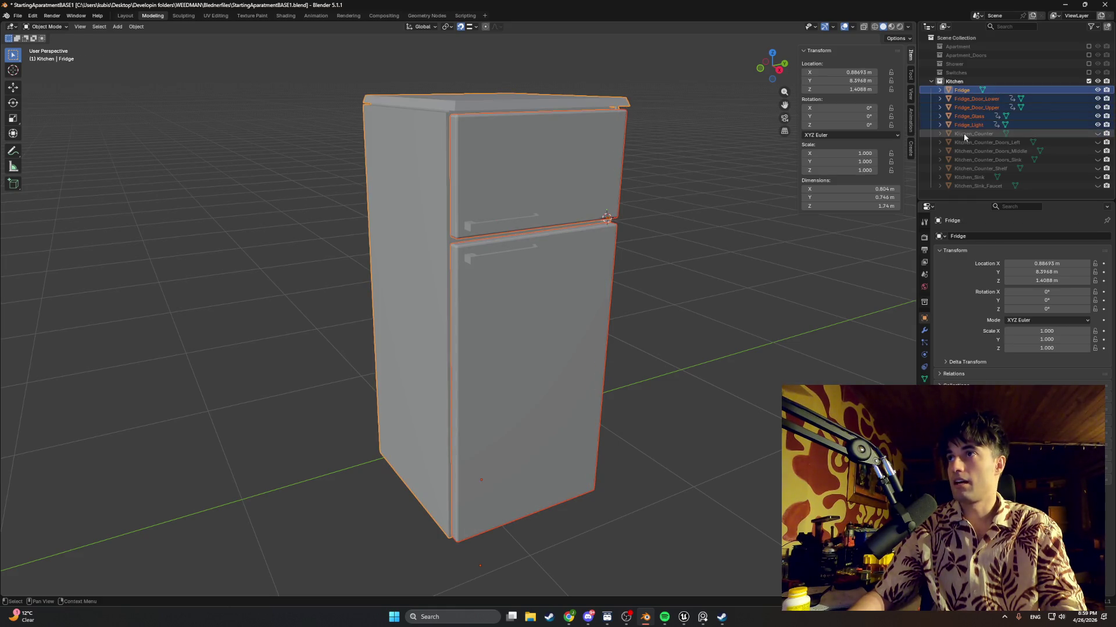
scroll(553, 174, down, 2)
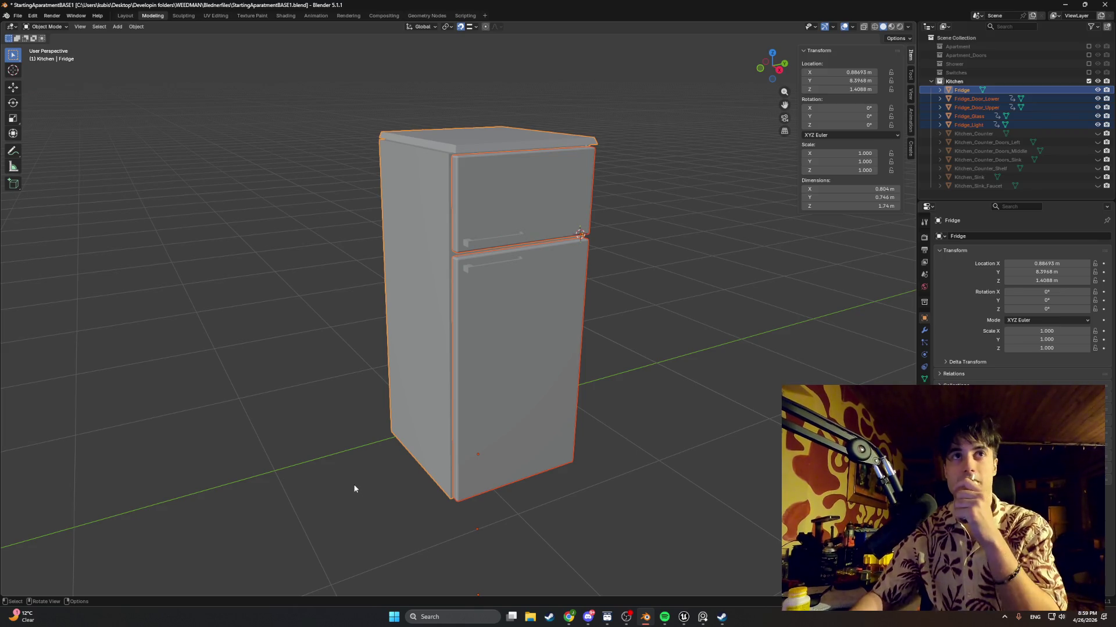
click(79, 28)
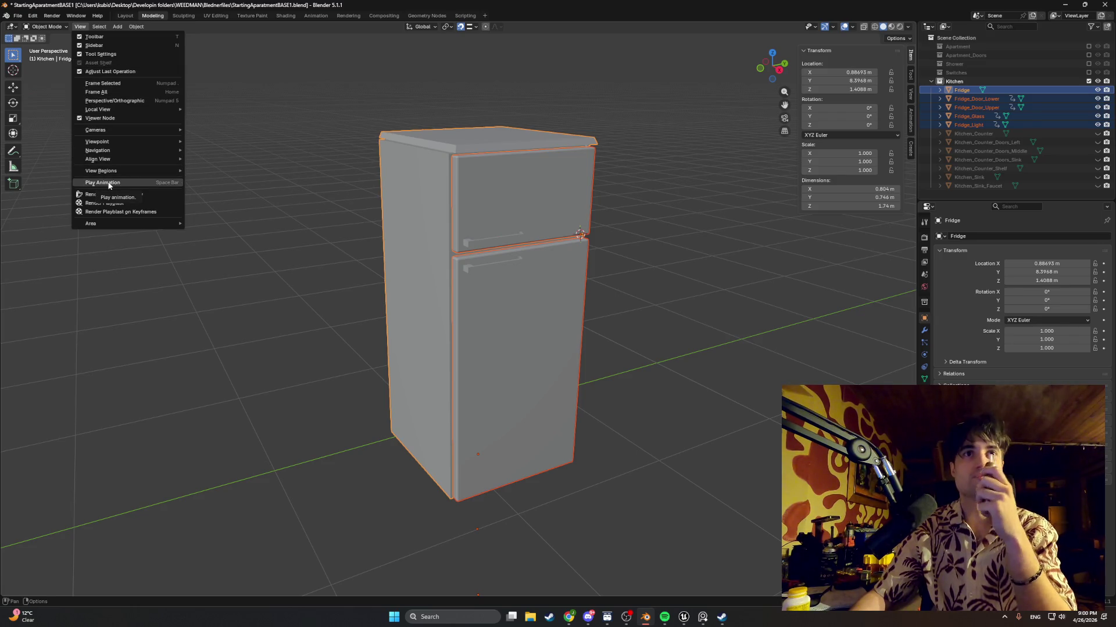
Dismiss the view options without changes and start an FBX export
mouse_move(139, 171)
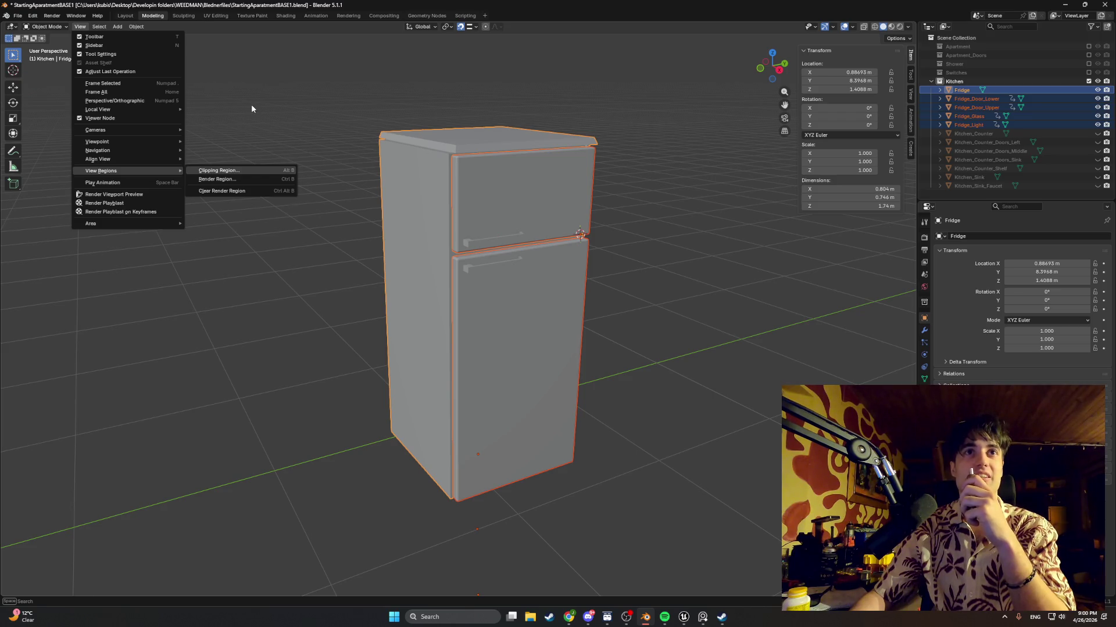
click(235, 123)
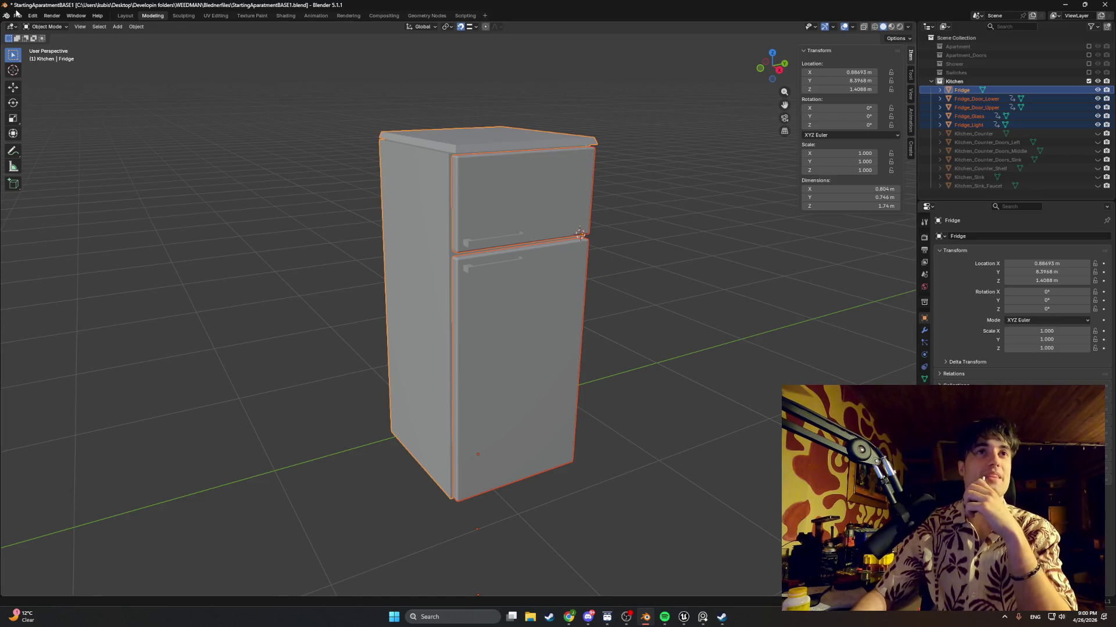
click(18, 15)
mouse_move(52, 149)
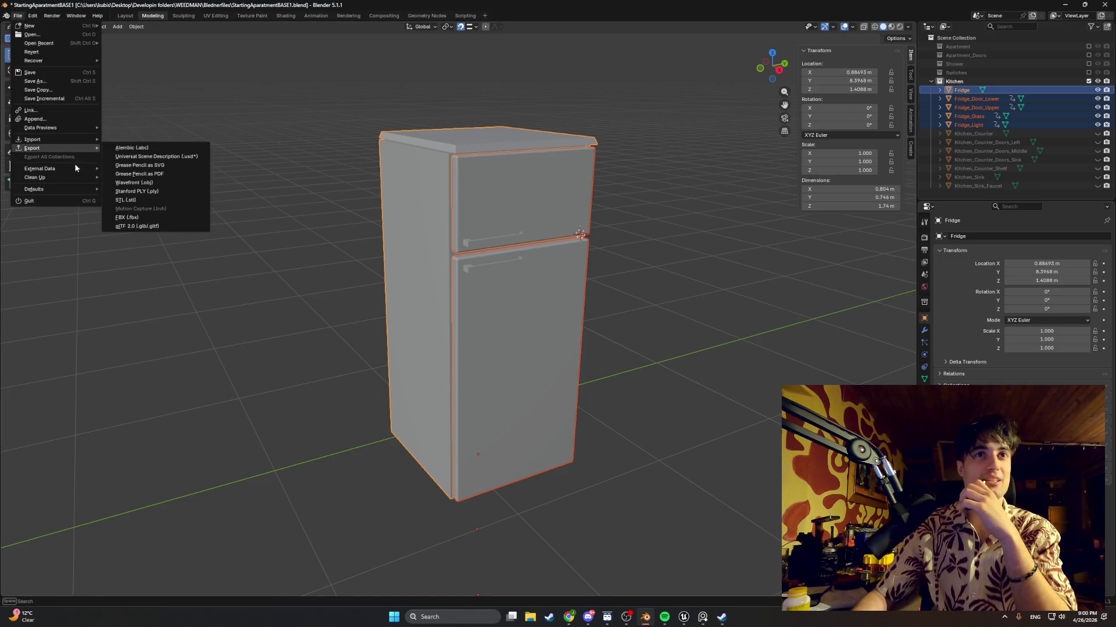
click(140, 217)
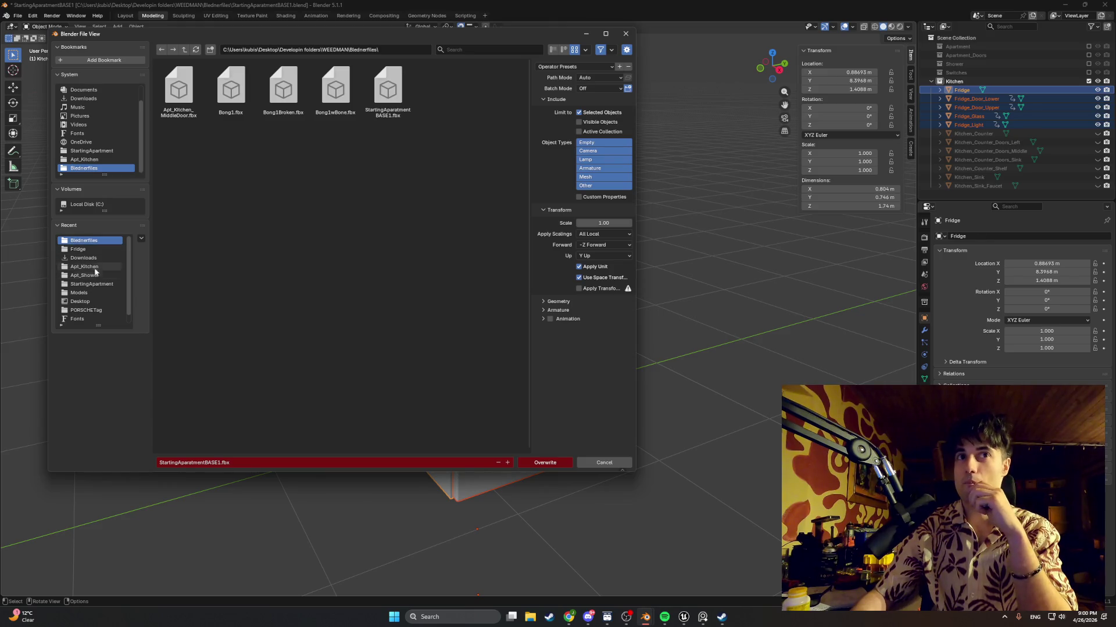
Export as Fridge.fbx into Models\StartingApartment\Apt_Kitchen\Fridge
click(81, 293)
double_click(186, 110)
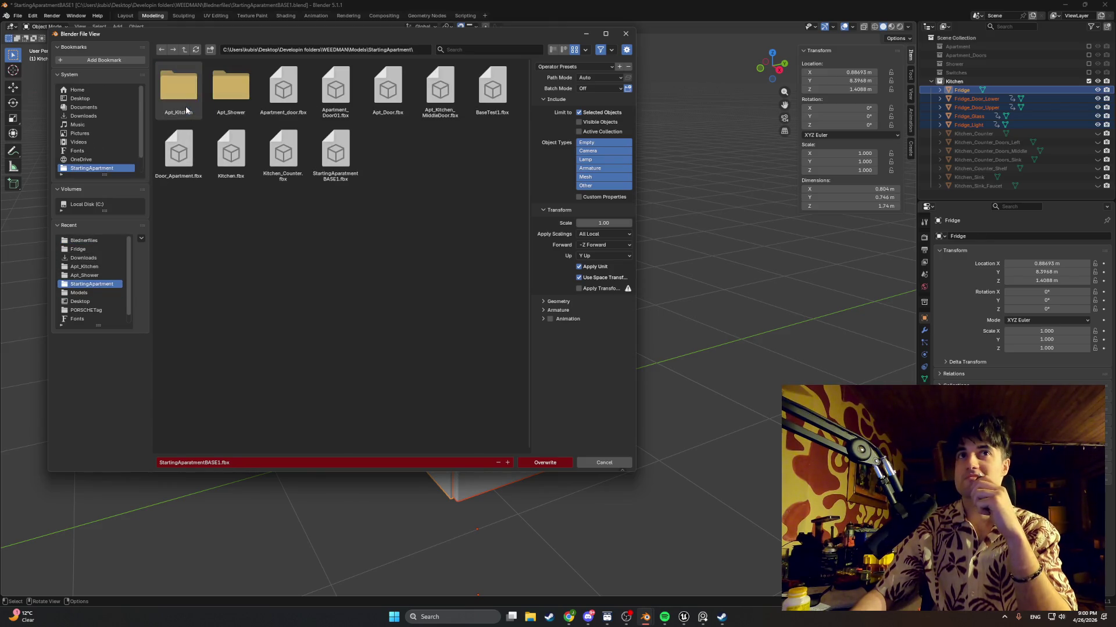
double_click(186, 108)
double_click(186, 108)
click(197, 462)
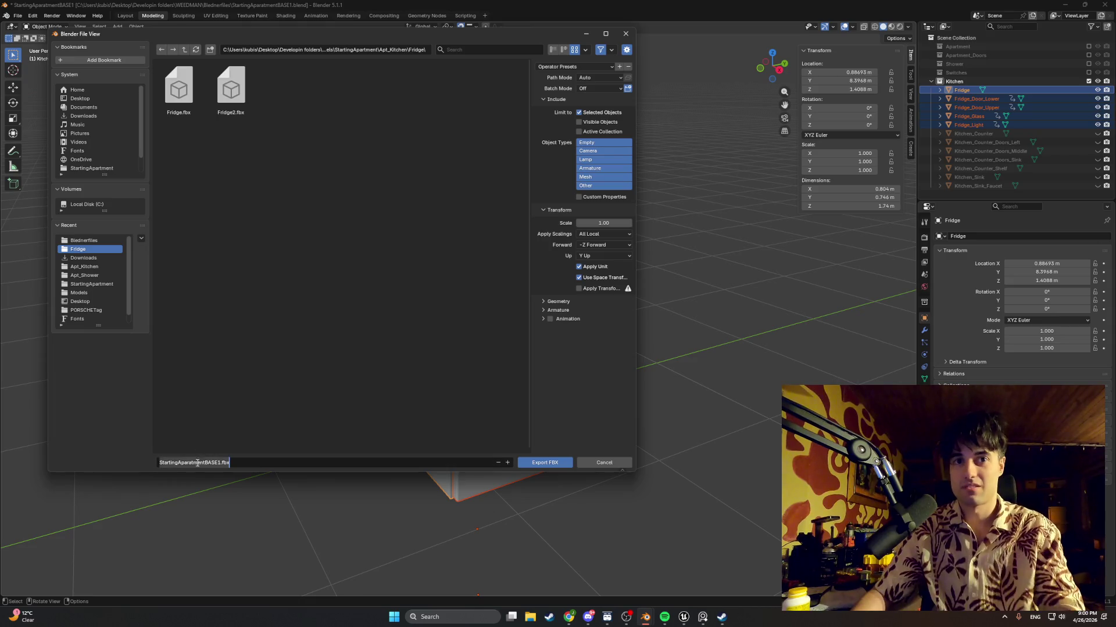
text(Fridge)
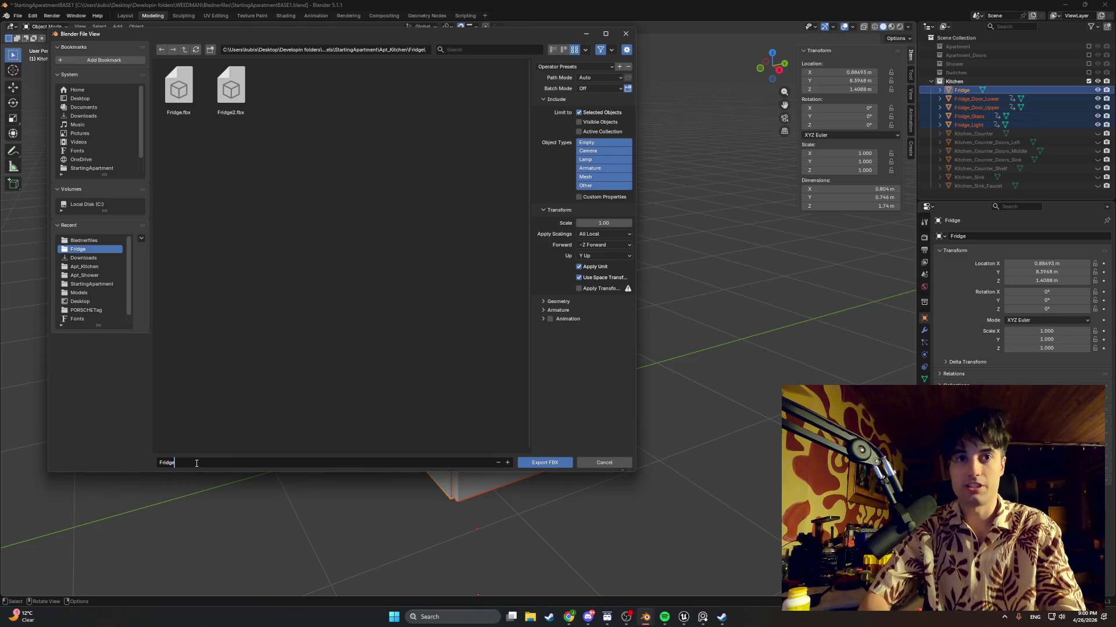
key(Return)
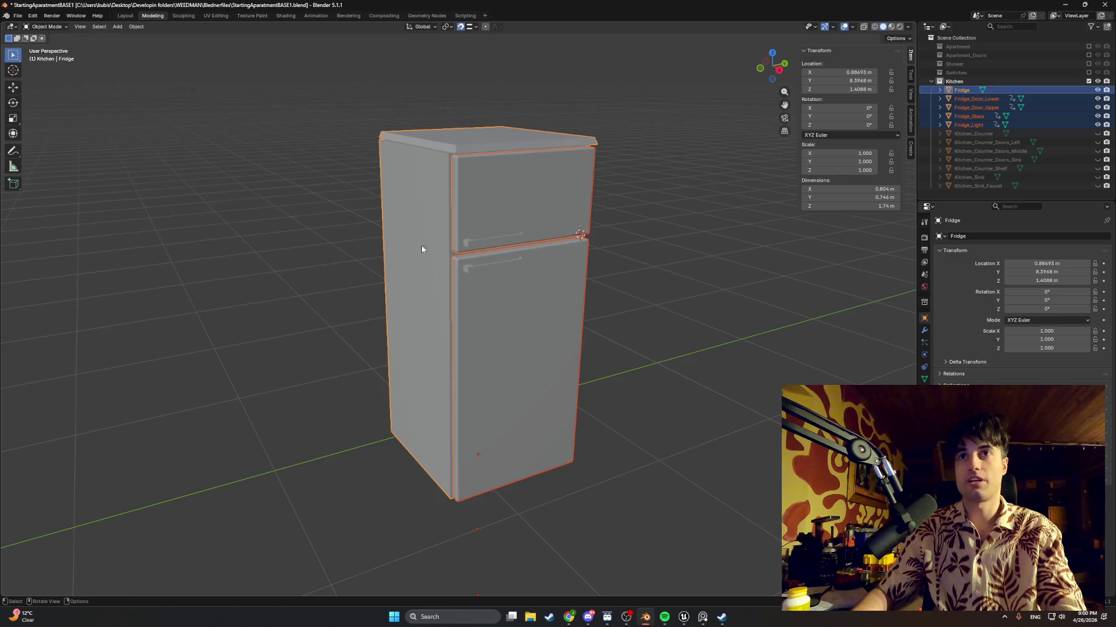
click(17, 16)
Start a new General scene without saving and delete the default camera, cube and light
mouse_move(29, 29)
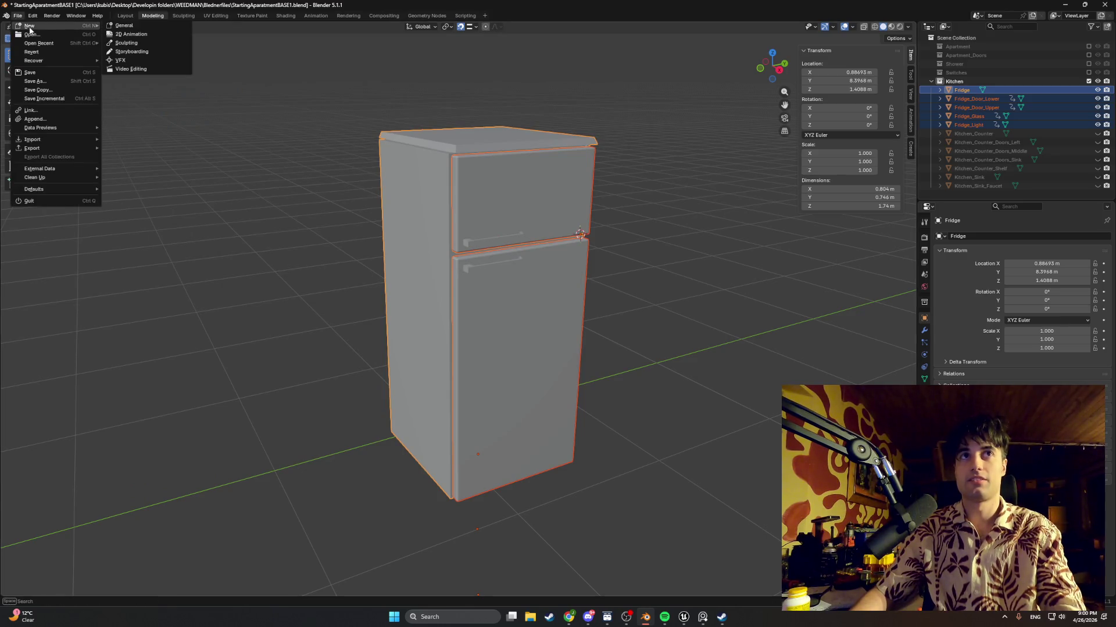
click(115, 25)
click(559, 323)
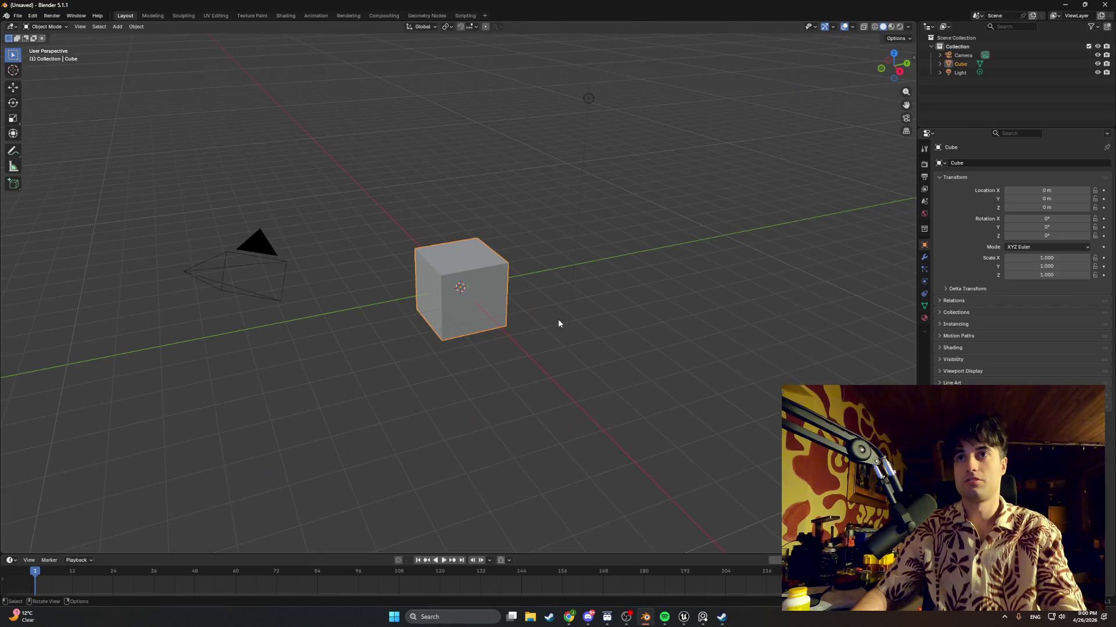
click(960, 73)
shift+click(962, 56)
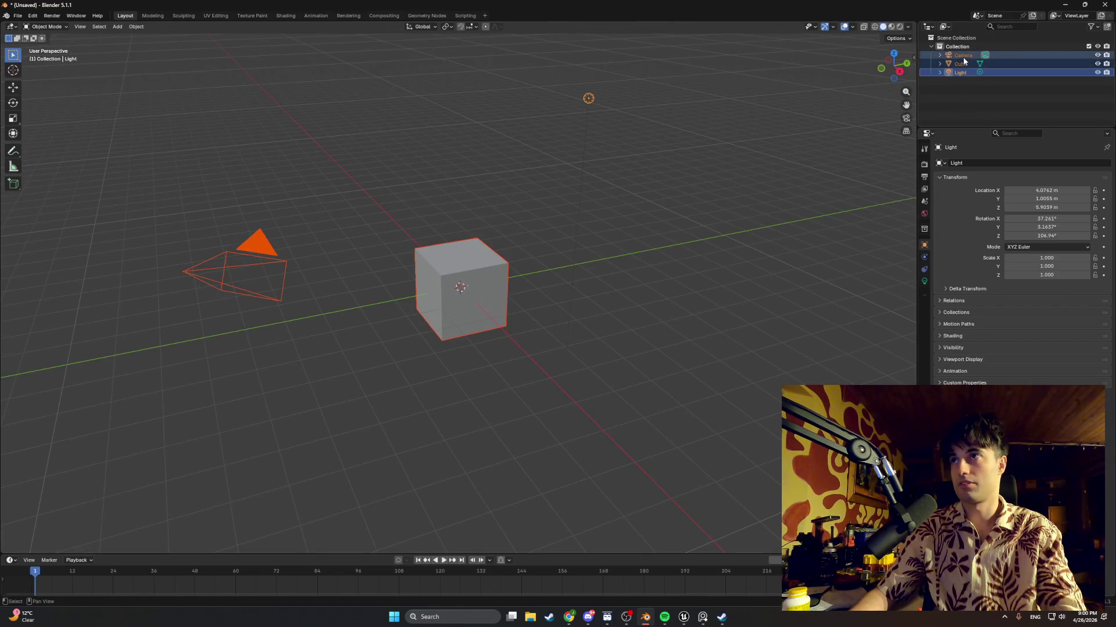
key(Delete)
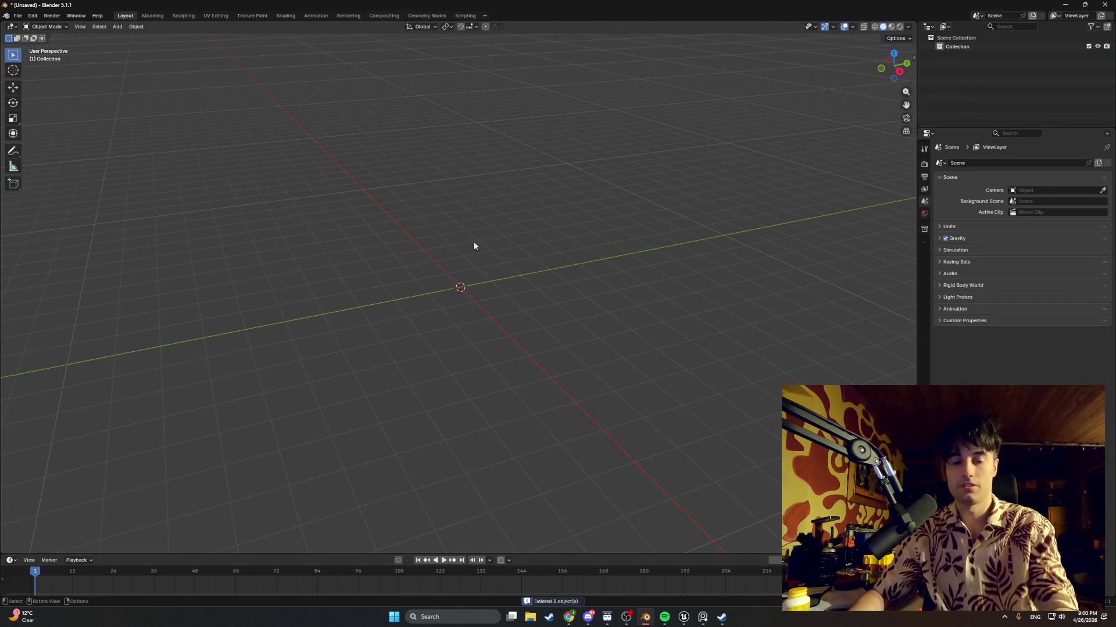
Import Fridge.fbx from Models\StartingApartment\Apt_Kitchen\Fridge
click(18, 15)
mouse_move(66, 144)
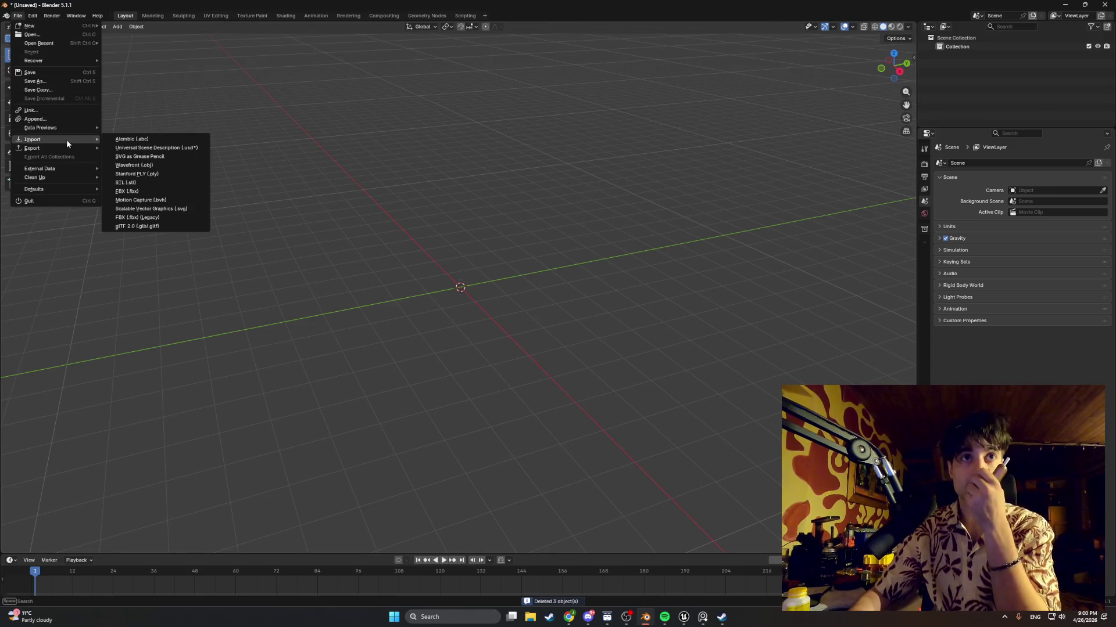
click(144, 191)
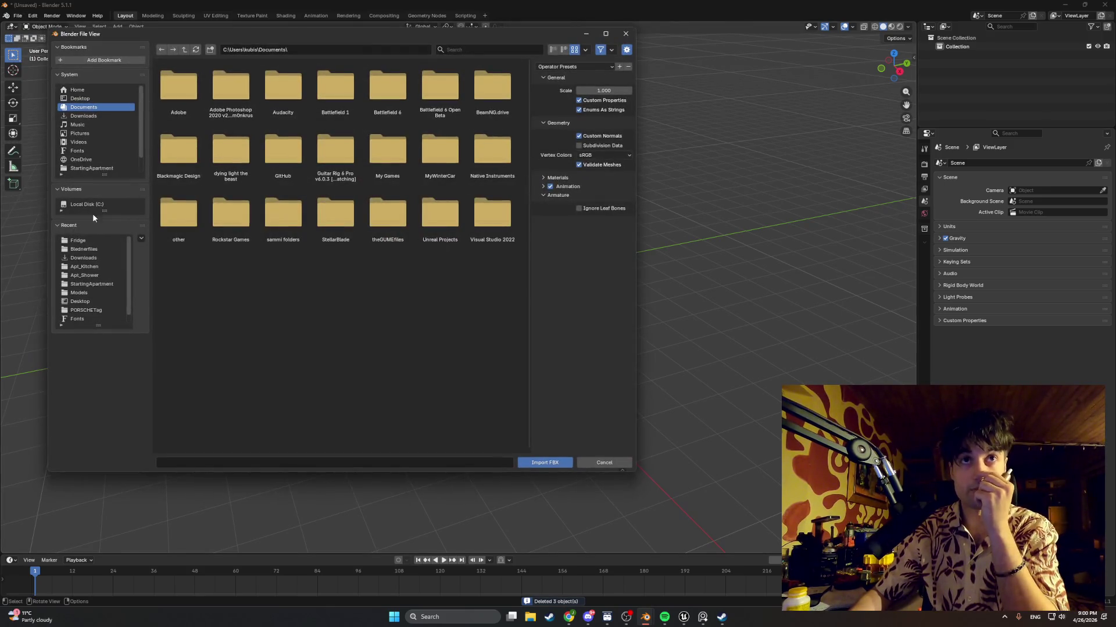
click(89, 295)
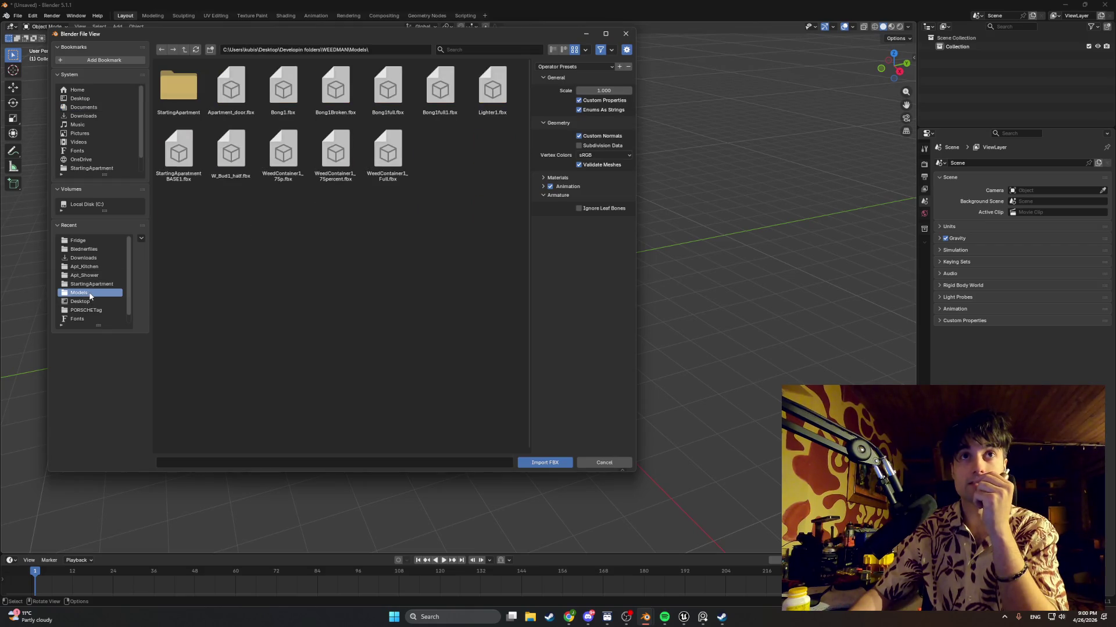
click(185, 93)
click(185, 93)
click(189, 99)
double_click(192, 102)
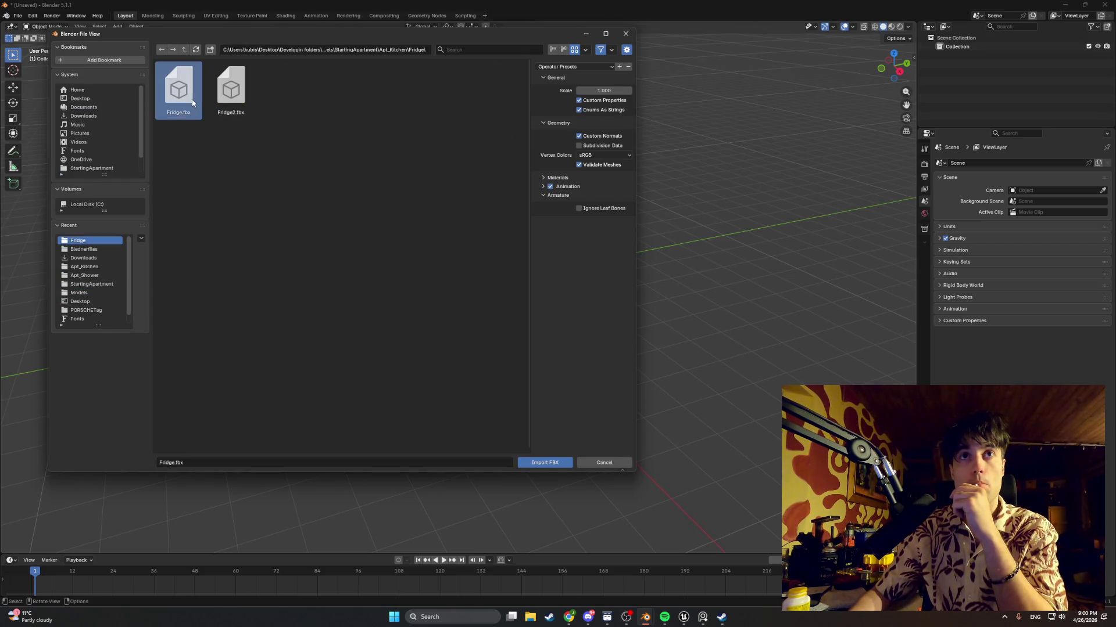
Frame the imported fridge and orbit around it in mesh editing
key(KP_Decimal)
key(Tab)
scroll(628, 222, up, 3)
mouse_move(620, 226)
middle_down()
mouse_move(667, 182)
mouse_move(371, 296)
middle_up()
scroll(612, 211, up, 5)
middle_drag(612, 211, 550, 226)
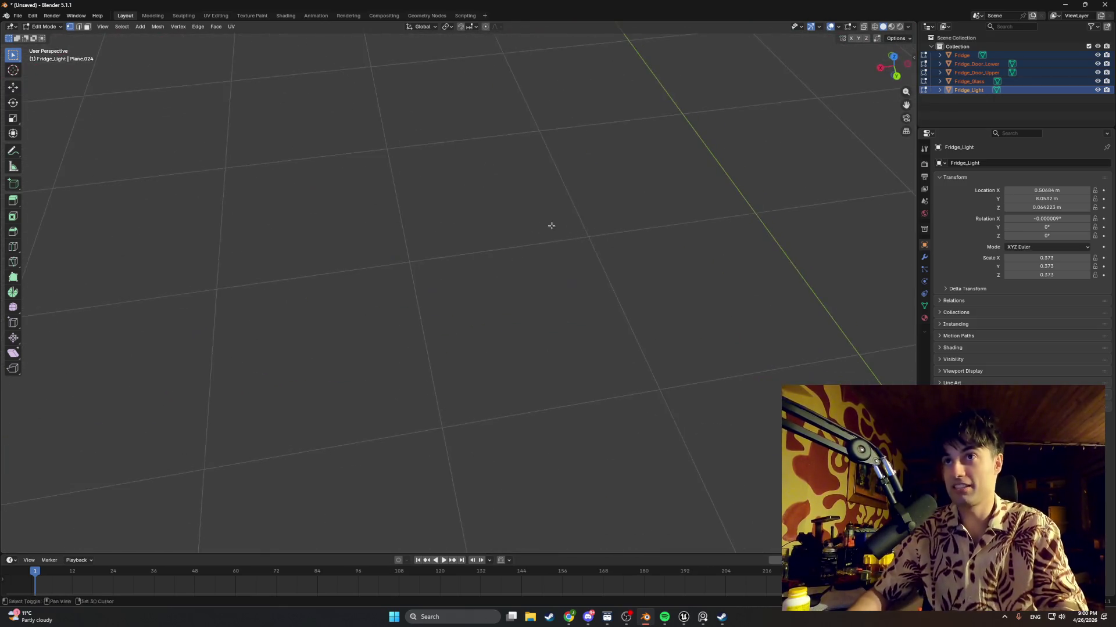
scroll(590, 160, down, 5)
mouse_move(591, 159)
middle_down()
mouse_move(623, 165)
mouse_move(436, 195)
mouse_move(500, 194)
mouse_move(435, 242)
mouse_move(573, 183)
middle_up()
scroll(435, 194, up, 3)
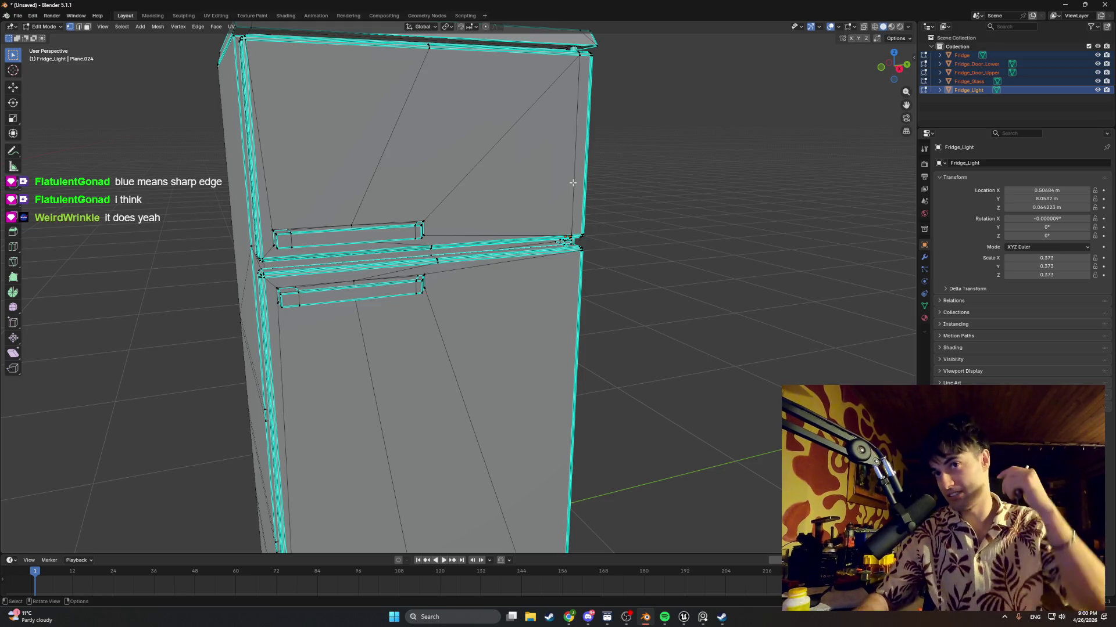
scroll(572, 183, down, 1)
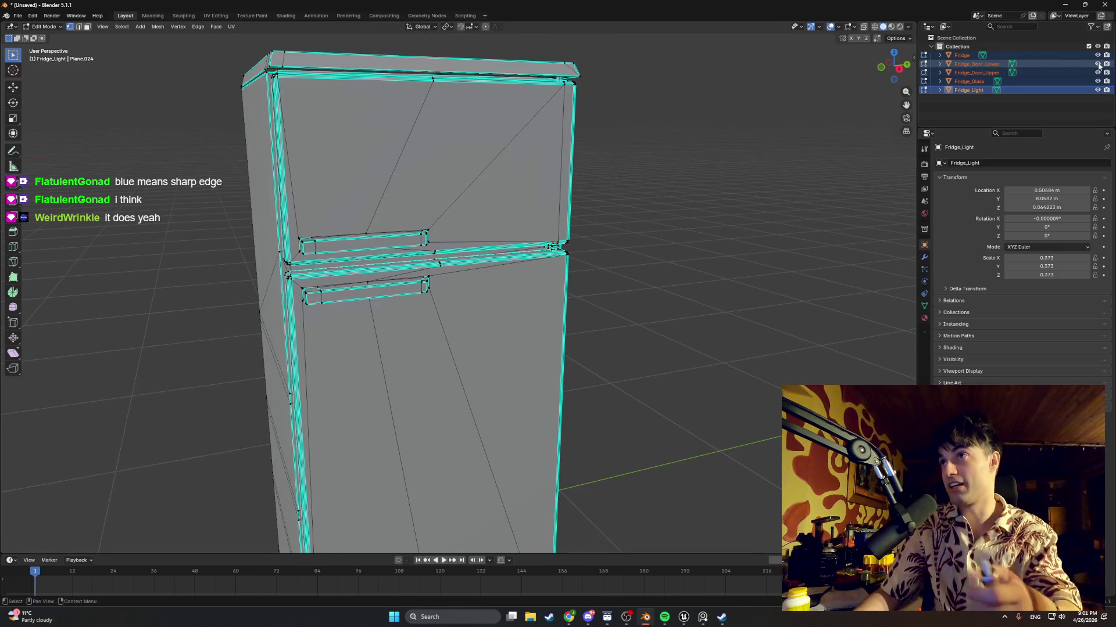
Hide Fridge_Door_Lower, Fridge_Door_Upper, Fridge_Light and Fridge_Glass, then select the Fridge body
click(1097, 63)
click(1097, 72)
middle_drag(755, 226, 505, 347)
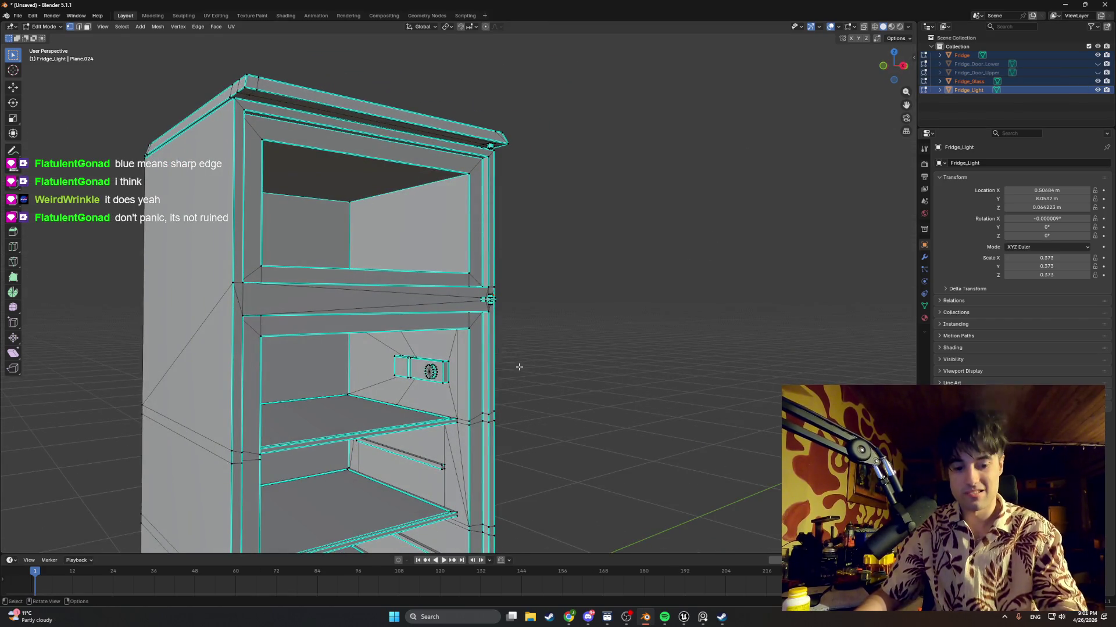
key(Tab)
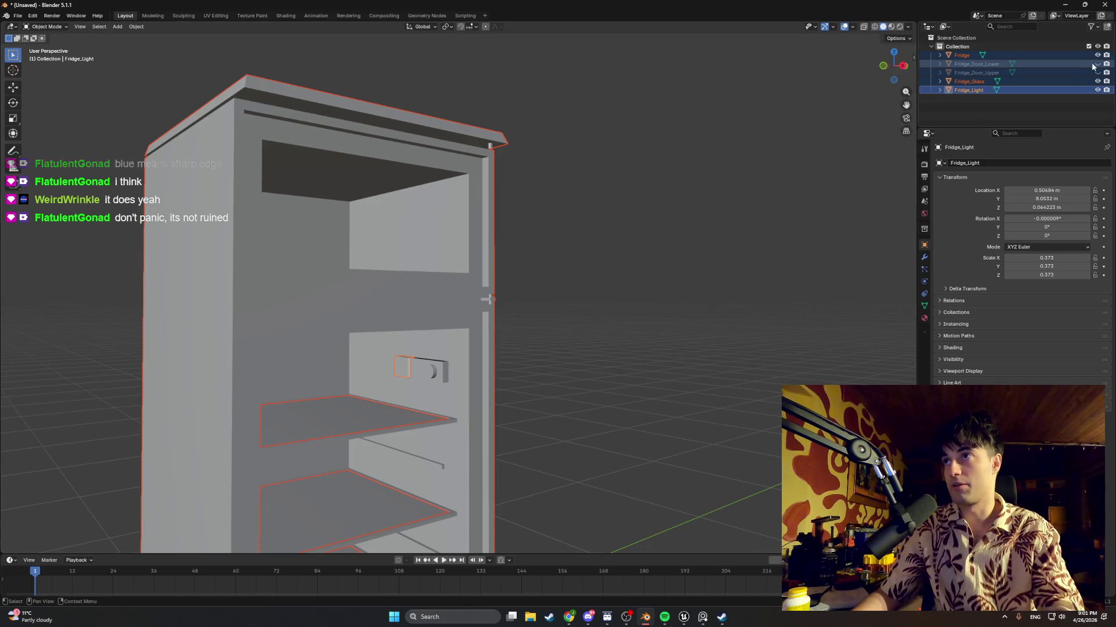
click(1097, 55)
click(671, 284)
click(1097, 55)
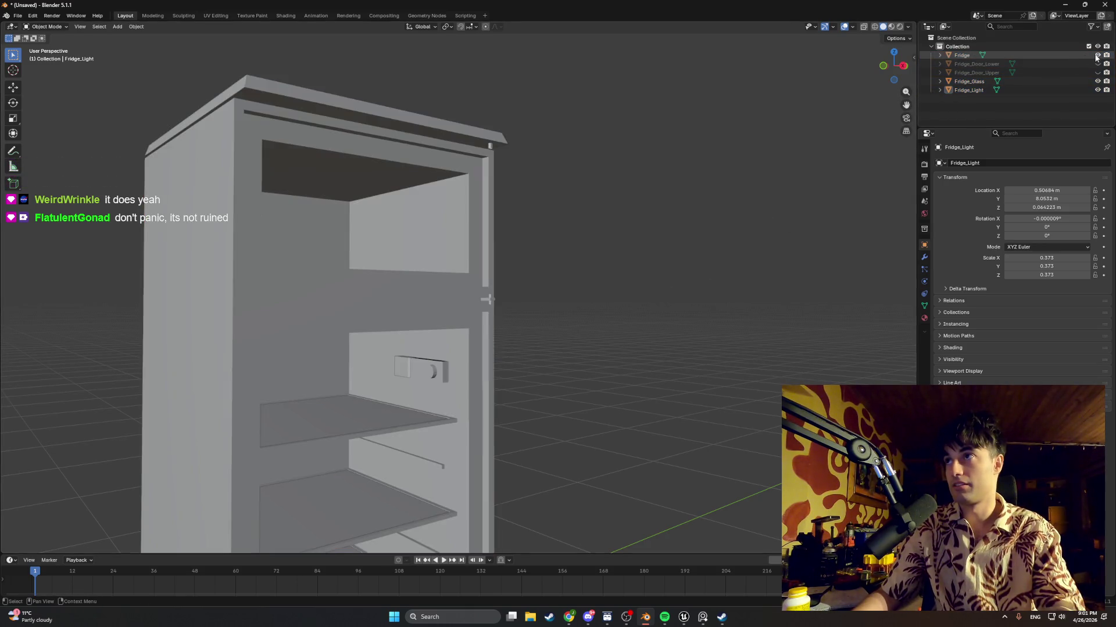
click(1097, 90)
click(1097, 81)
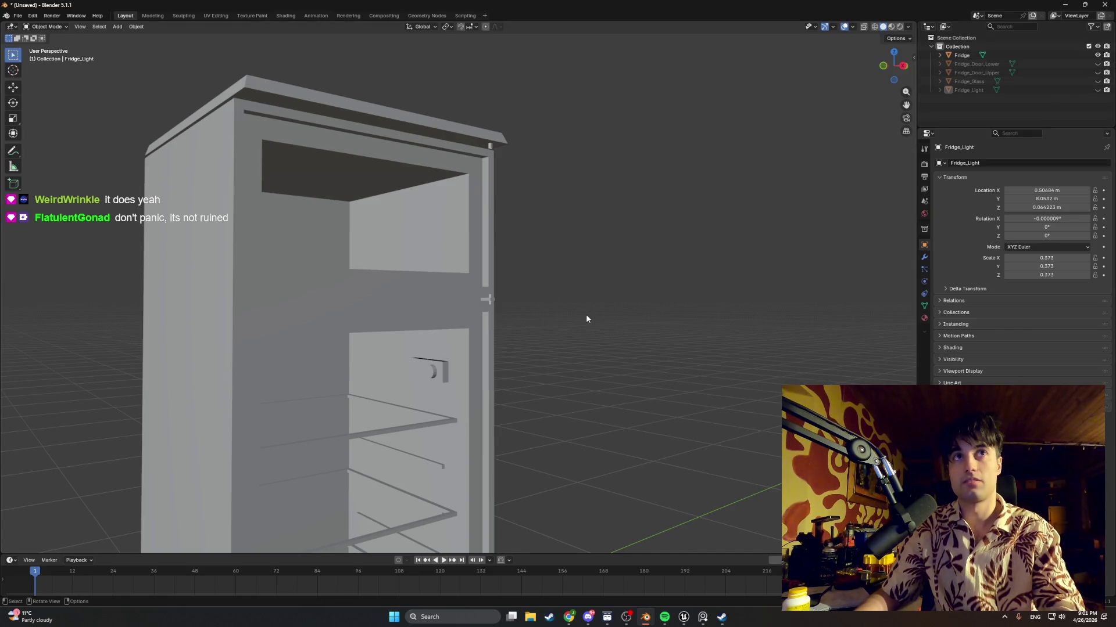
click(418, 313)
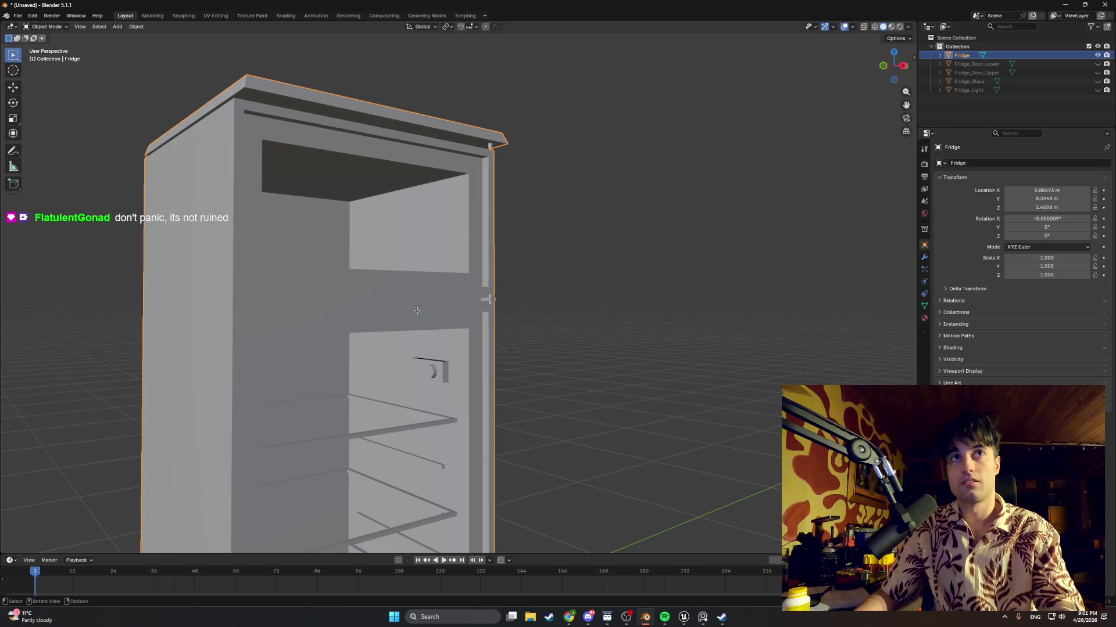
Clear the sharp marks from the entire fridge mesh and check the smoothed shading
key(Tab)
middle_drag(512, 299, 545, 298)
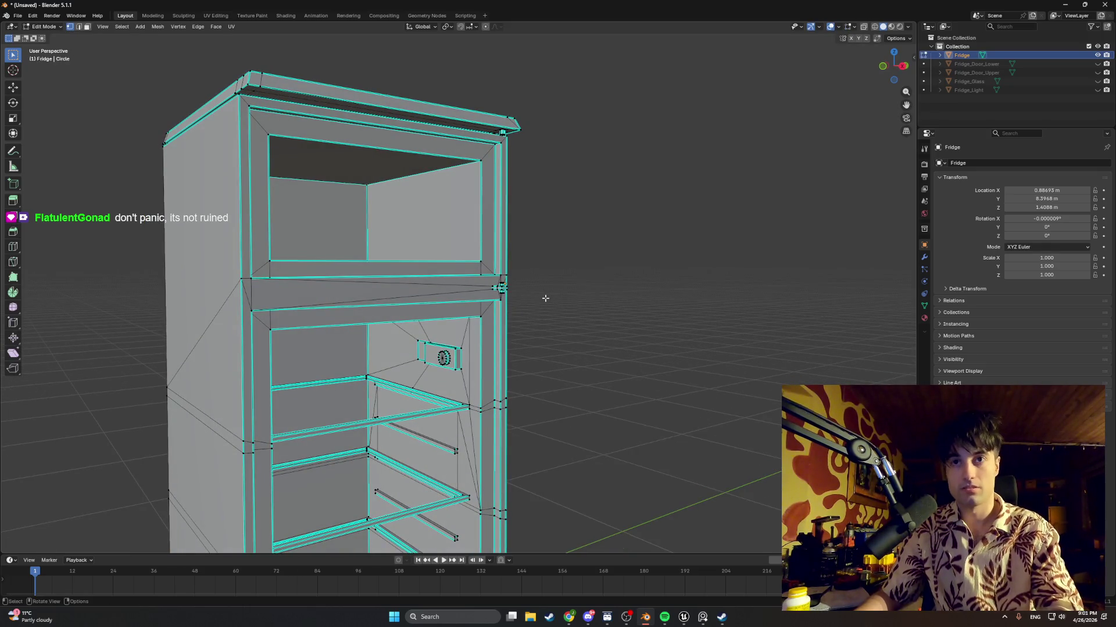
key(a)
key(ctrl+e)
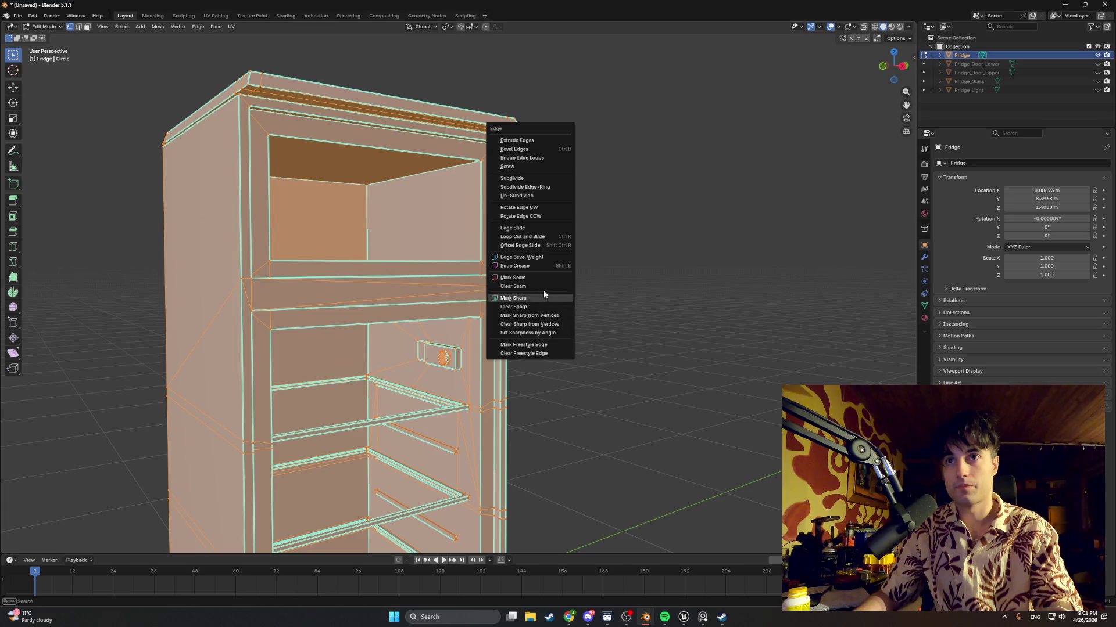
click(539, 308)
mouse_move(506, 338)
middle_down()
mouse_move(543, 331)
mouse_move(157, 306)
mouse_move(481, 345)
middle_up()
key(Tab)
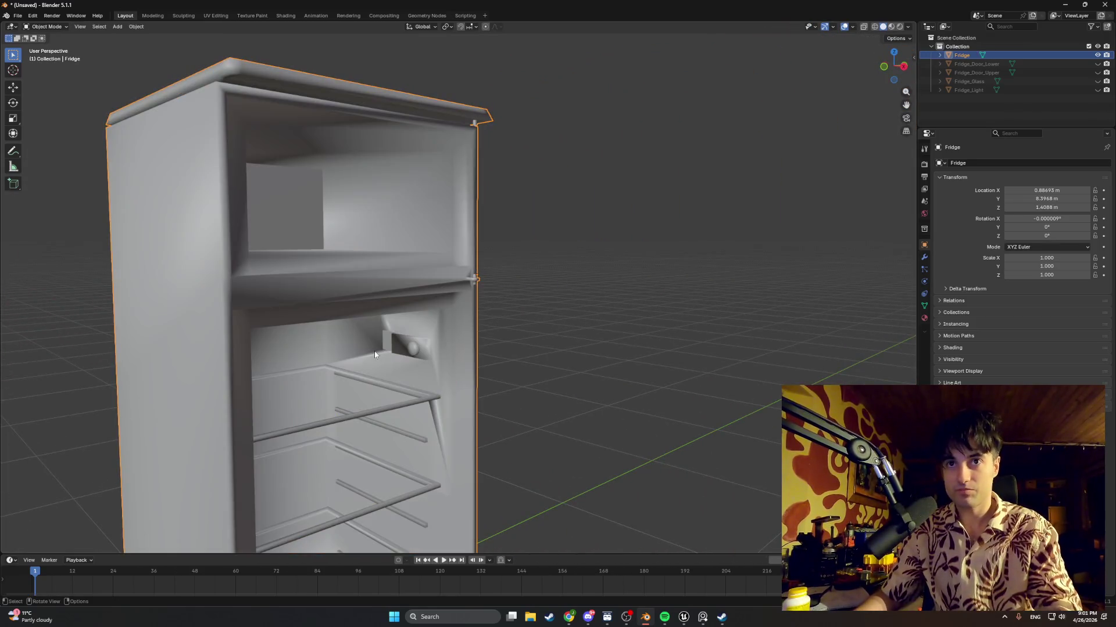
key(Tab)
Move a fridge edge, then undo back to the original sharp edge marks and deselect all
key(2)
click(388, 331)
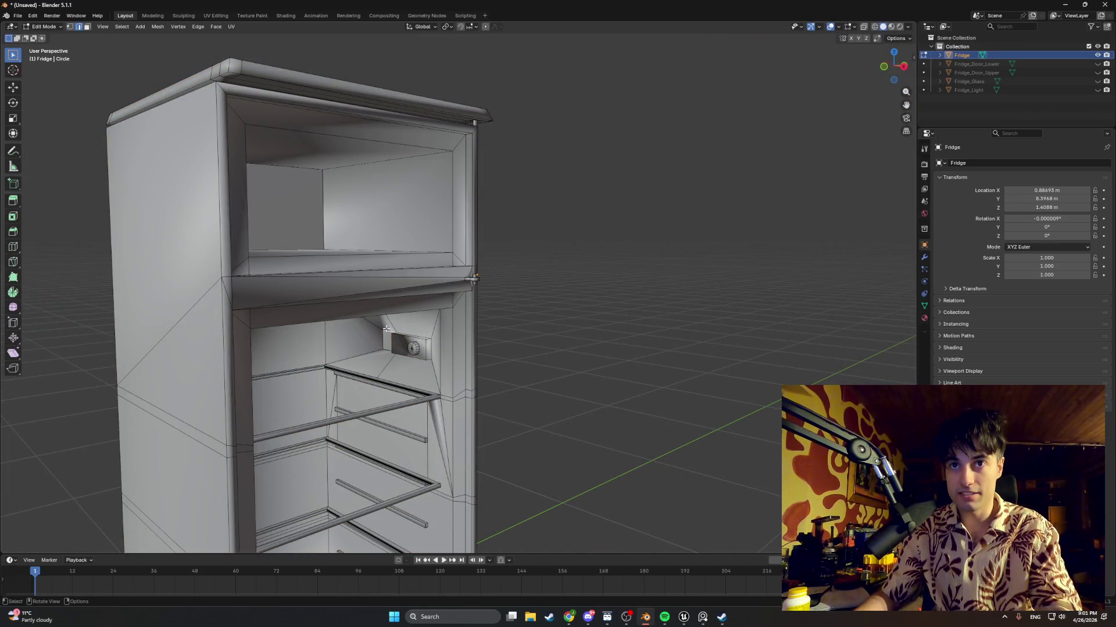
mouse_move(388, 332)
middle_down()
mouse_move(349, 345)
mouse_move(393, 344)
mouse_move(396, 326)
mouse_move(345, 368)
middle_up()
key(g)
click(343, 349)
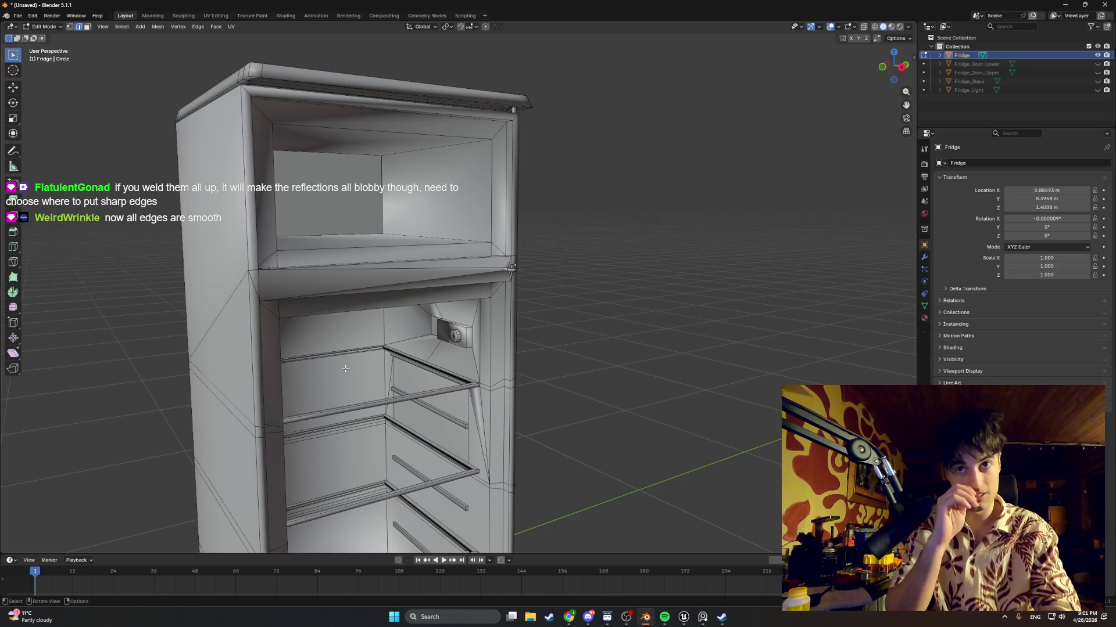
key(ctrl+i)
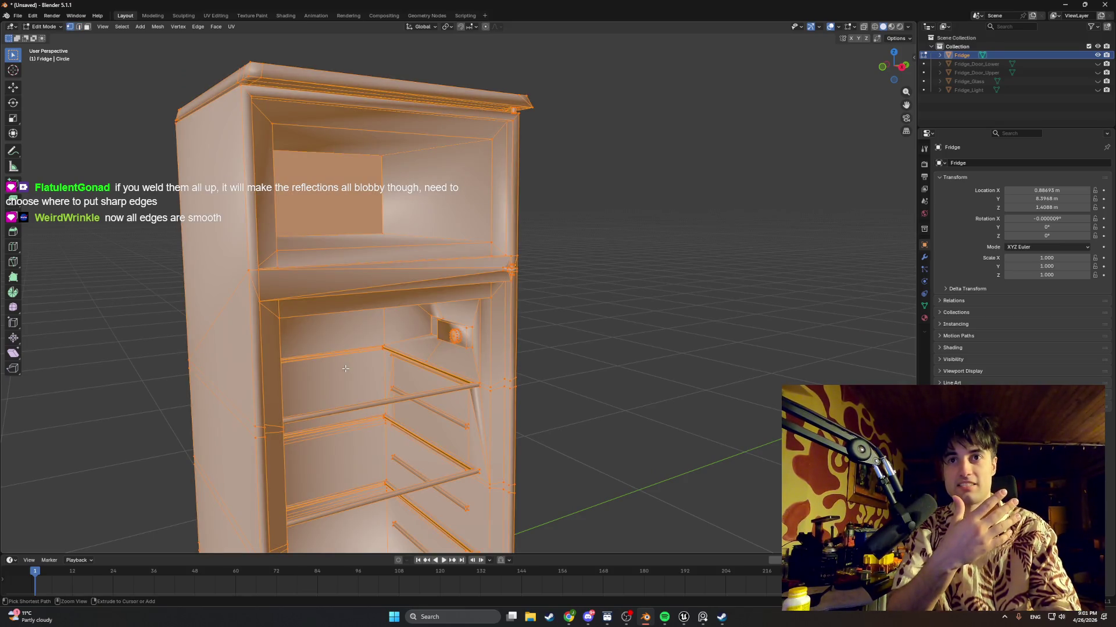
key(ctrl+i)
key(ctrl+i)
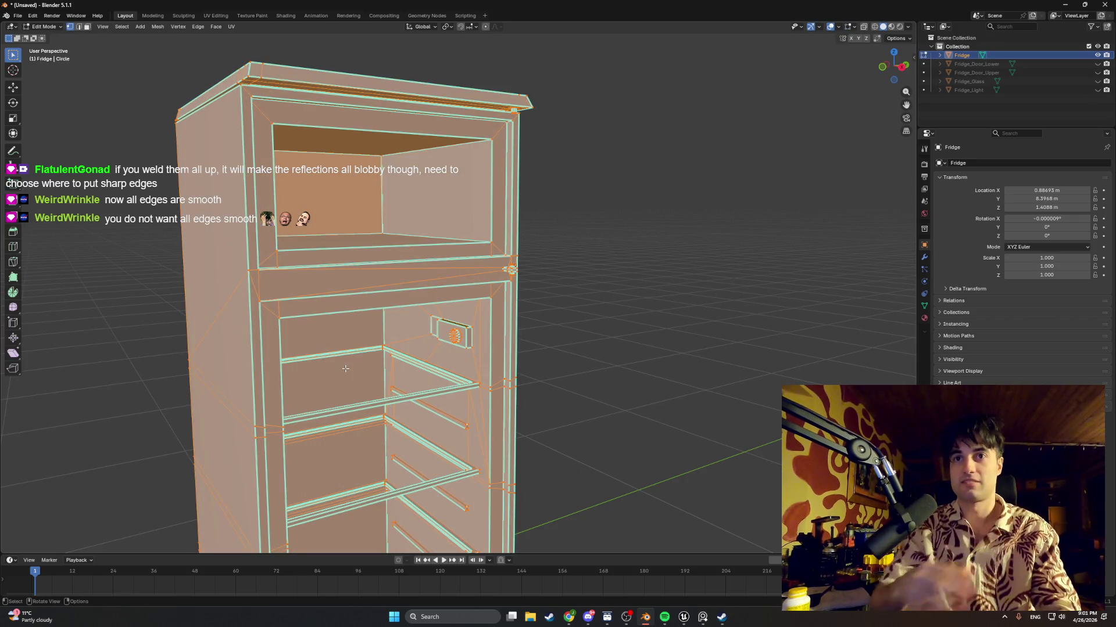
key(alt+a)
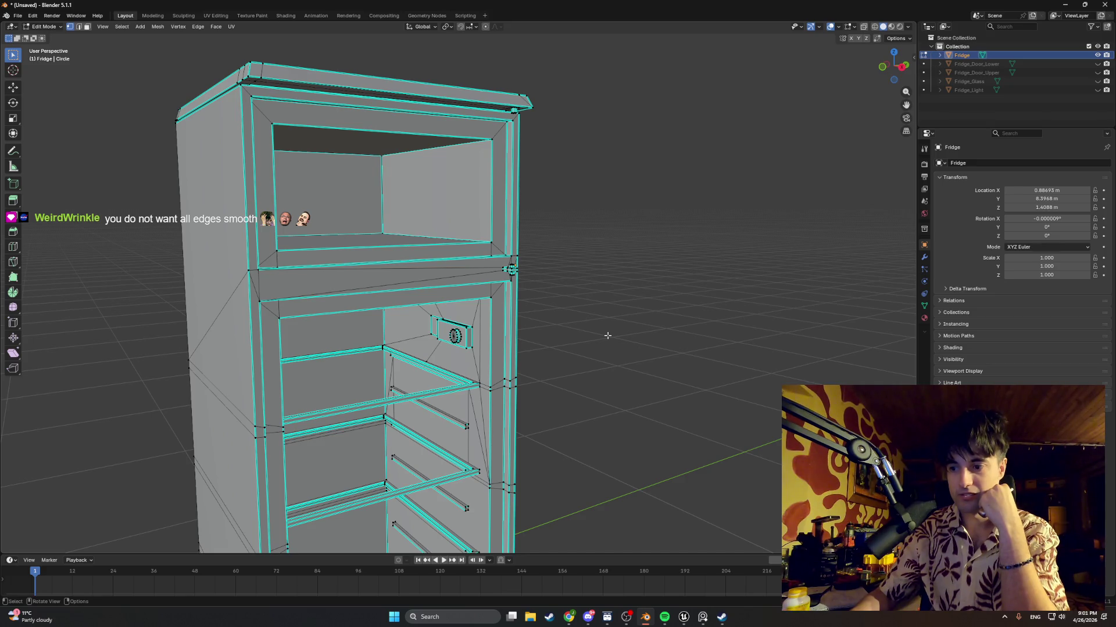
Orbit to the fridge's front and left side to review its sharp edges
scroll(607, 335, down, 2)
middle_drag(607, 335, 474, 323)
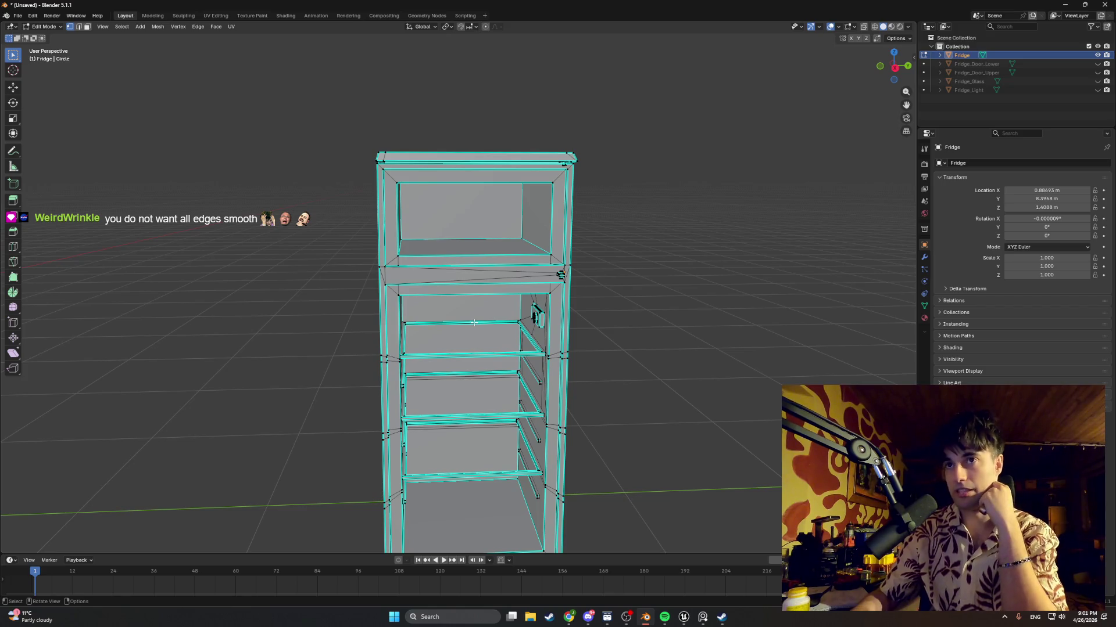
middle_drag(475, 326, 532, 335)
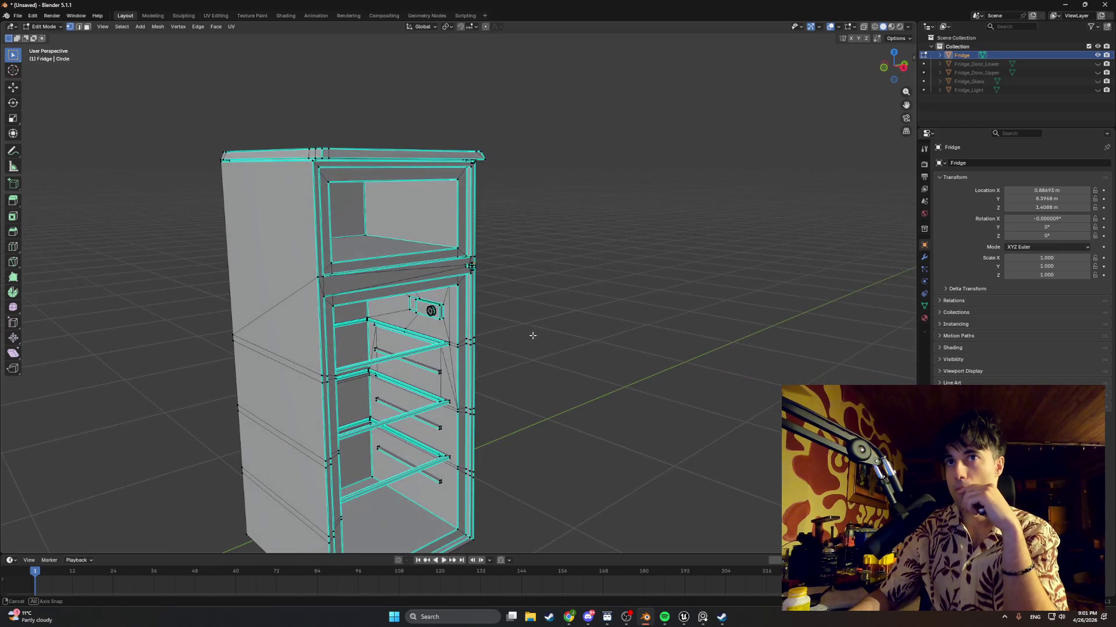
scroll(532, 335, down, 2)
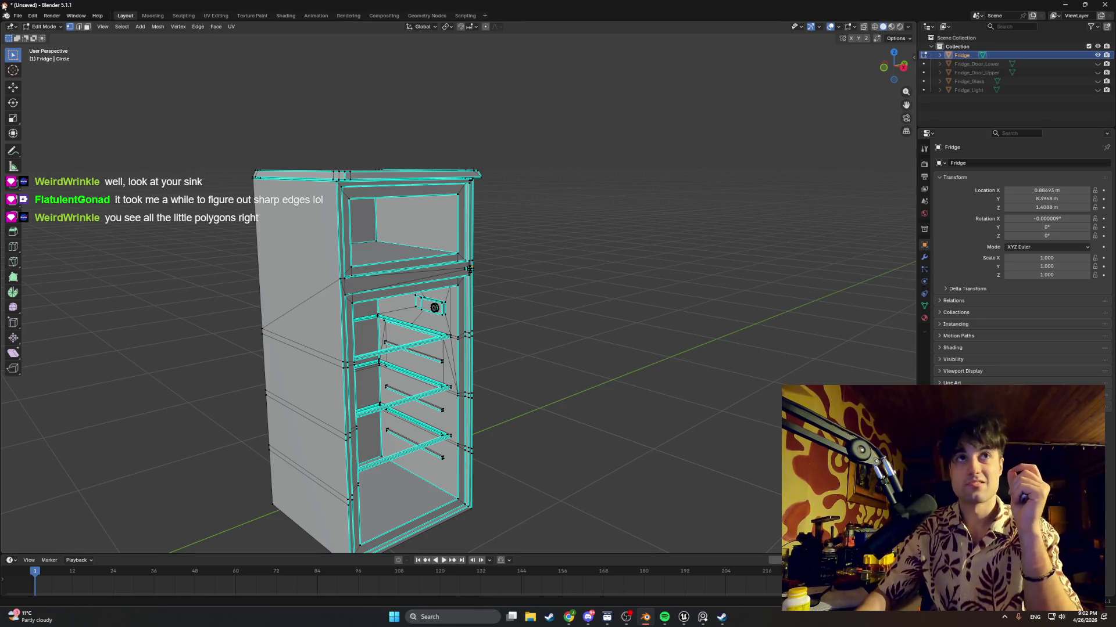
click(18, 16)
mouse_move(34, 44)
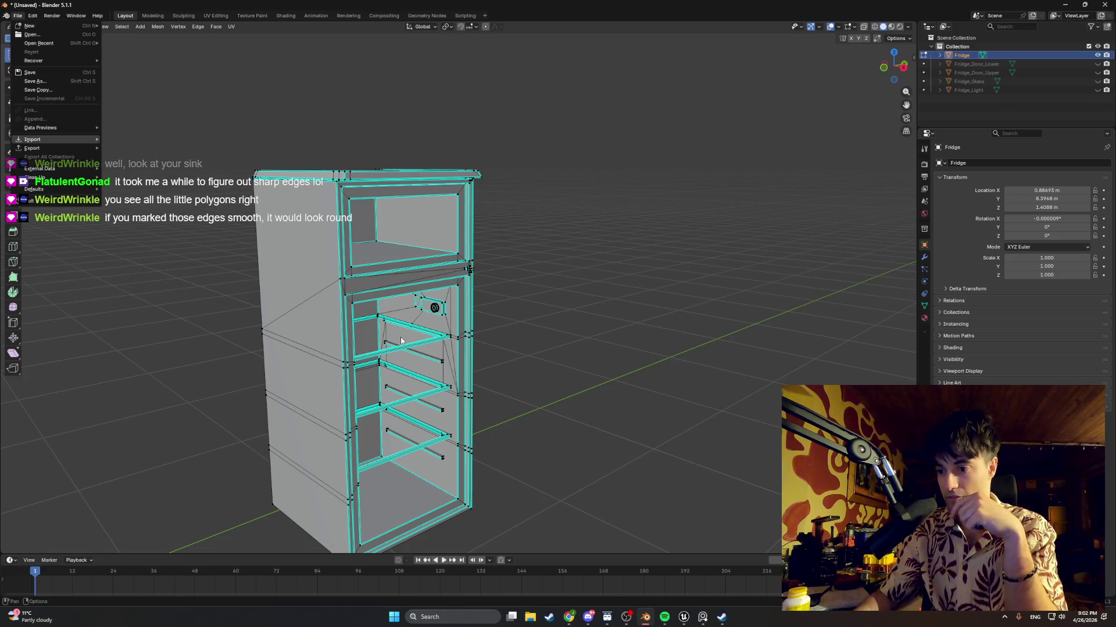
Start opening another blend file, then cancel to keep the current scene
click(144, 108)
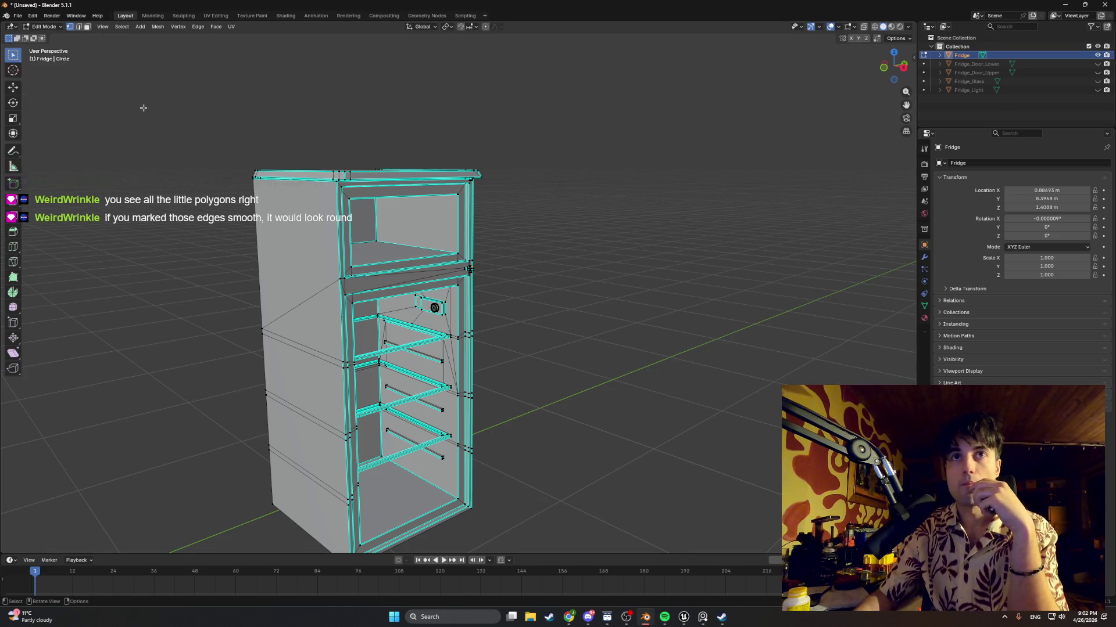
click(19, 16)
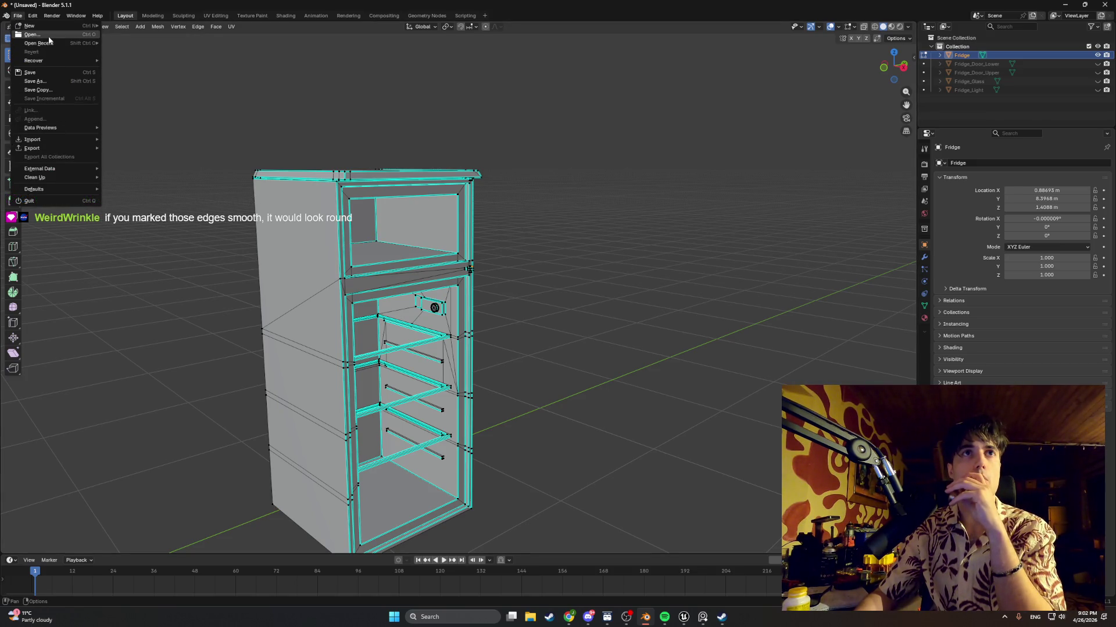
click(48, 35)
click(613, 320)
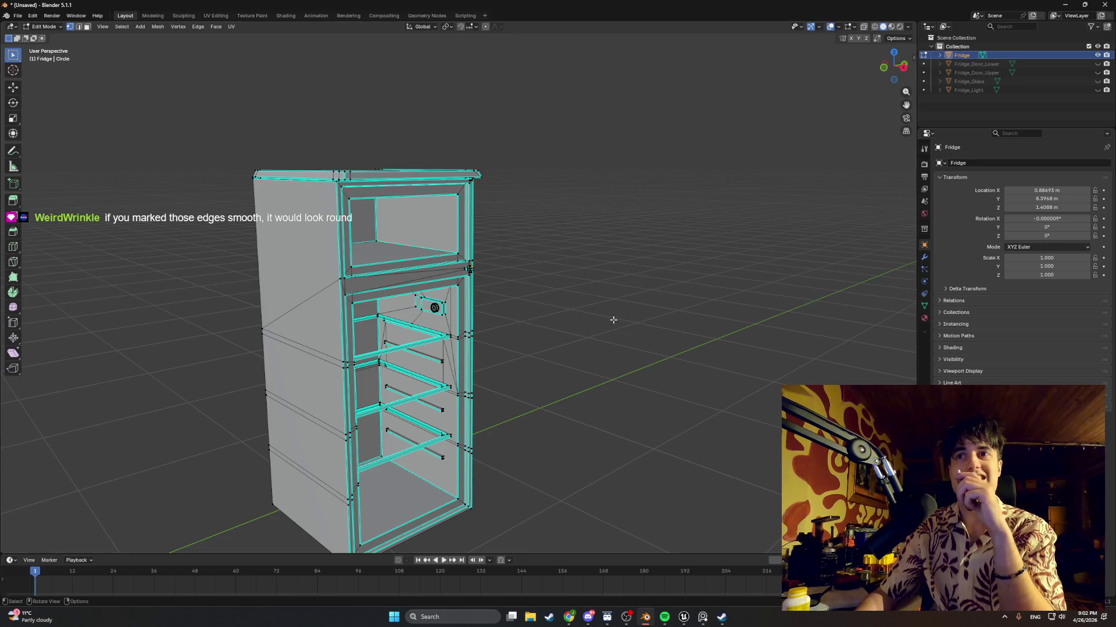
Import Apt_Kitchen_All.fbx from the Apt_Kitchen folder
click(18, 16)
mouse_move(85, 140)
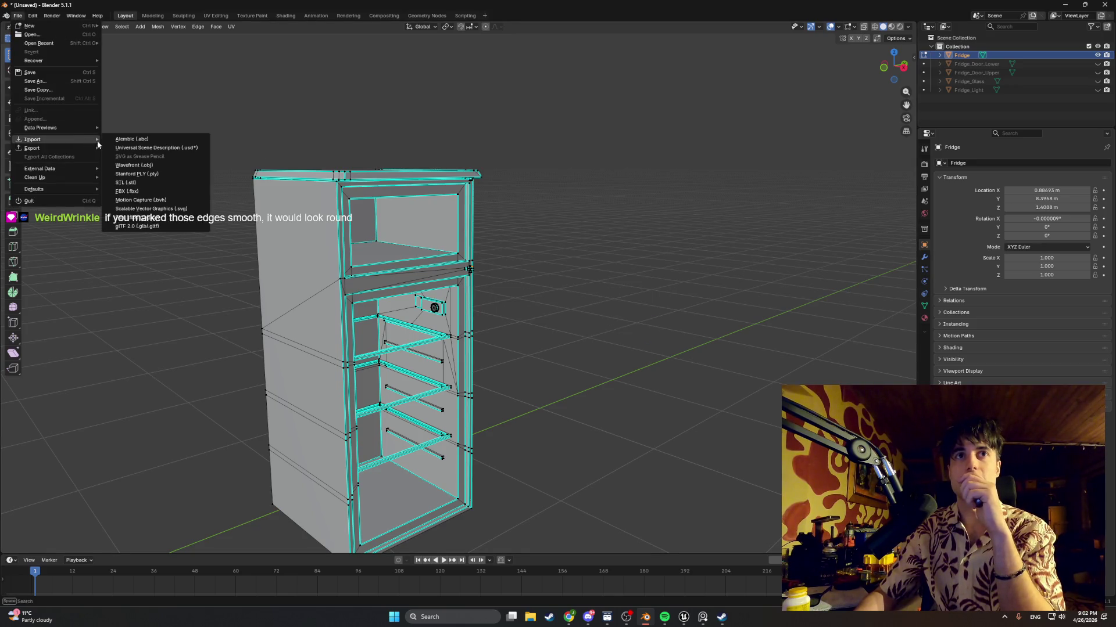
click(154, 191)
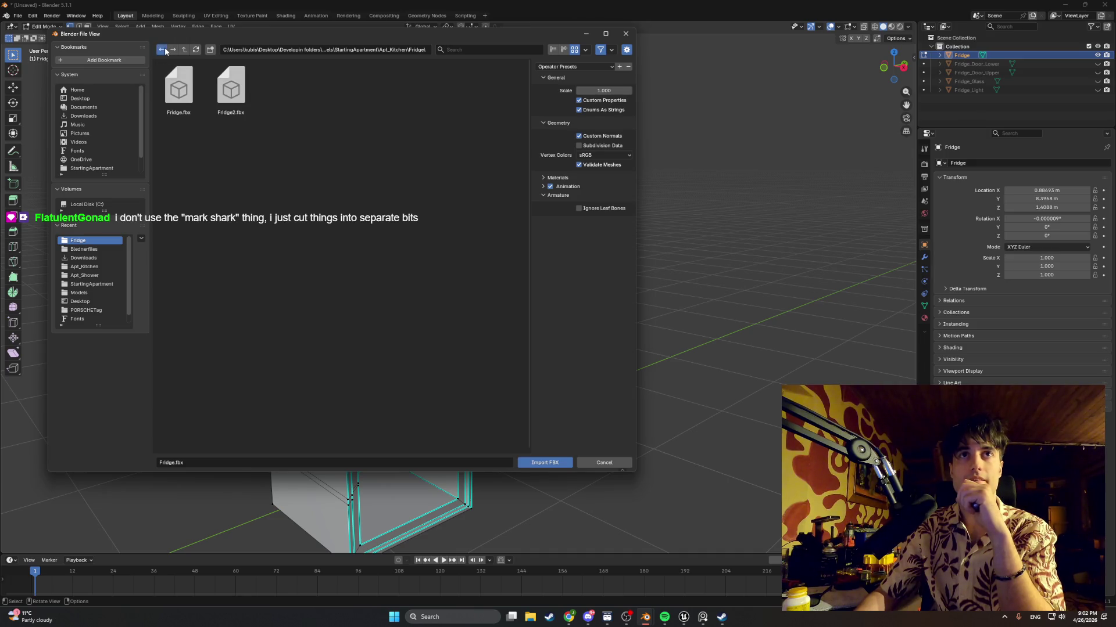
click(96, 249)
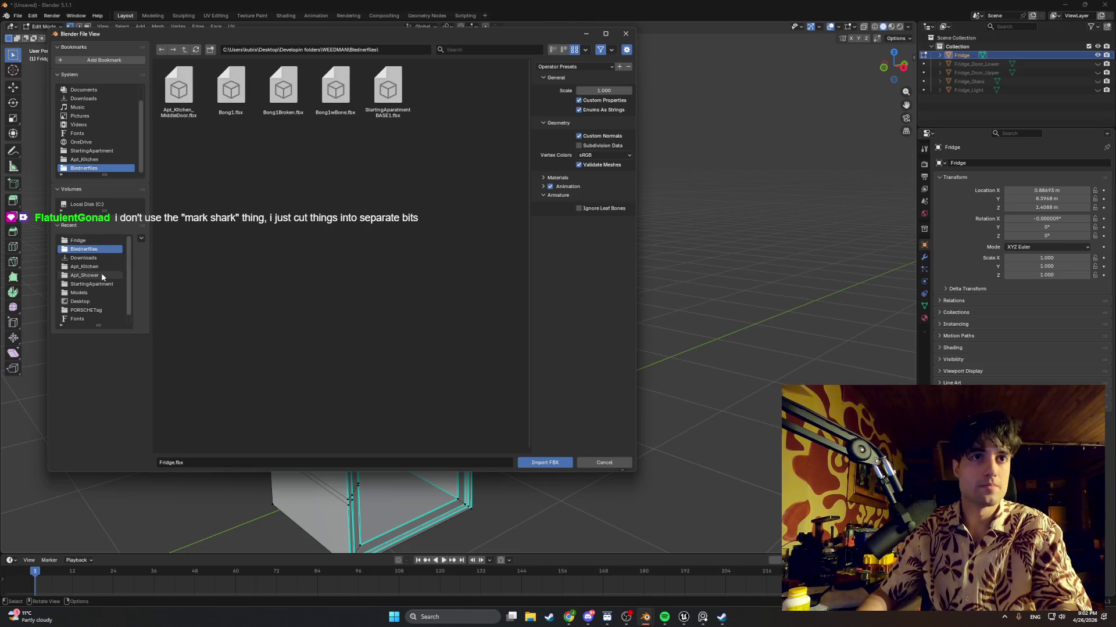
click(102, 267)
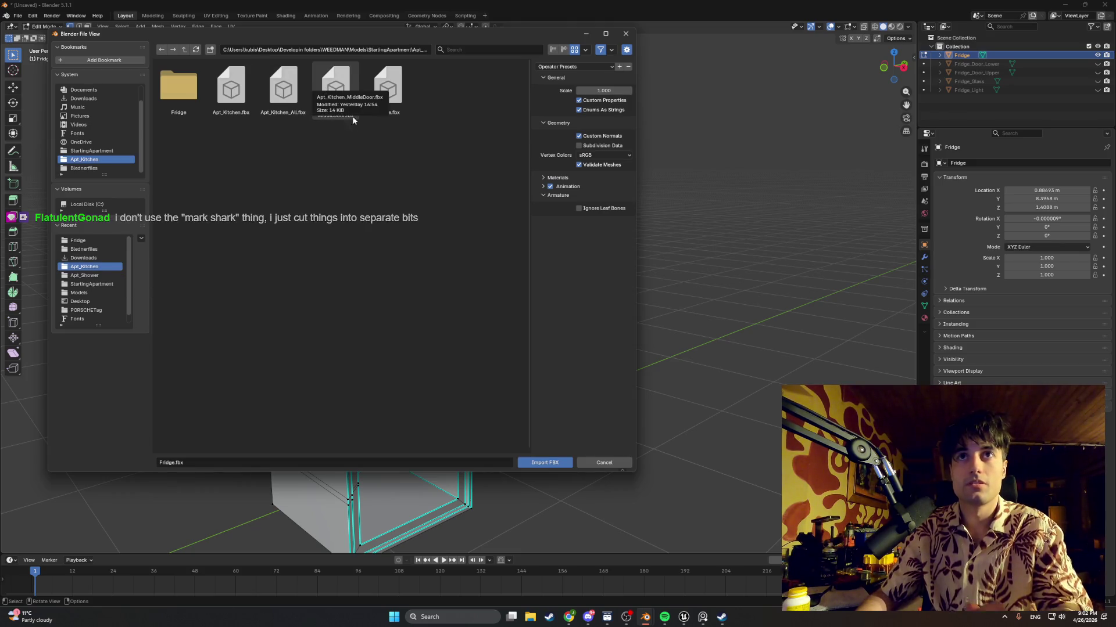
click(284, 101)
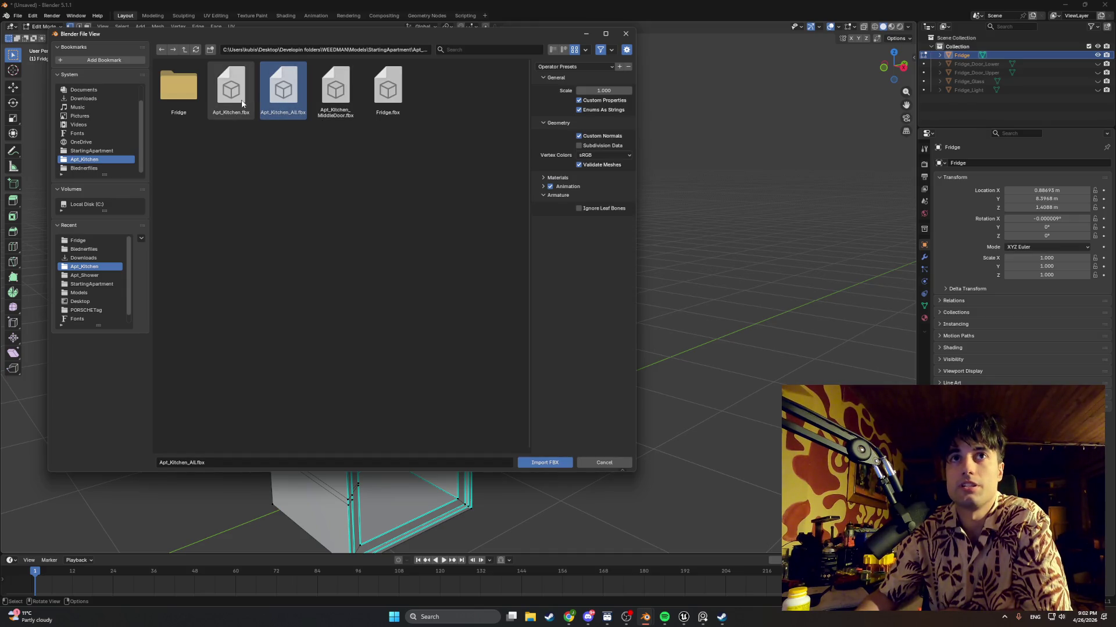
double_click(283, 97)
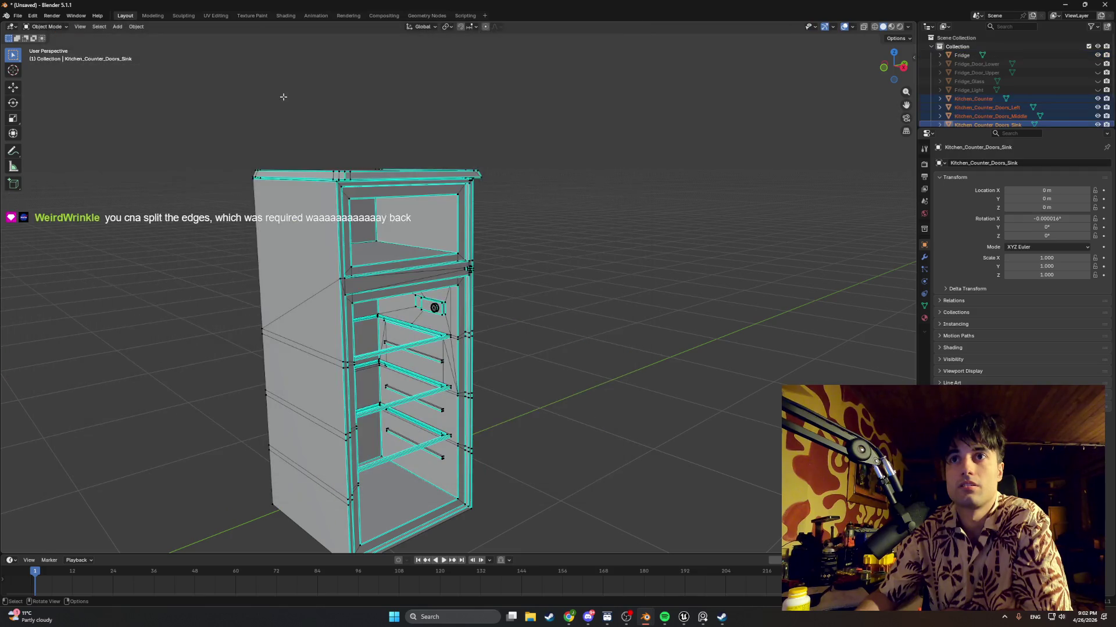
Select the kitchen counter and toggle its mesh editing, then isolate and frame the fridge for editing
scroll(313, 142, down, 5)
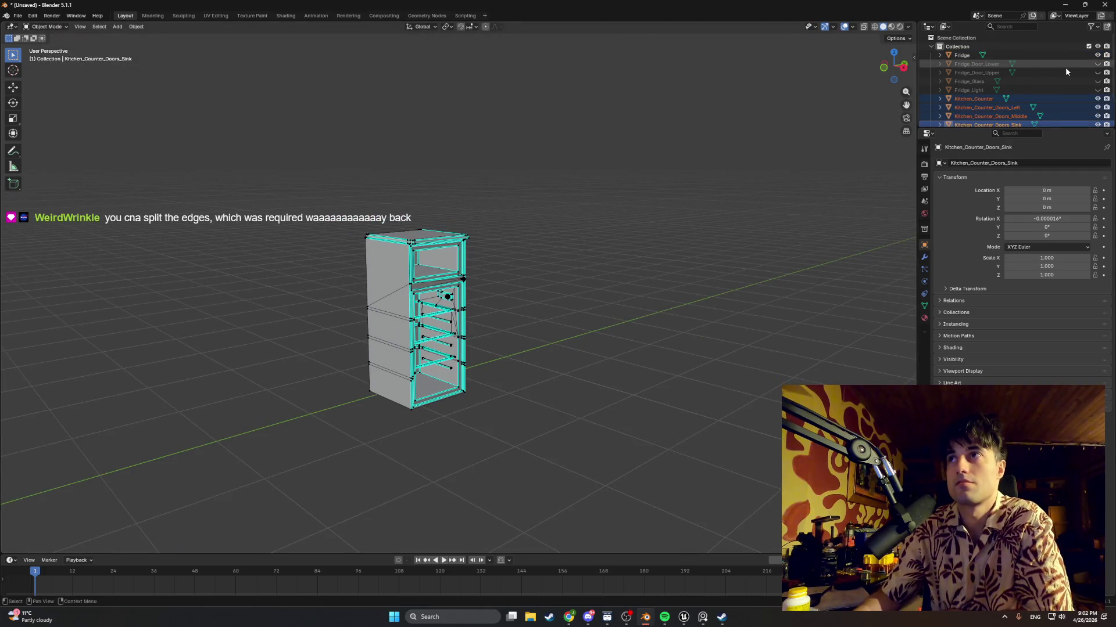
scroll(1069, 101, down, 2)
scroll(518, 256, down, 5)
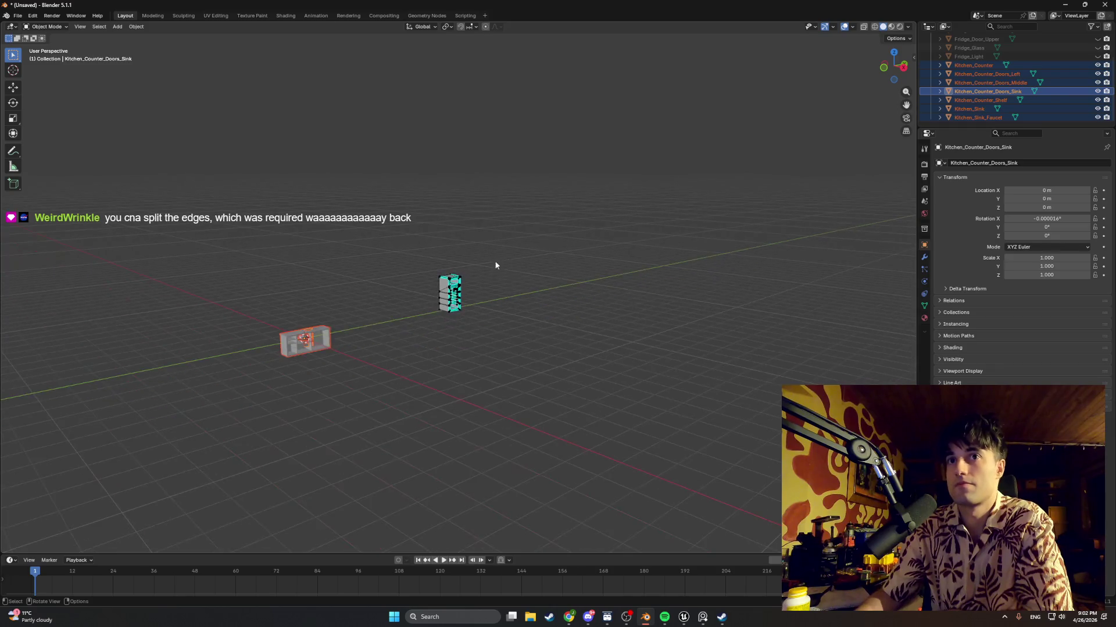
scroll(205, 364, up, 1)
click(204, 363)
key(Tab)
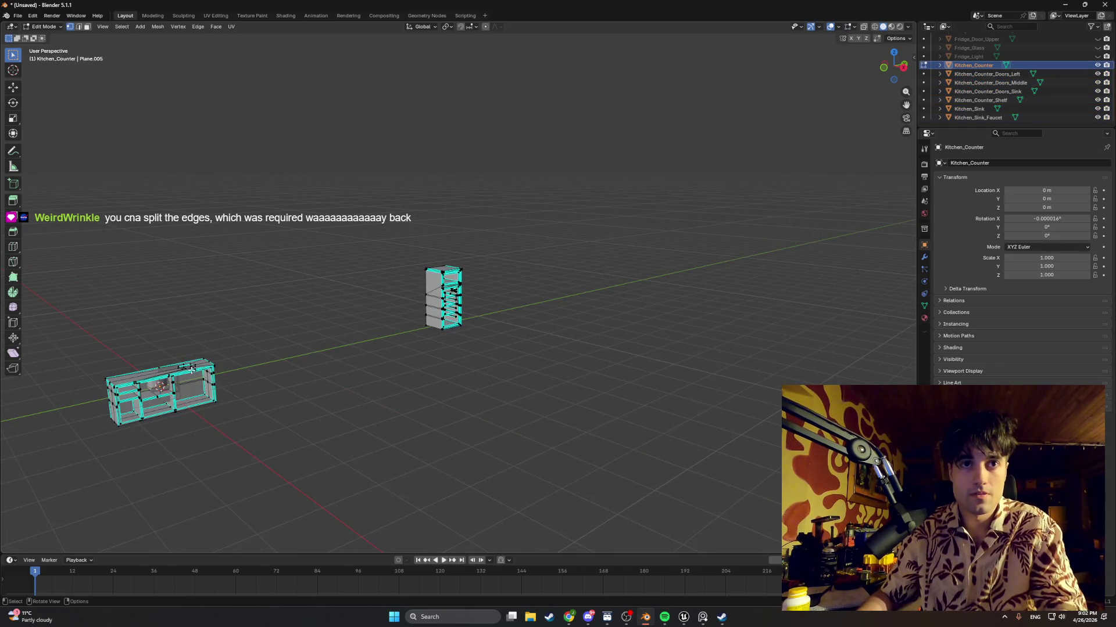
key(Tab)
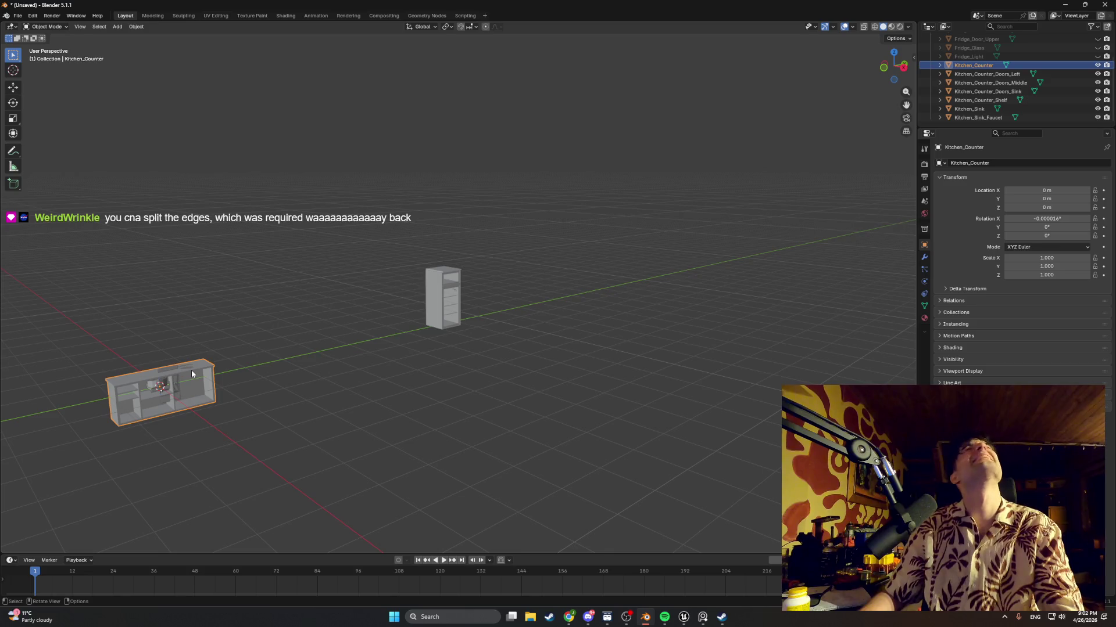
key(Tab)
key(Tab)
key(h)
key(Tab)
key(KP_Decimal)
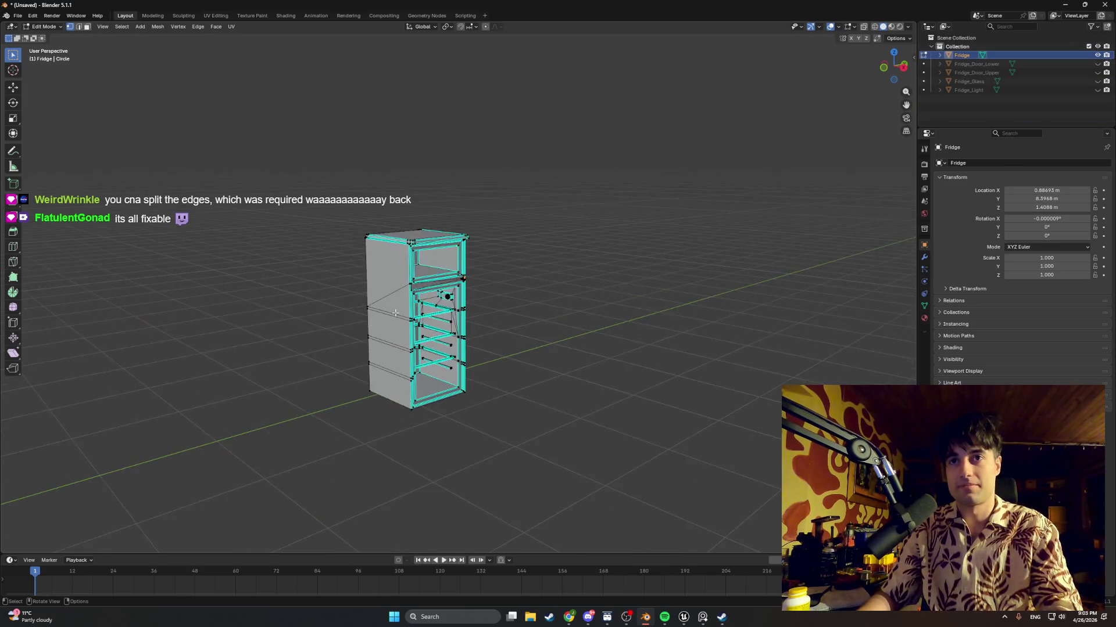
Zoom onto a shelf end to check its vertical edge, then select the whole fridge mesh
scroll(395, 313, up, 5)
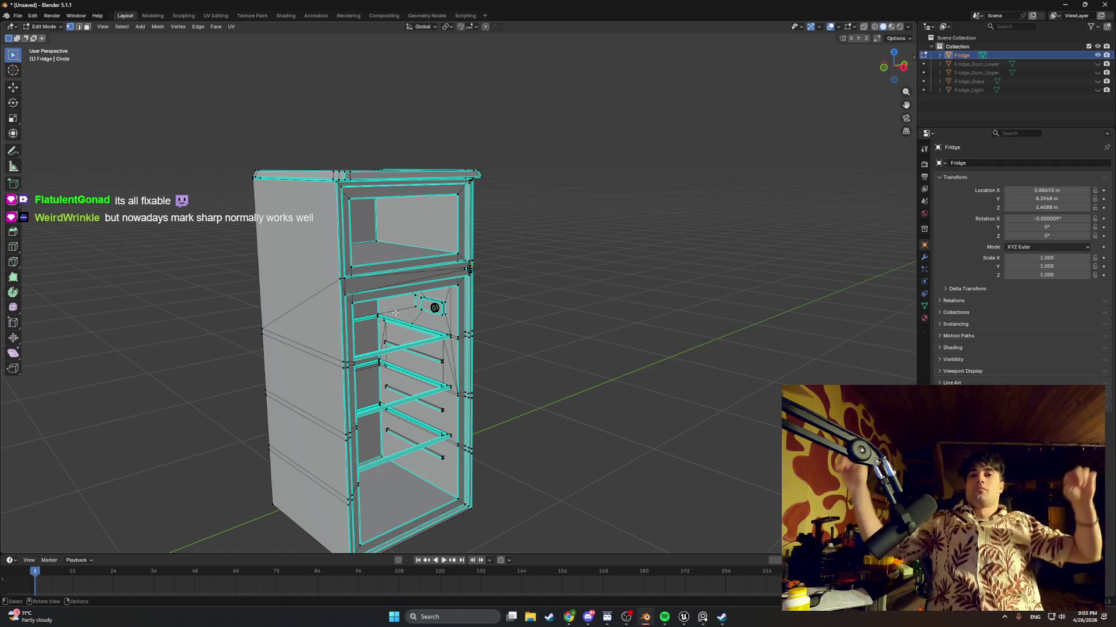
scroll(451, 359, up, 2)
scroll(450, 358, up, 5)
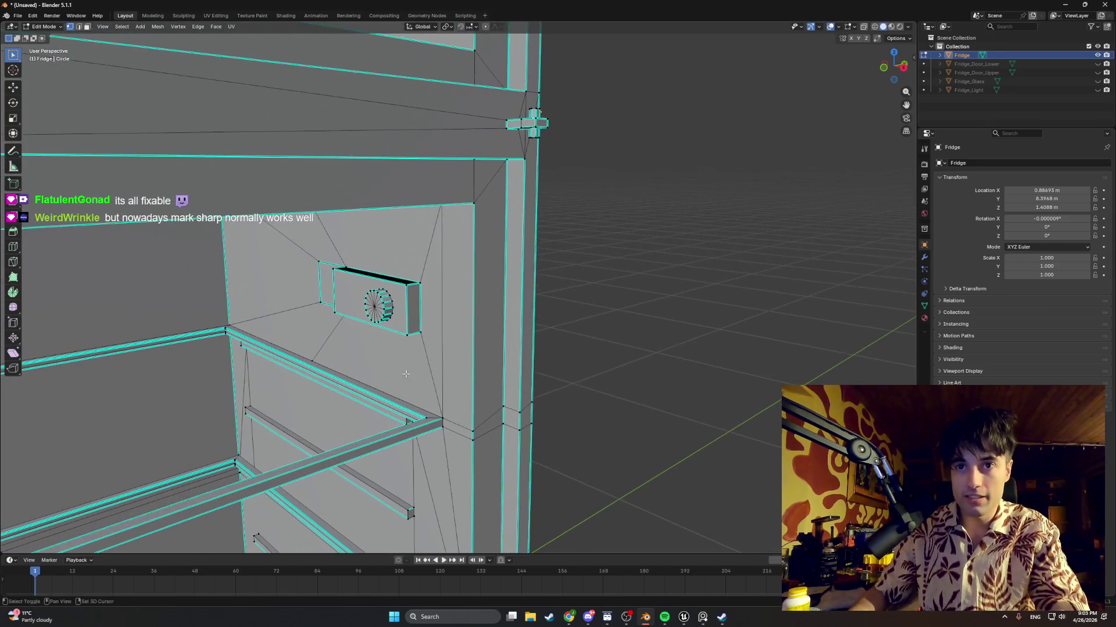
scroll(473, 197, down, 5)
mouse_move(523, 325)
middle_down()
mouse_move(612, 356)
mouse_move(296, 347)
mouse_move(455, 383)
mouse_move(580, 224)
mouse_move(507, 211)
mouse_move(523, 195)
mouse_move(480, 273)
mouse_move(497, 354)
mouse_move(531, 299)
mouse_move(557, 306)
mouse_move(239, 291)
mouse_move(418, 174)
mouse_move(399, 212)
mouse_move(644, 387)
mouse_move(305, 277)
middle_up()
scroll(642, 389, up, 5)
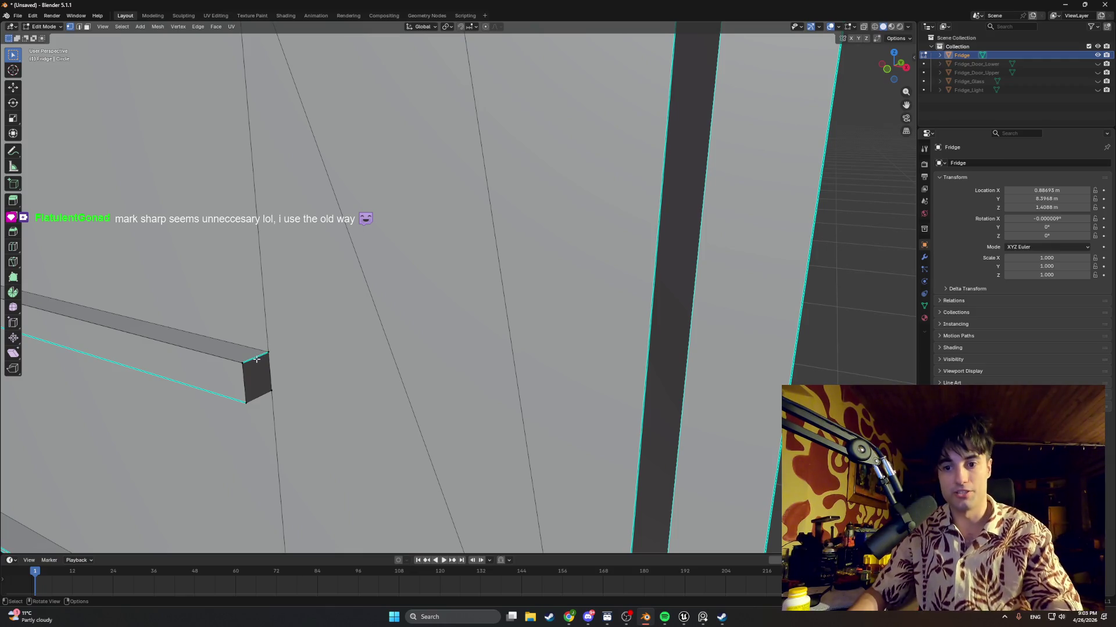
mouse_move(254, 366)
shift+middle_down()
mouse_move(372, 267)
mouse_move(452, 341)
mouse_move(489, 337)
shift+middle_up()
scroll(372, 267, up, 4)
scroll(492, 365, down, 8)
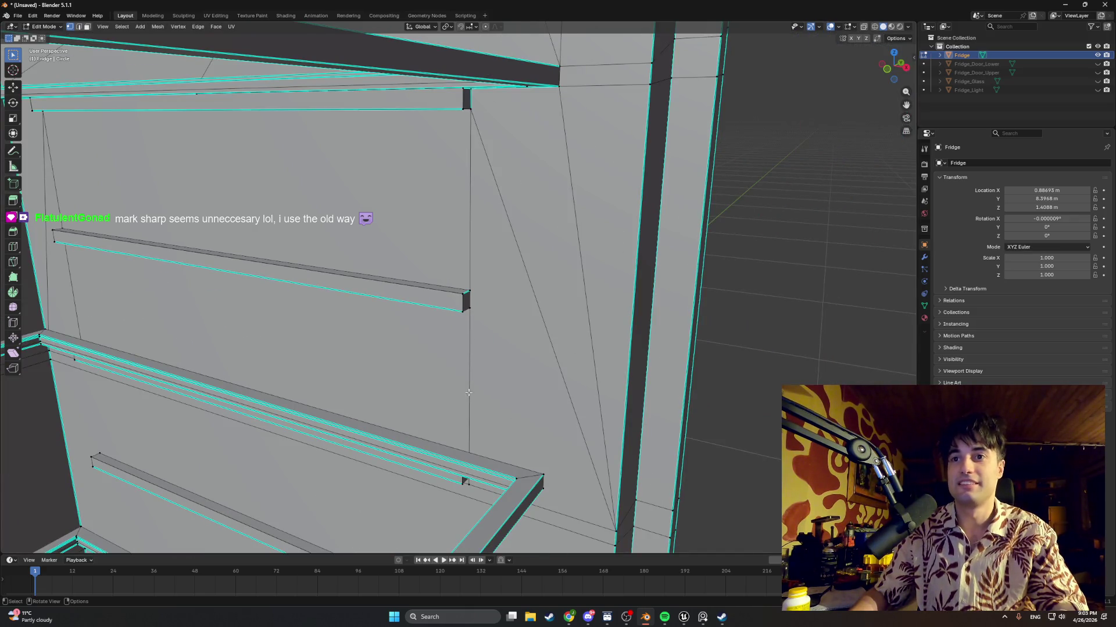
scroll(459, 302, up, 6)
click(480, 339)
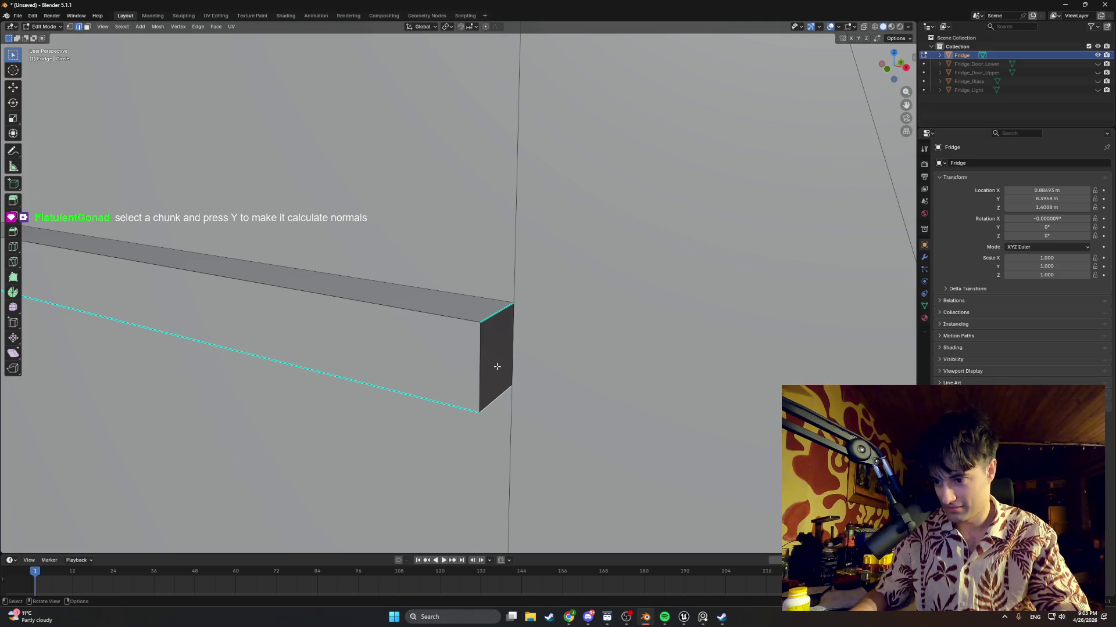
scroll(496, 367, down, 12)
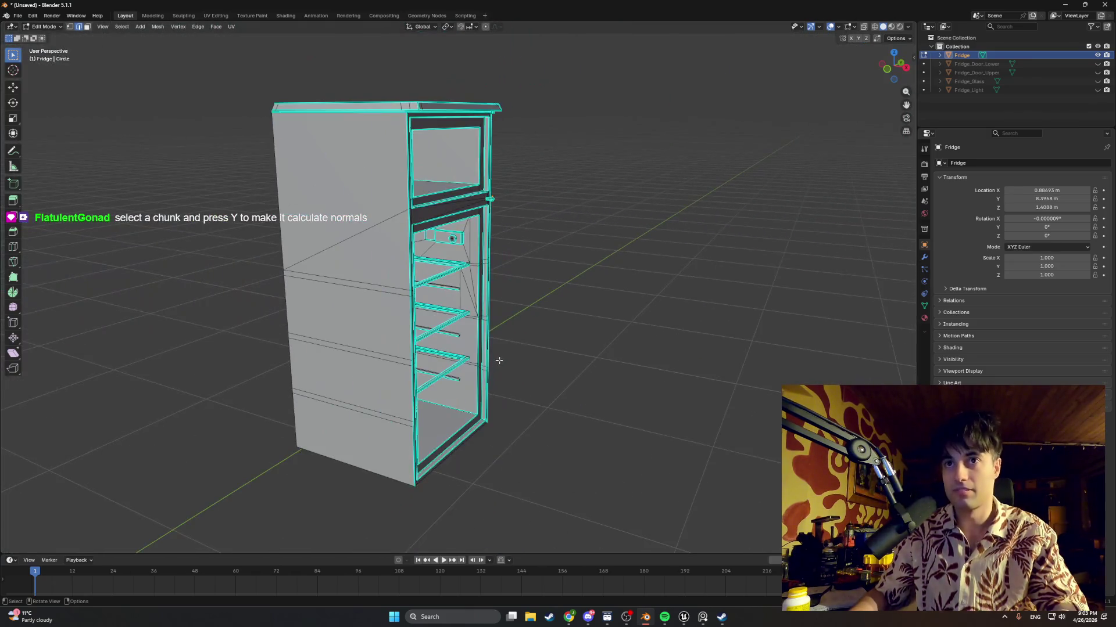
key(a)
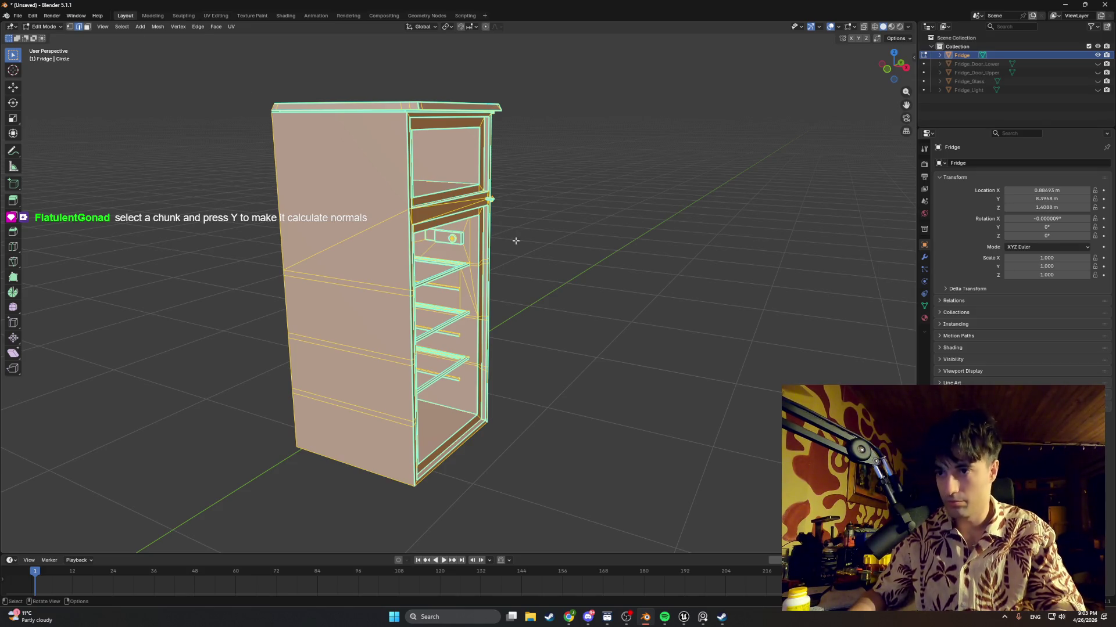
key(z)
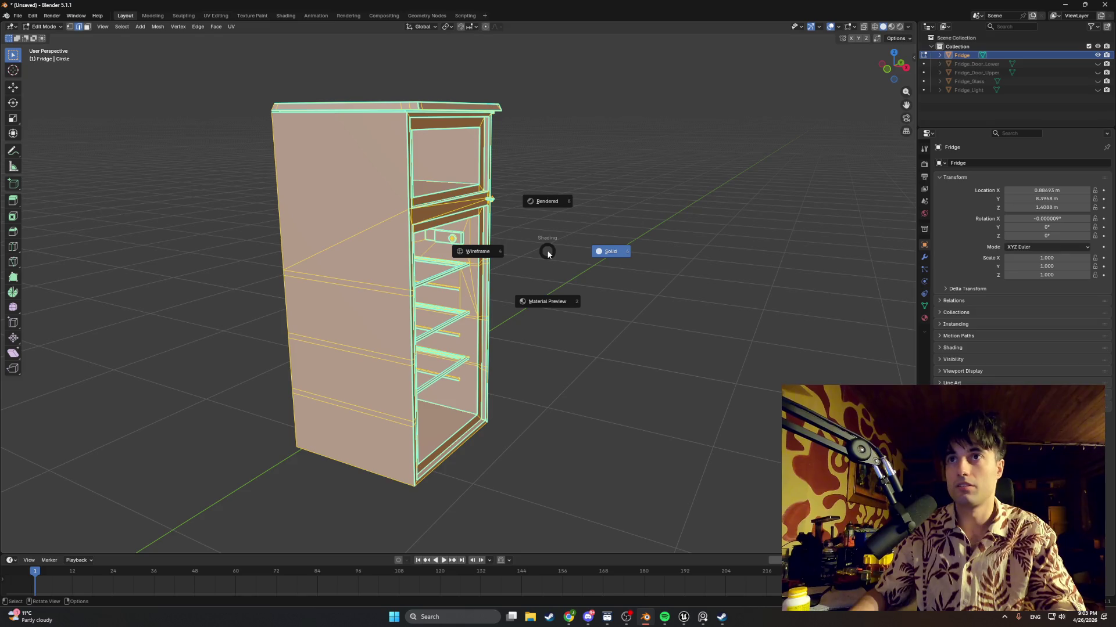
click(582, 235)
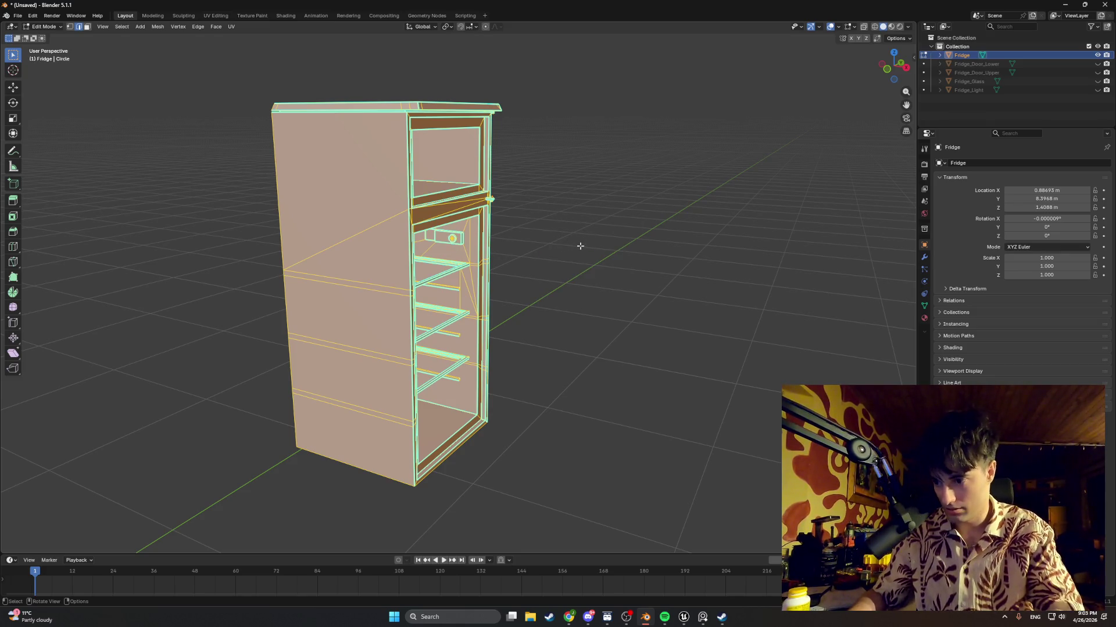
middle_drag(564, 249, 496, 251)
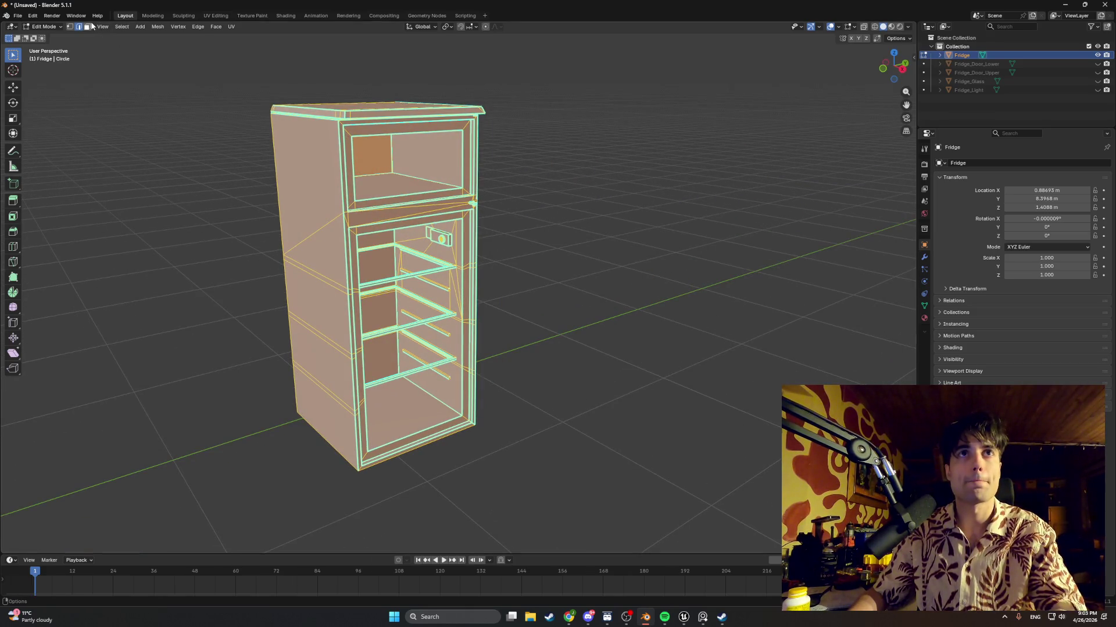
click(33, 17)
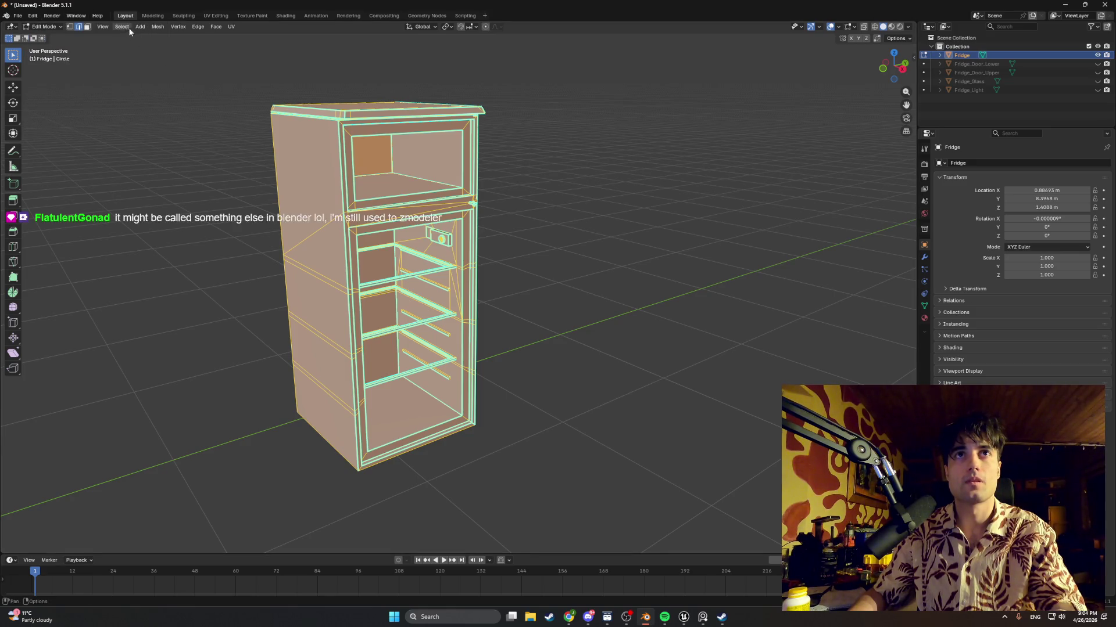
click(196, 27)
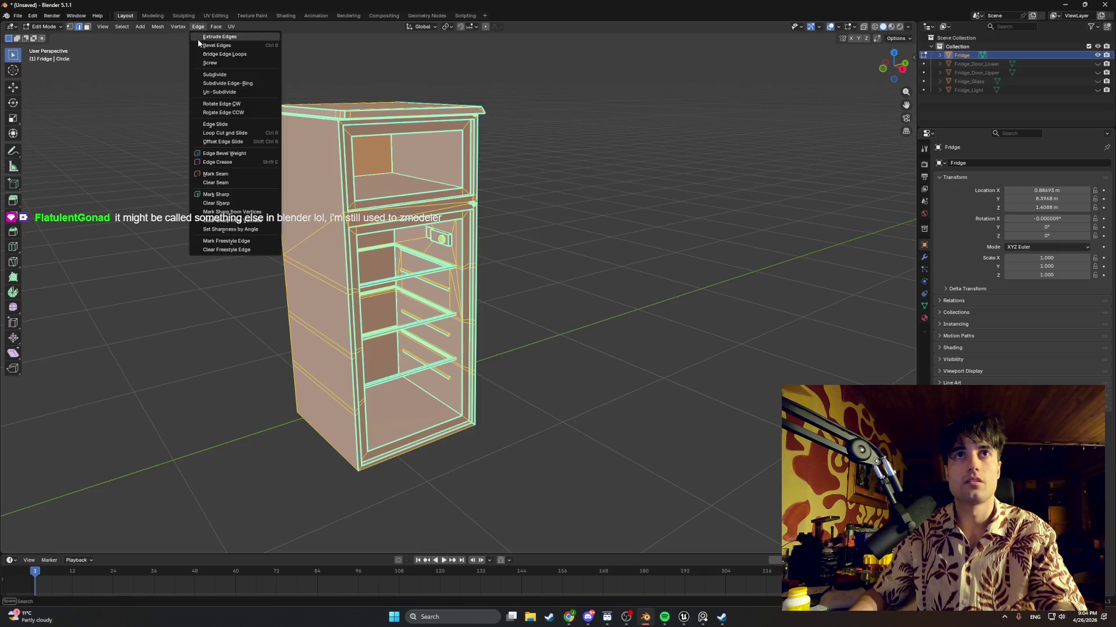
click(157, 27)
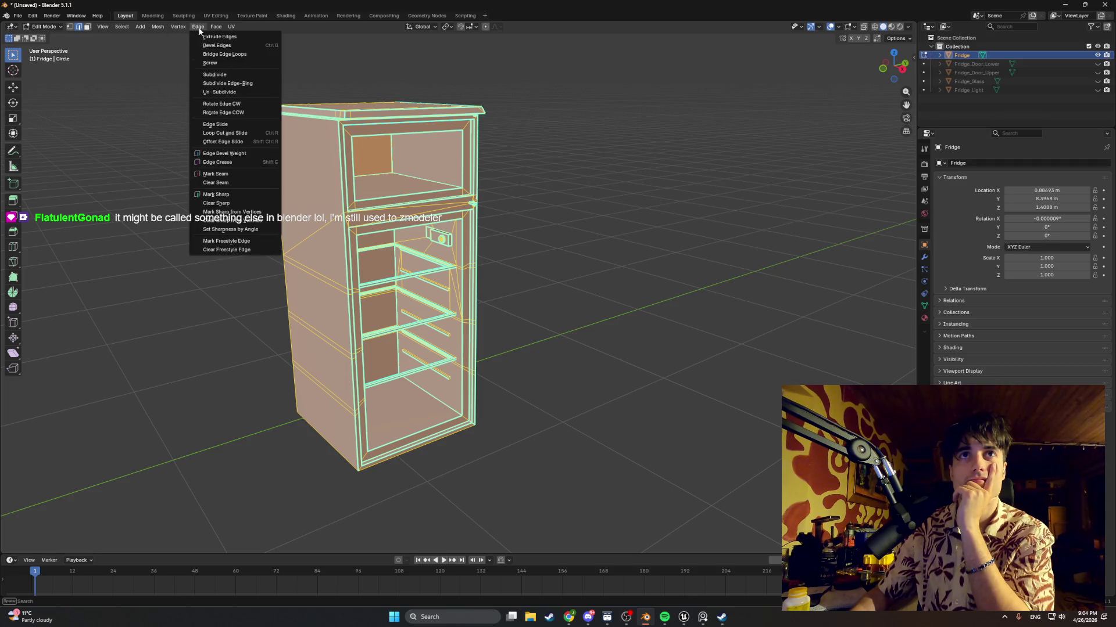
mouse_move(221, 29)
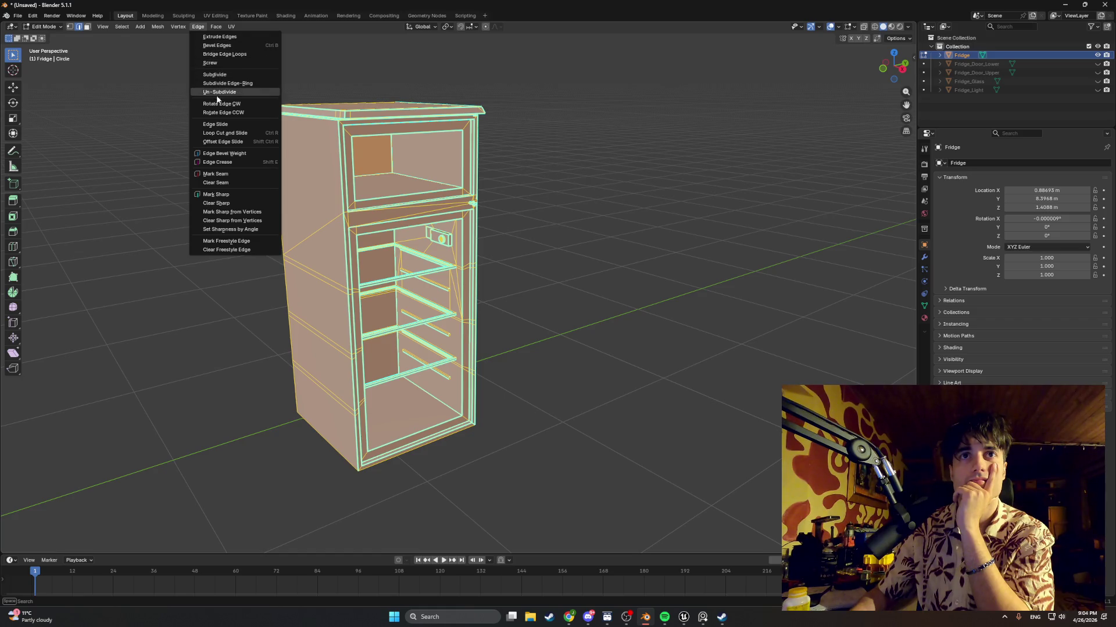
click(179, 26)
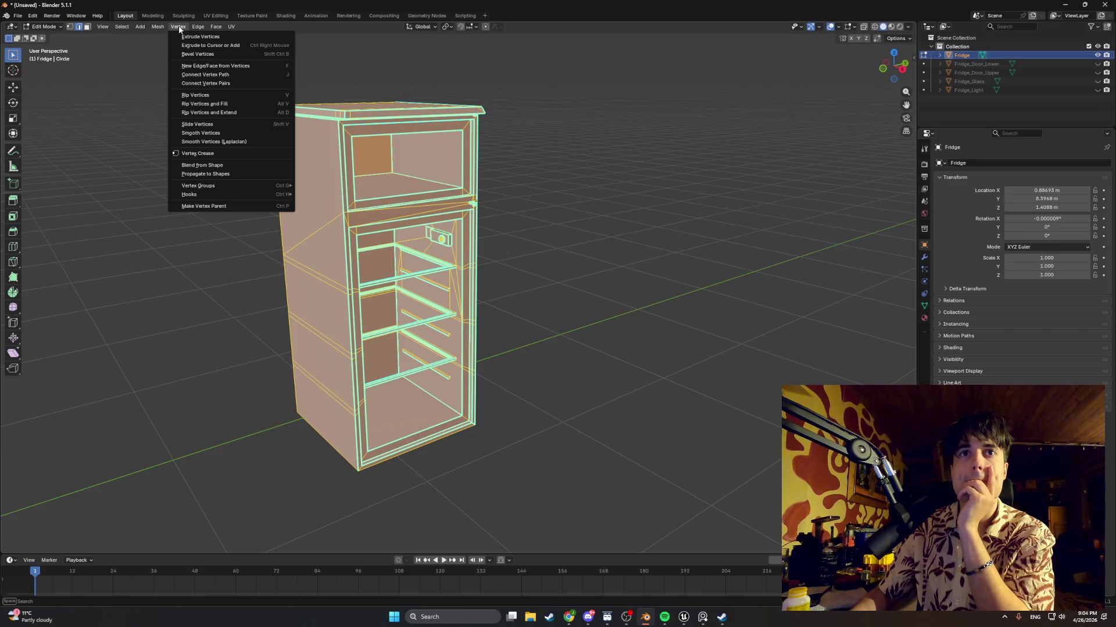
mouse_move(163, 30)
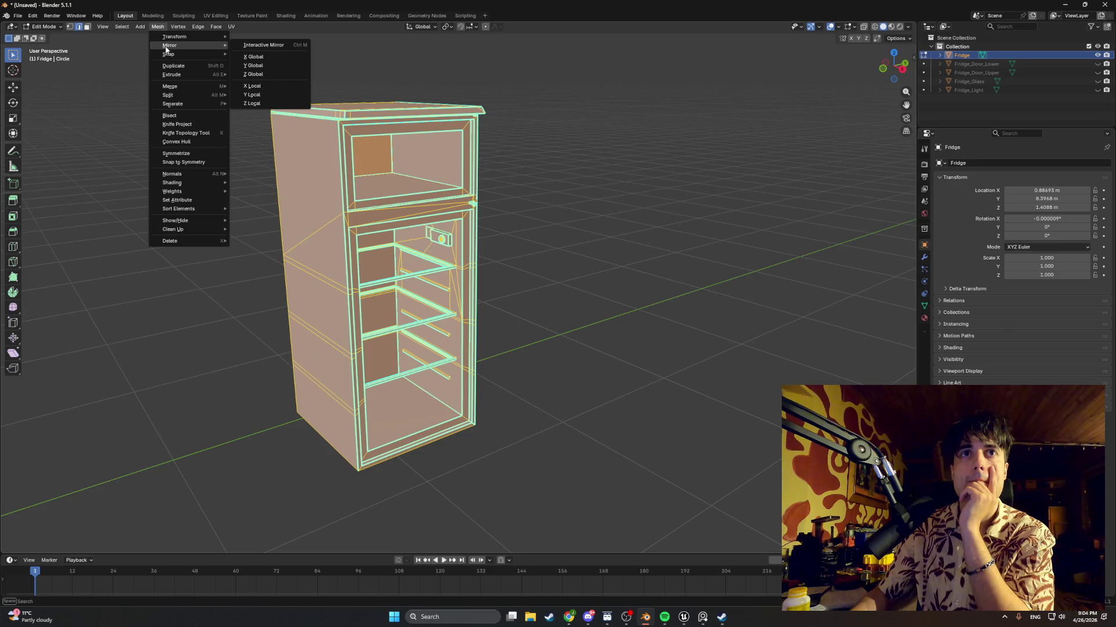
mouse_move(198, 173)
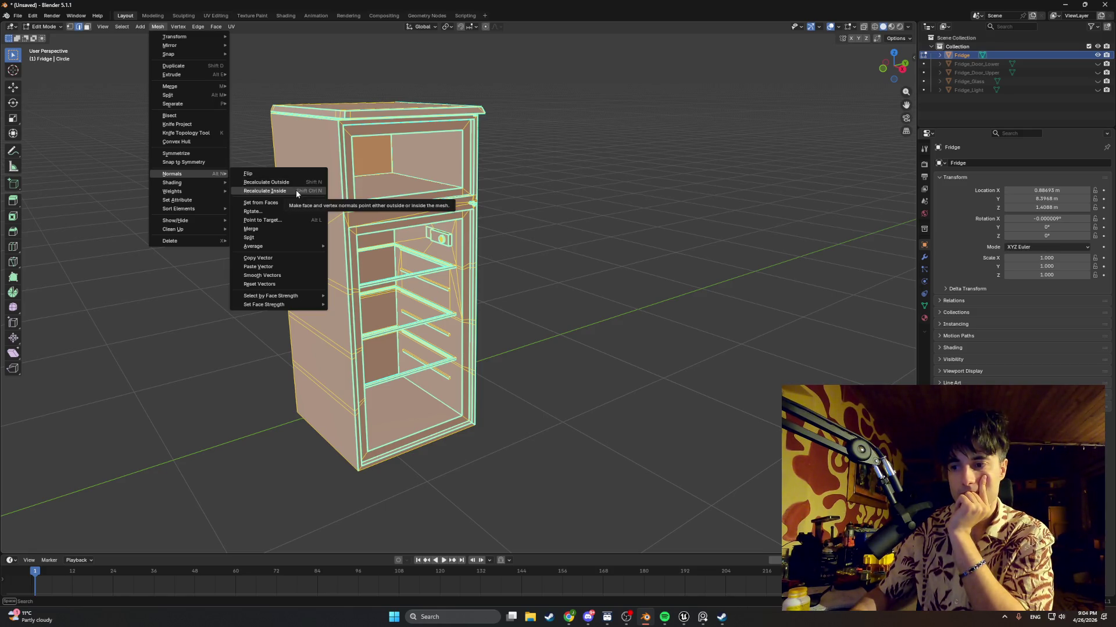
middle_drag(538, 208, 546, 209)
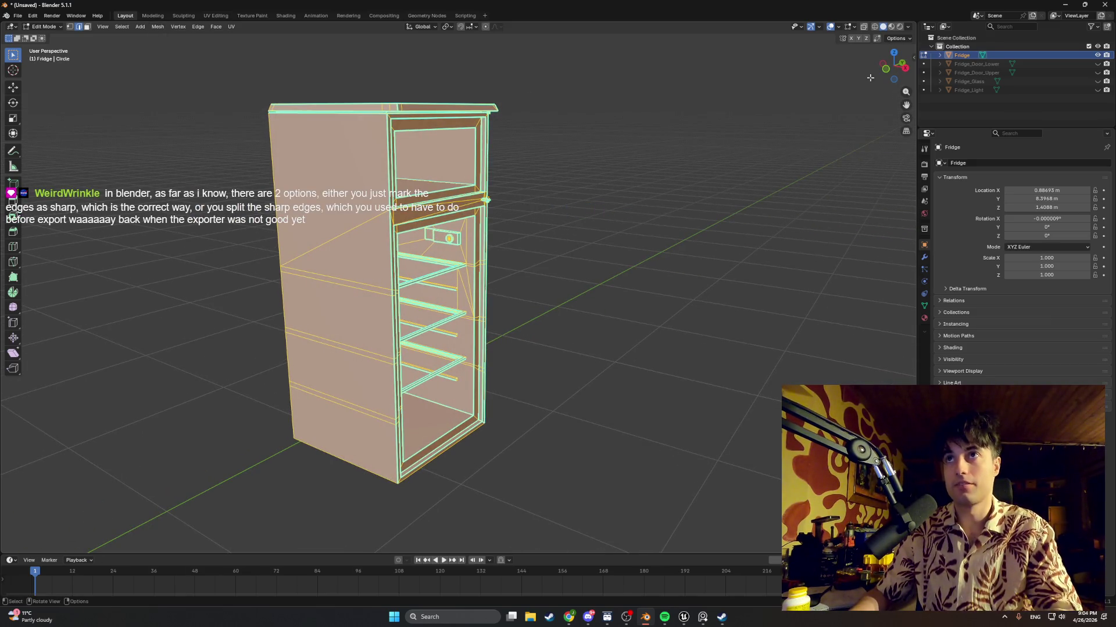
Enable the Face Orientation overlay and orbit to see the fridge's red flipped faces
click(820, 28)
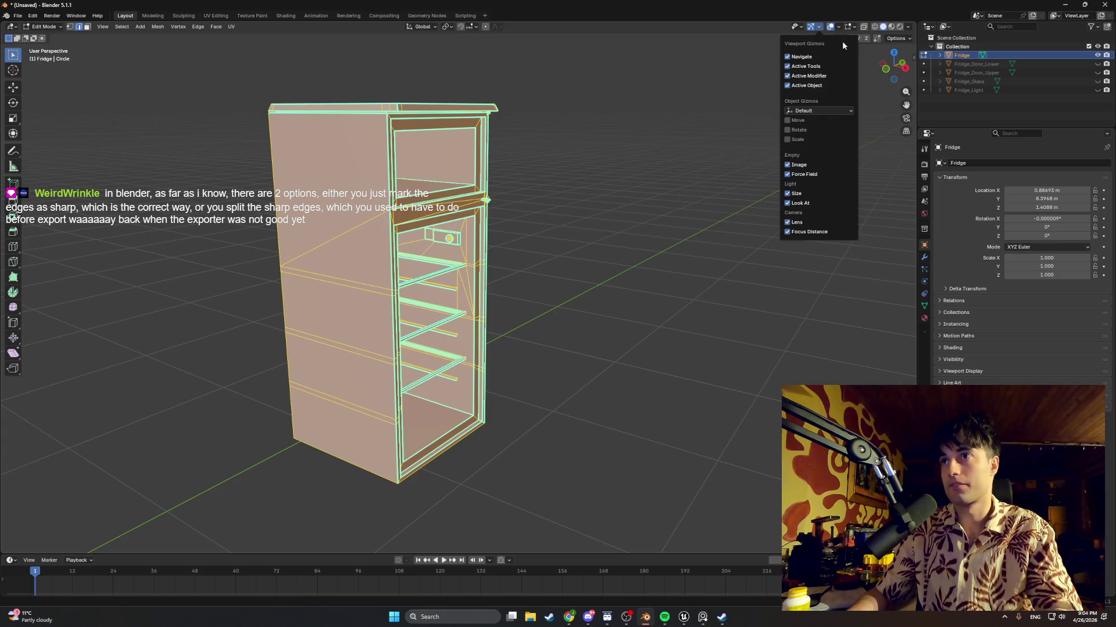
click(838, 27)
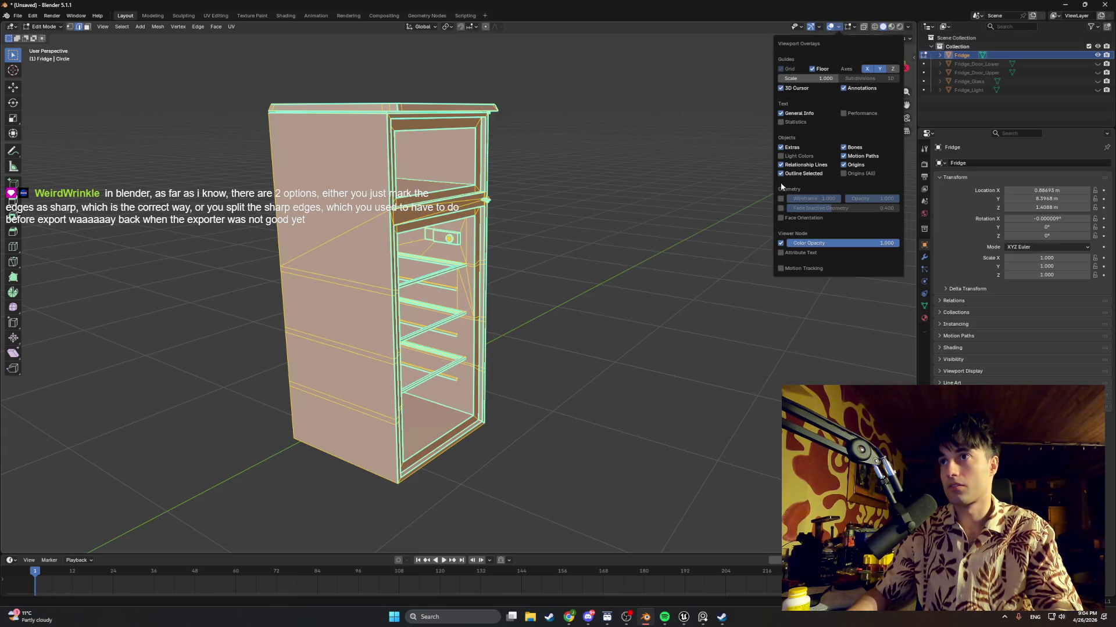
click(781, 218)
mouse_move(662, 230)
middle_down()
mouse_move(504, 242)
mouse_move(649, 234)
mouse_move(520, 241)
middle_up()
scroll(416, 200, up, 8)
scroll(416, 201, down, 5)
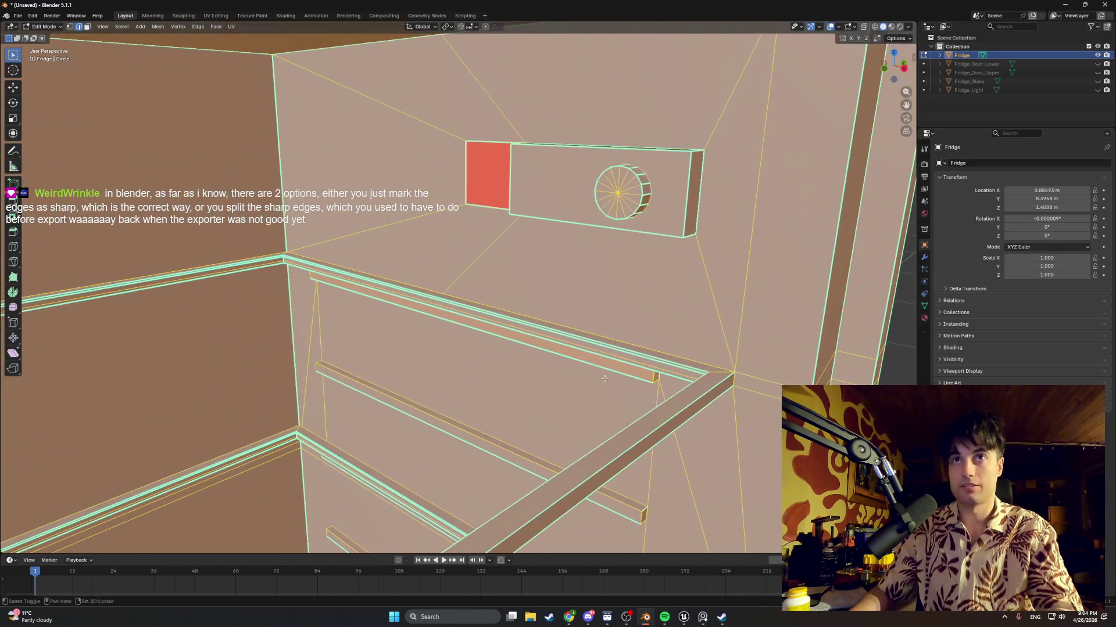
click(483, 166)
click(482, 166)
key(KP_Decimal)
mouse_move(521, 204)
middle_down()
mouse_move(558, 256)
mouse_move(632, 169)
mouse_move(498, 166)
mouse_move(590, 164)
middle_up()
scroll(525, 205, down, 5)
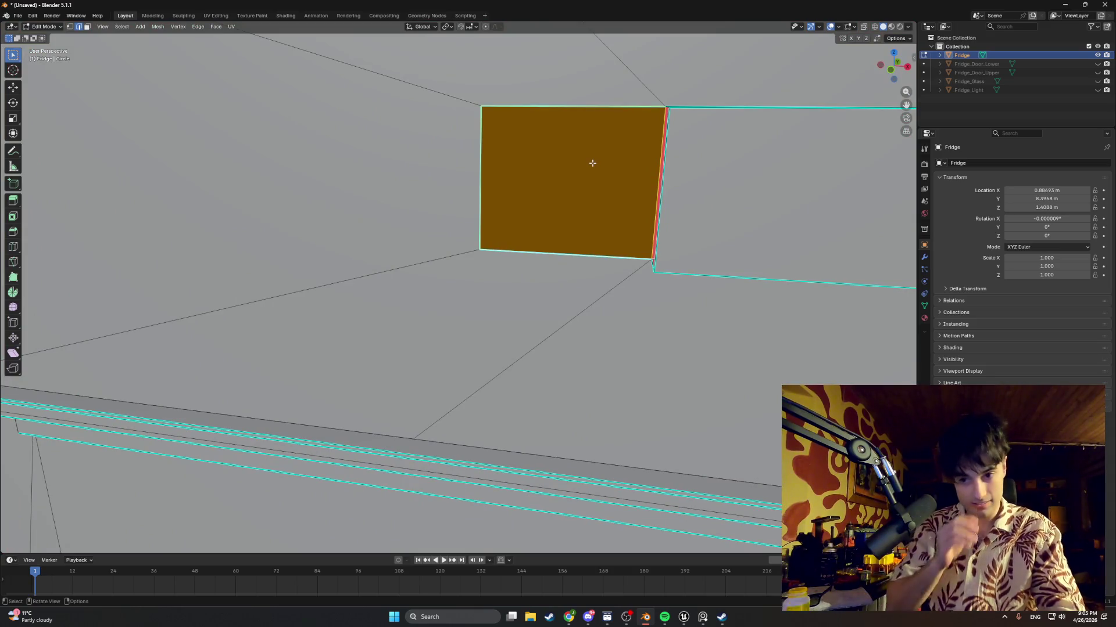
key(alt+a)
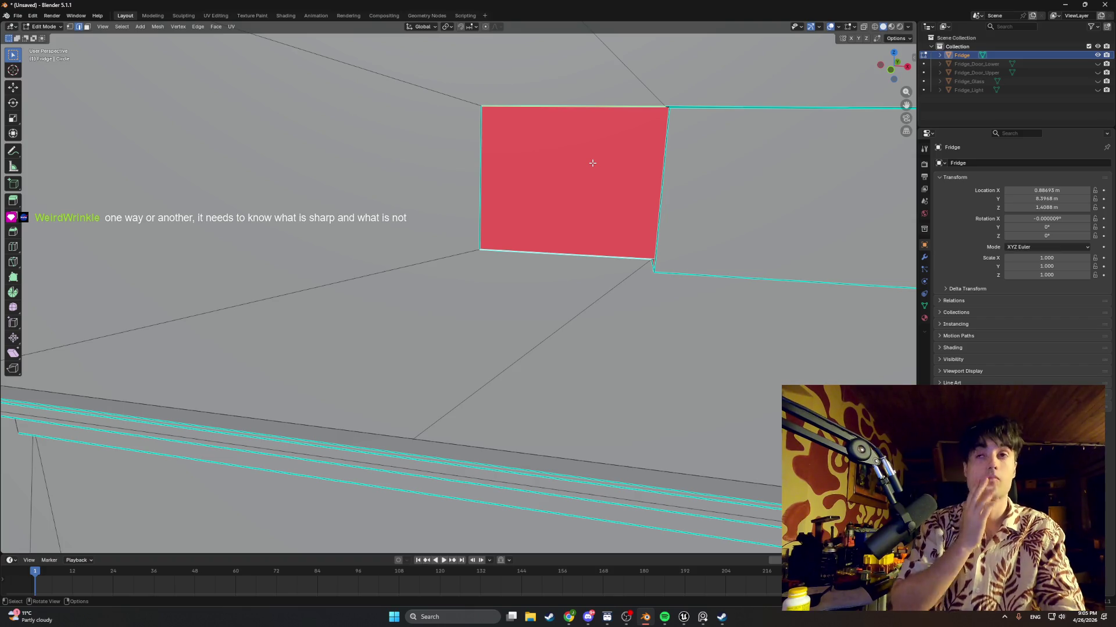
mouse_move(592, 163)
middle_down()
mouse_move(560, 179)
mouse_move(477, 172)
middle_up()
scroll(476, 172, down, 3)
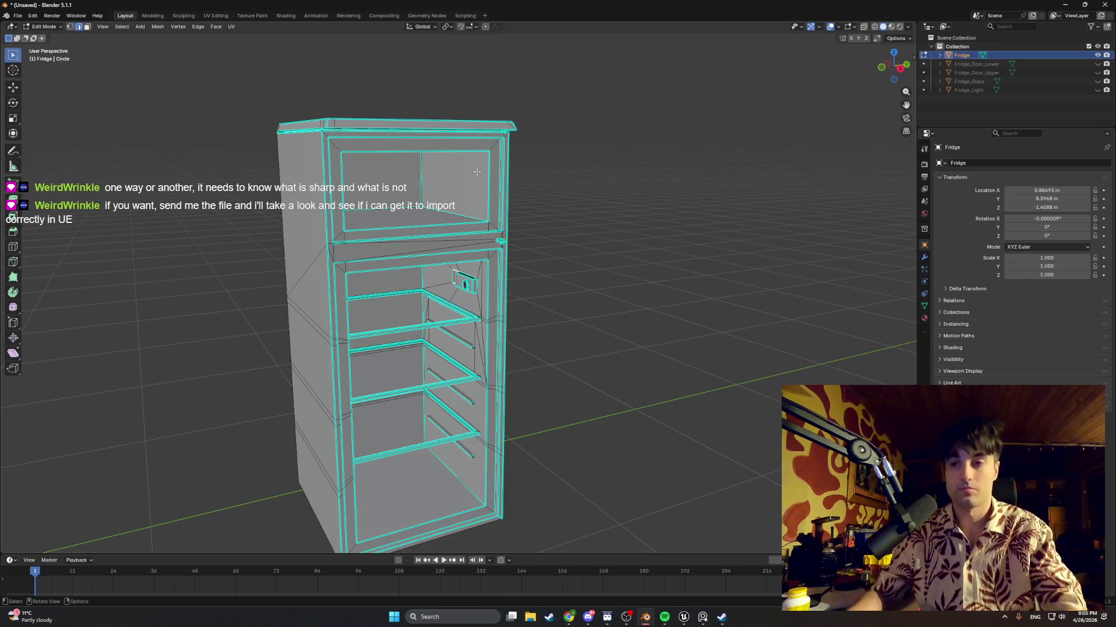
Select all of the fridge's faces and recalculate their normals to point outside
key(a)
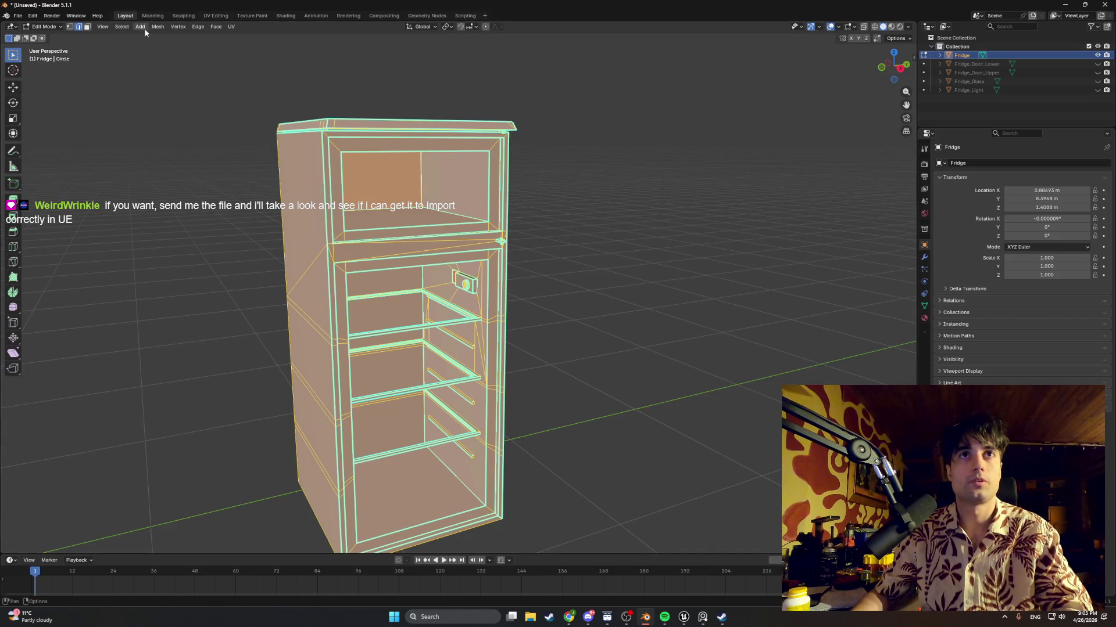
click(156, 26)
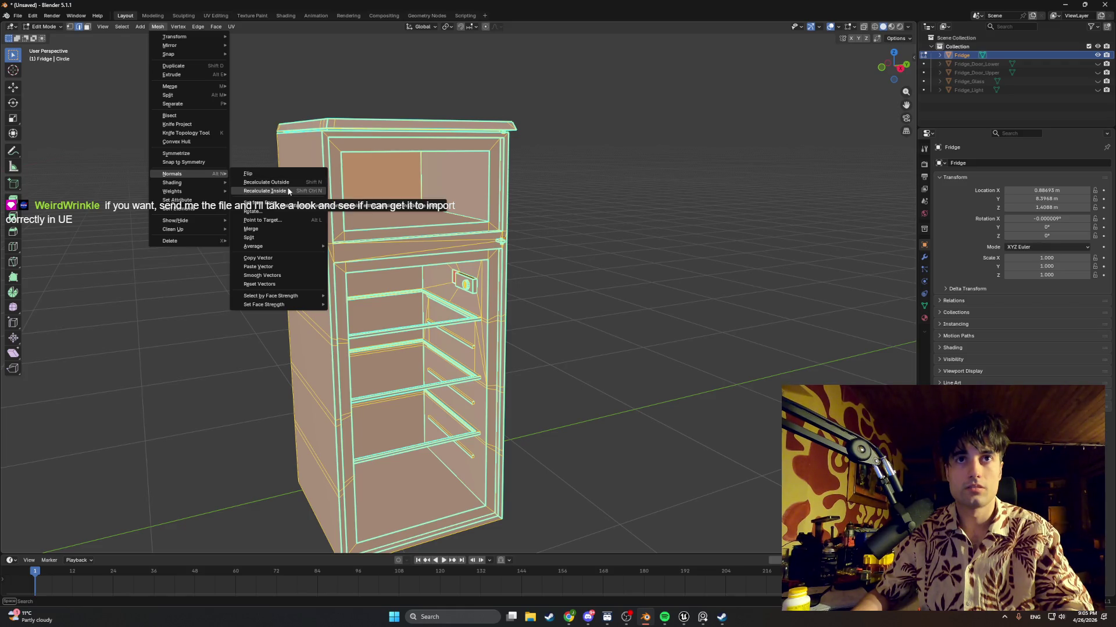
click(287, 190)
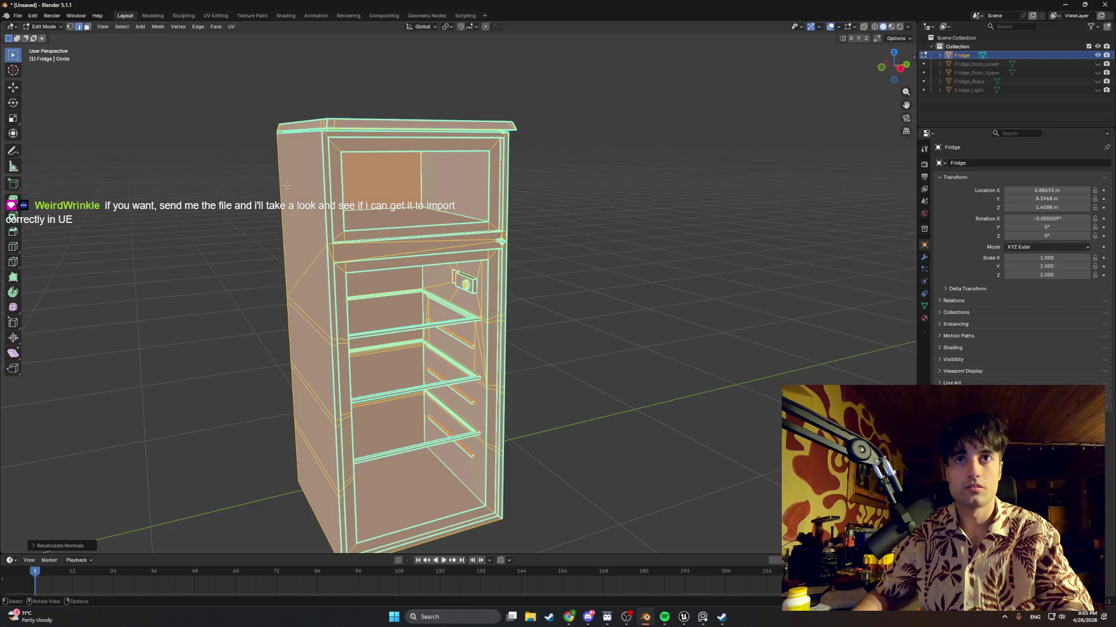
Try Recalculate Inside on the normals, undo it, and deselect the fridge mesh
right_click(286, 185)
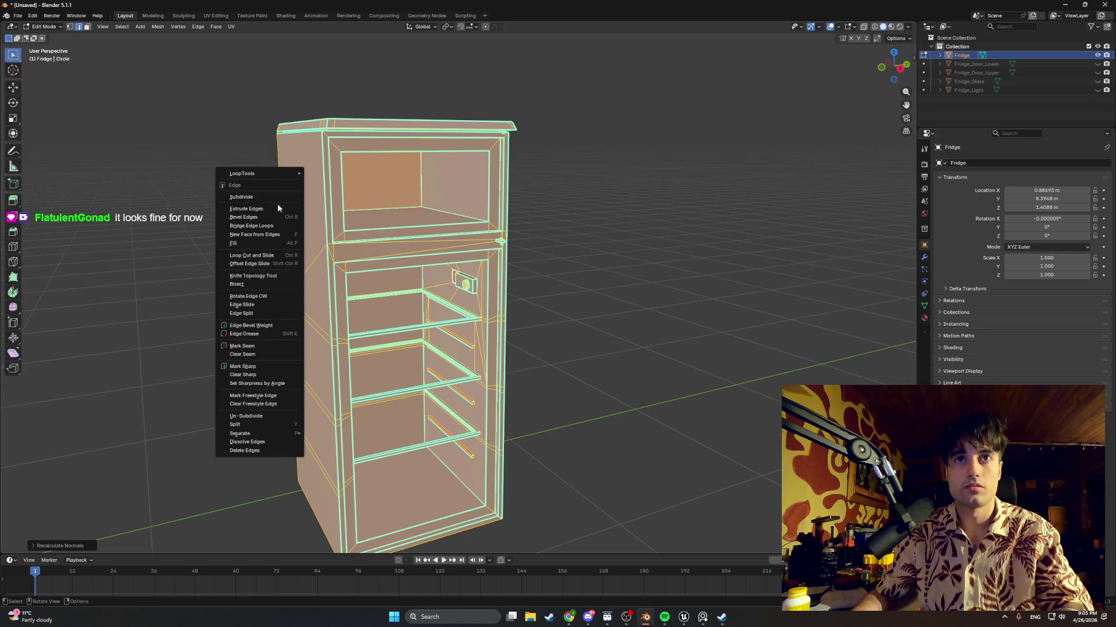
click(157, 27)
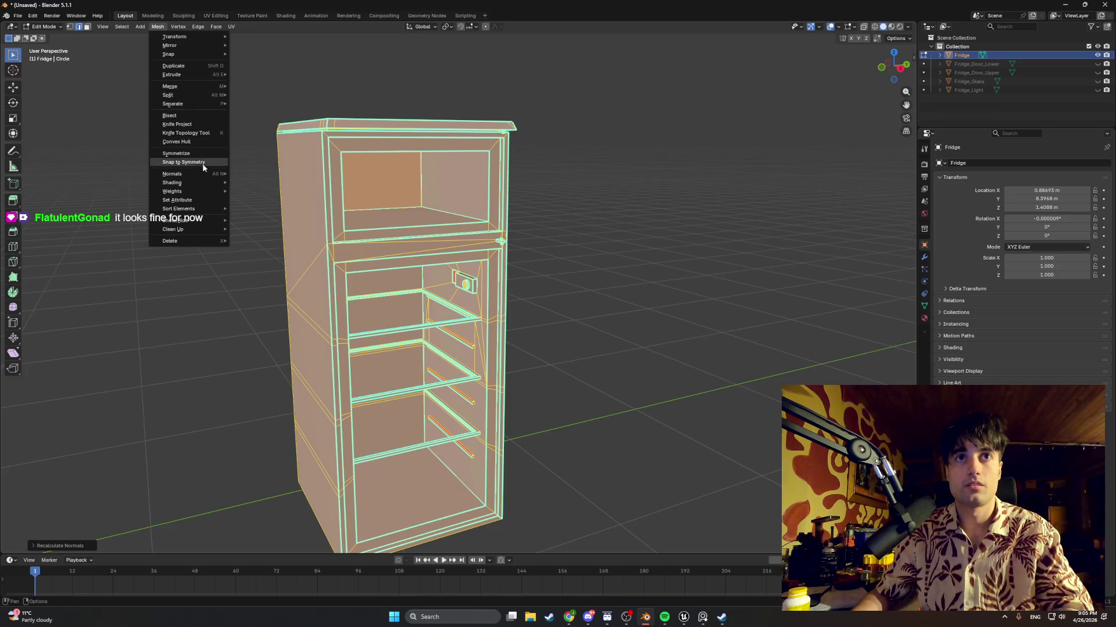
mouse_move(201, 174)
click(259, 192)
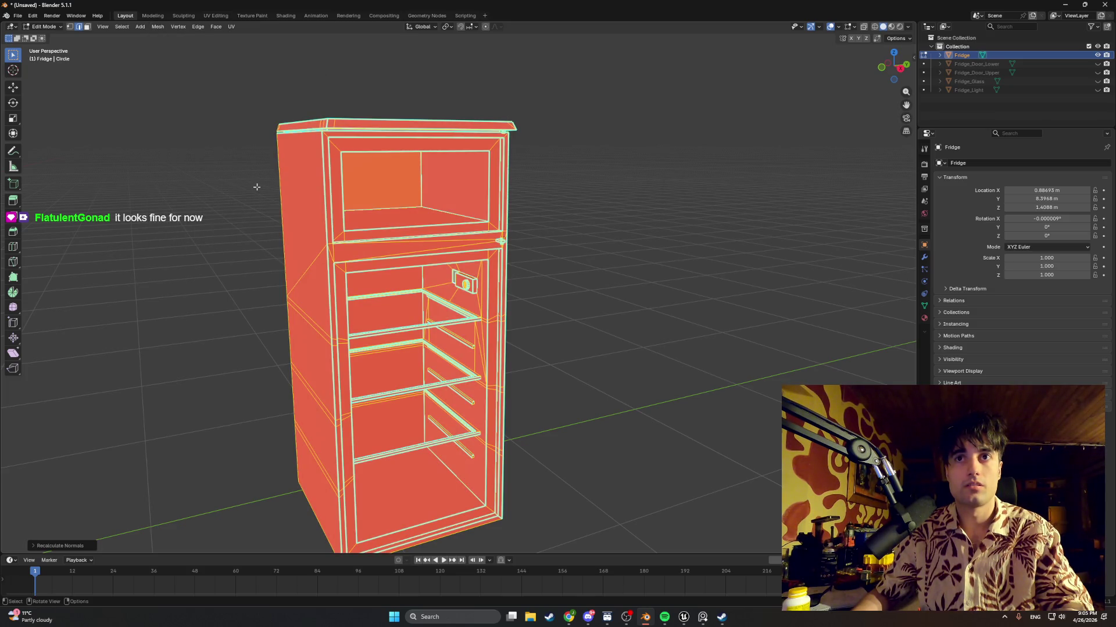
key(ctrl+z)
mouse_move(257, 187)
middle_down()
mouse_move(349, 171)
mouse_move(317, 172)
middle_up()
click(585, 210)
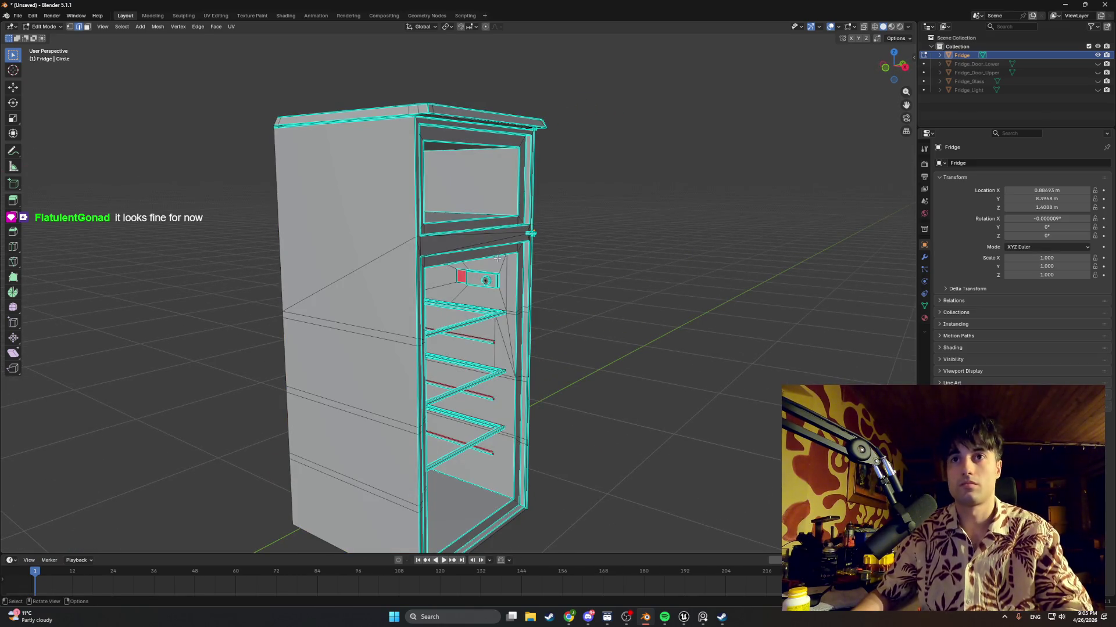
scroll(497, 258, up, 5)
middle_drag(462, 268, 463, 323)
key(a)
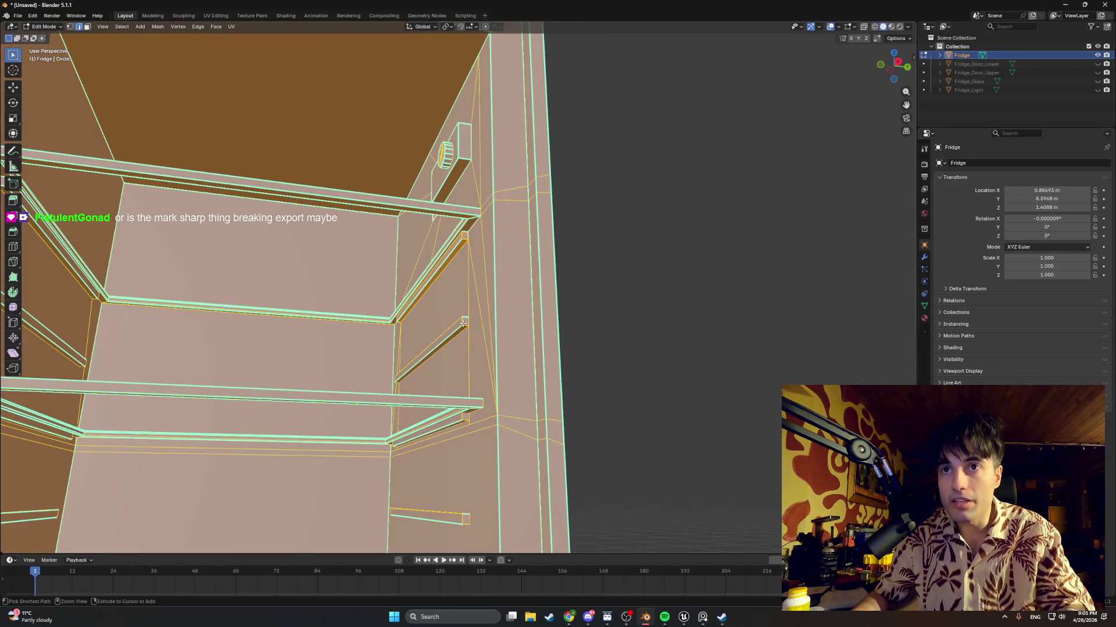
scroll(463, 323, down, 4)
key(alt+a)
scroll(555, 290, up, 4)
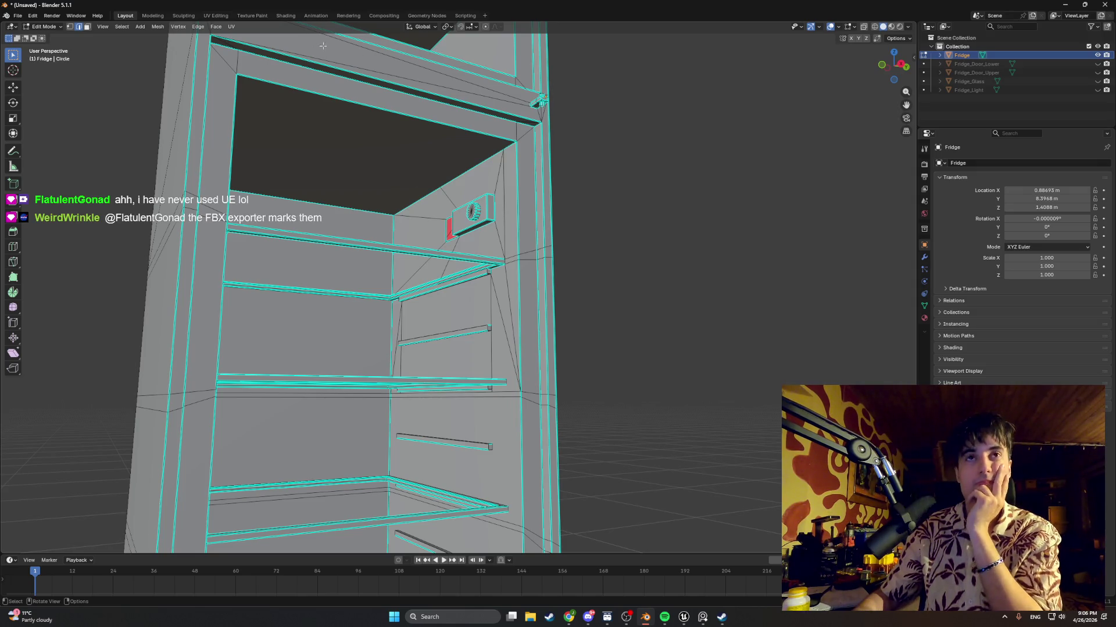
click(21, 16)
Discard the unsaved fridge scene and load StartingAparatmentBASE1.blend, then look around the fridge
click(29, 201)
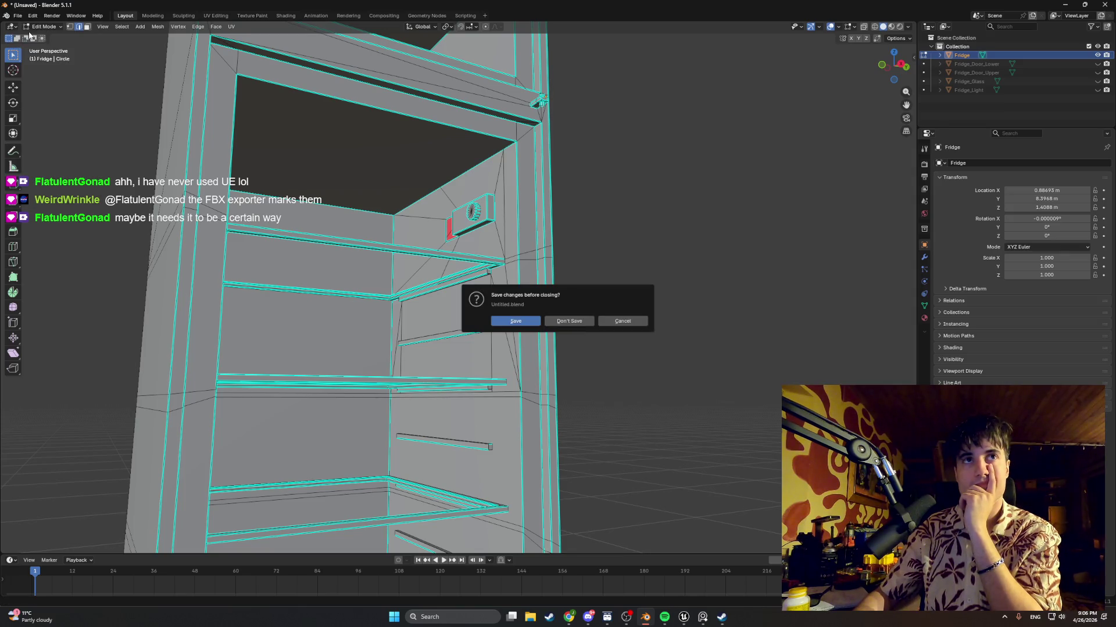
click(562, 321)
click(594, 84)
double_click(593, 85)
mouse_move(585, 97)
middle_down()
mouse_move(571, 171)
mouse_move(386, 176)
mouse_move(450, 171)
middle_up()
scroll(520, 177, up, 3)
scroll(448, 180, down, 3)
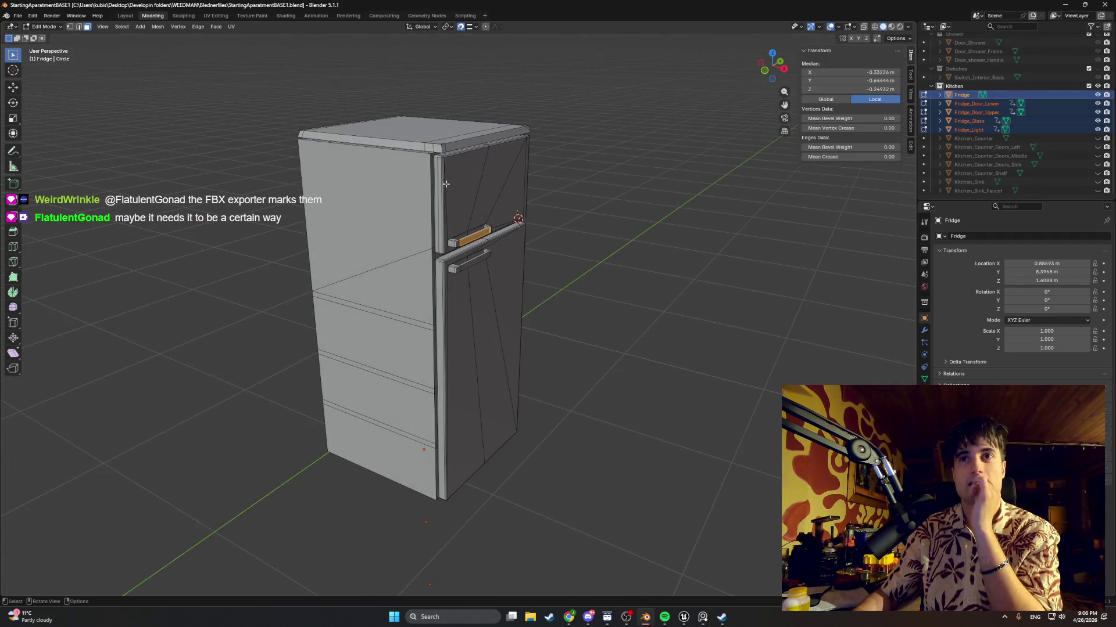
Return the fridge to Object Mode and inspect its door edge and red inside face
key(Tab)
scroll(405, 211, up, 1)
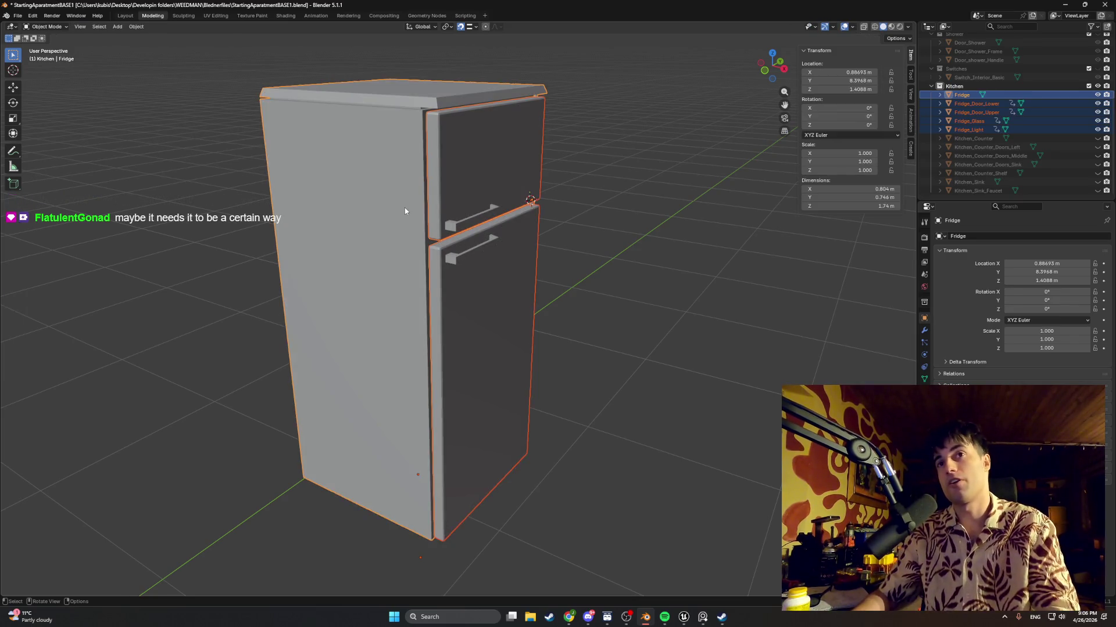
key(Tab)
key(Tab)
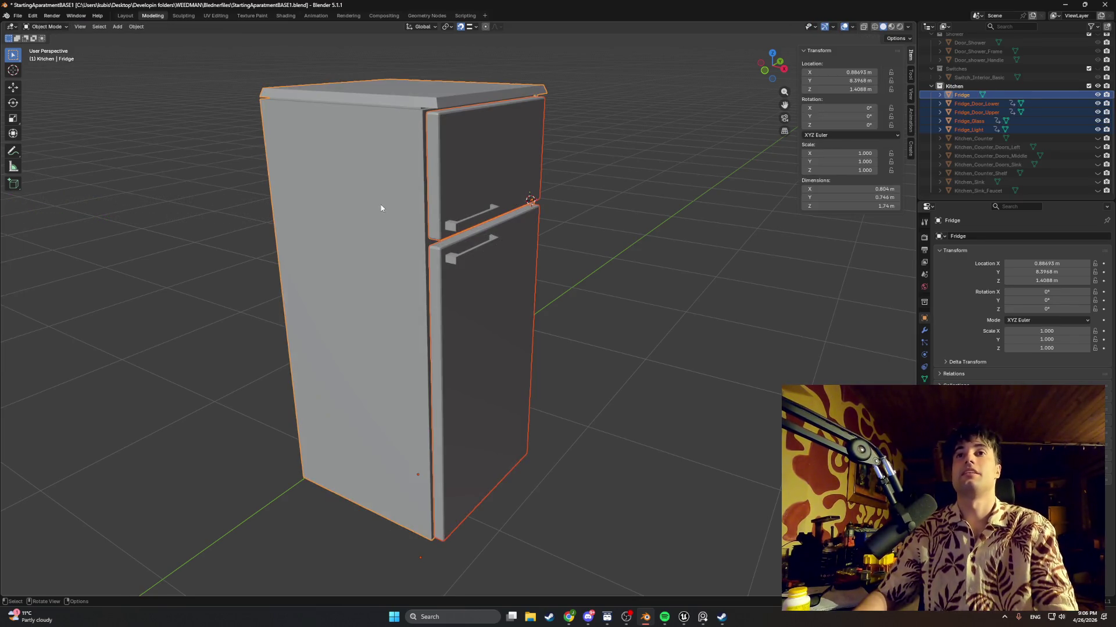
mouse_move(486, 269)
middle_down()
mouse_move(354, 264)
mouse_move(430, 262)
mouse_move(419, 256)
middle_up()
scroll(527, 173, up, 5)
mouse_move(527, 173)
middle_down()
mouse_move(500, 182)
mouse_move(473, 245)
mouse_move(463, 239)
middle_up()
scroll(459, 238, down, 5)
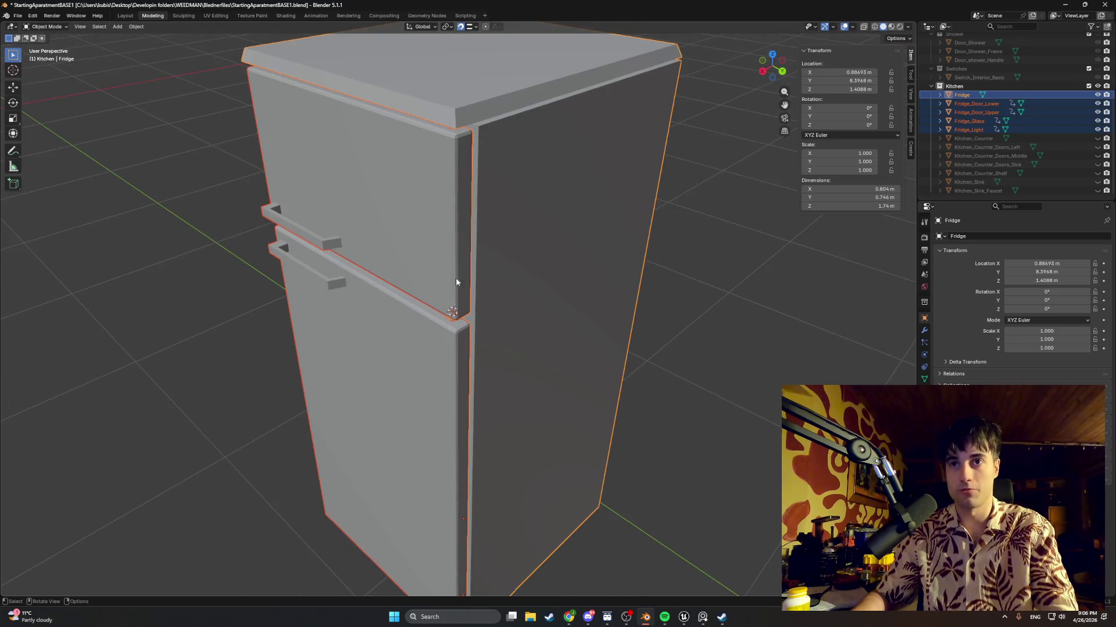
mouse_move(356, 244)
middle_down()
mouse_move(284, 207)
mouse_move(248, 218)
mouse_move(197, 204)
mouse_move(429, 244)
mouse_move(490, 225)
mouse_move(420, 254)
middle_up()
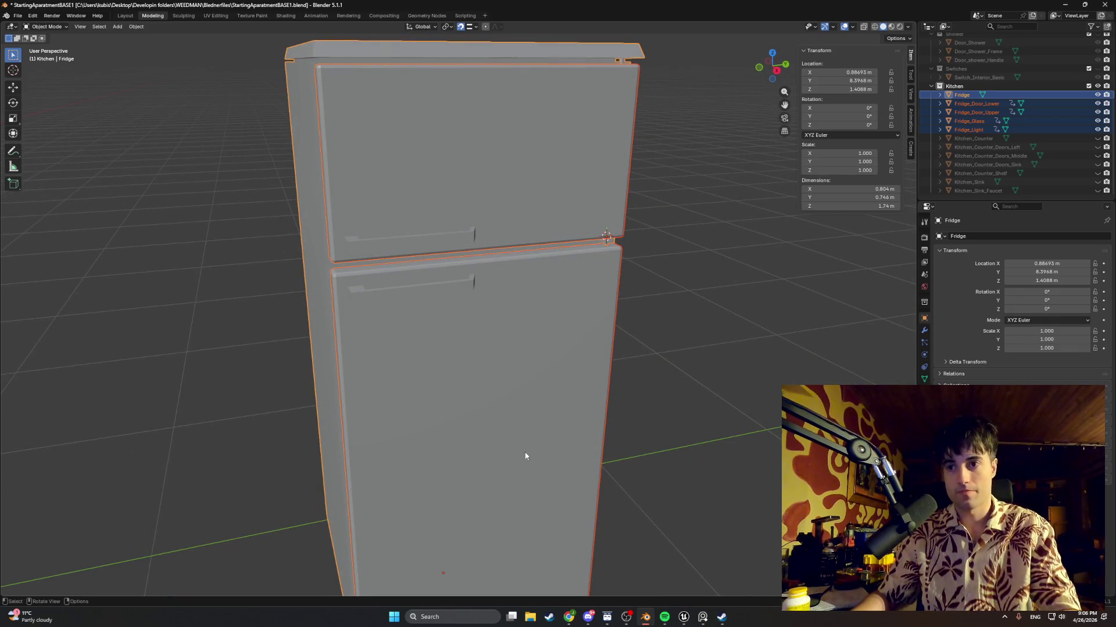
Take a full-screen snip of Blender and switch to the ChatGPT conversation
key(super+shift+s)
drag(1104, 9, 399, 626)
mouse_move(1112, 3)
mouse_down()
mouse_move(298, 624)
mouse_move(1112, 6)
mouse_move(1, 604)
mouse_up()
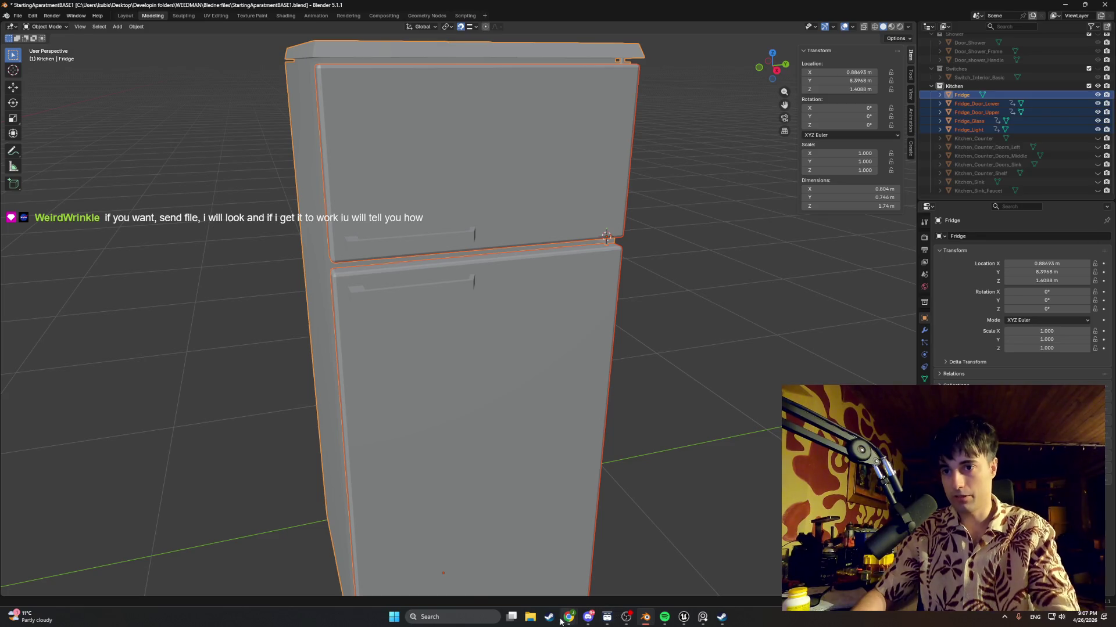
mouse_move(567, 621)
click(541, 585)
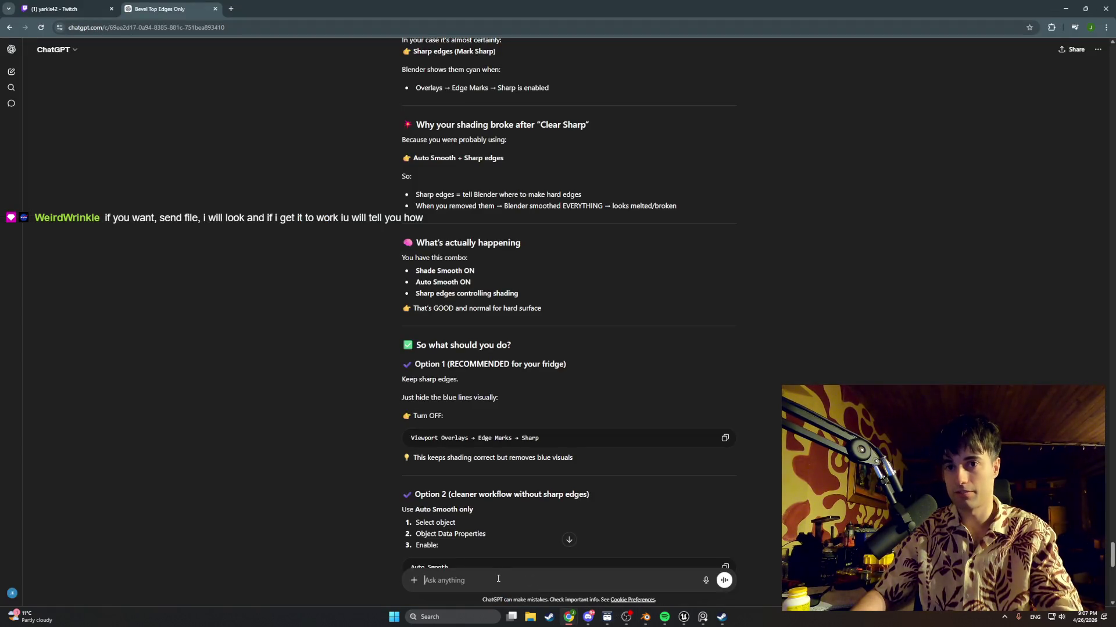
Ask ChatGPT, with the screenshot pasted, why the animation window isn't showing, then return to Blender
text(why can)
text(t i see anim )
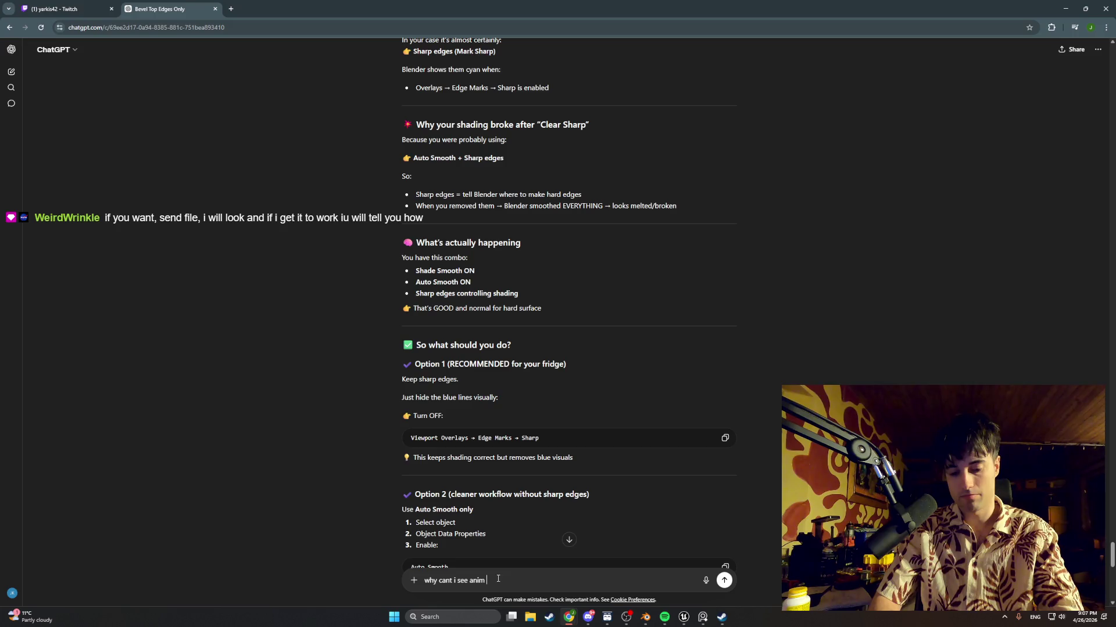
text(window)
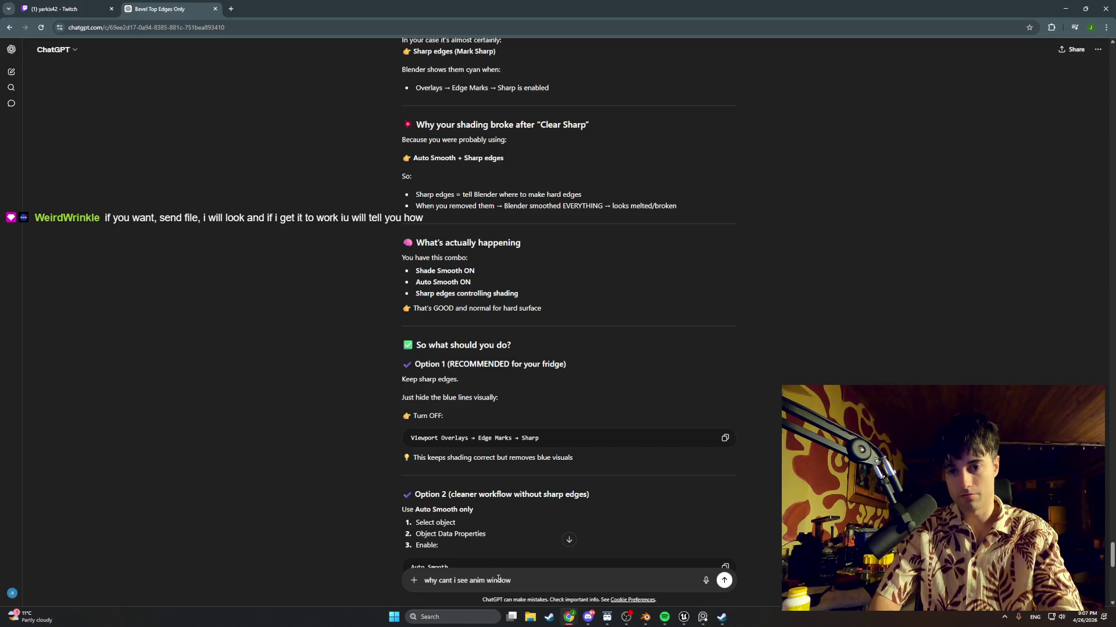
text( down)
key(ctrl+v)
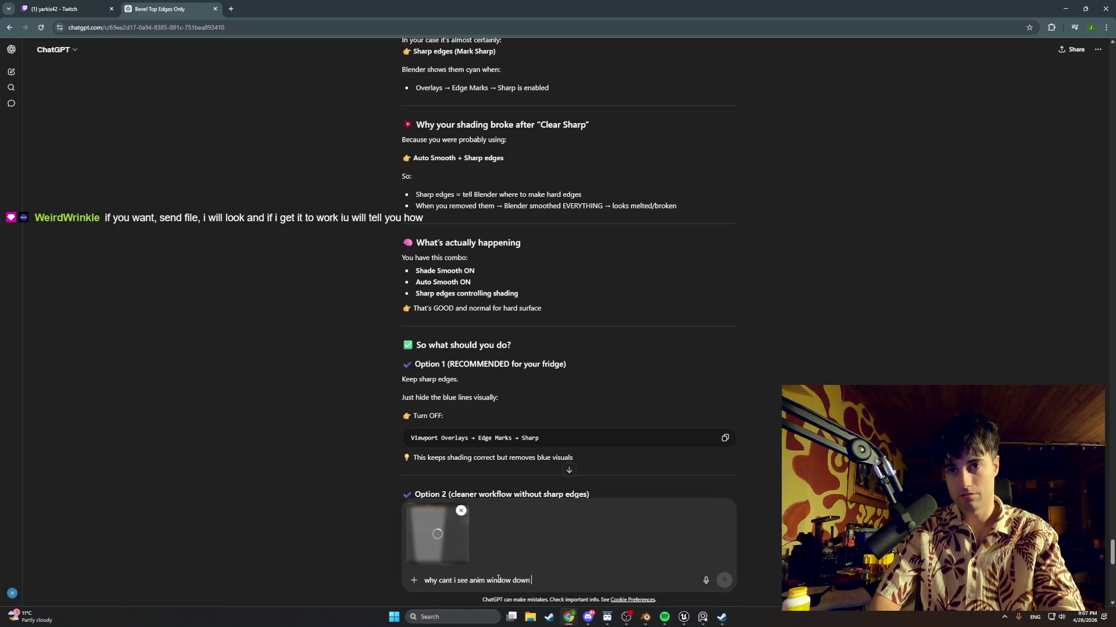
key(Return)
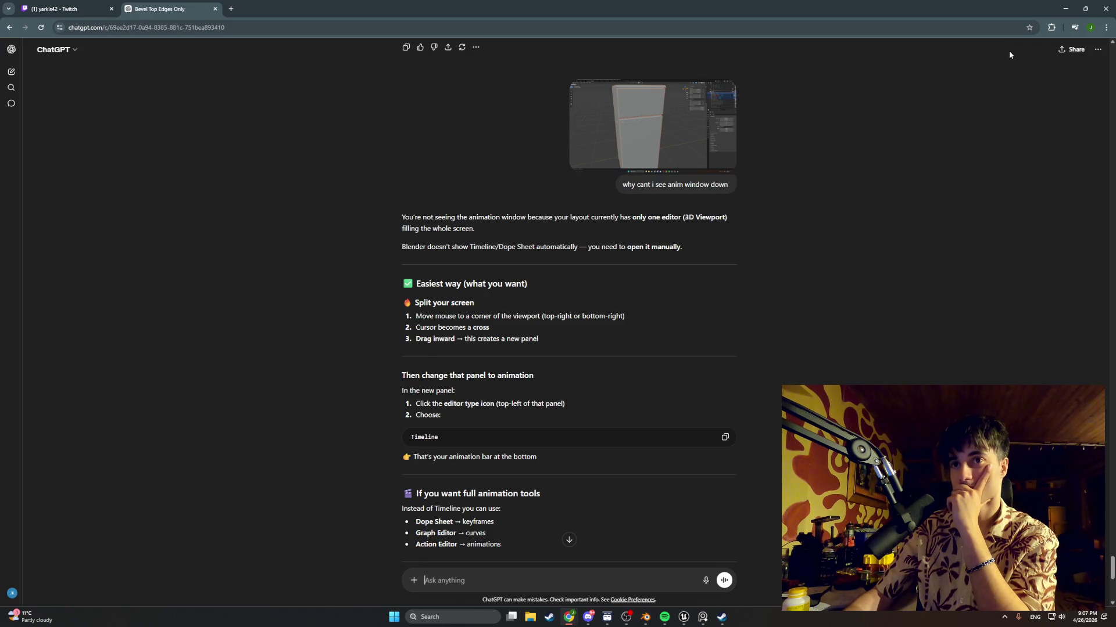
click(1065, 9)
click(907, 27)
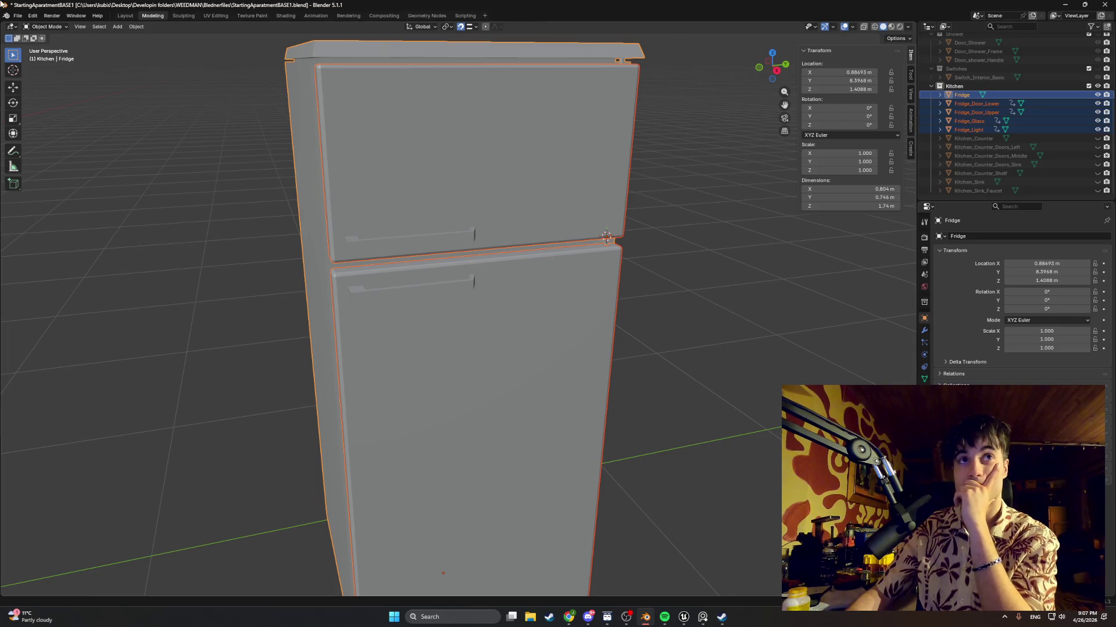
click(10, 27)
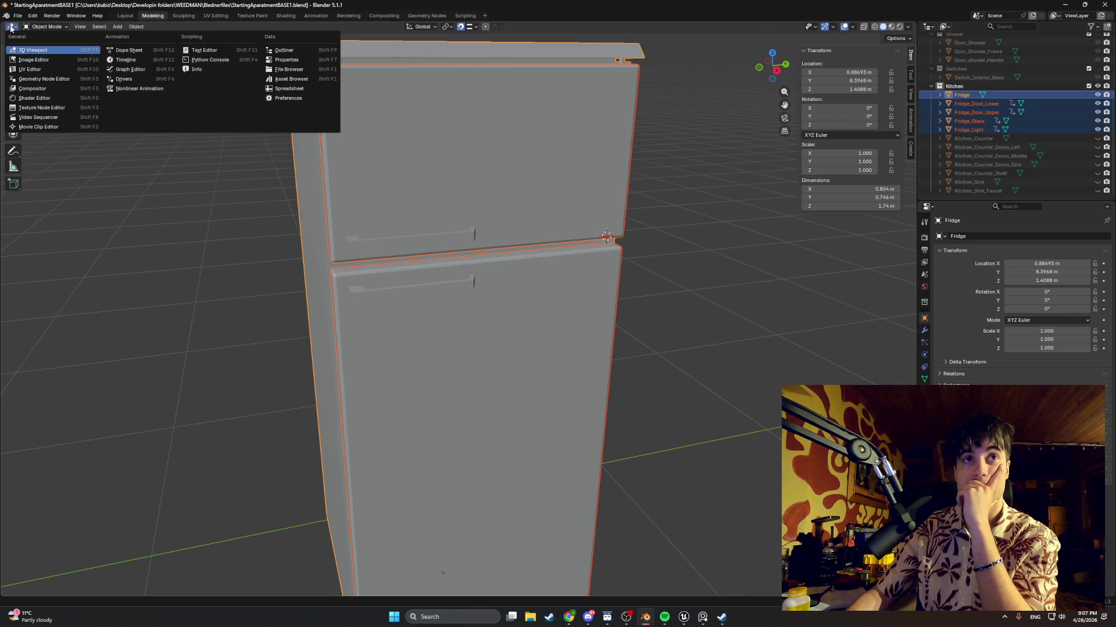
key(Escape)
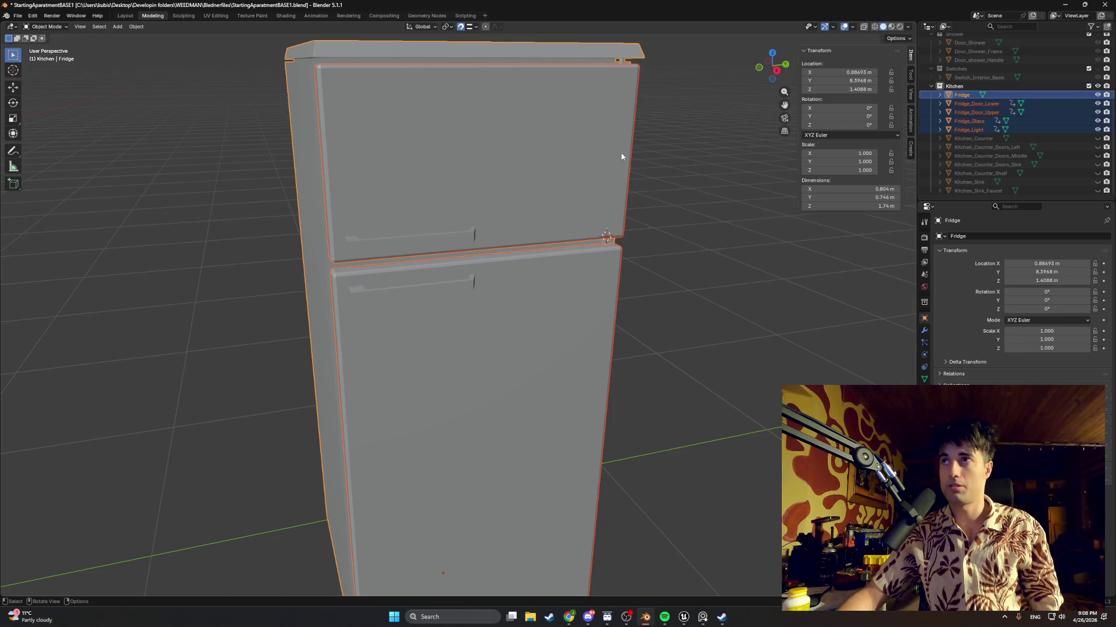
click(903, 39)
click(865, 44)
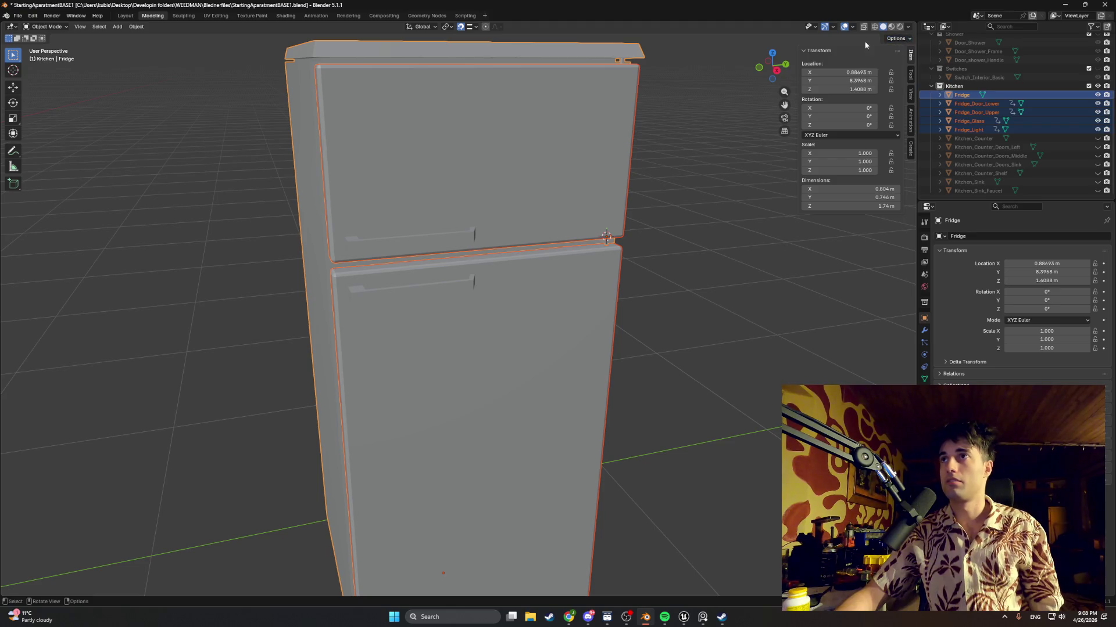
click(417, 27)
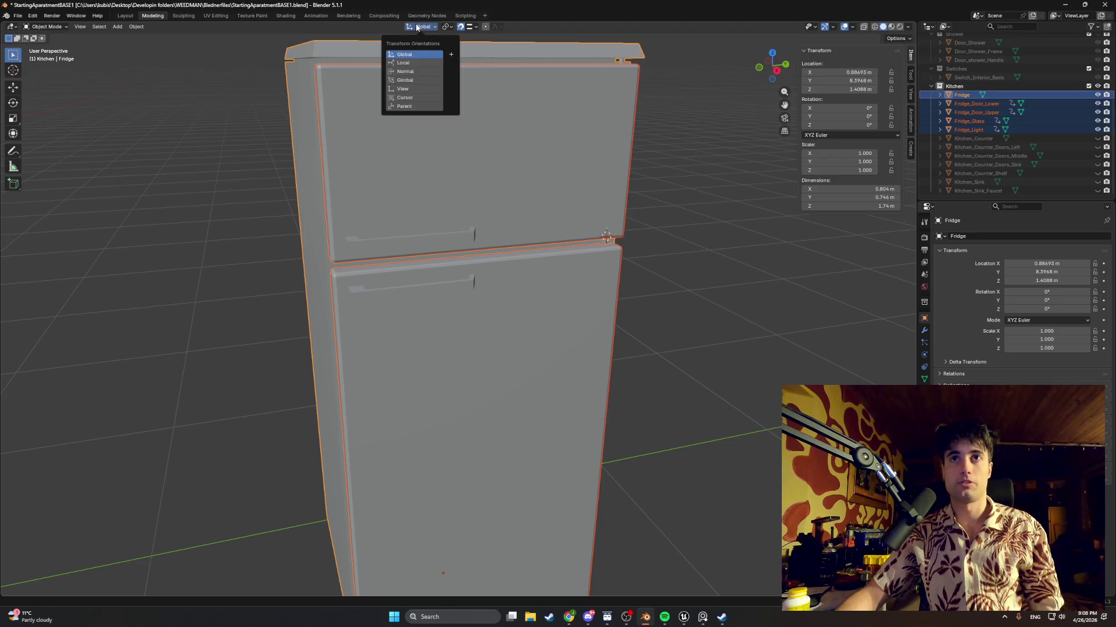
click(43, 27)
click(13, 27)
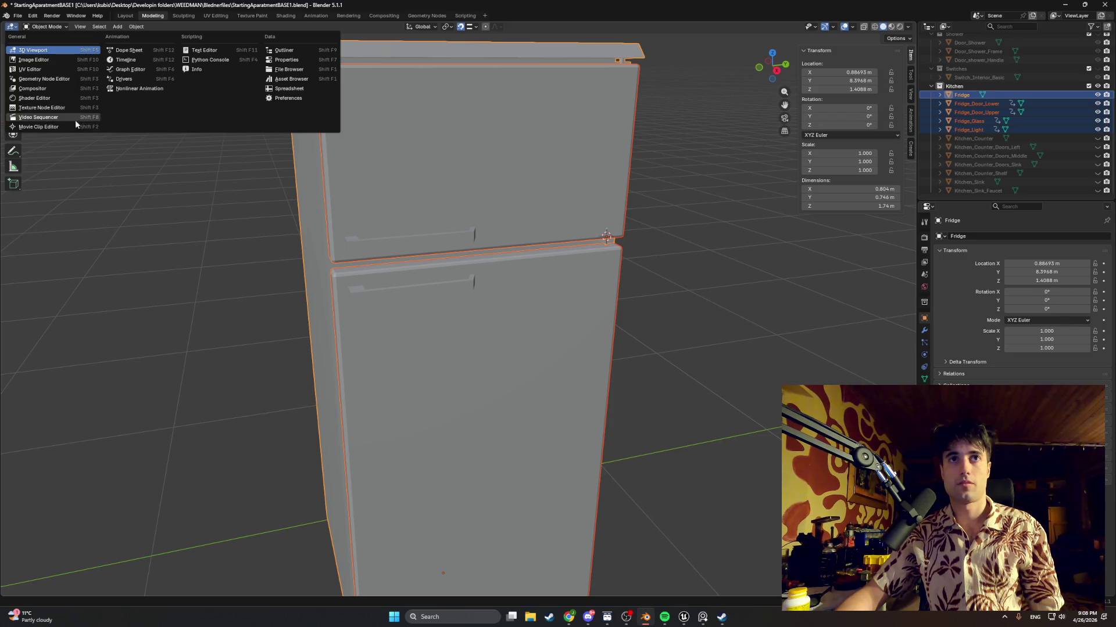
key(Escape)
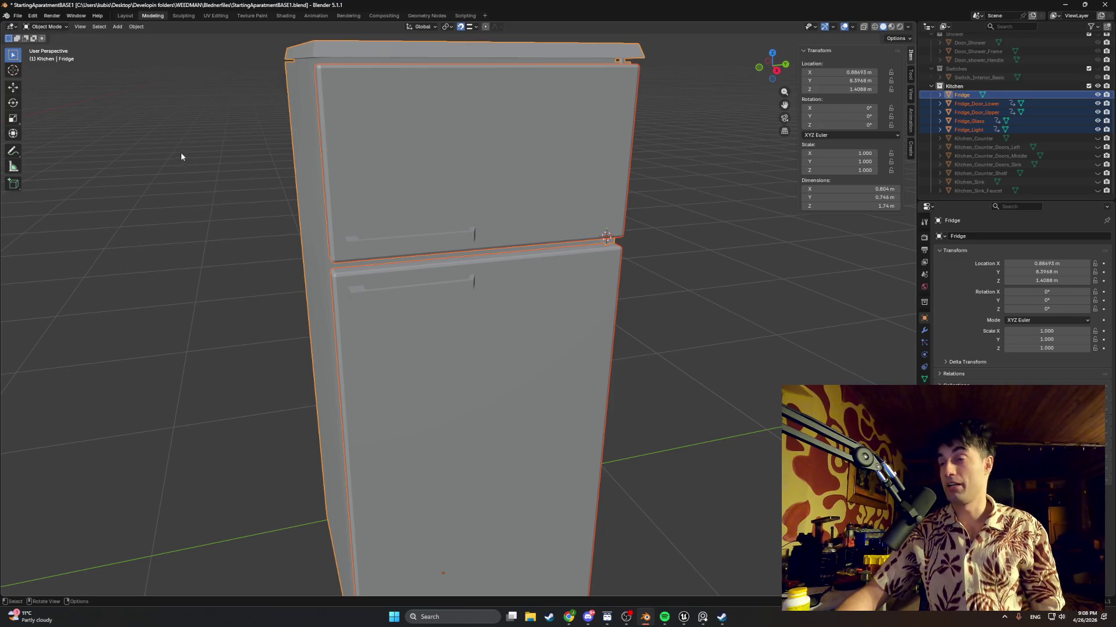
click(922, 226)
click(923, 238)
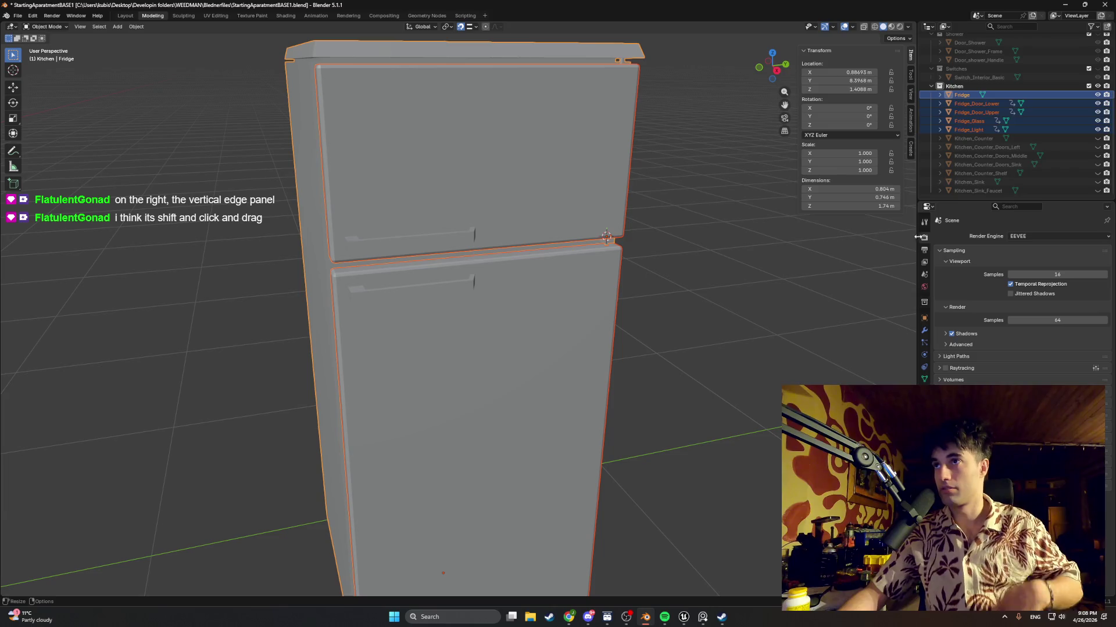
Show the sidebar's View settings and open the Properties area's Editor Type menu
click(910, 97)
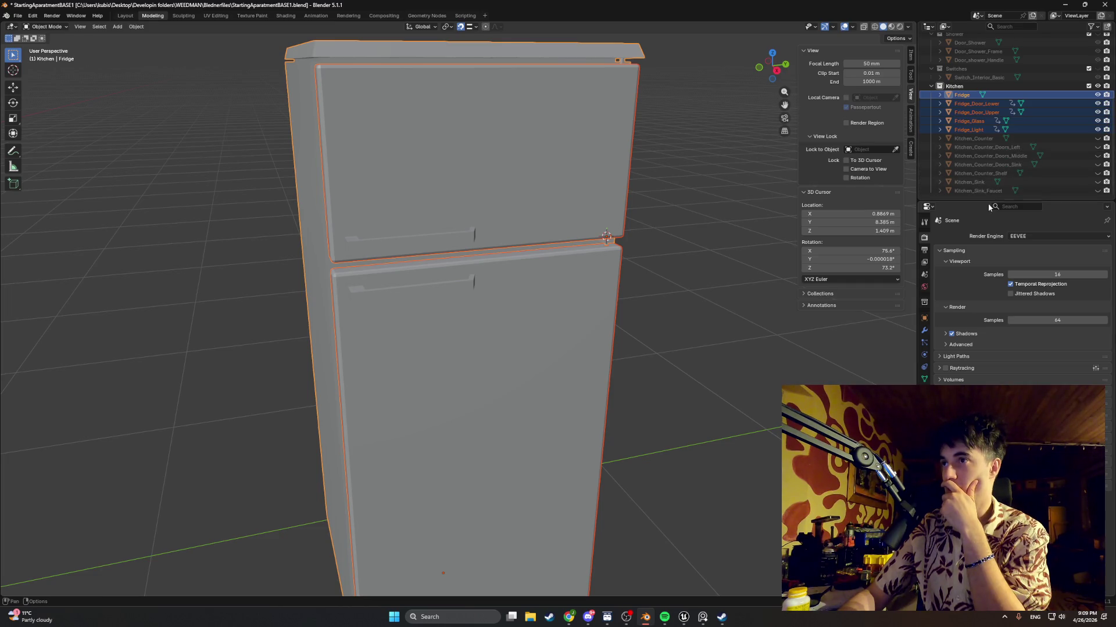
click(927, 207)
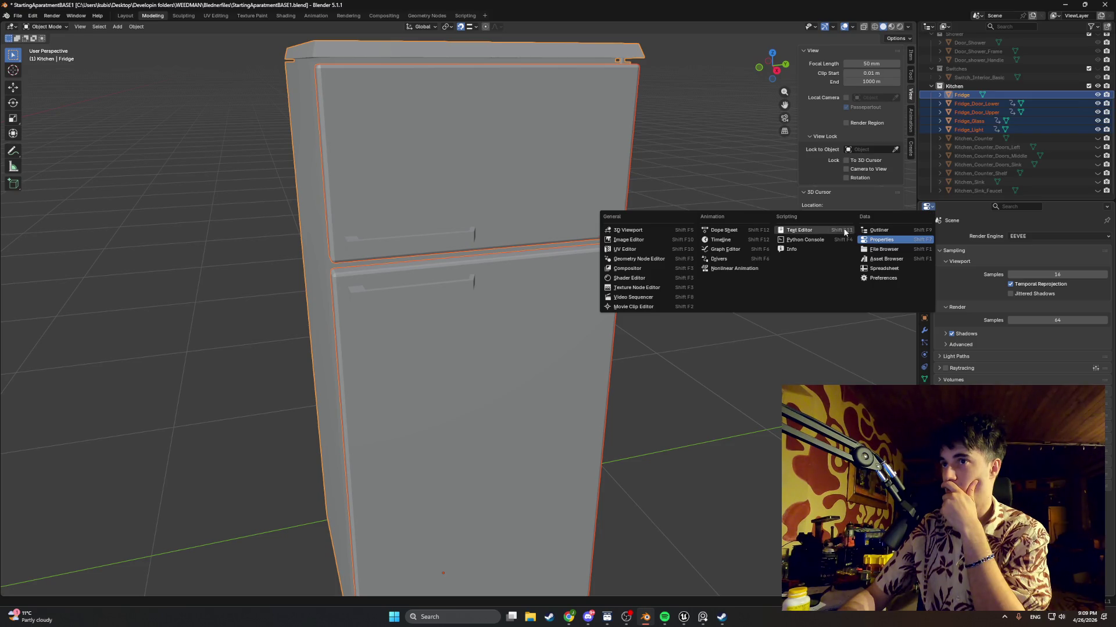
Switch the Timeline area to an Outliner, then to a Properties editor with render settings
click(767, 239)
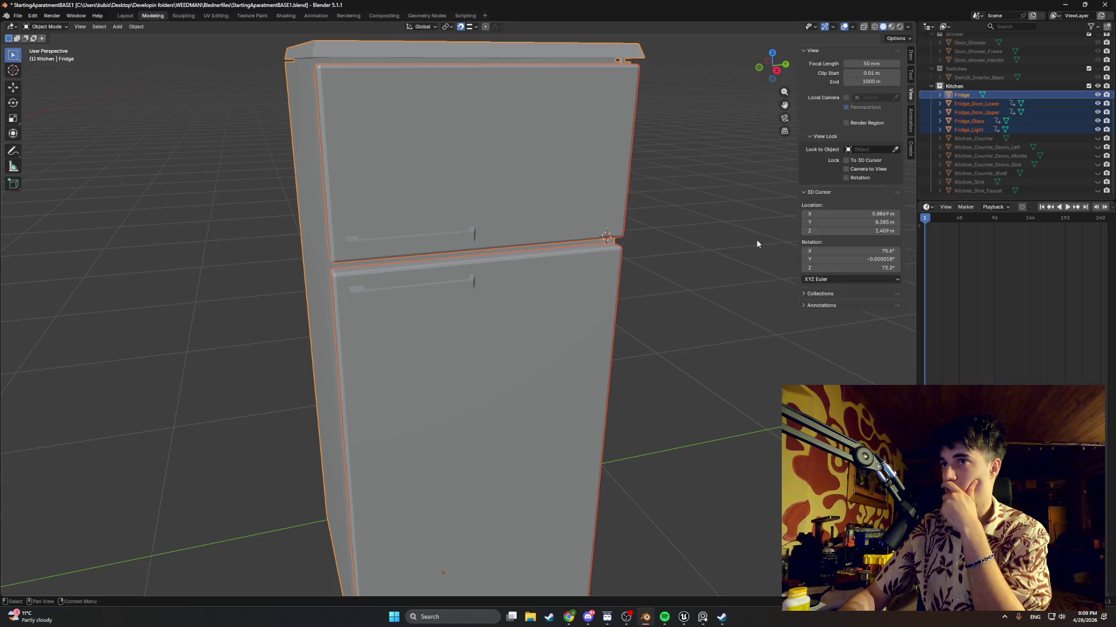
click(928, 207)
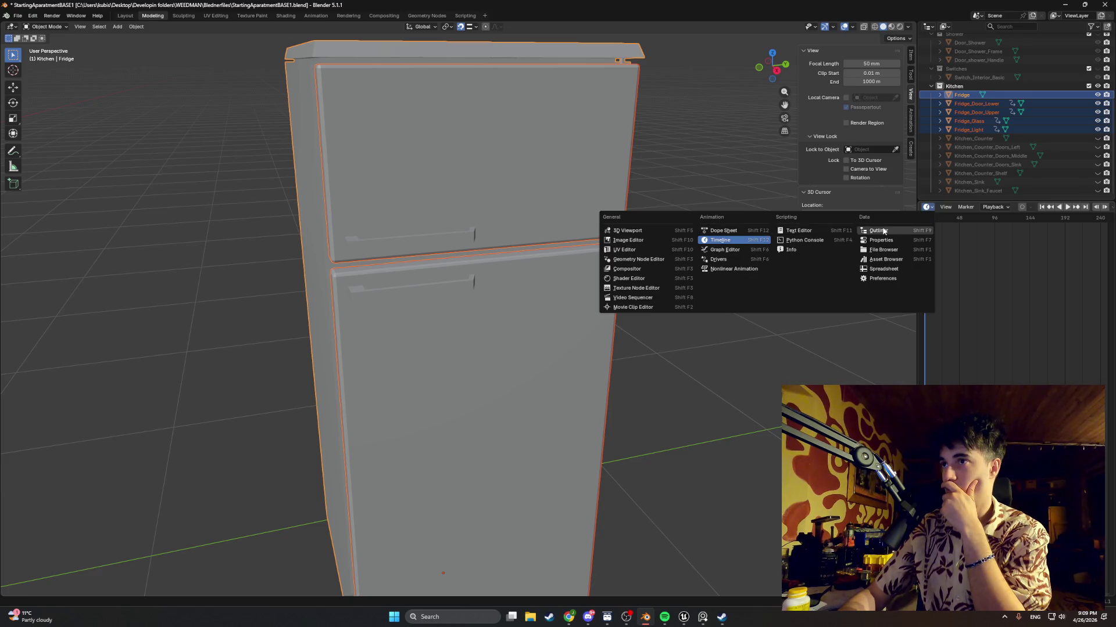
click(880, 231)
click(928, 207)
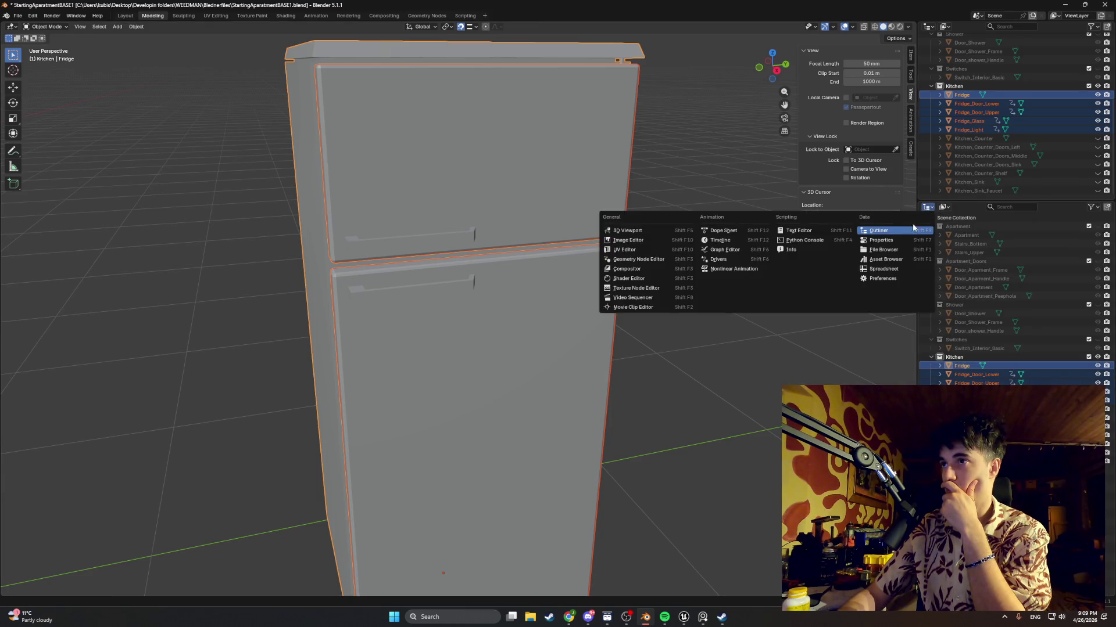
click(901, 240)
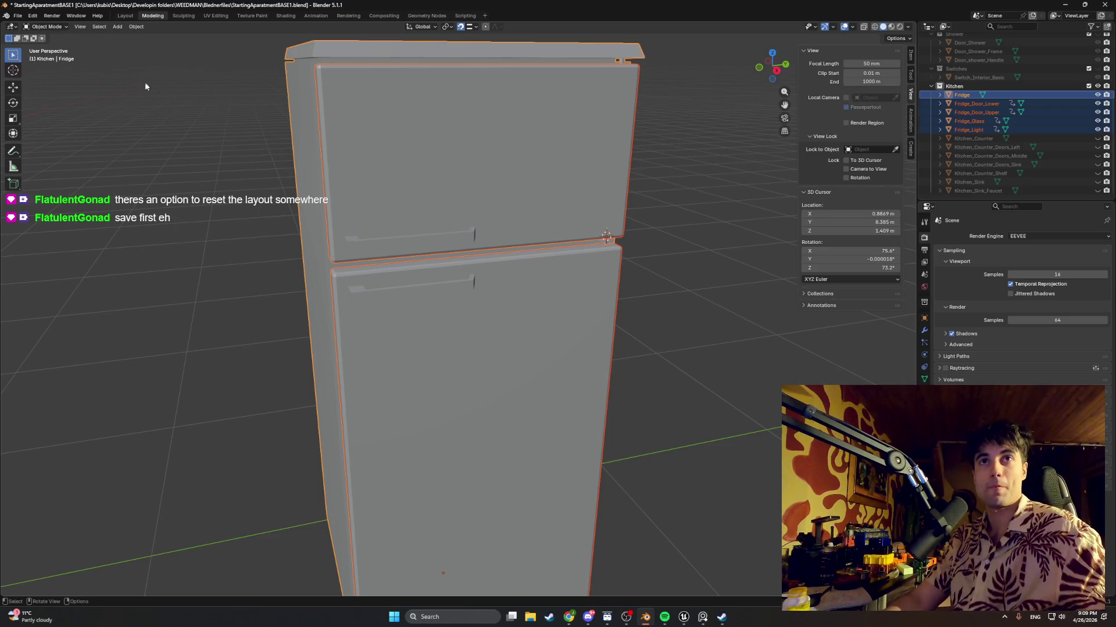
Open the Modifier tab and check the upper door, fridge body and lower door for modifiers
scroll(256, 153, down, 2)
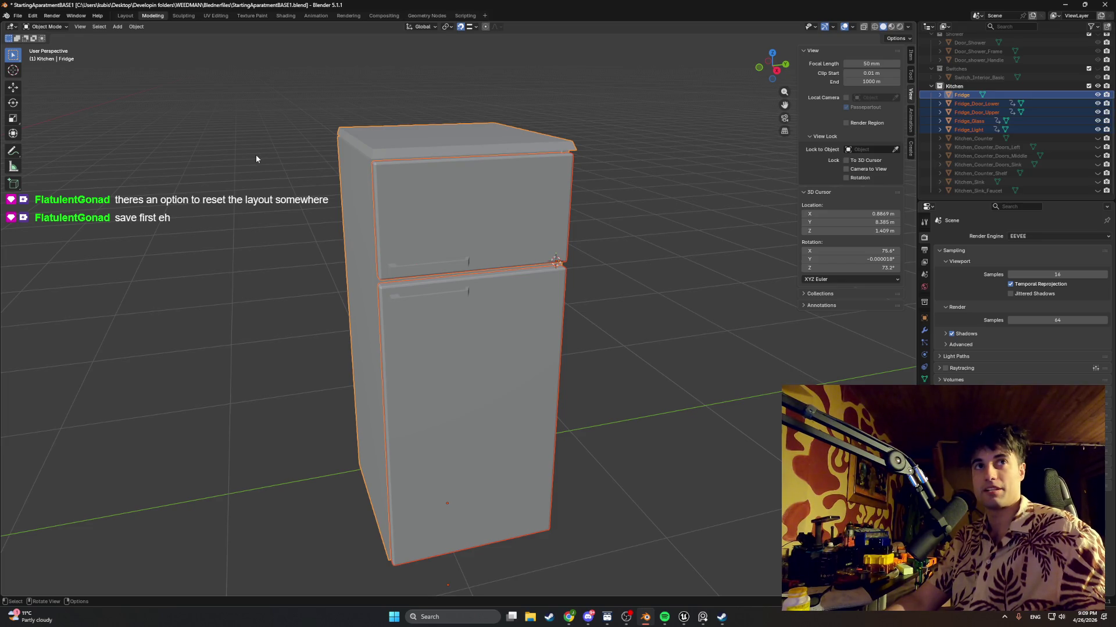
click(410, 192)
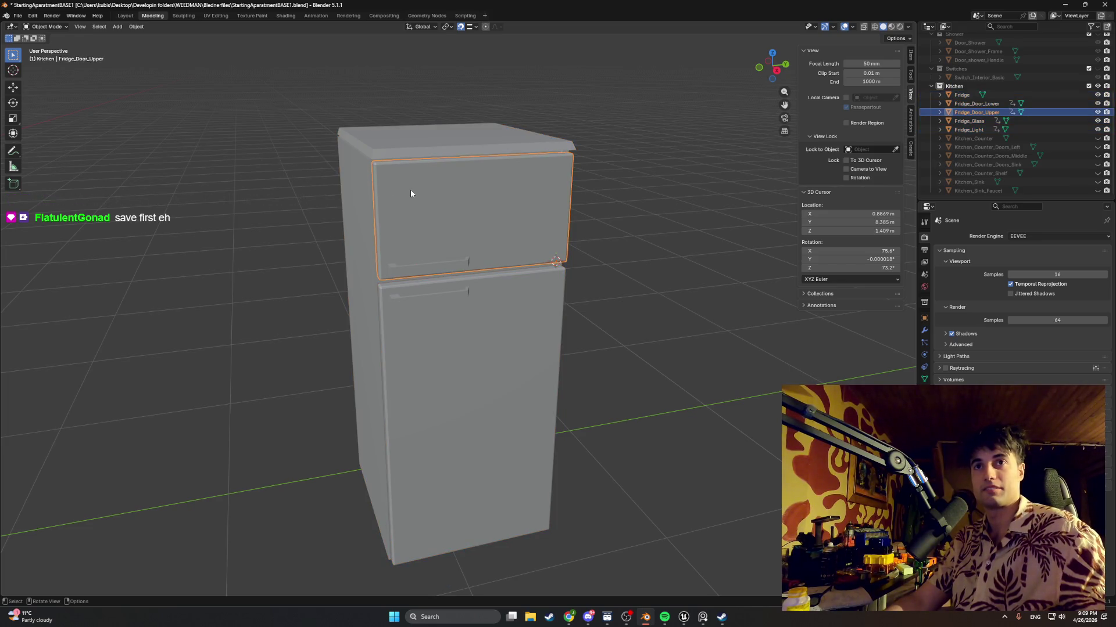
click(924, 330)
click(459, 149)
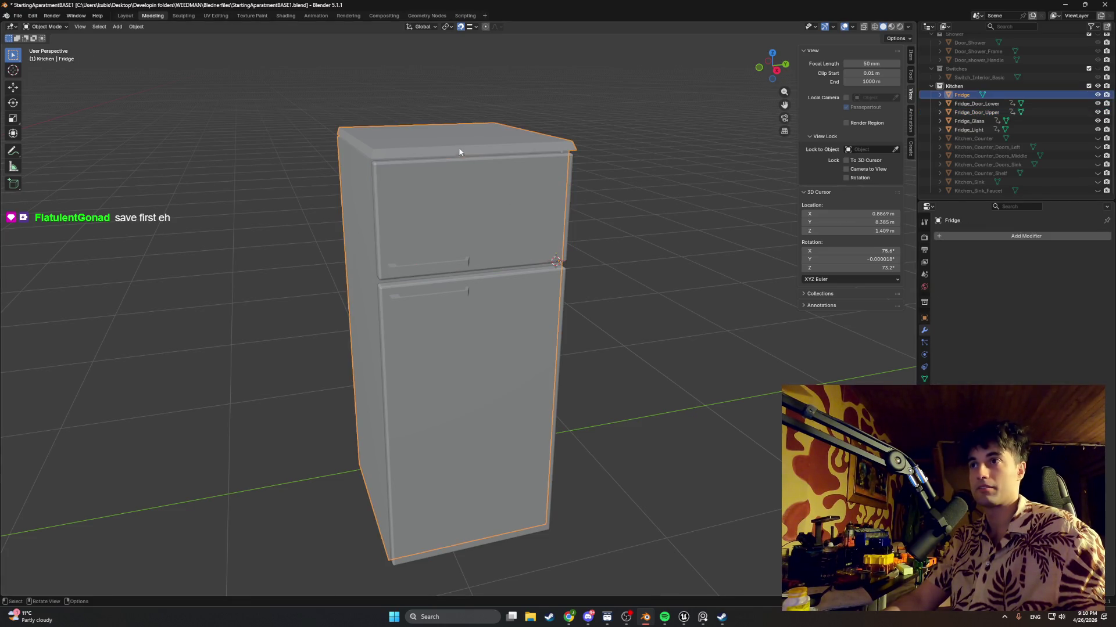
click(453, 316)
mouse_move(508, 304)
middle_down()
mouse_move(477, 291)
mouse_move(715, 225)
middle_up()
click(476, 291)
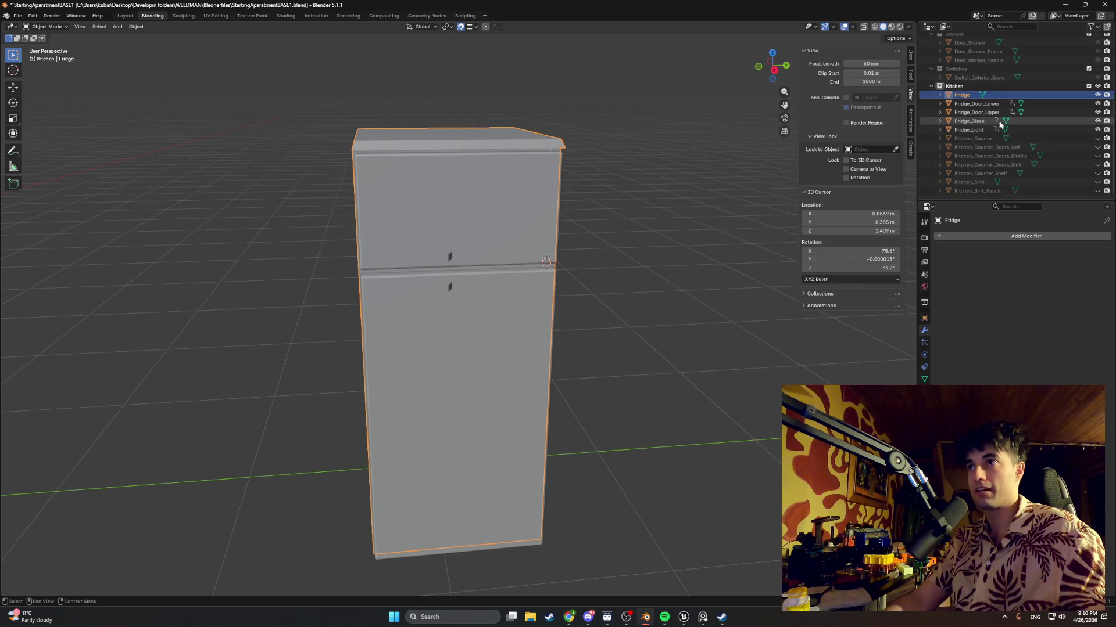
Toggle the counter doors' visibility, confirm Fridge_Light has no modifiers, and snip the object list
click(999, 147)
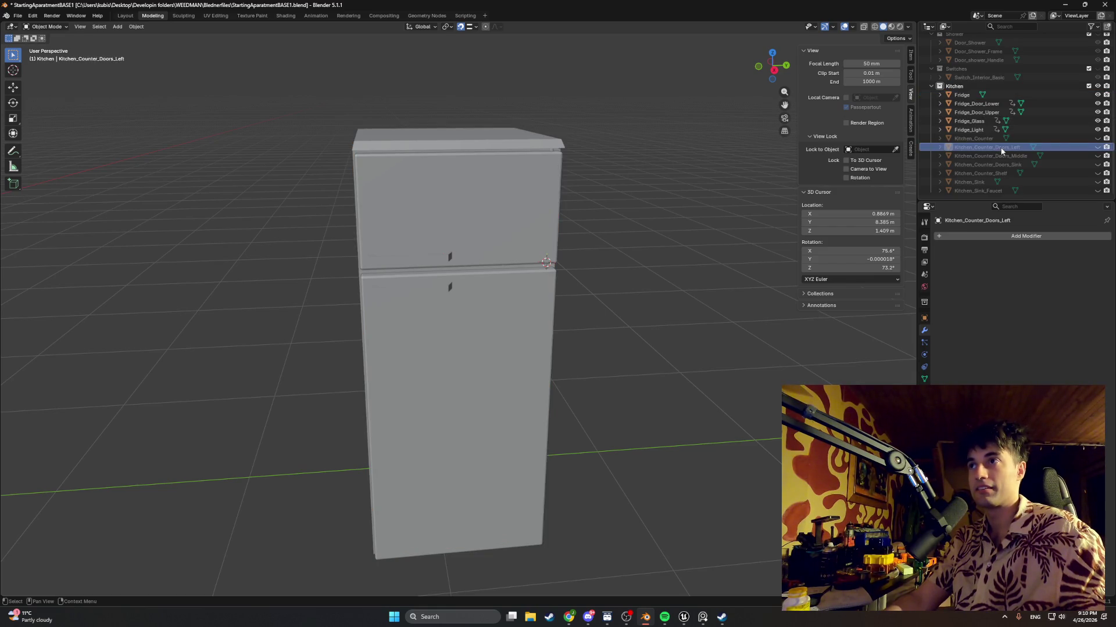
click(1098, 148)
click(1098, 149)
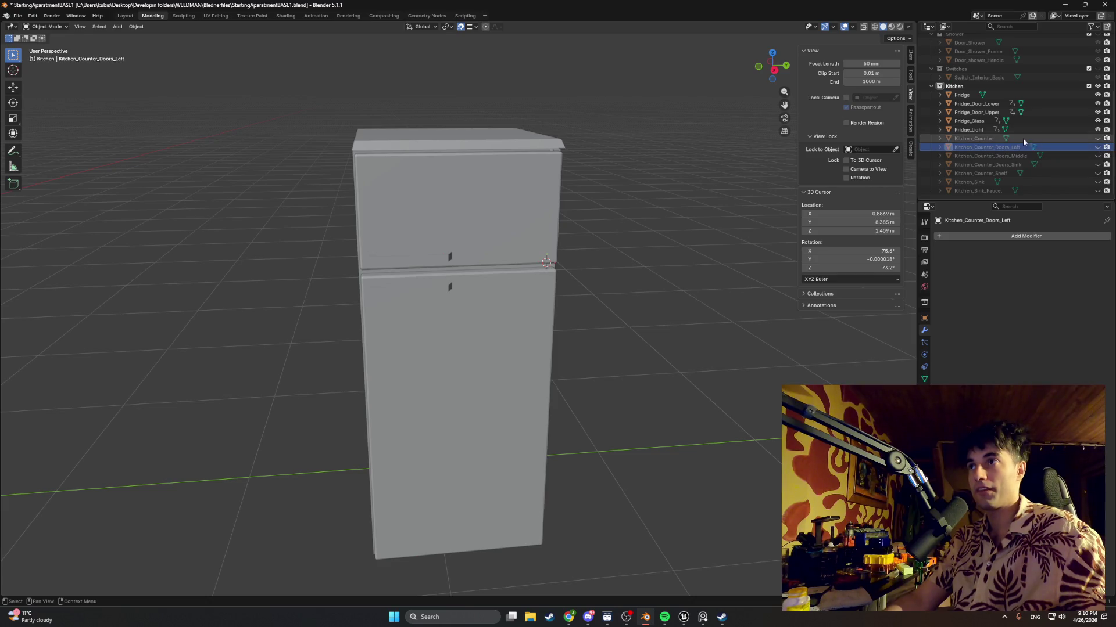
click(994, 131)
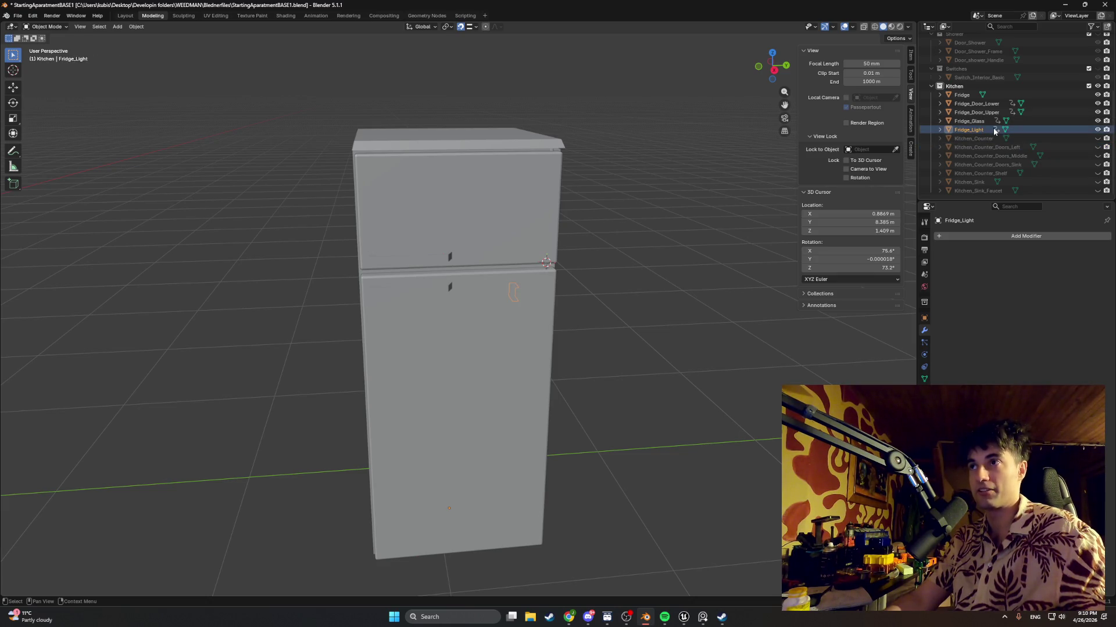
key(super)
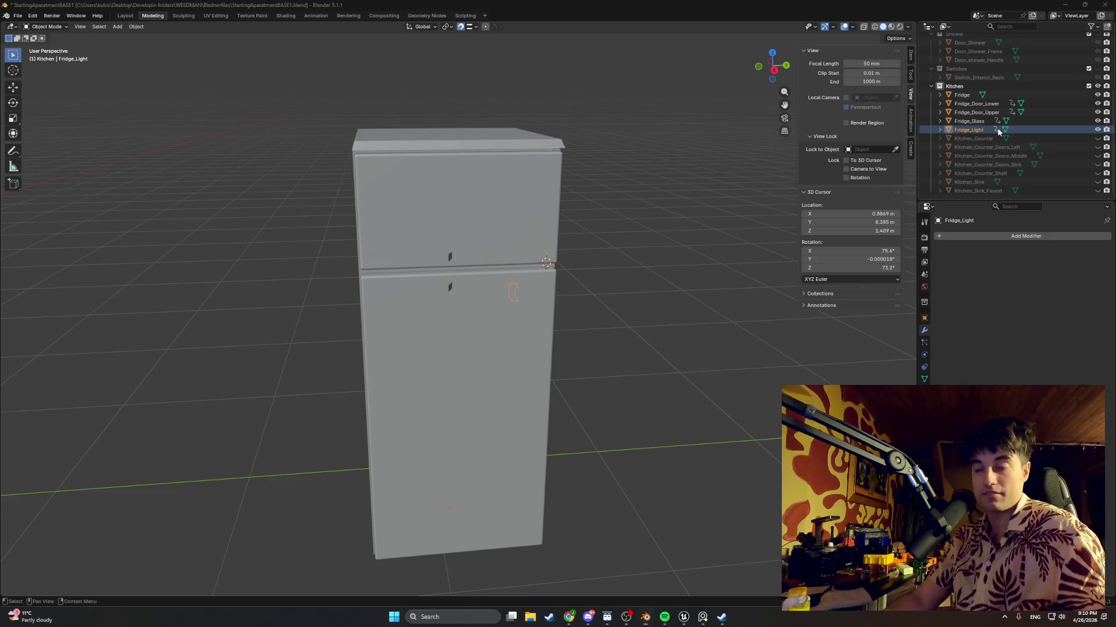
key(super)
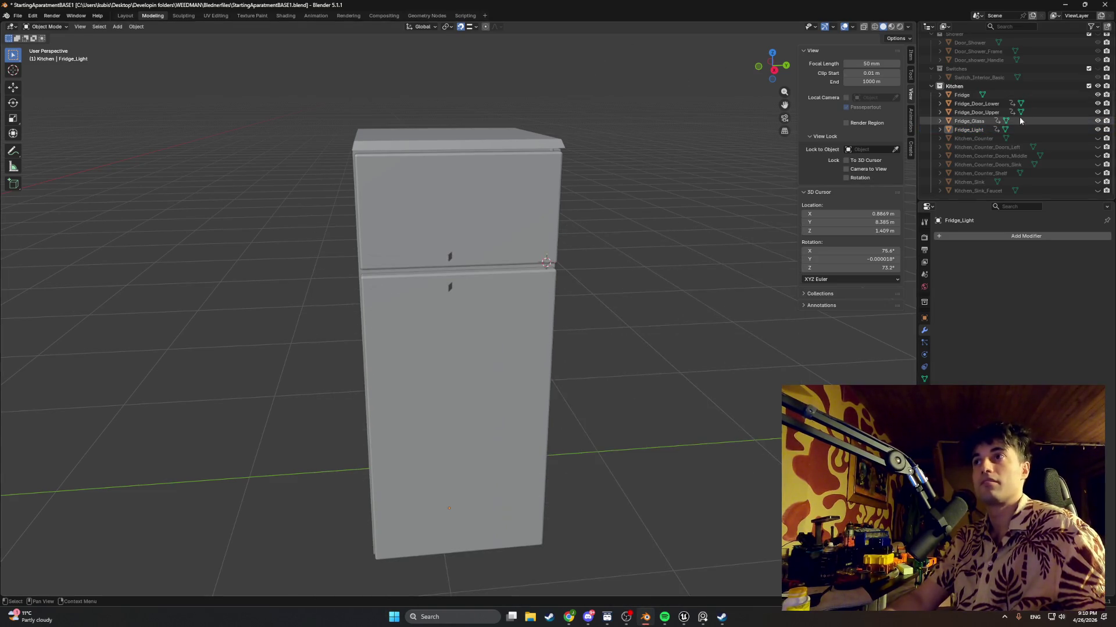
scroll(1028, 121, up, 5)
scroll(1028, 121, down, 5)
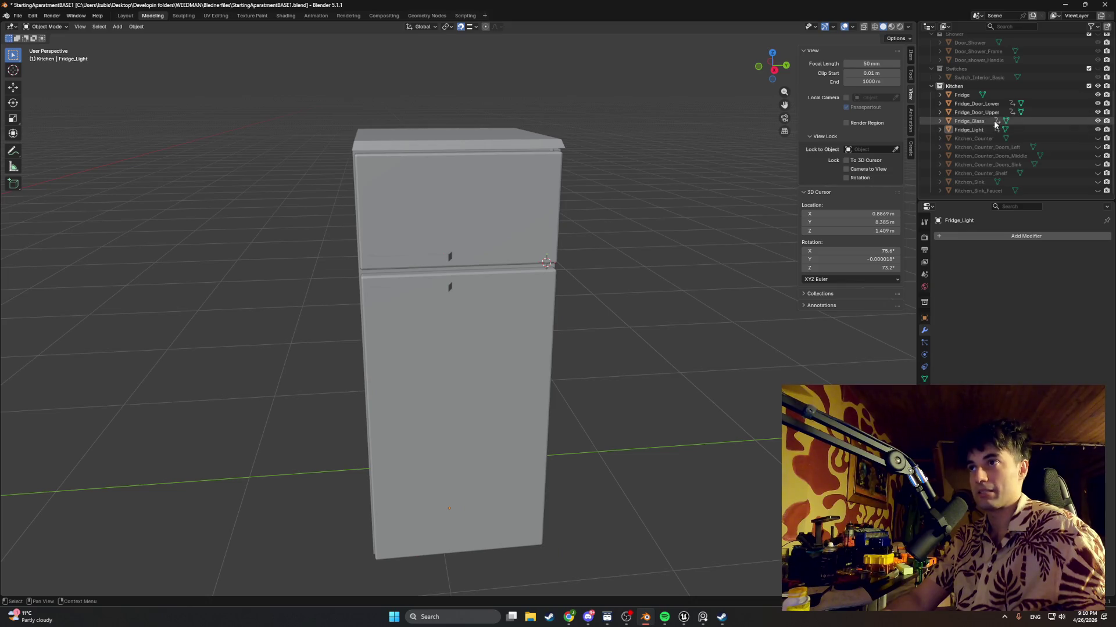
mouse_move(1097, 148)
mouse_down()
mouse_move(1099, 166)
mouse_move(1098, 148)
mouse_up()
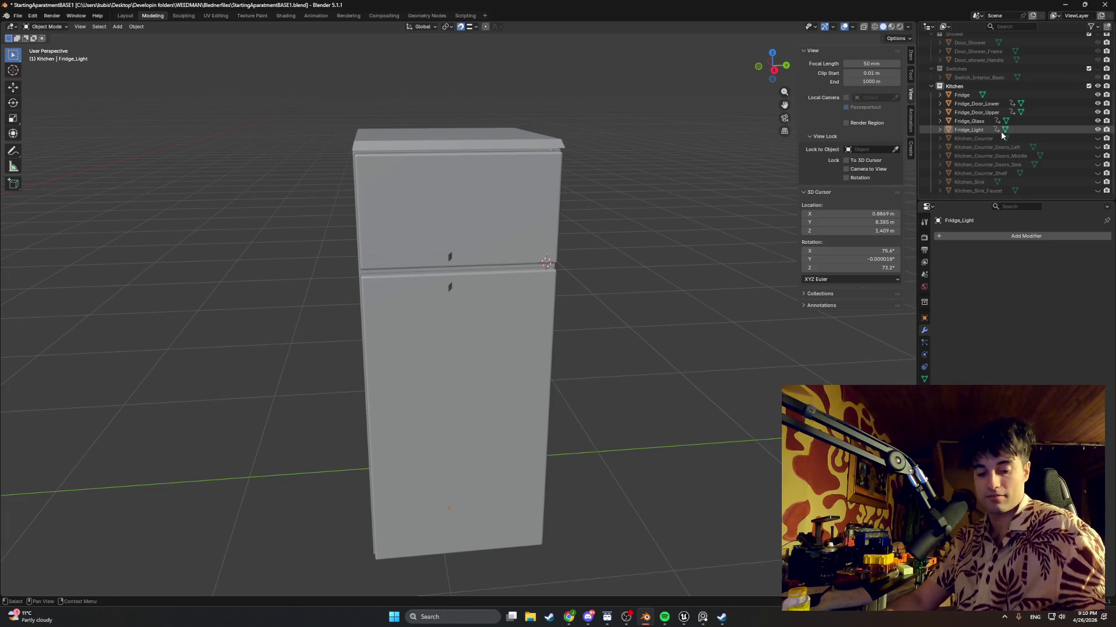
key(super+shift+s)
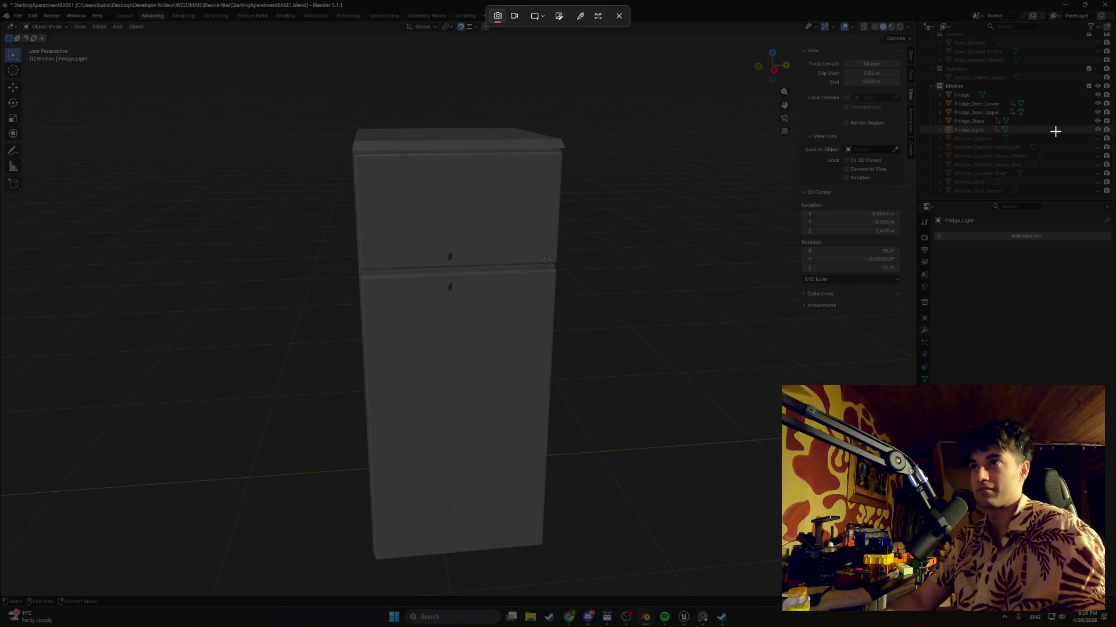
drag(1104, 136, 927, 91)
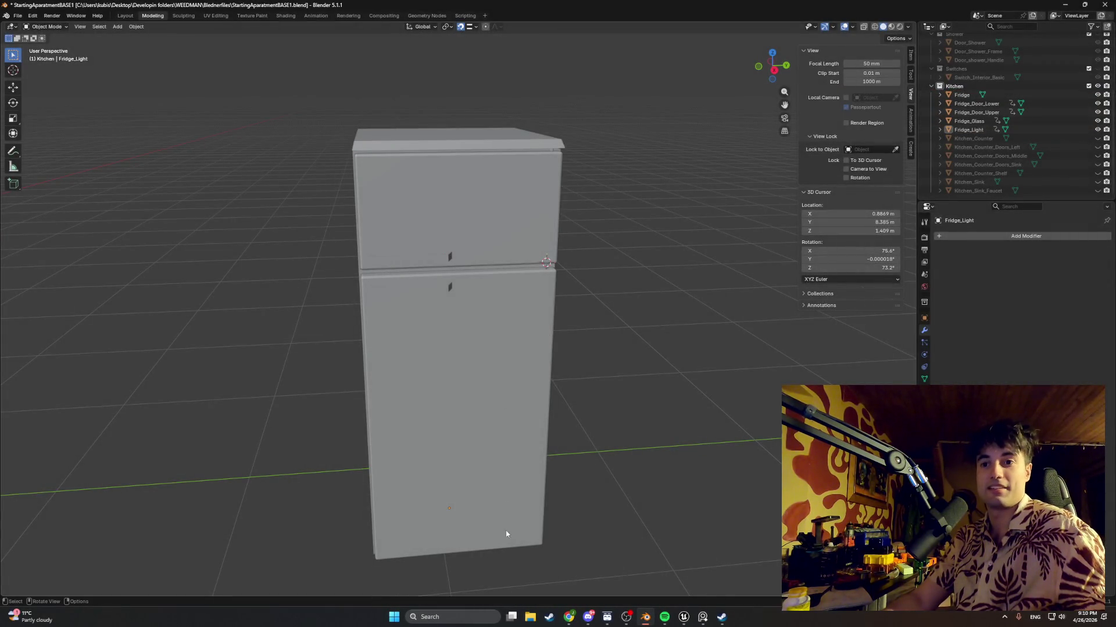
Open File Explorer at Desktop > Developin folders > WEEDMAN > Blednerfiles
click(534, 613)
click(364, 317)
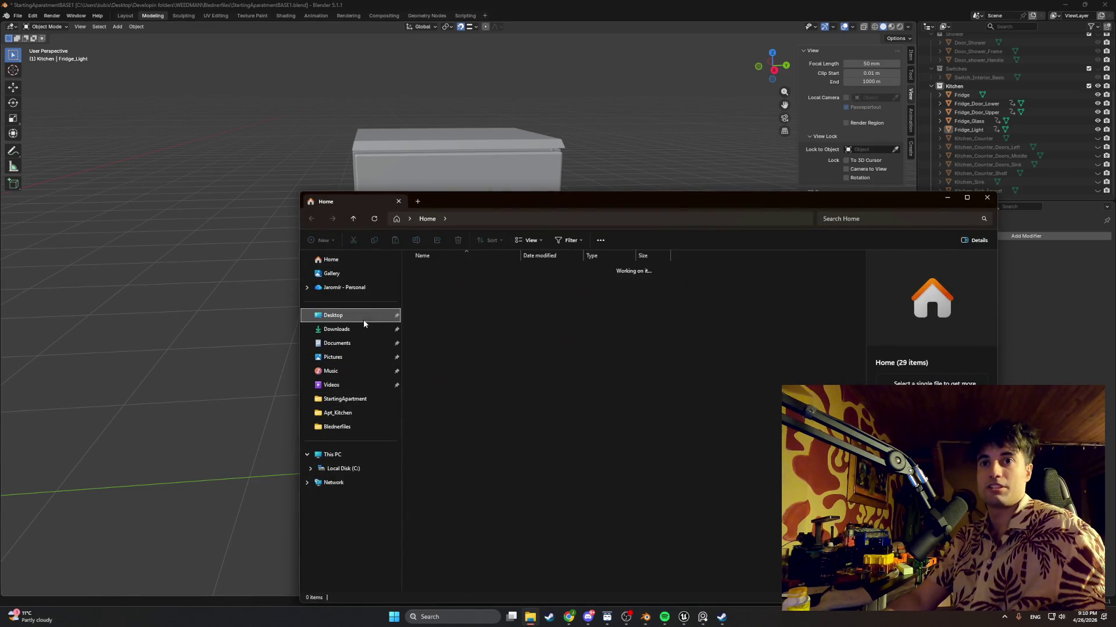
click(445, 309)
double_click(446, 309)
double_click(447, 404)
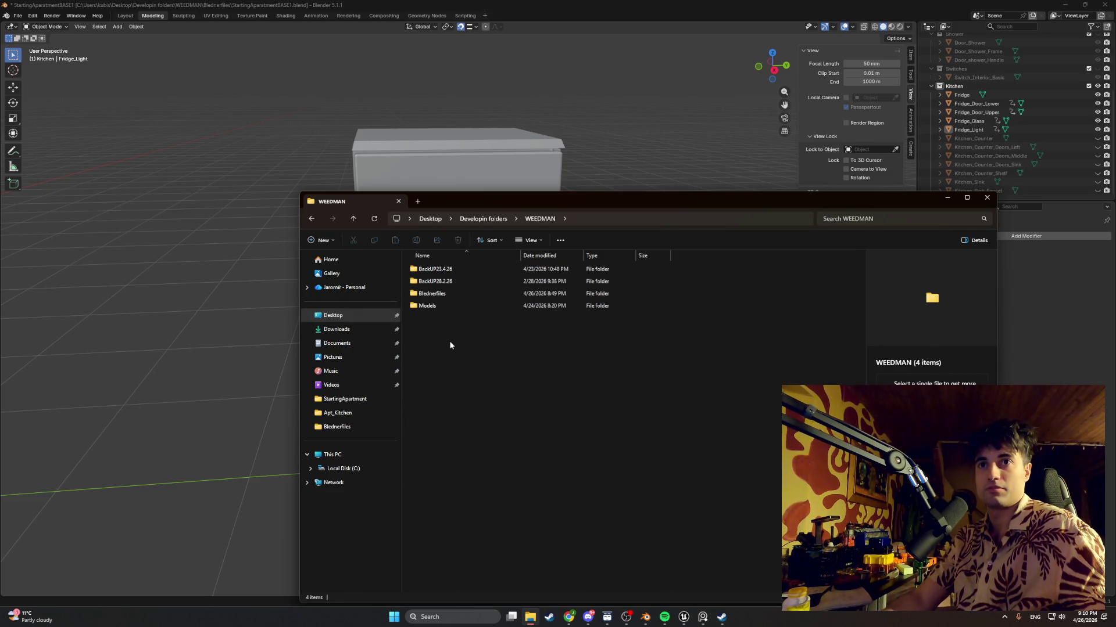
double_click(448, 293)
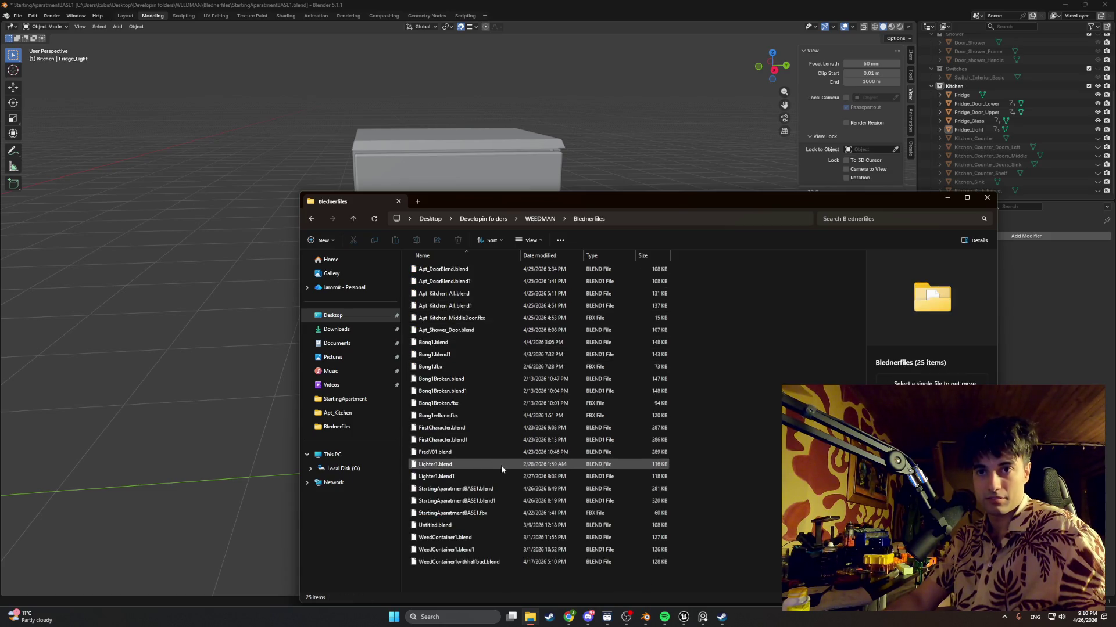
Select both StartingAparatmentBASE1 files, the .blend and the .blend1
click(509, 501)
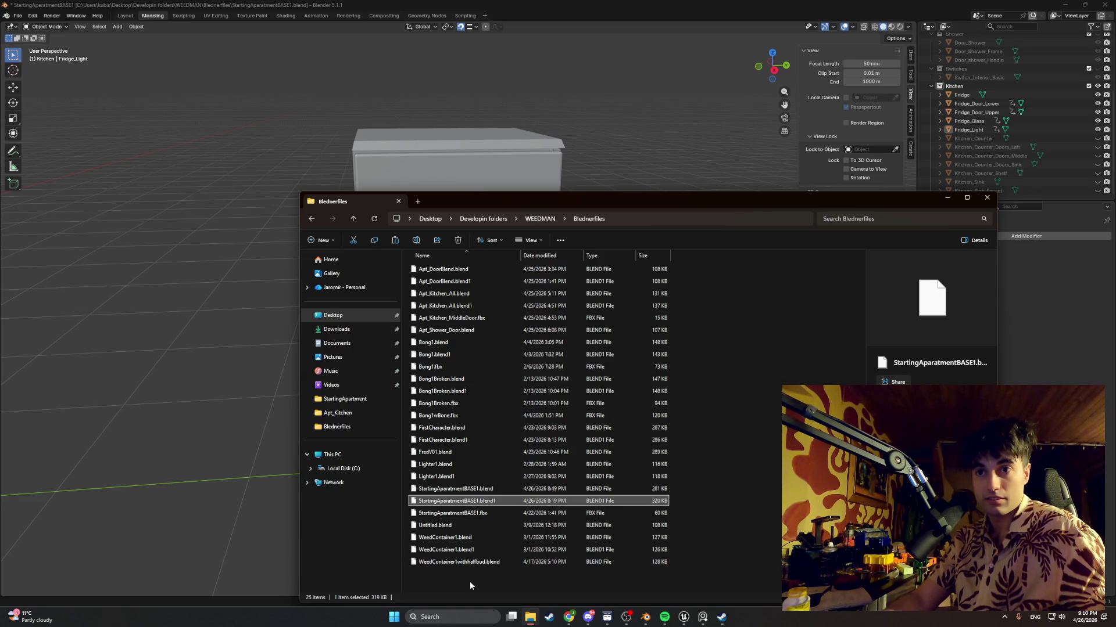
click(497, 492)
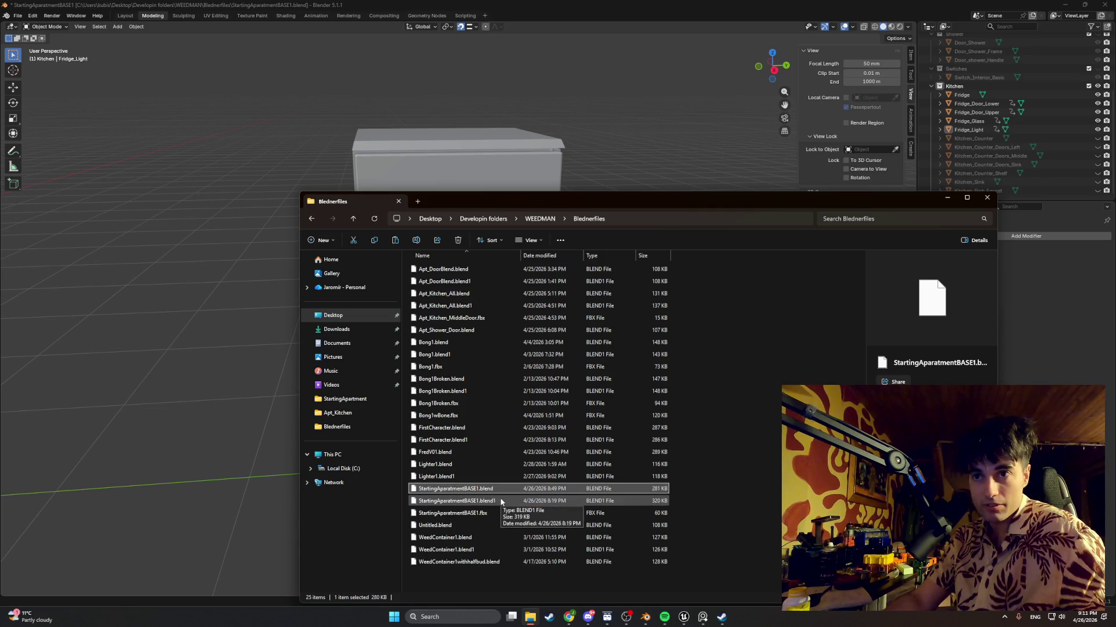
click(501, 502)
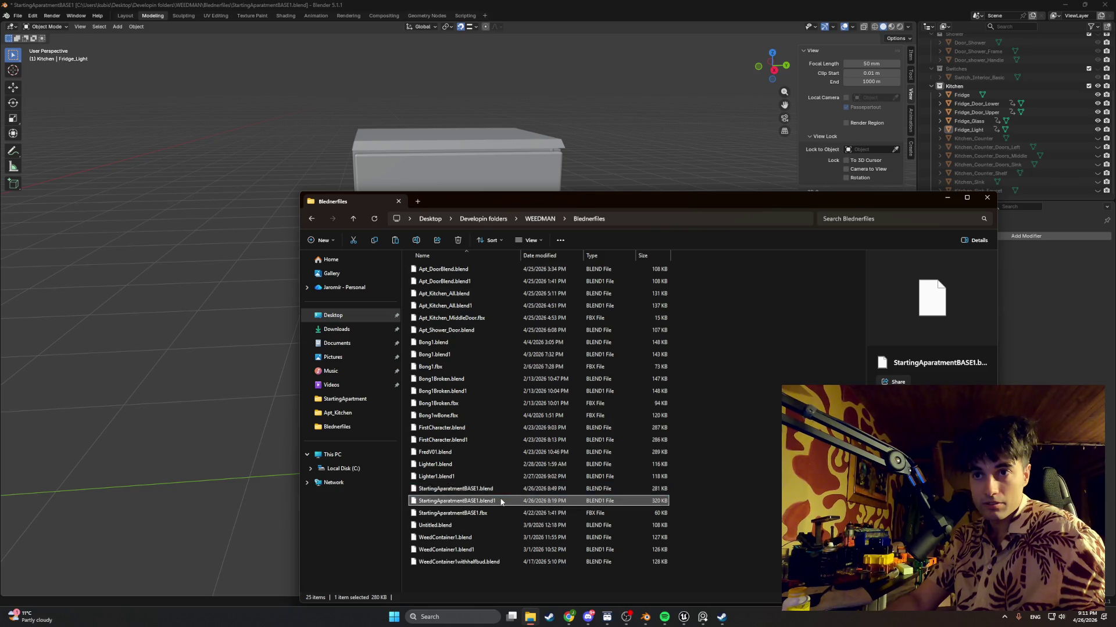
click(686, 501)
drag(682, 497, 653, 492)
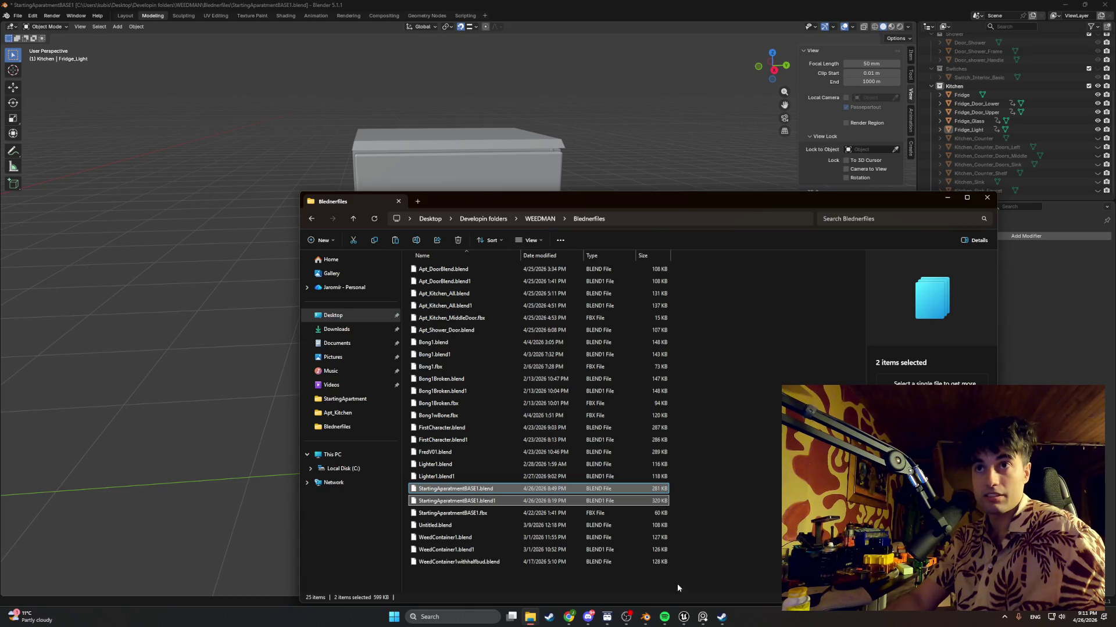
Create a backupApartment folder, paste the two blend files into it, and return to Blender
right_click(576, 575)
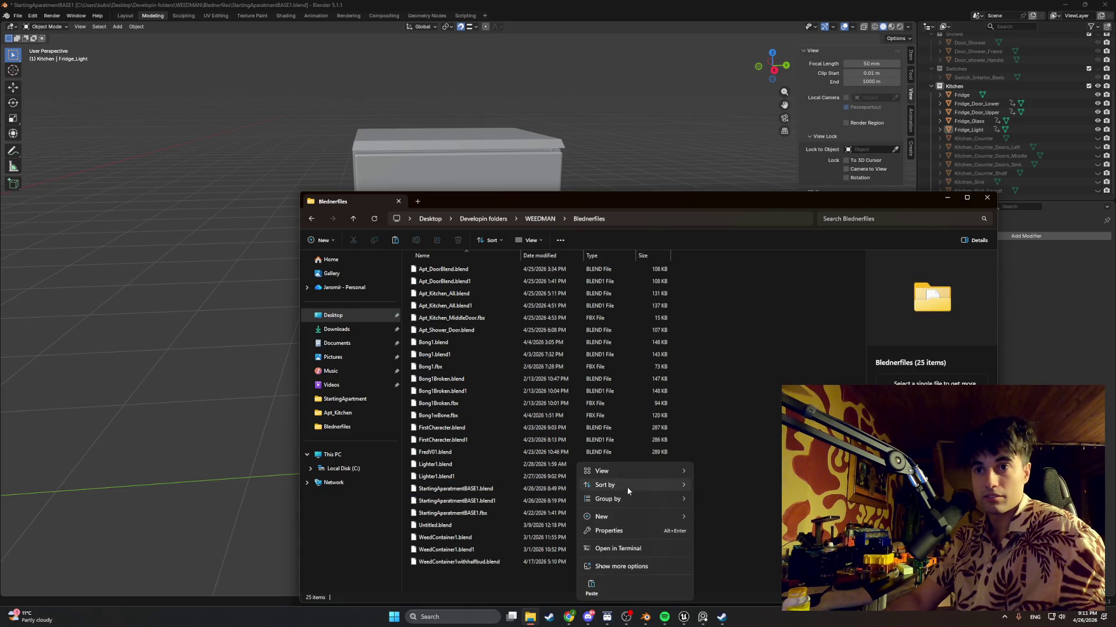
mouse_move(636, 517)
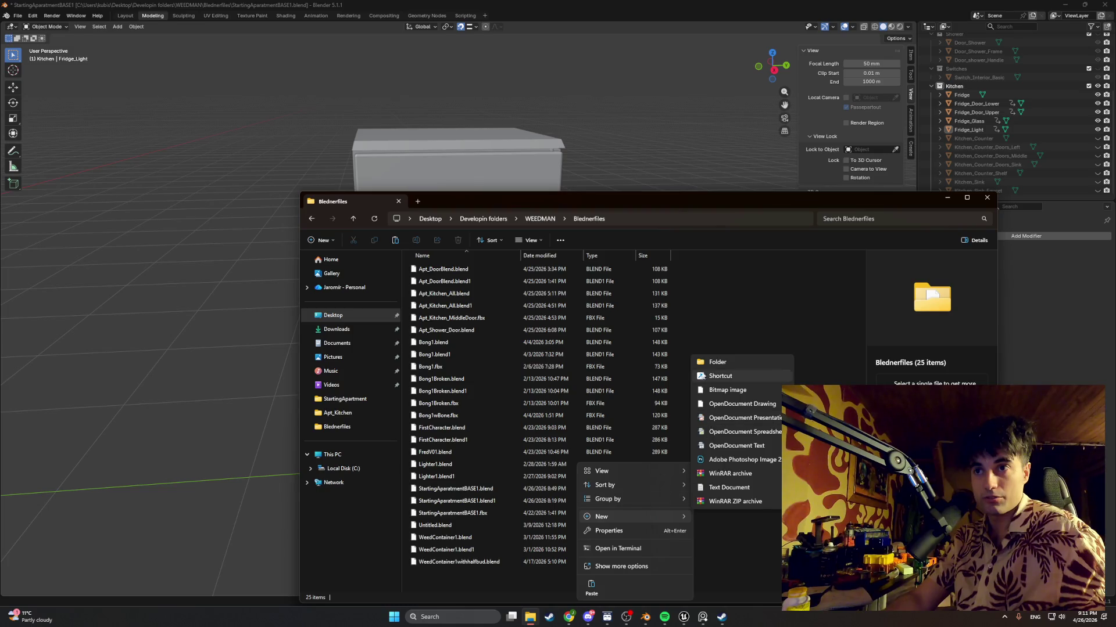
click(709, 363)
text(back)
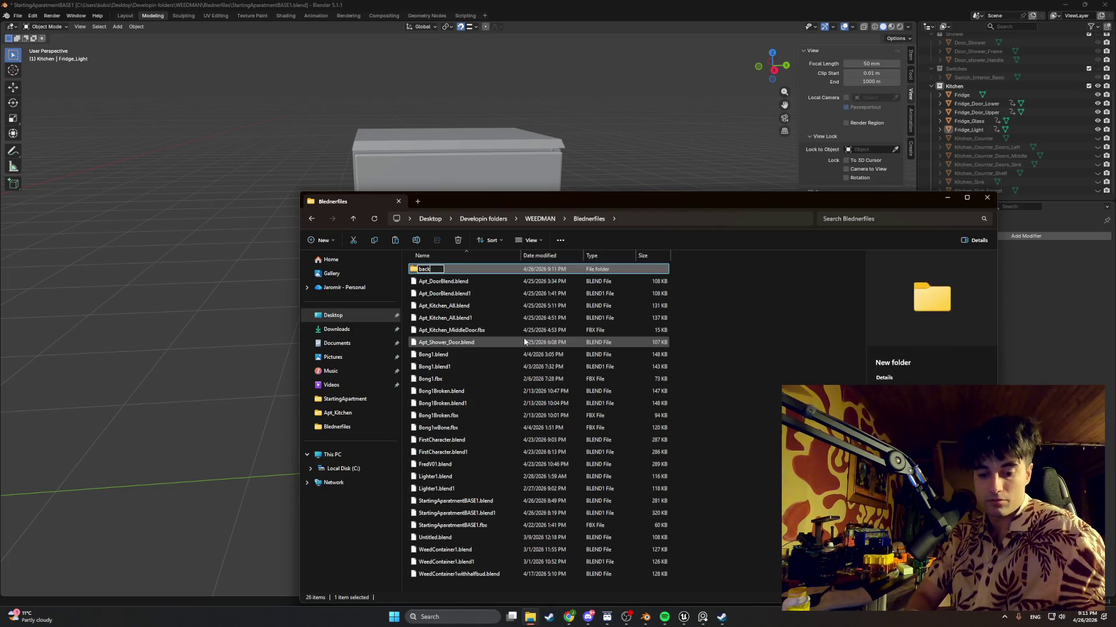
text(upApartment)
key(Return)
double_click(486, 269)
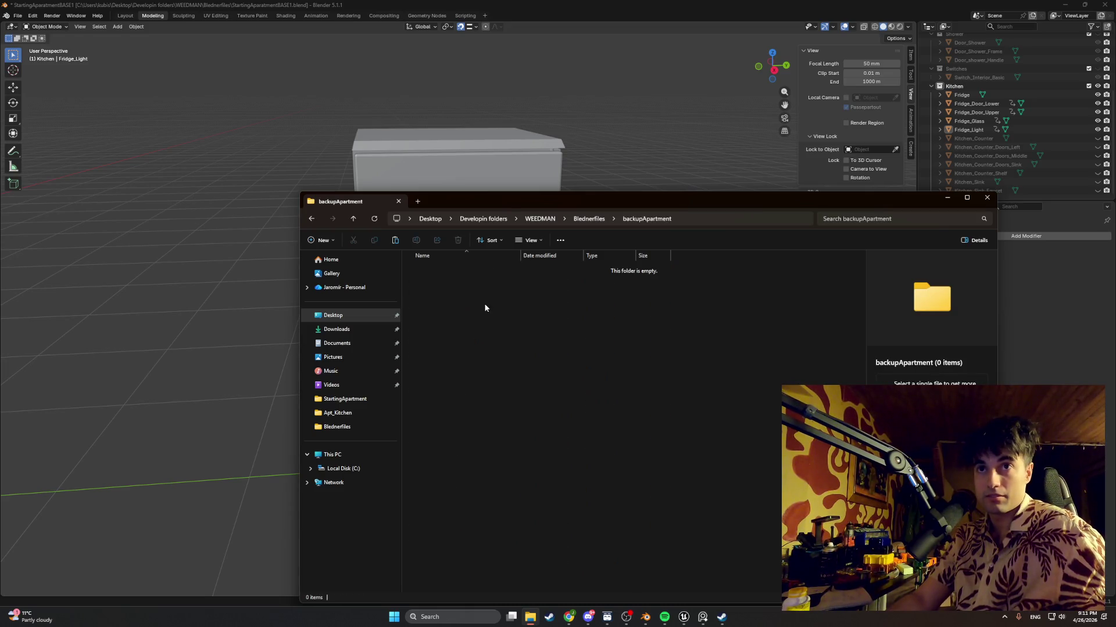
key(ctrl+v)
click(311, 219)
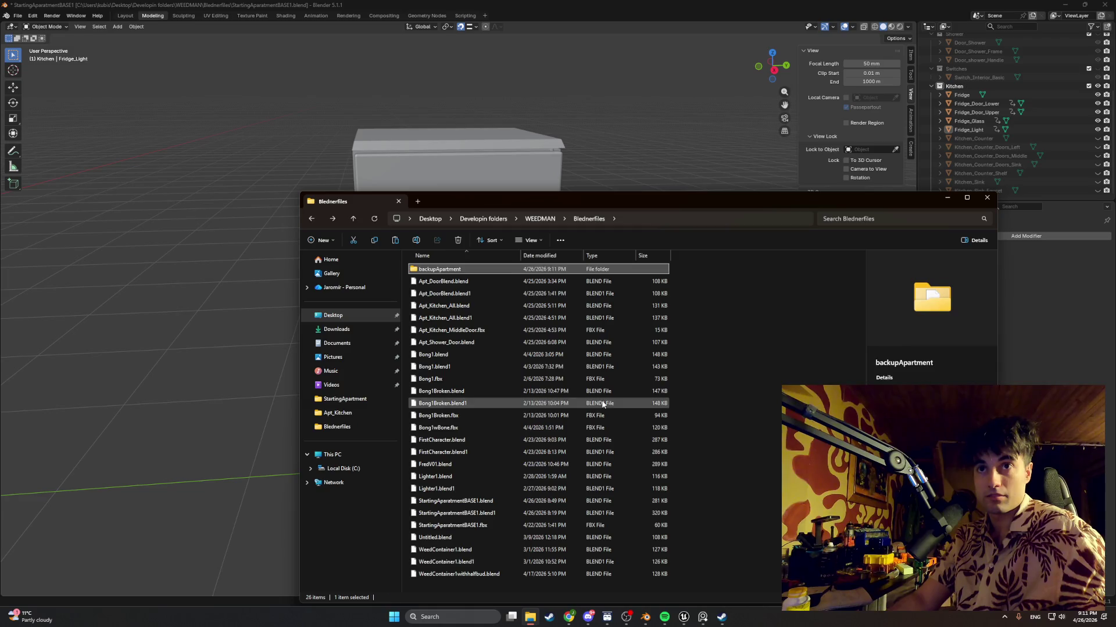
click(722, 465)
click(947, 199)
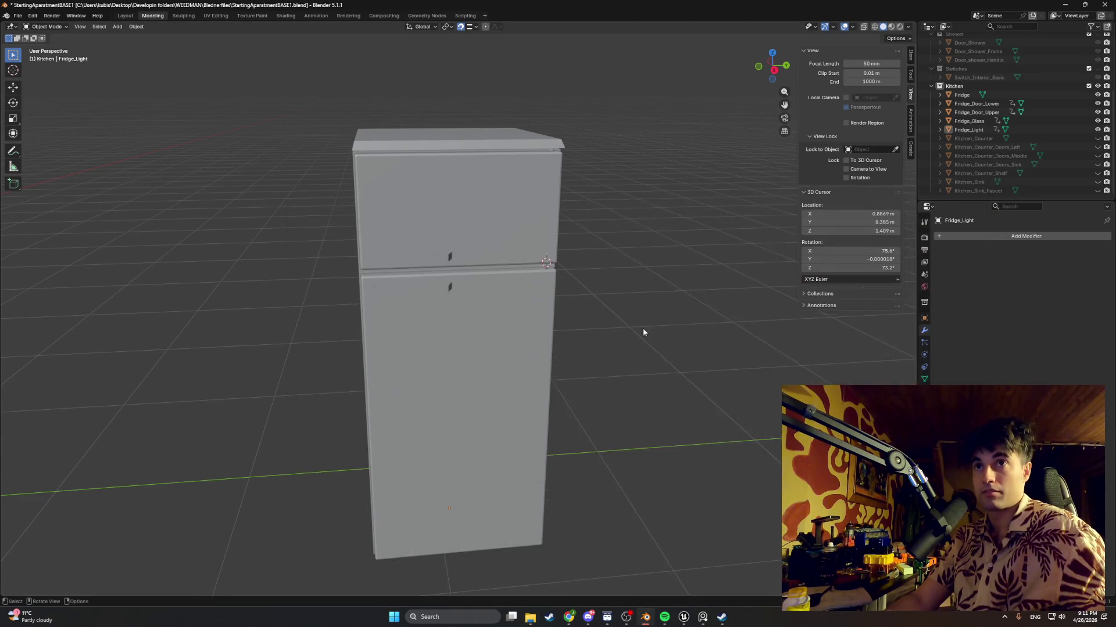
mouse_move(587, 370)
middle_down()
mouse_move(563, 356)
mouse_move(583, 351)
middle_up()
key(ctrl+s)
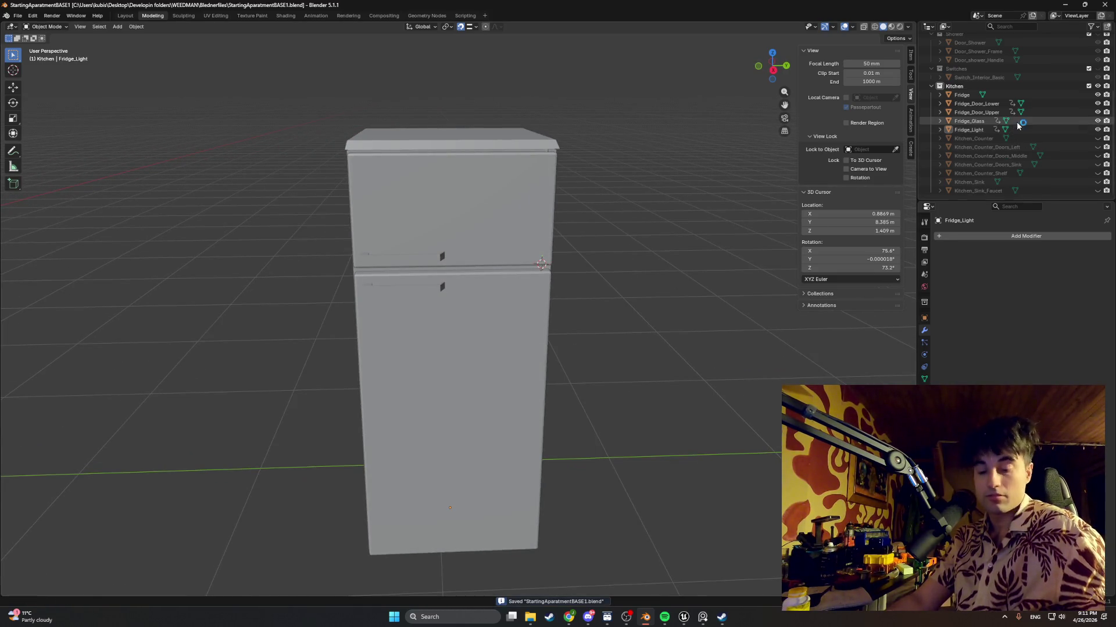
key(super+shift+s)
drag(1099, 36, 928, 197)
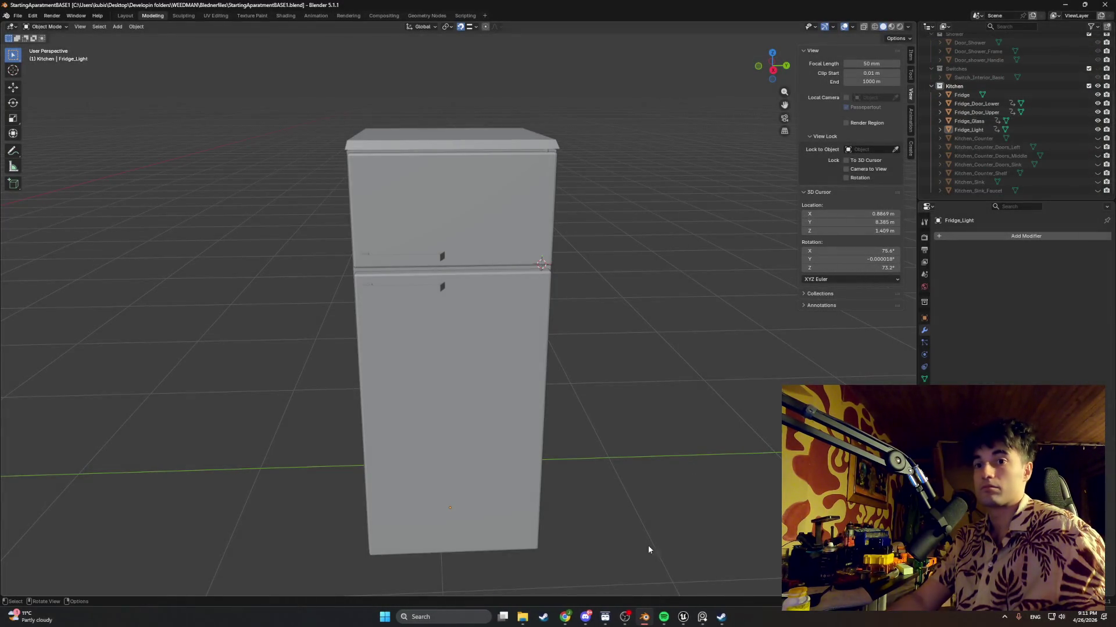
mouse_move(568, 617)
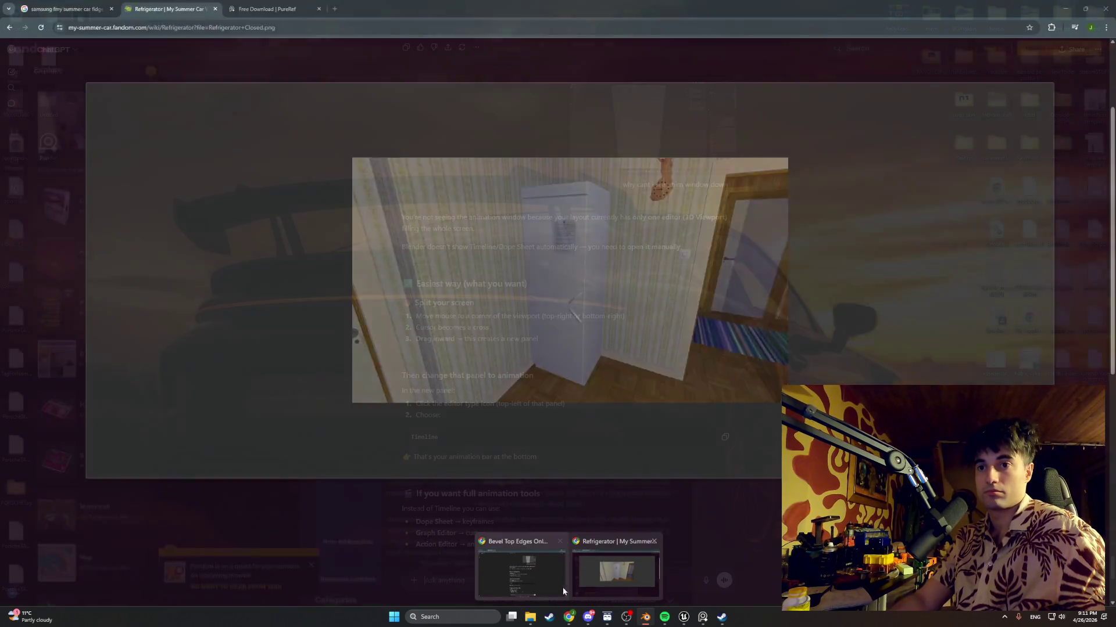
Start a new ChatGPT message and paste the captured screenshot into it
click(540, 584)
click(524, 587)
text(it onlu break when i export , what are these small lines)
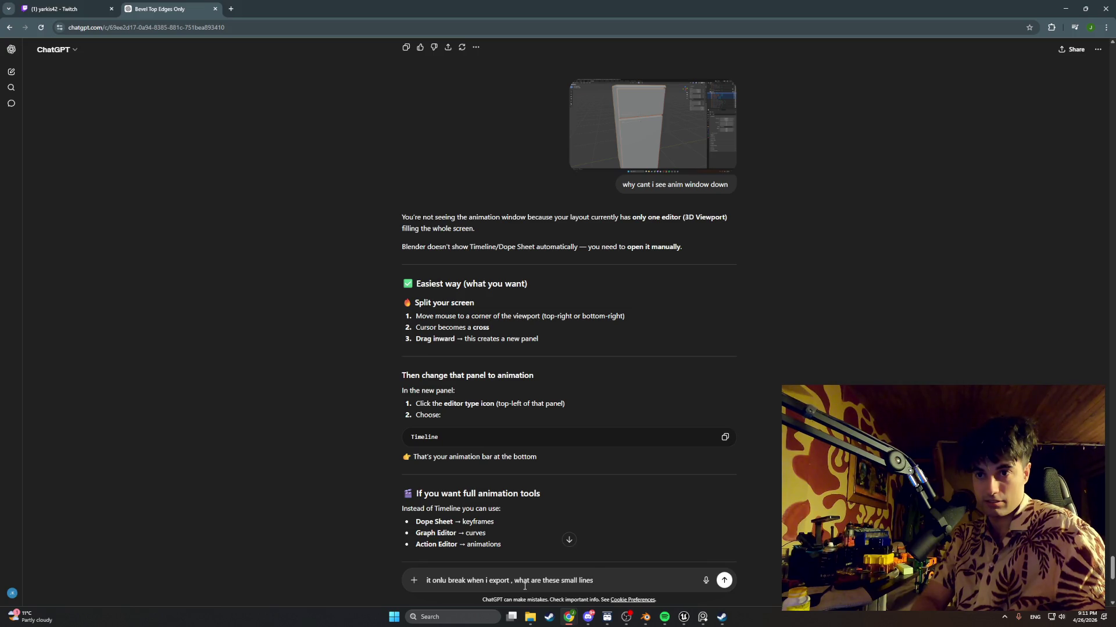
key(ctrl+v)
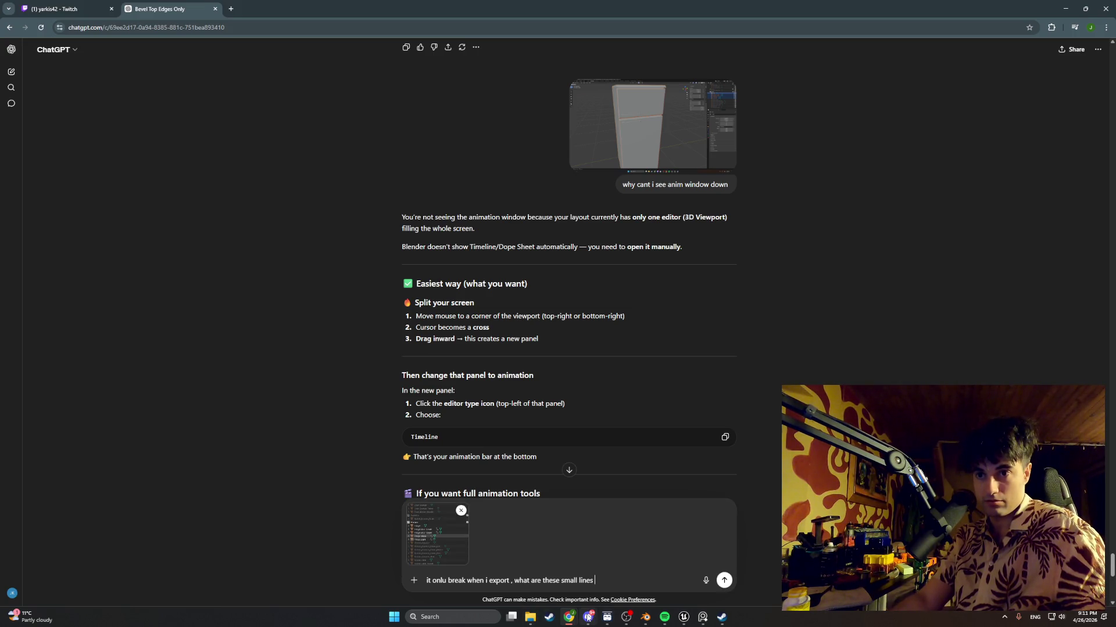
Snip the small icons beside the fridge objects and add that second image to the message
click(645, 617)
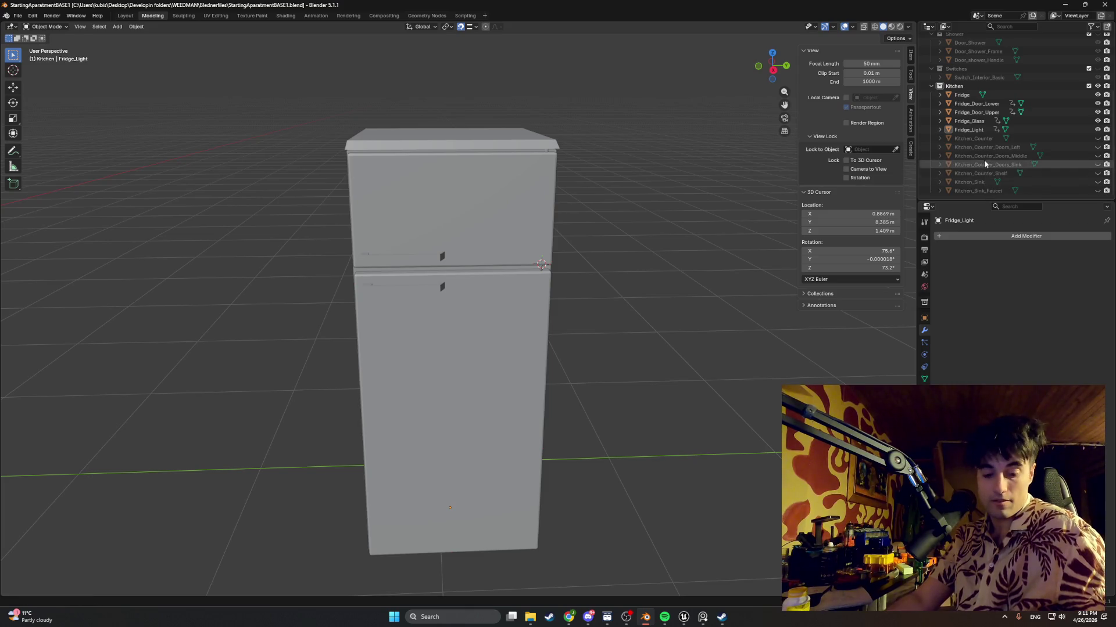
key(super+shift+s)
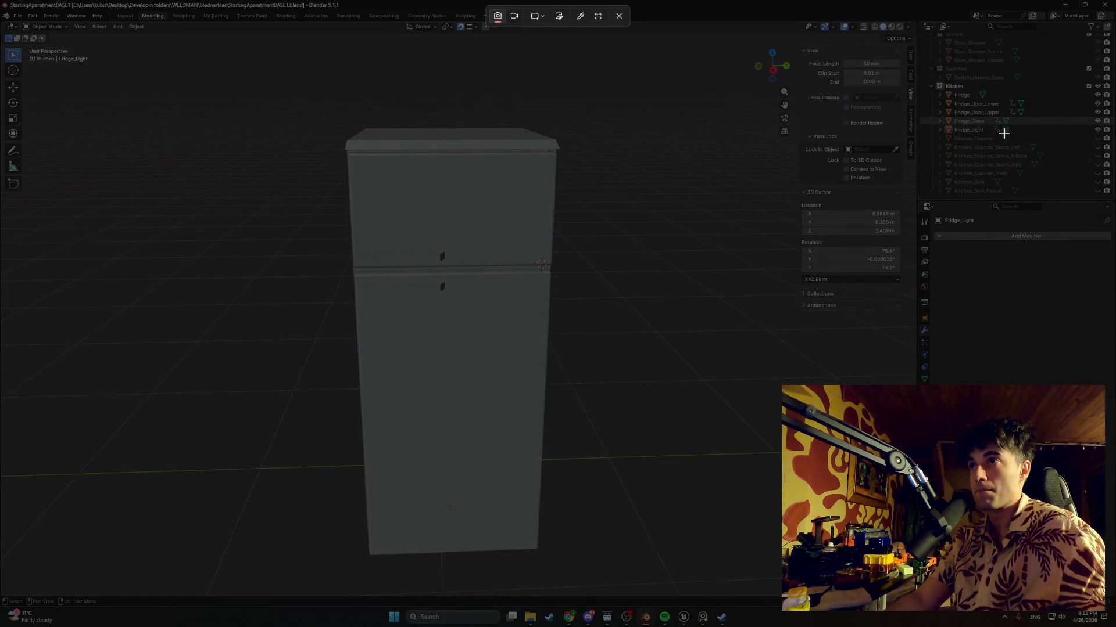
drag(999, 133, 990, 127)
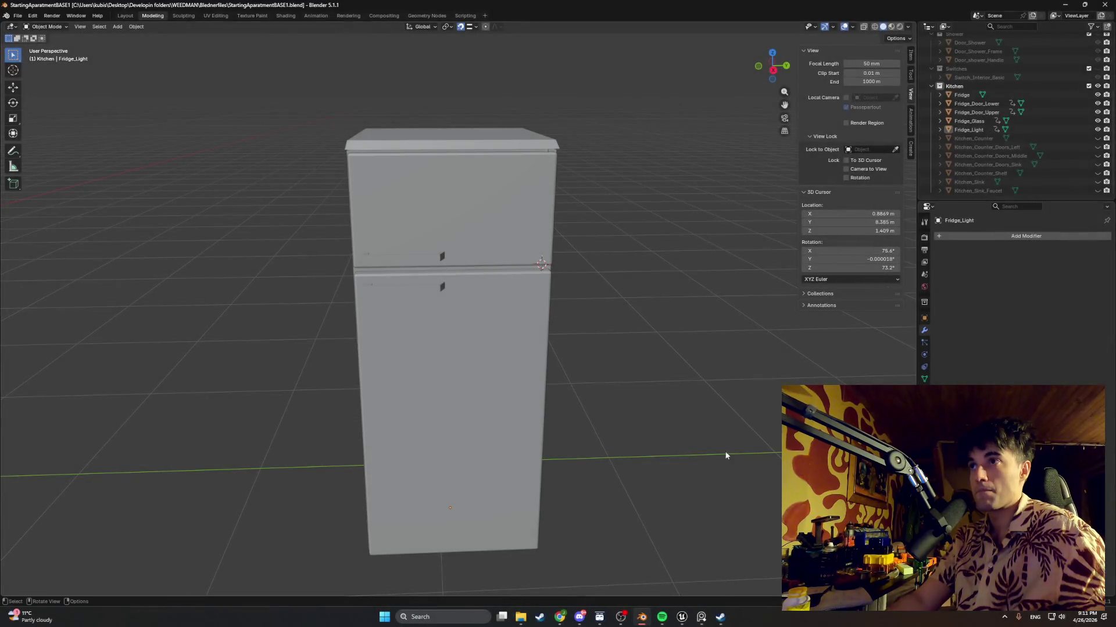
mouse_move(569, 615)
click(584, 576)
key(ctrl+v)
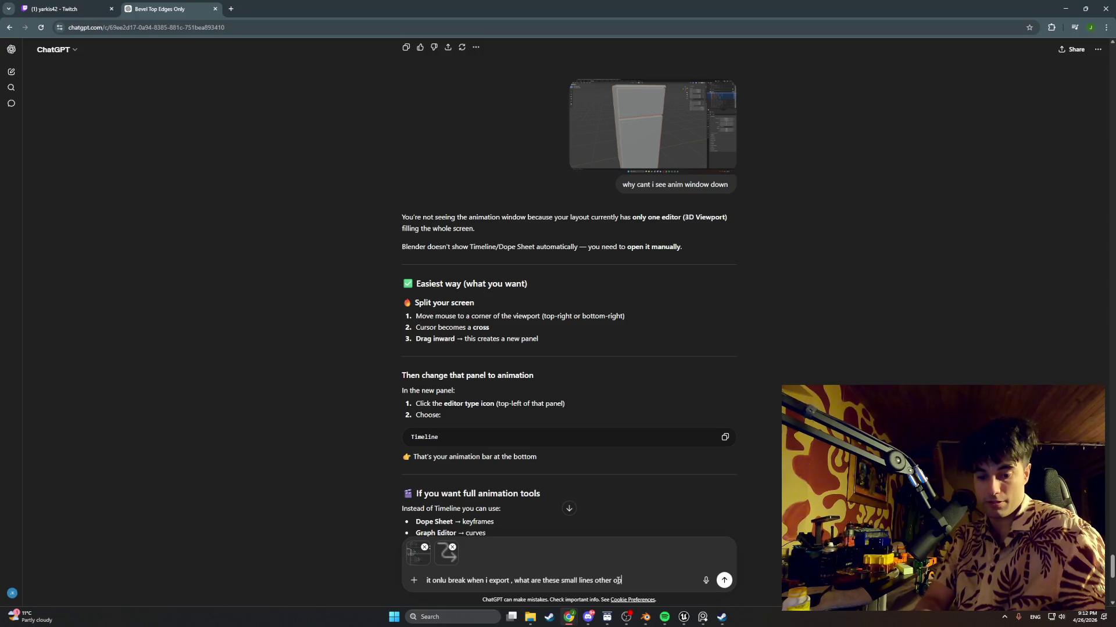
text(s dont have them)
Send the question, read ChatGPT's linked-mesh-data answer, and go back to Blender
key(Return)
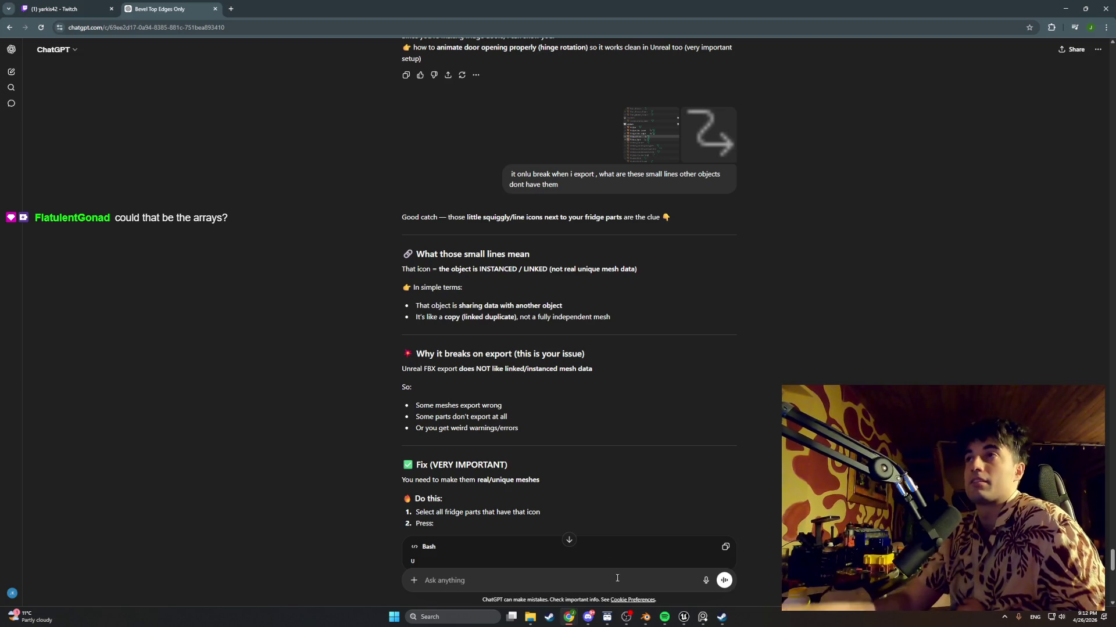
click(1064, 7)
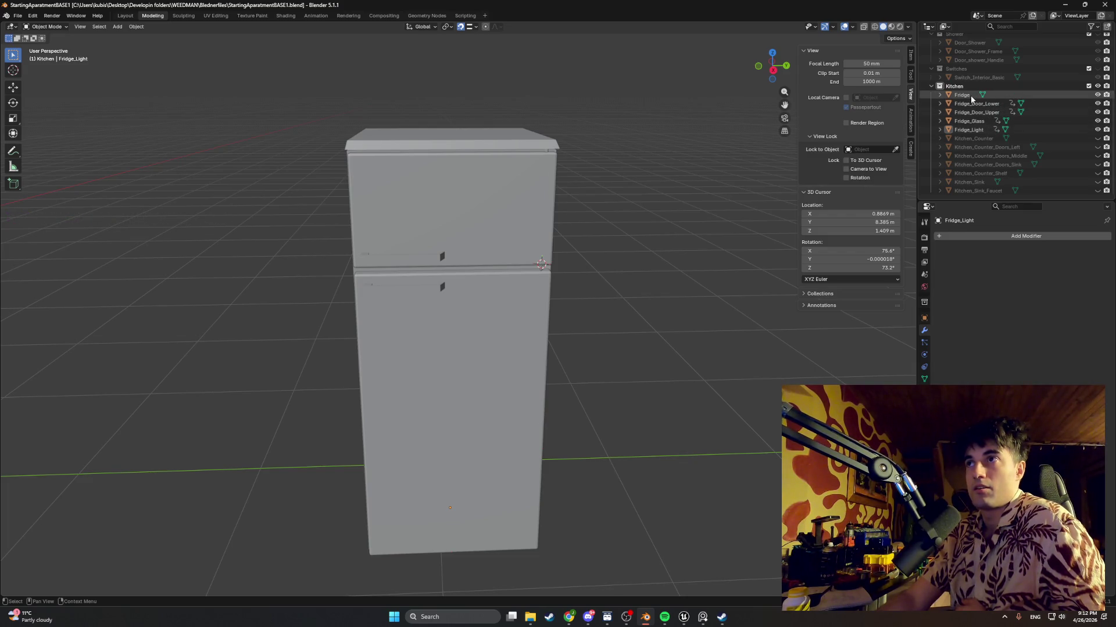
Select the fridge objects in the Outliner and hide Fridge_Door_Lower
click(968, 105)
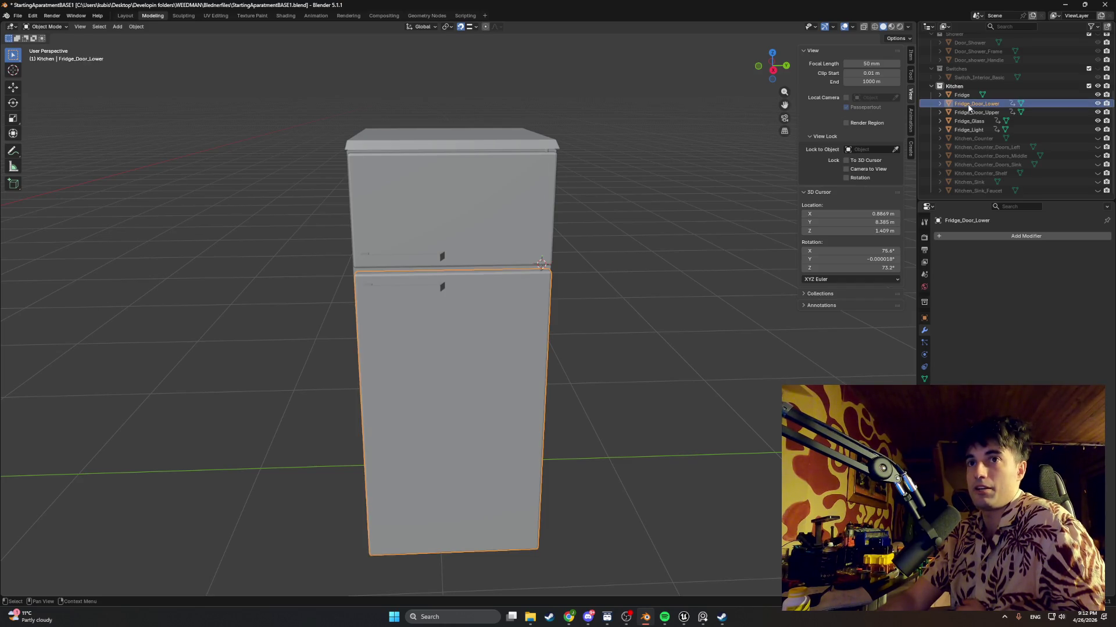
click(994, 130)
right_click(994, 132)
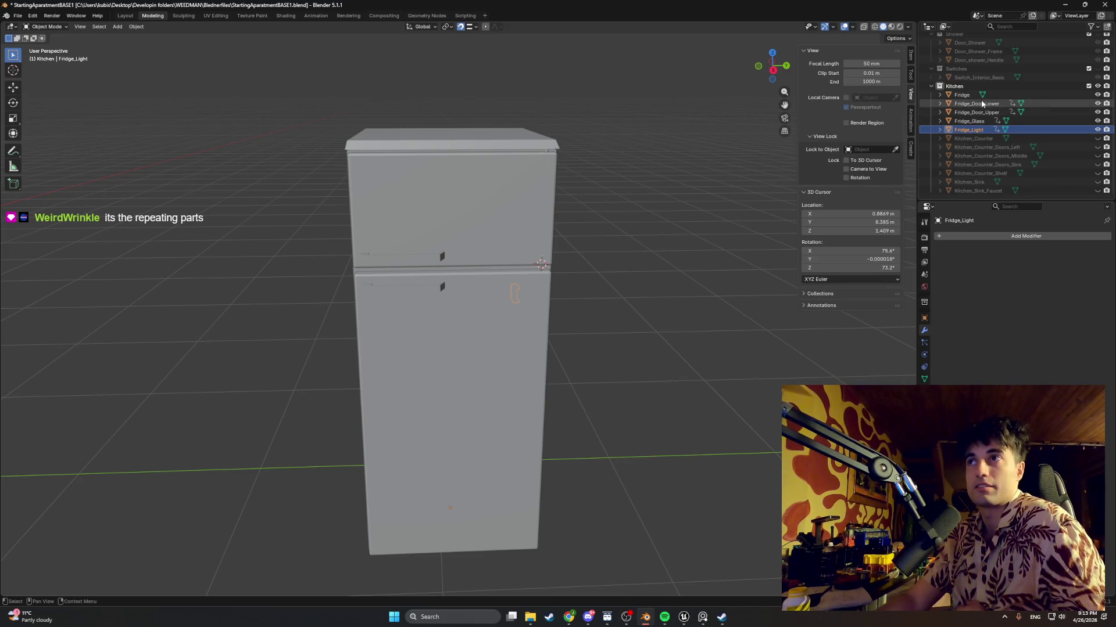
click(977, 96)
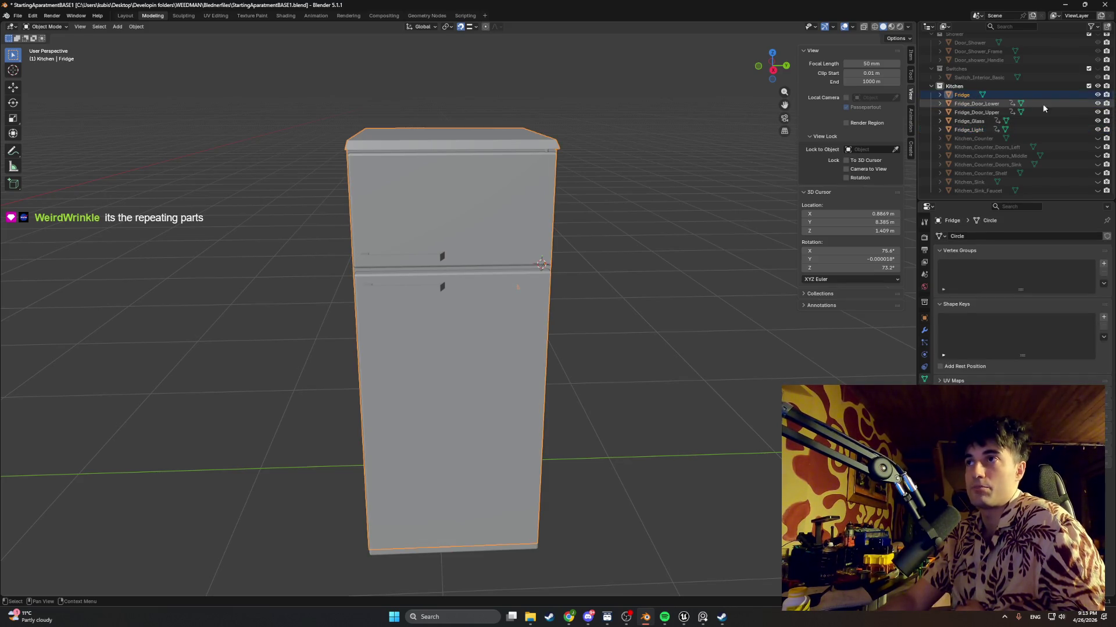
click(1097, 104)
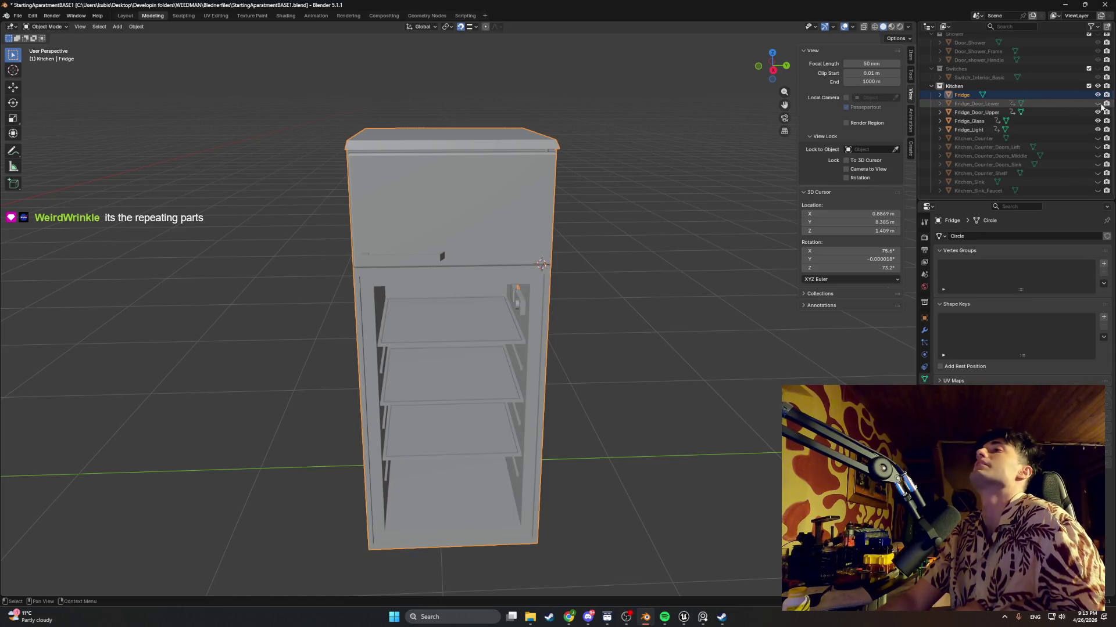
Hide Fridge_Door_Upper and enter Edit Mode on the fridge body, selecting a wall face
click(1097, 112)
middle_drag(790, 211, 738, 235)
scroll(650, 236, up, 10)
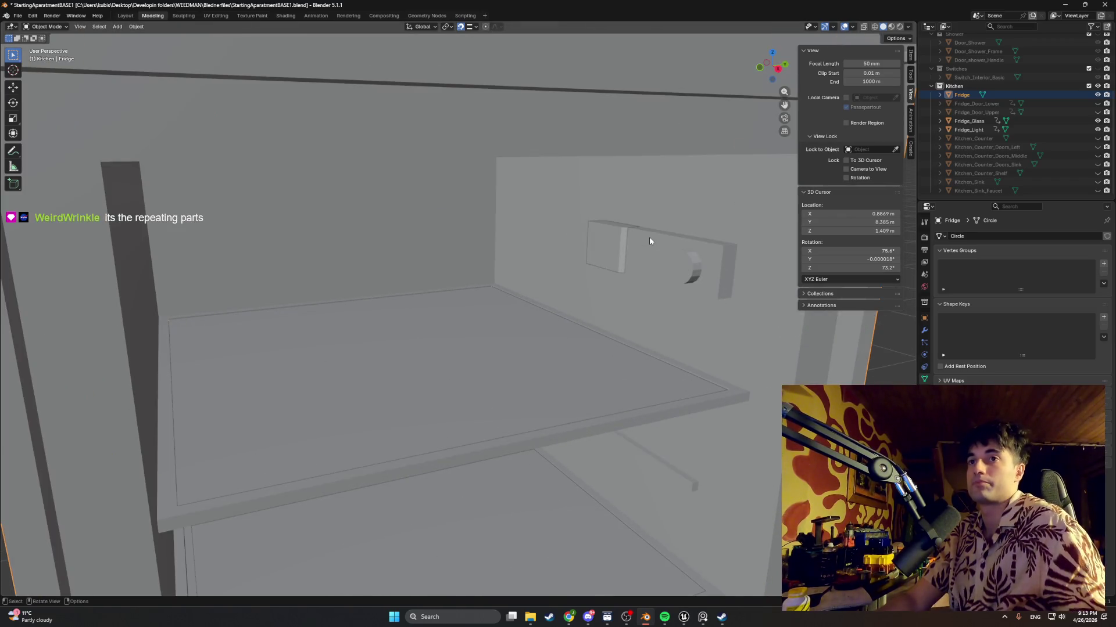
key(Tab)
click(632, 214)
scroll(639, 213, up, 4)
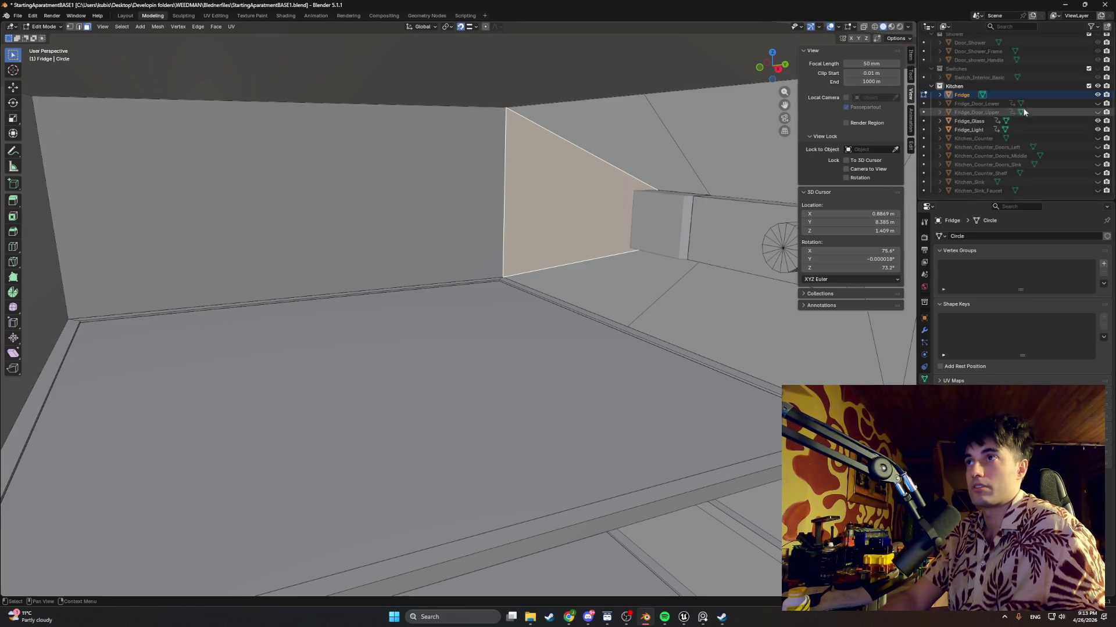
Hide Fridge_Light and select the face behind where the light sits
click(1097, 129)
middle_drag(686, 197, 720, 195)
click(638, 186)
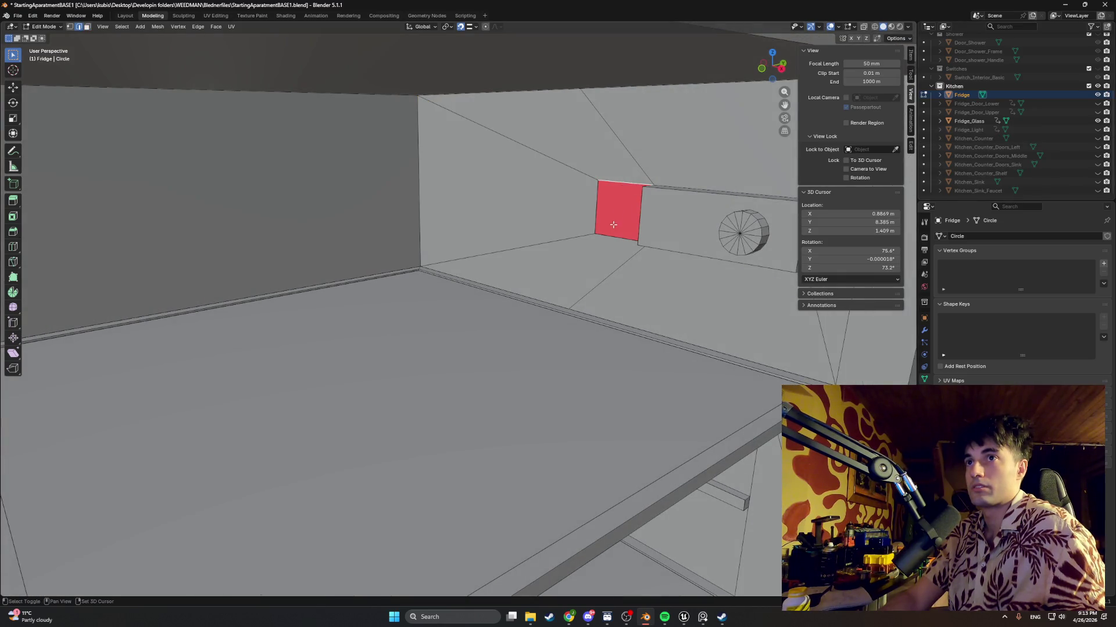
click(627, 228)
mouse_move(627, 227)
middle_down()
mouse_move(690, 219)
mouse_move(405, 281)
mouse_move(331, 232)
mouse_move(261, 229)
mouse_move(369, 252)
middle_up()
mouse_move(403, 216)
middle_down()
mouse_move(316, 221)
mouse_move(294, 206)
middle_up()
scroll(294, 206, down, 8)
Save StartingAparatmentBASE1.blend with Ctrl+S
key(ctrl+s)
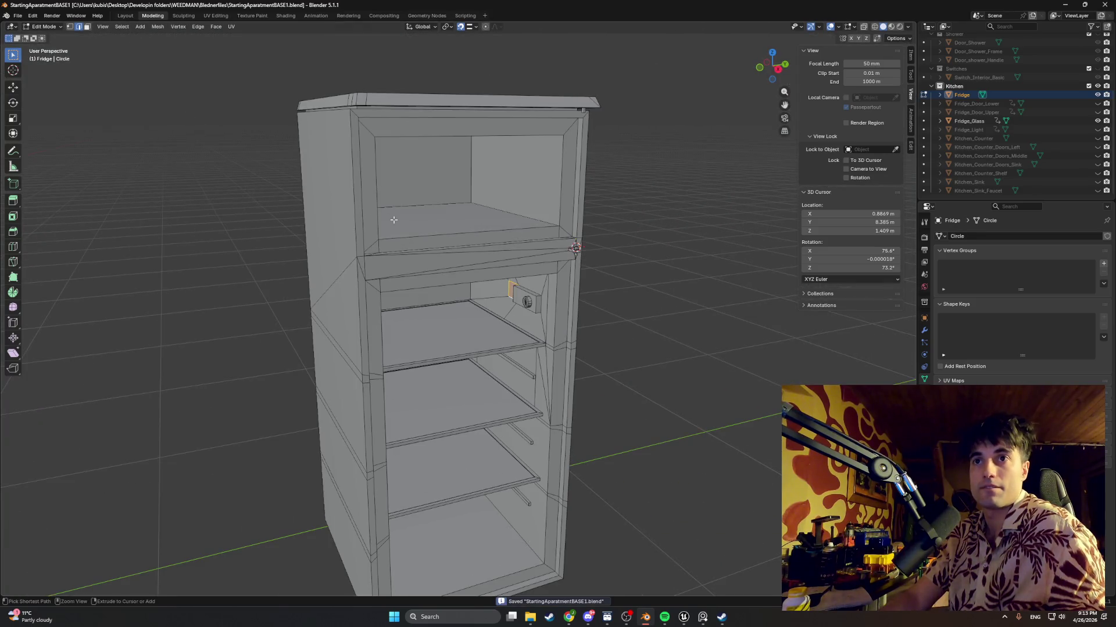
scroll(618, 276, up, 2)
scroll(619, 276, up, 2)
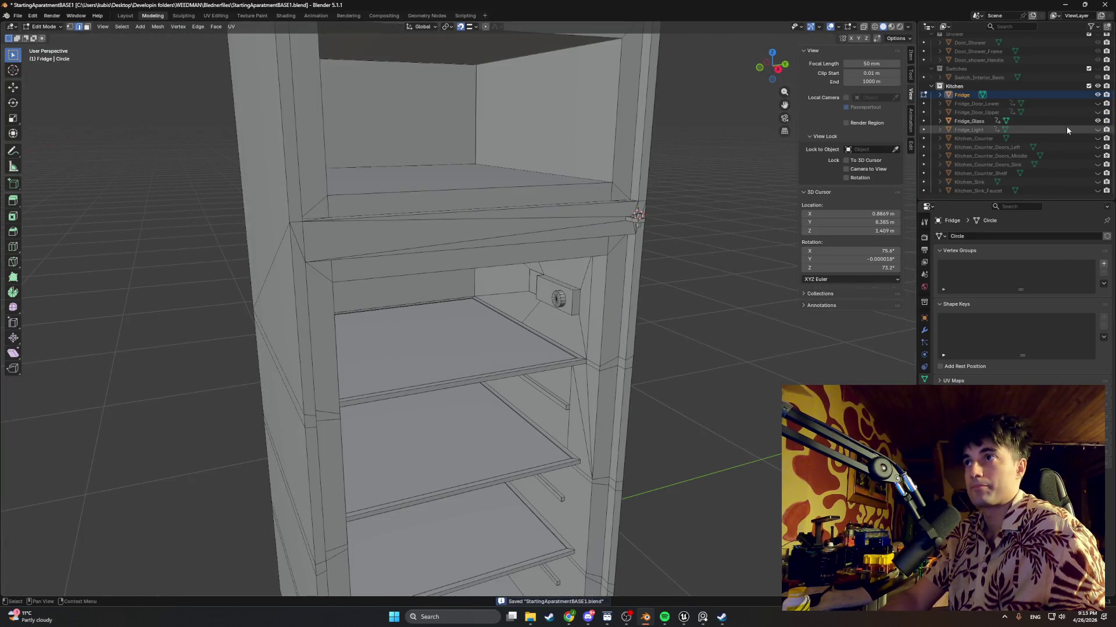
Show Fridge_Light again and view the whole fridge from the front
click(1096, 130)
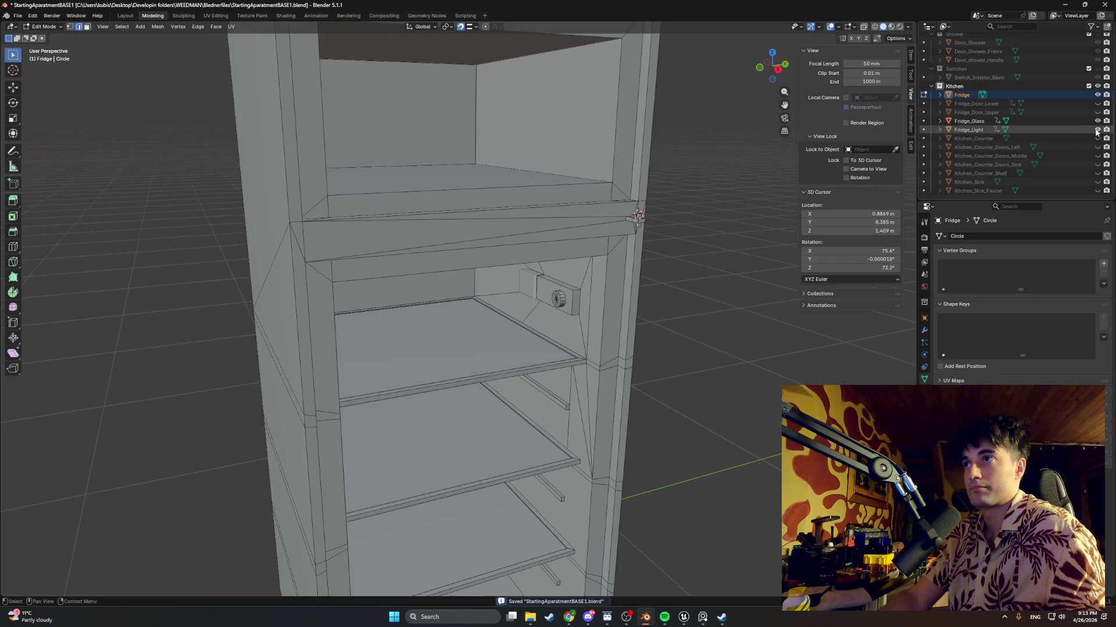
middle_drag(587, 273, 557, 272)
scroll(532, 276, up, 3)
scroll(556, 272, down, 3)
scroll(557, 271, up, 5)
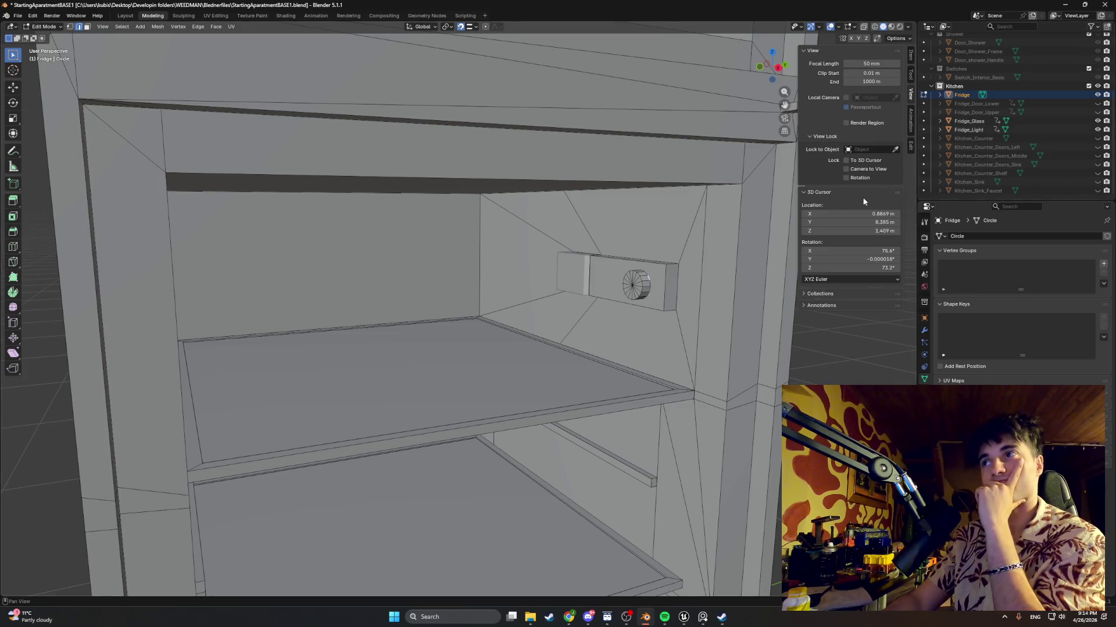
scroll(688, 252, down, 5)
middle_drag(688, 252, 654, 259)
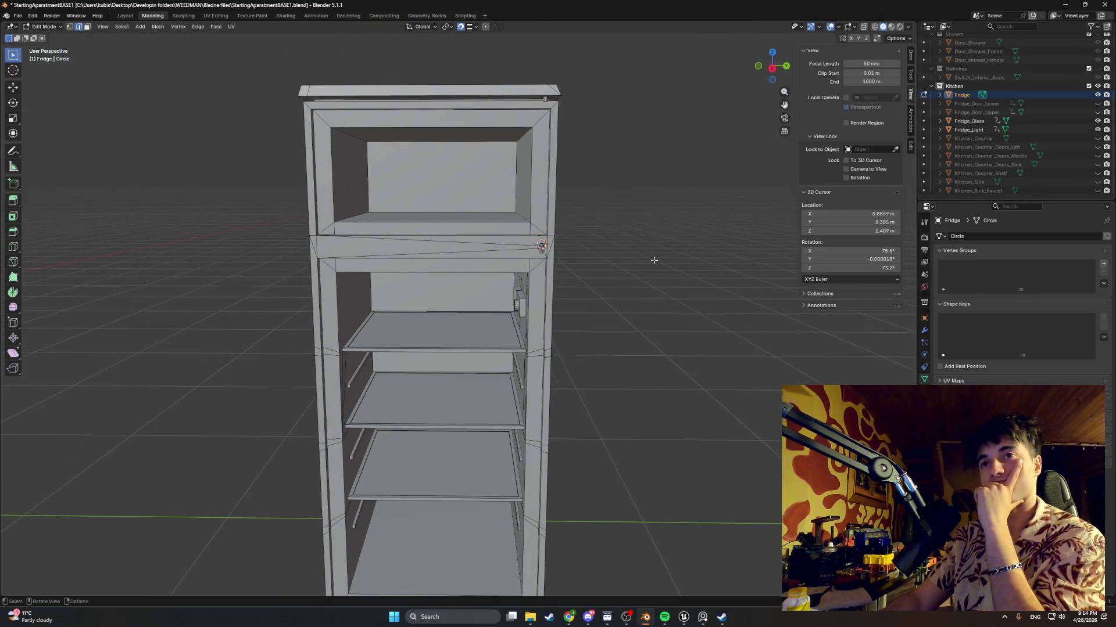
click(18, 16)
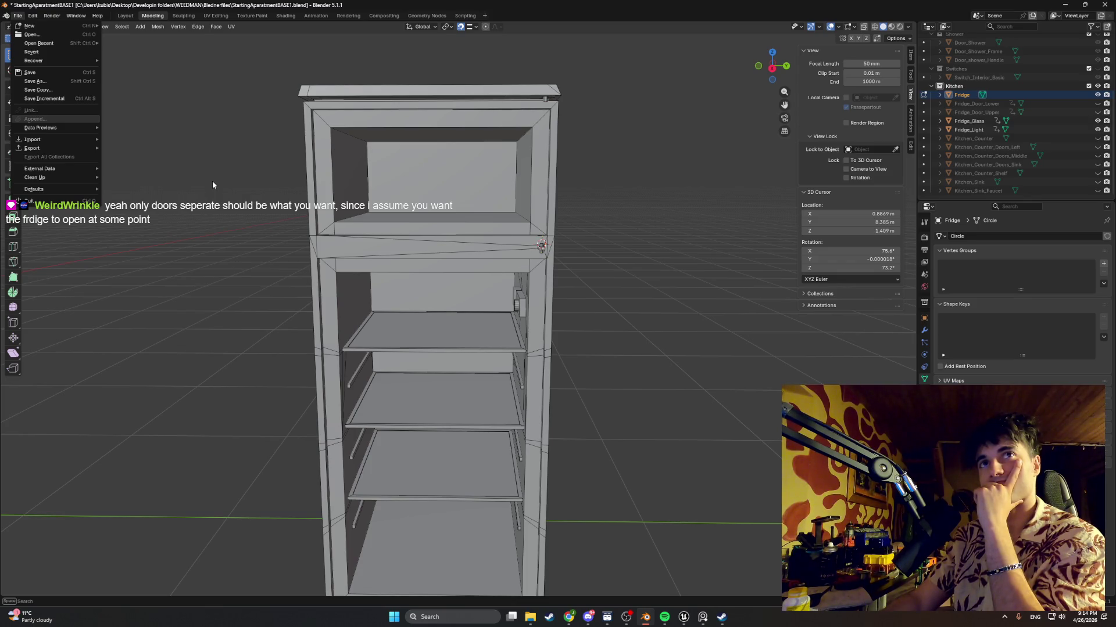
Start a new General scene, saving the apartment file, and delete the default light, cube and camera
mouse_move(36, 25)
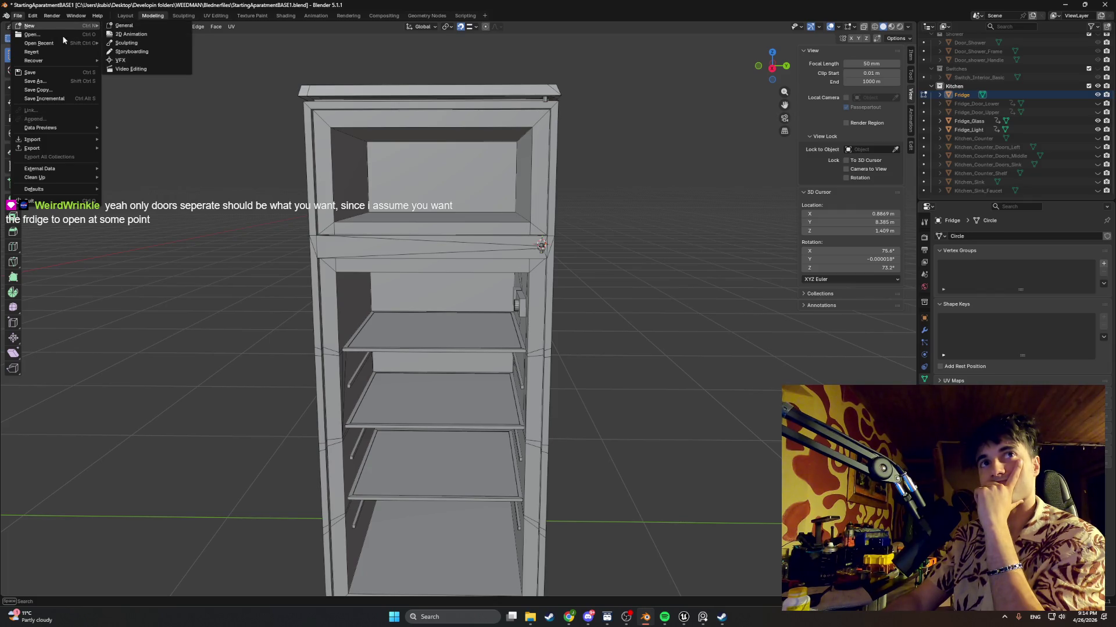
click(124, 26)
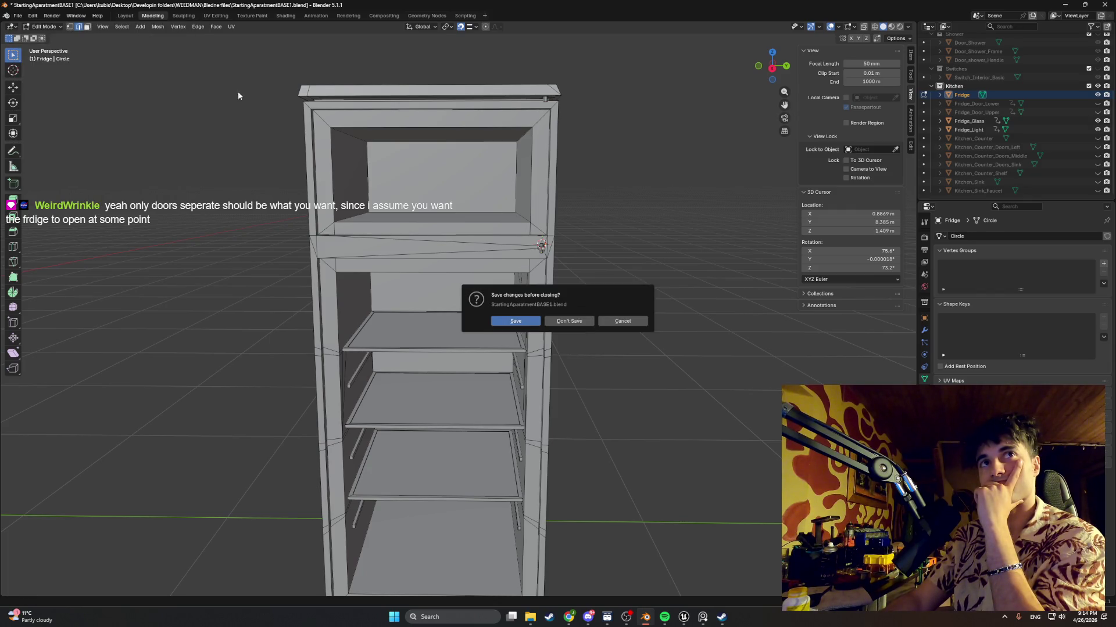
click(528, 319)
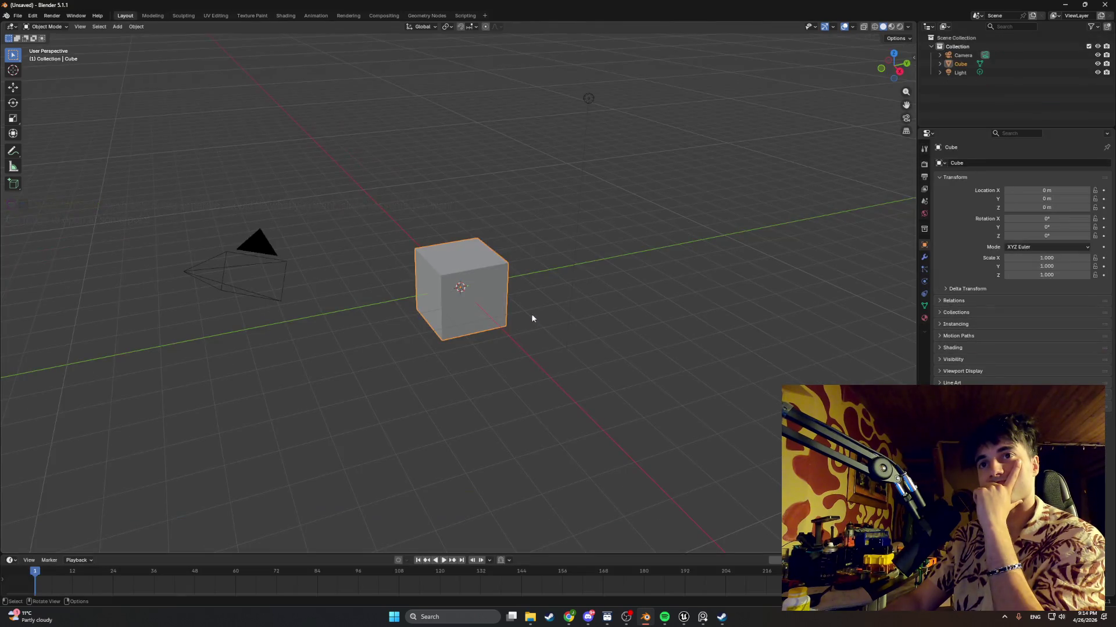
click(998, 72)
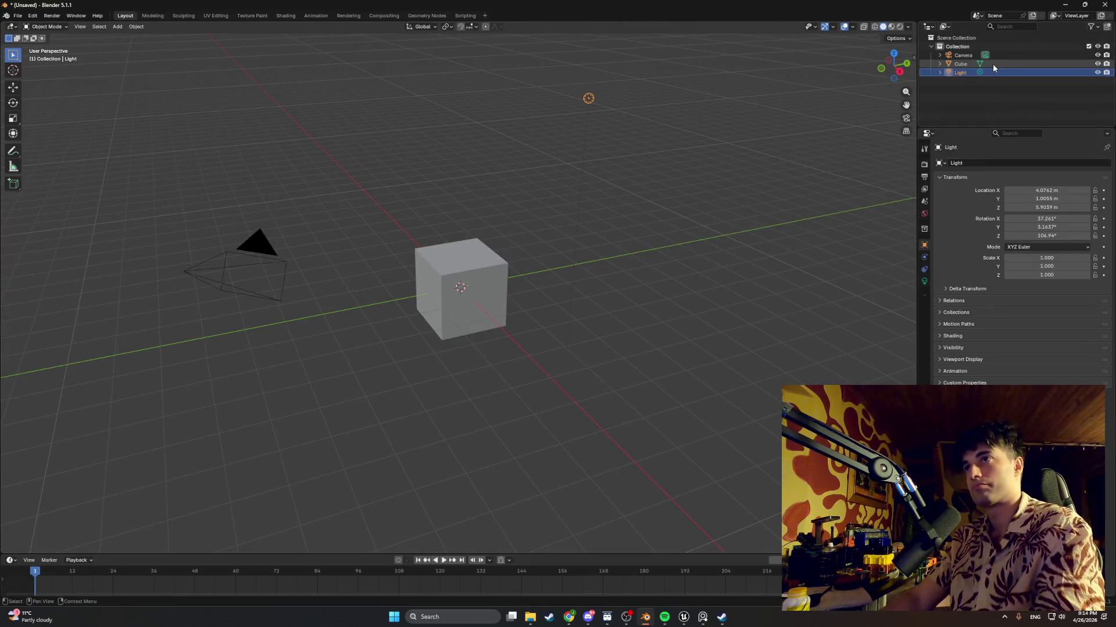
key(x)
click(993, 64)
key(x)
click(998, 55)
key(x)
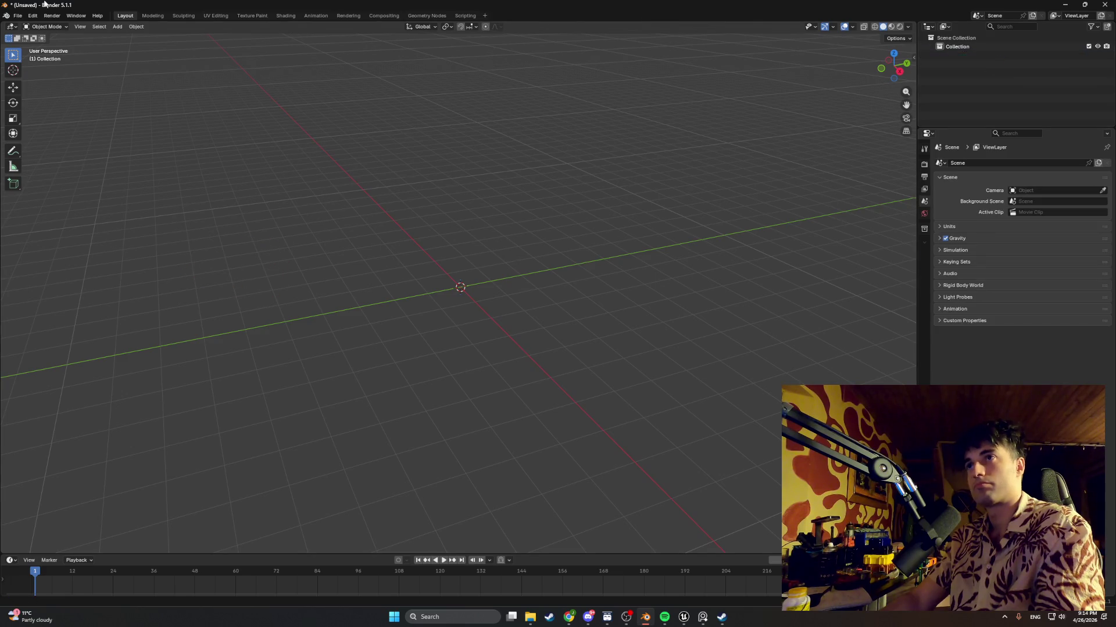
Import the shower door FBX from Models > StartingApartment > Apt_Shower
click(16, 16)
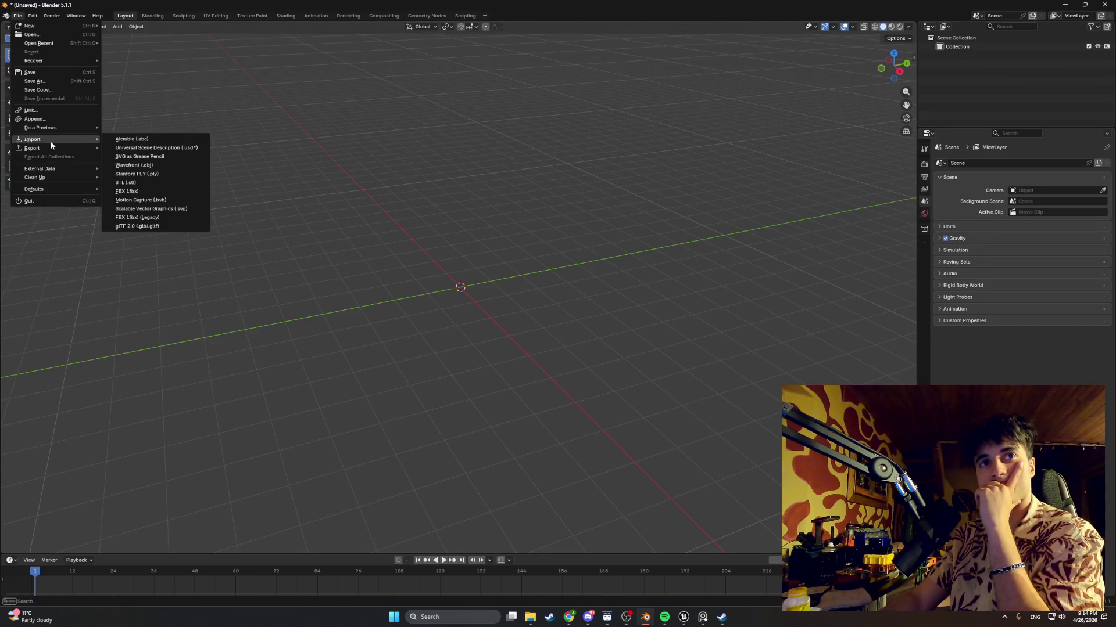
mouse_move(53, 148)
mouse_move(86, 141)
click(145, 187)
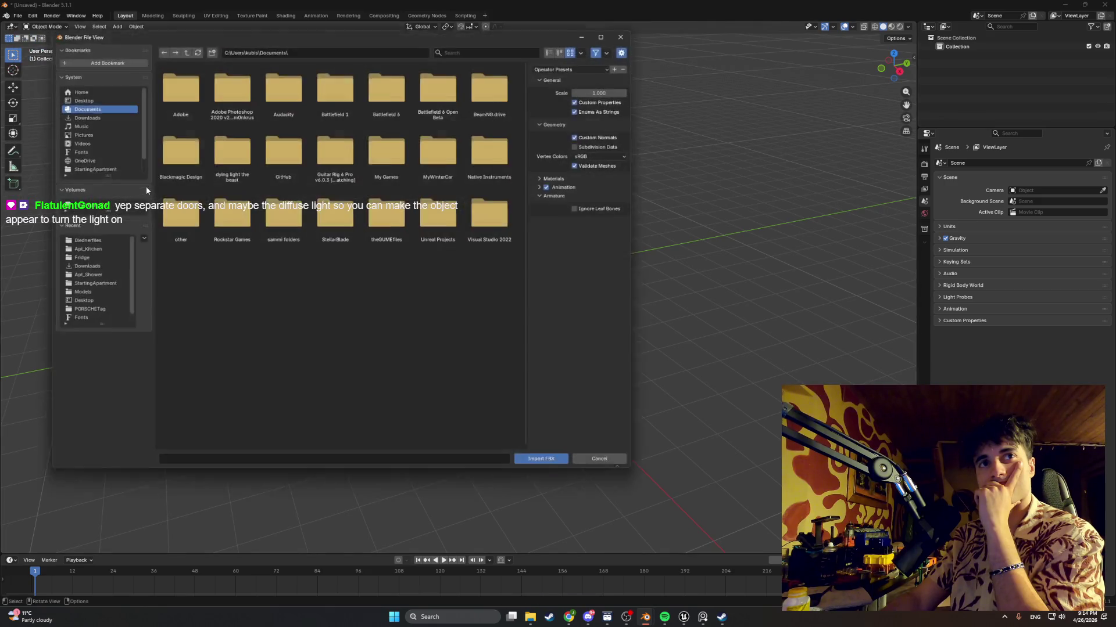
click(93, 292)
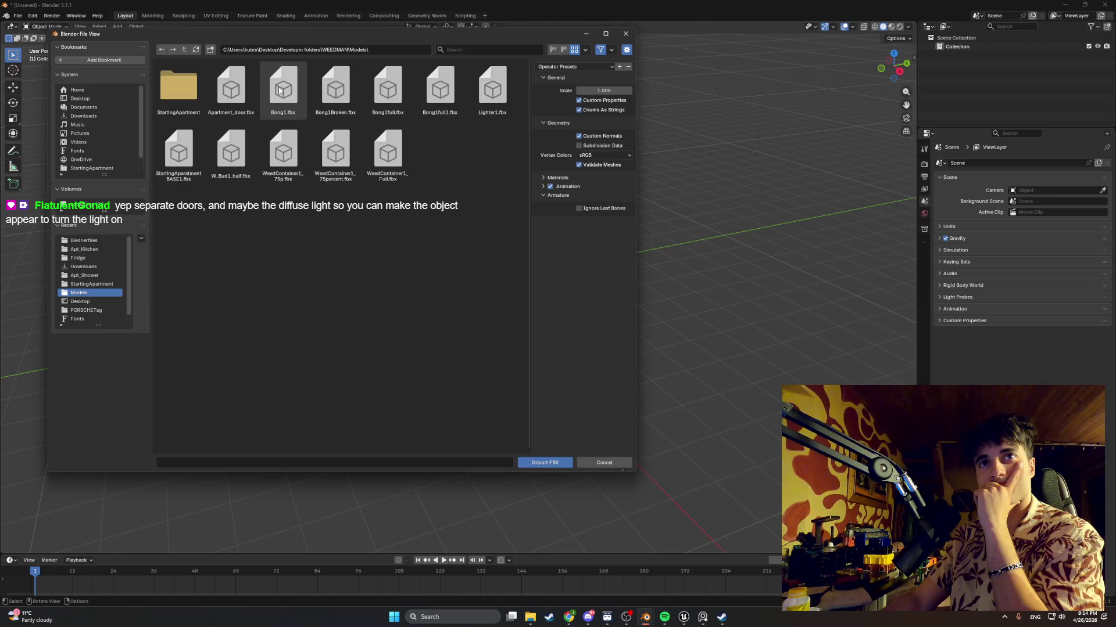
double_click(194, 96)
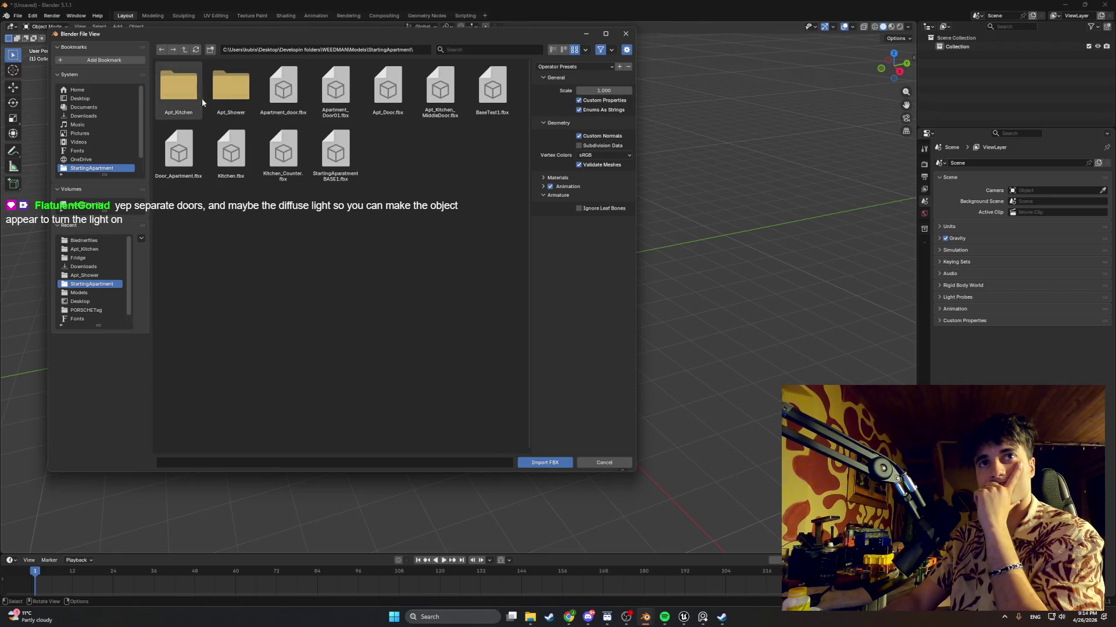
double_click(219, 96)
double_click(192, 97)
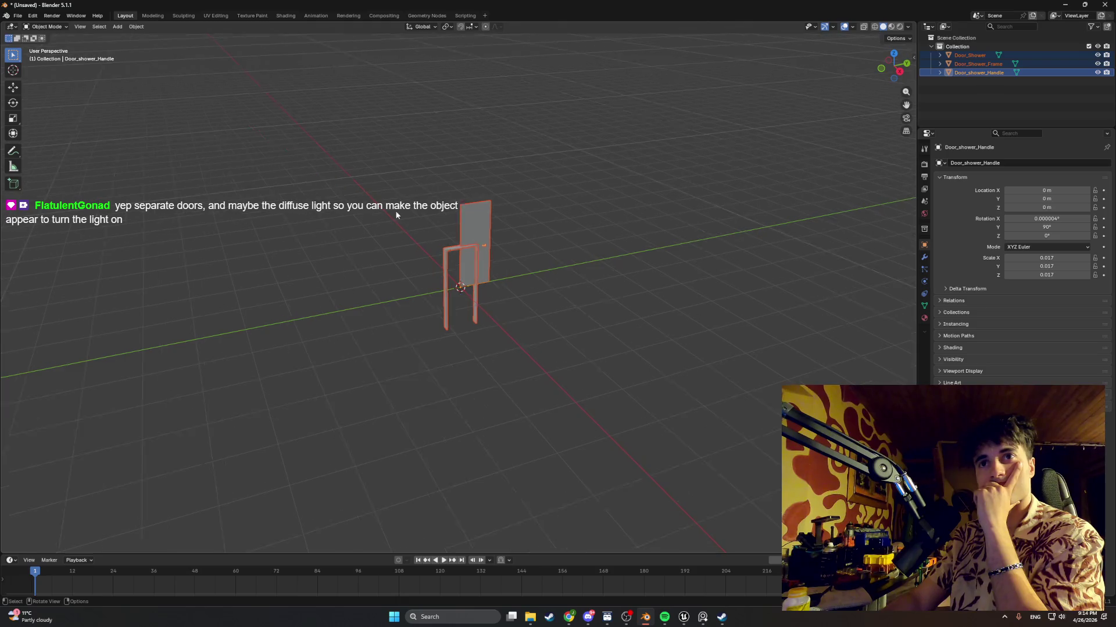
Frame the imported door objects and enter Edit Mode on the door, frame and handle
key(KP_Decimal)
key(Tab)
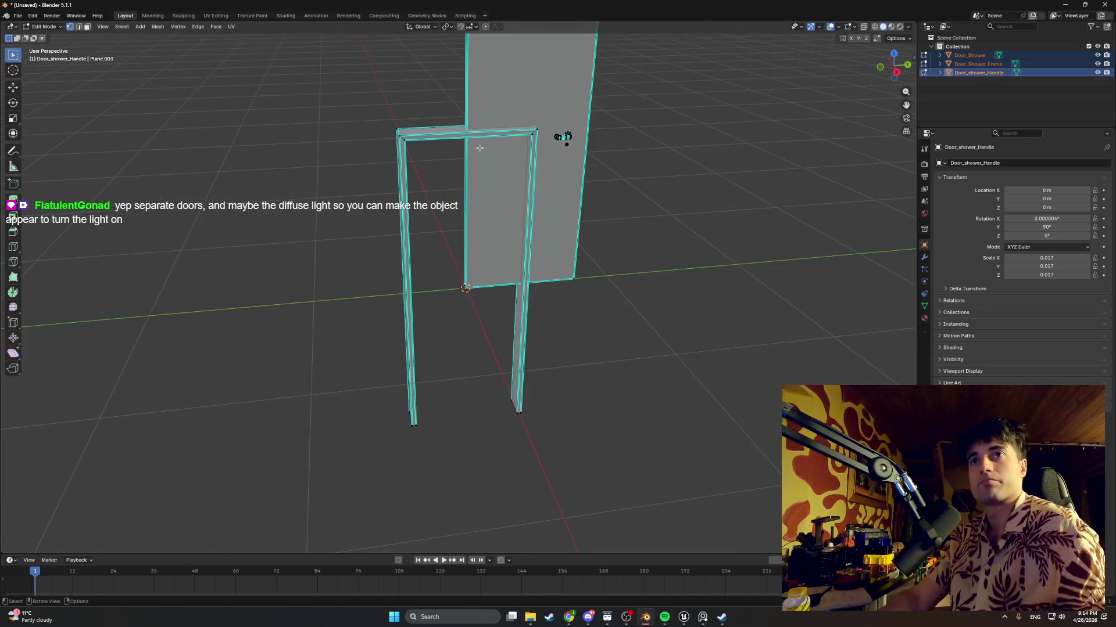
key(alt+a)
key(a)
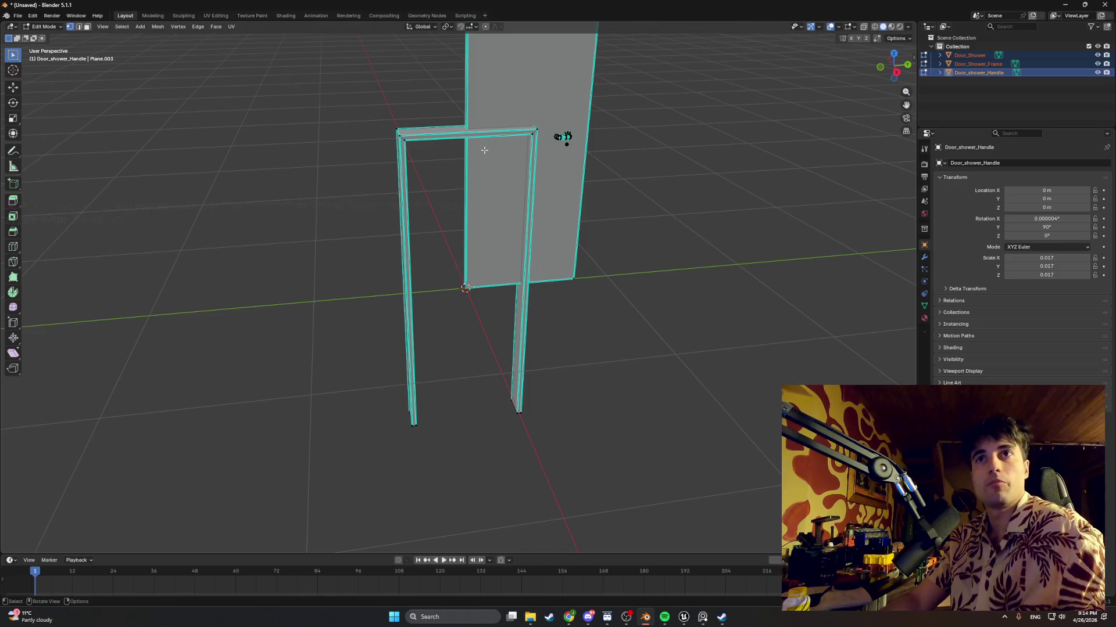
key(Tab)
key(Tab)
middle_drag(484, 151, 394, 147)
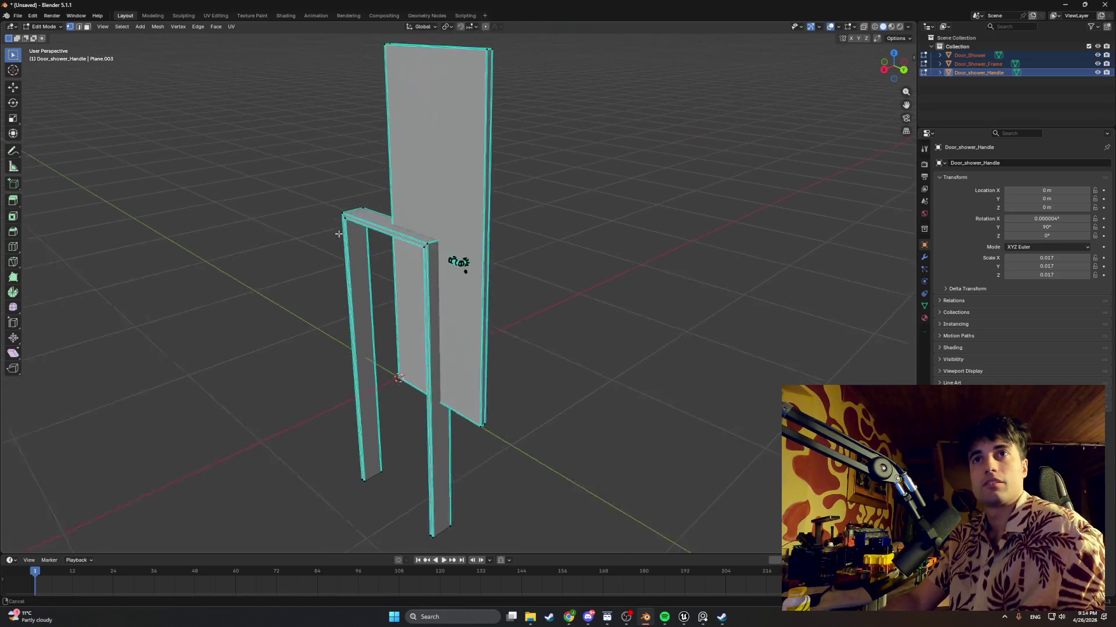
key(KP_Decimal)
click(394, 203)
mouse_move(394, 203)
middle_down()
mouse_move(384, 227)
mouse_move(394, 240)
middle_up()
scroll(381, 238, up, 4)
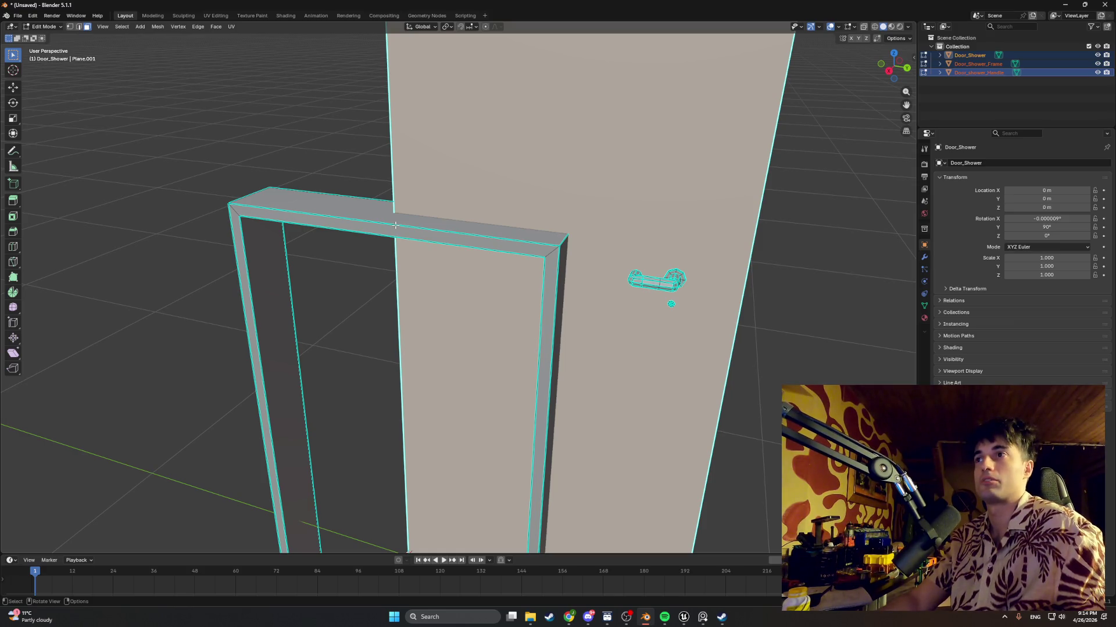
Trial-inset the frame's top face and move it along Y, then cancel and undo
click(333, 213)
middle_drag(333, 214, 354, 226)
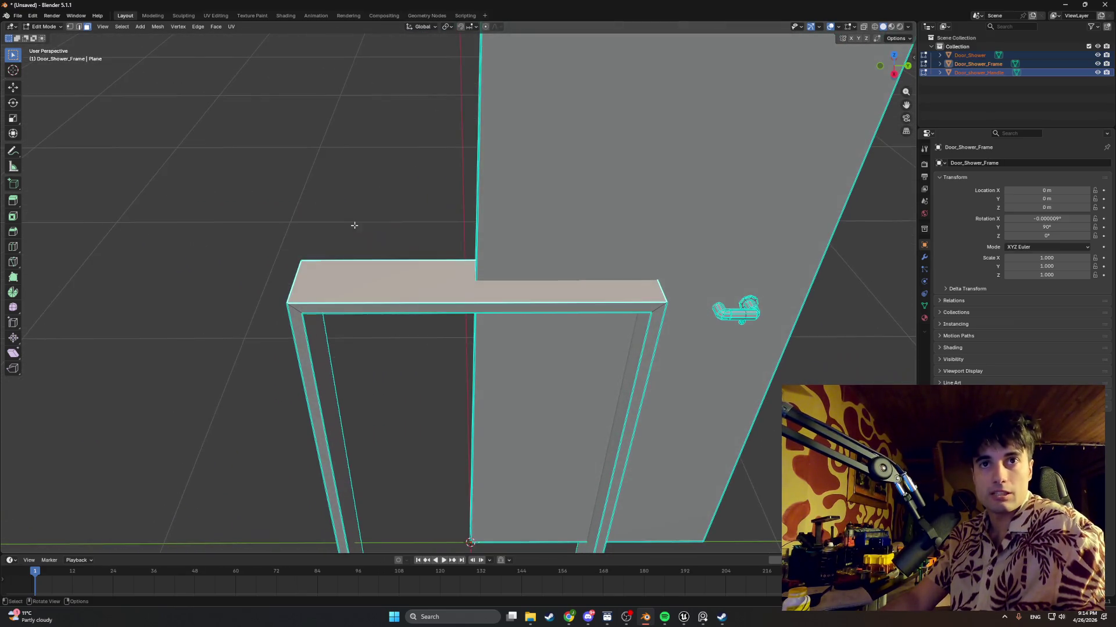
key(i)
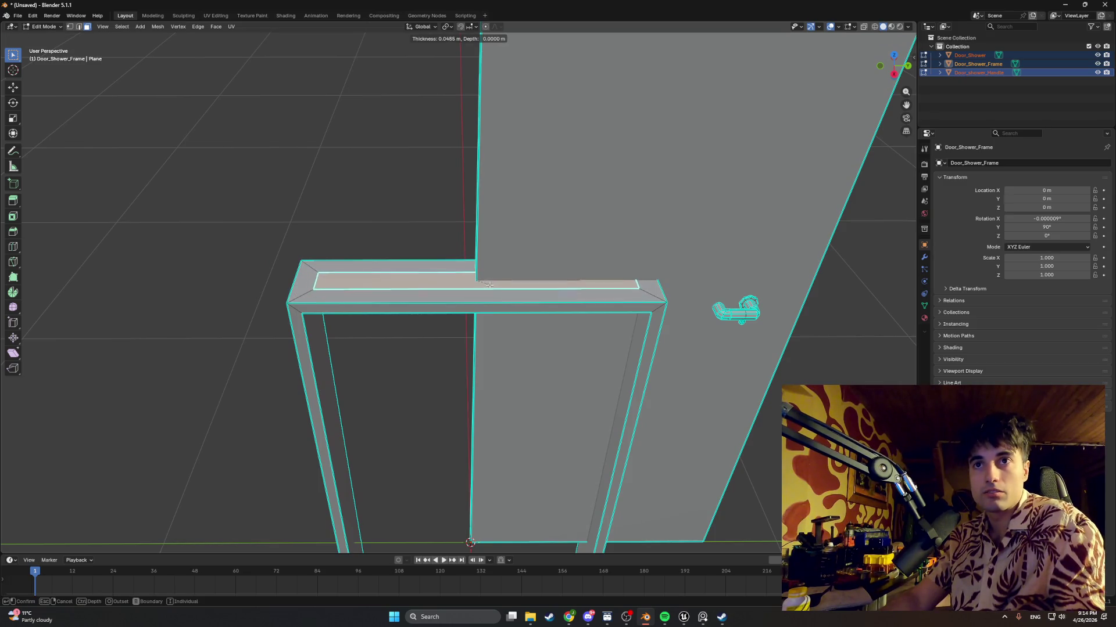
click(446, 284)
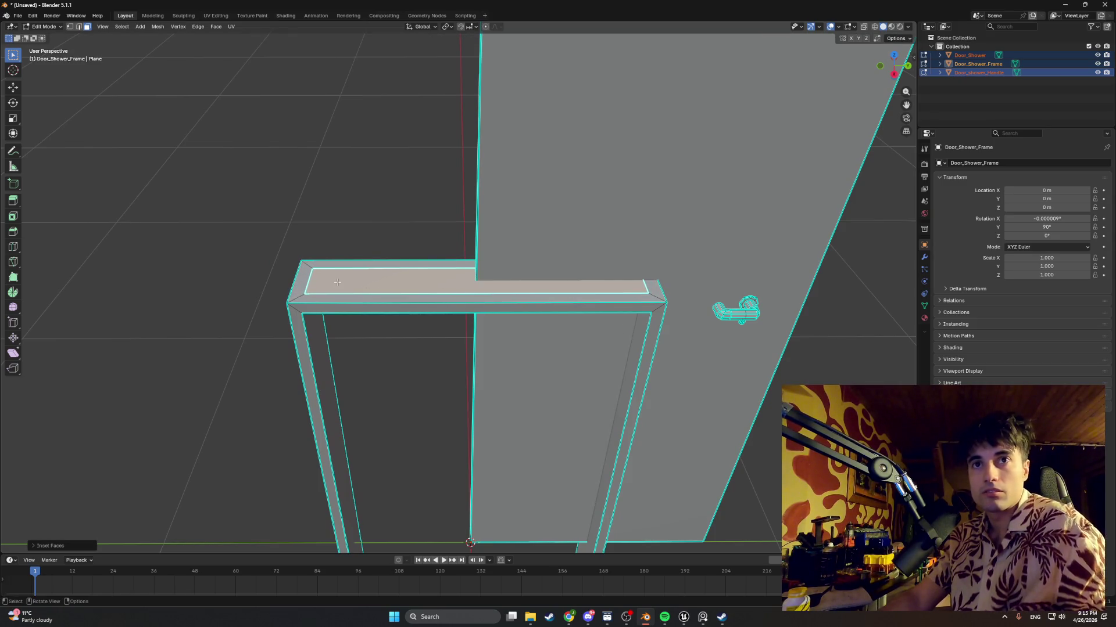
key(g)
key(y)
right_click(214, 271)
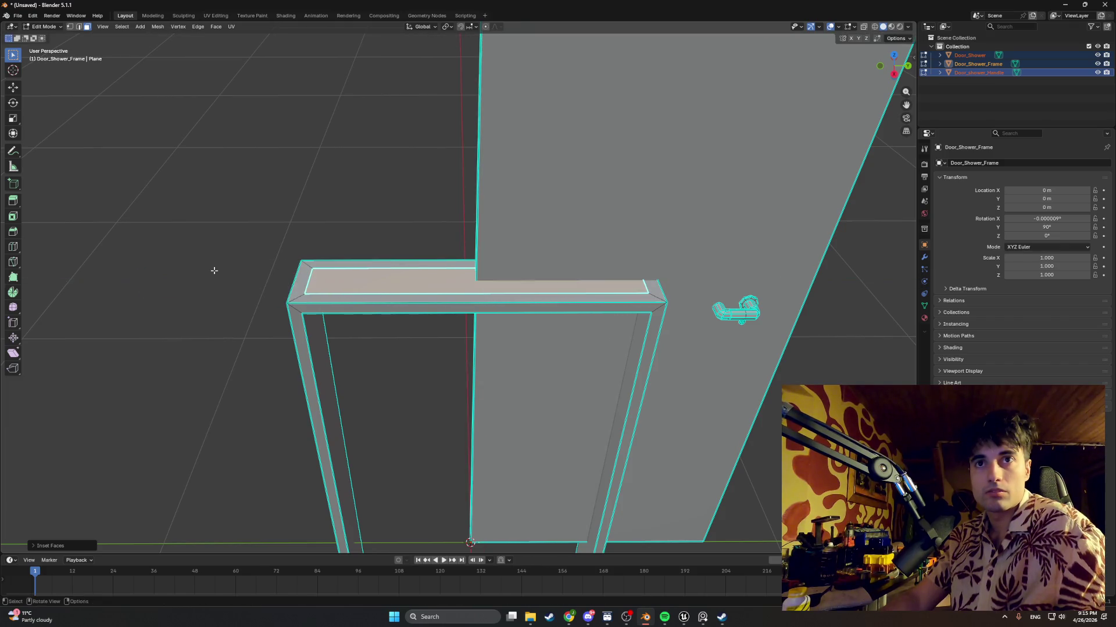
key(ctrl+z)
key(ctrl+z)
key(ctrl+z)
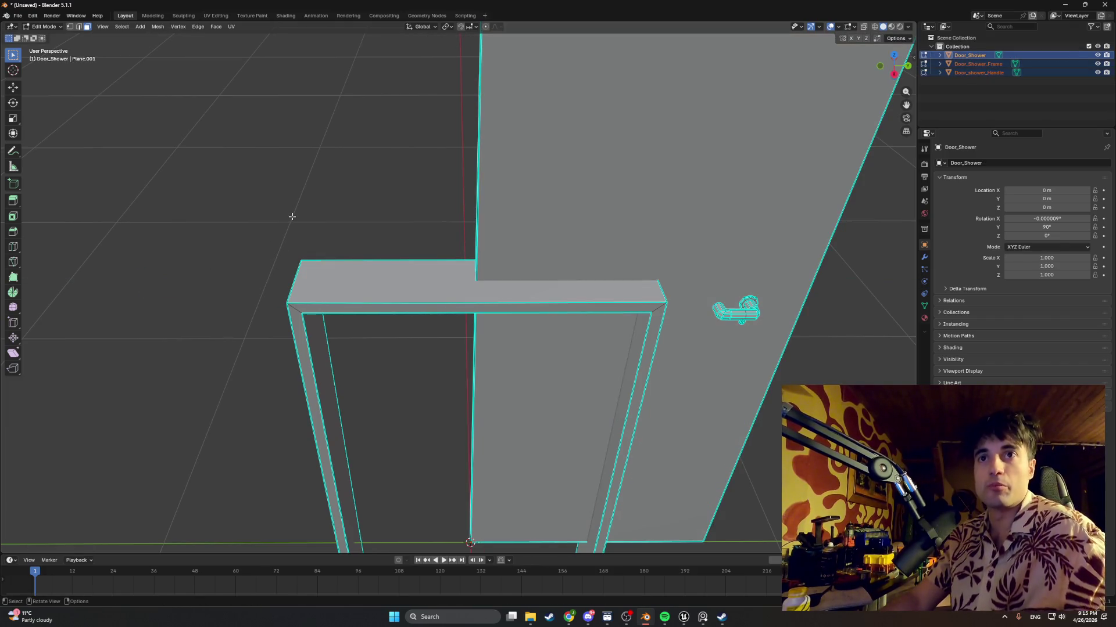
scroll(297, 219, down, 3)
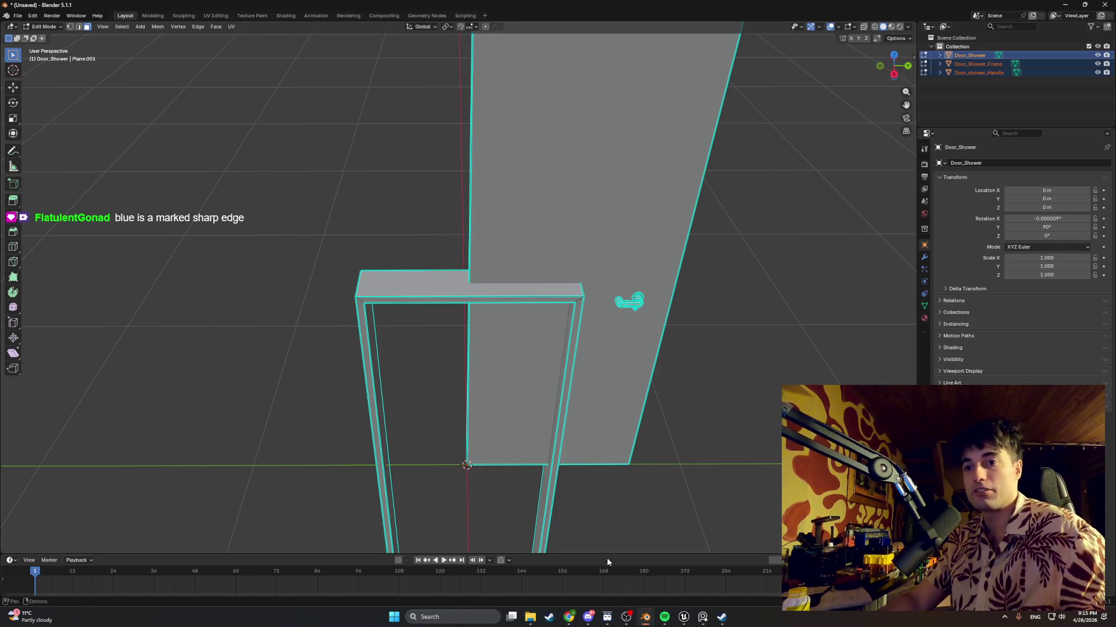
scroll(558, 413, down, 2)
mouse_move(558, 413)
middle_down()
mouse_move(530, 363)
mouse_move(389, 300)
mouse_move(528, 349)
middle_up()
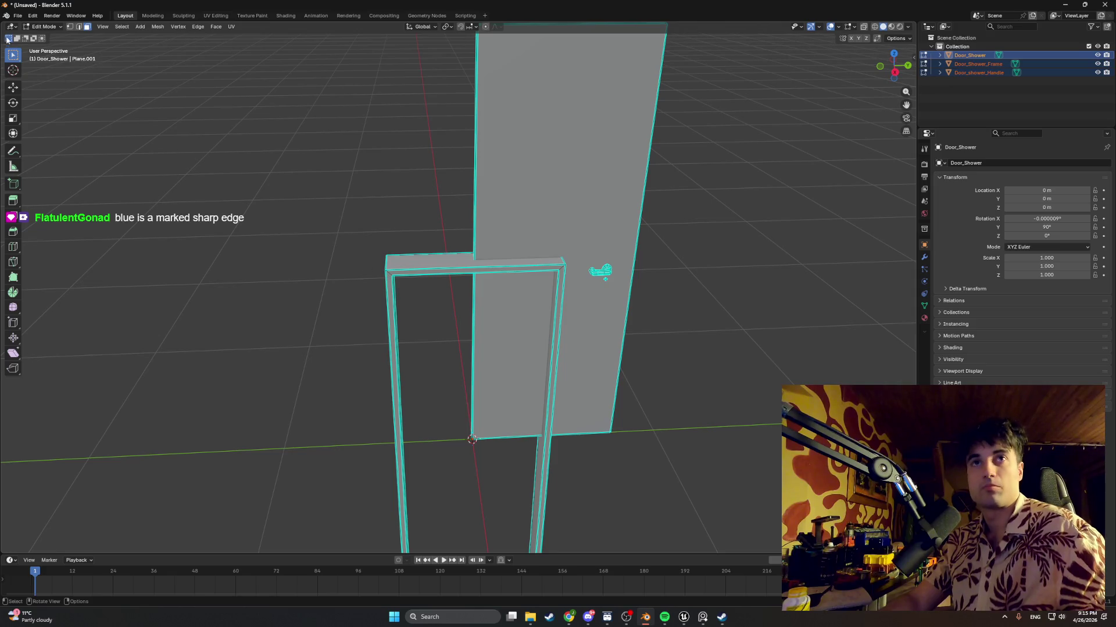
click(17, 15)
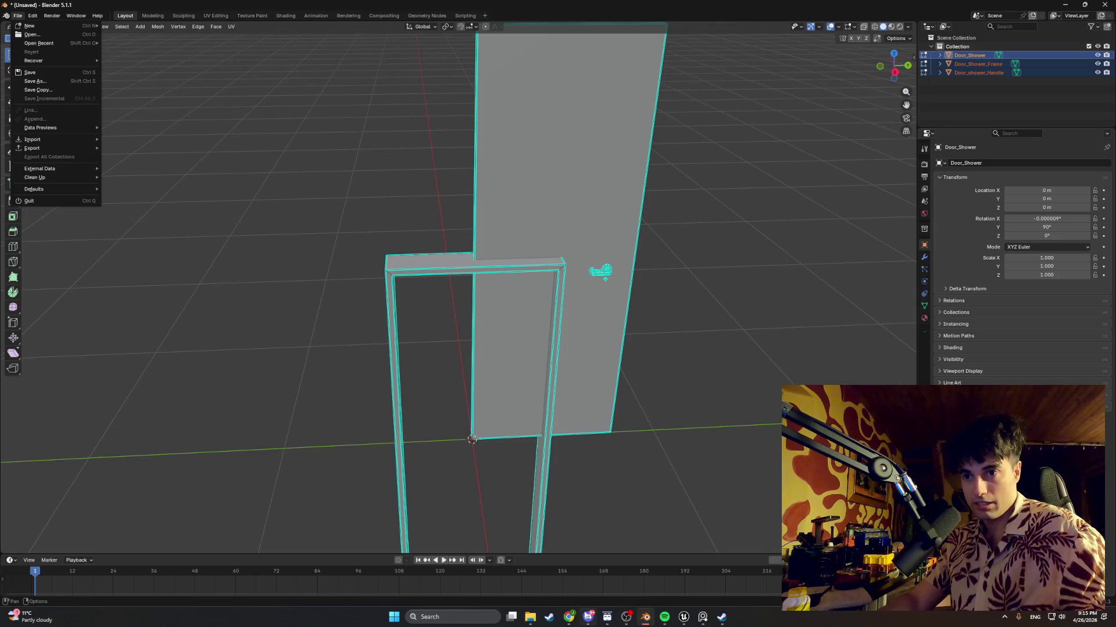
mouse_move(595, 615)
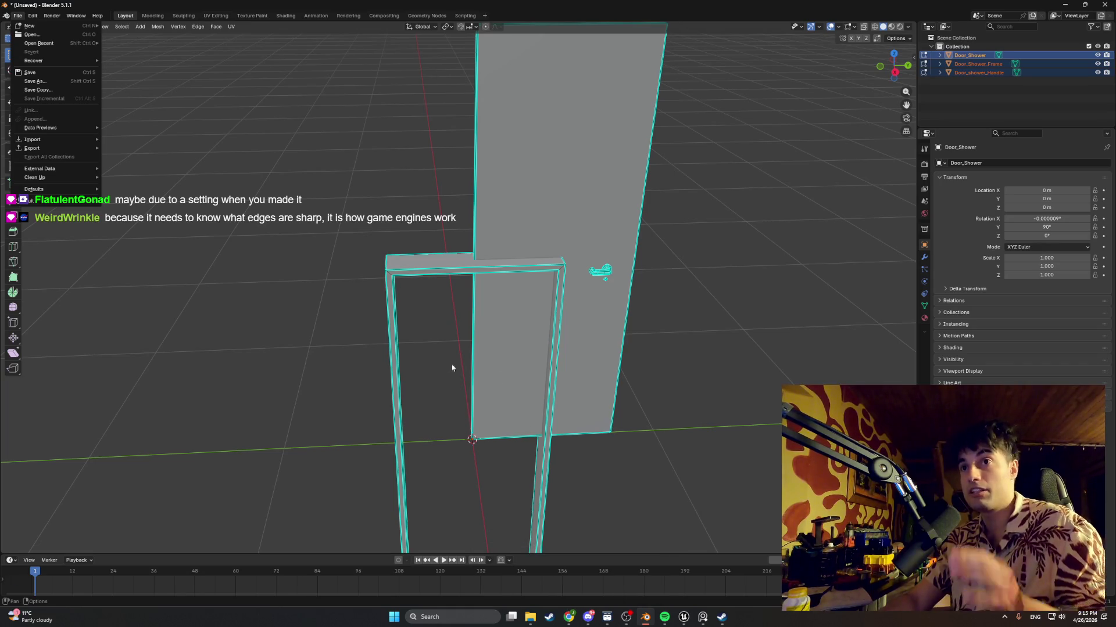
mouse_move(451, 376)
middle_down()
mouse_move(428, 347)
mouse_move(459, 330)
middle_up()
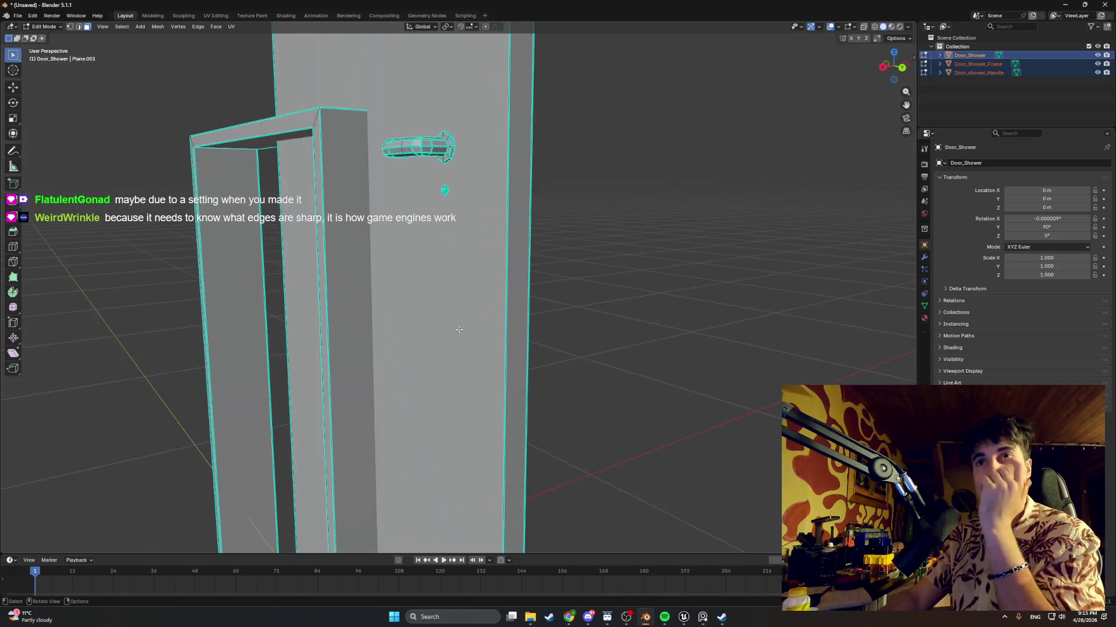
middle_drag(412, 277, 603, 230)
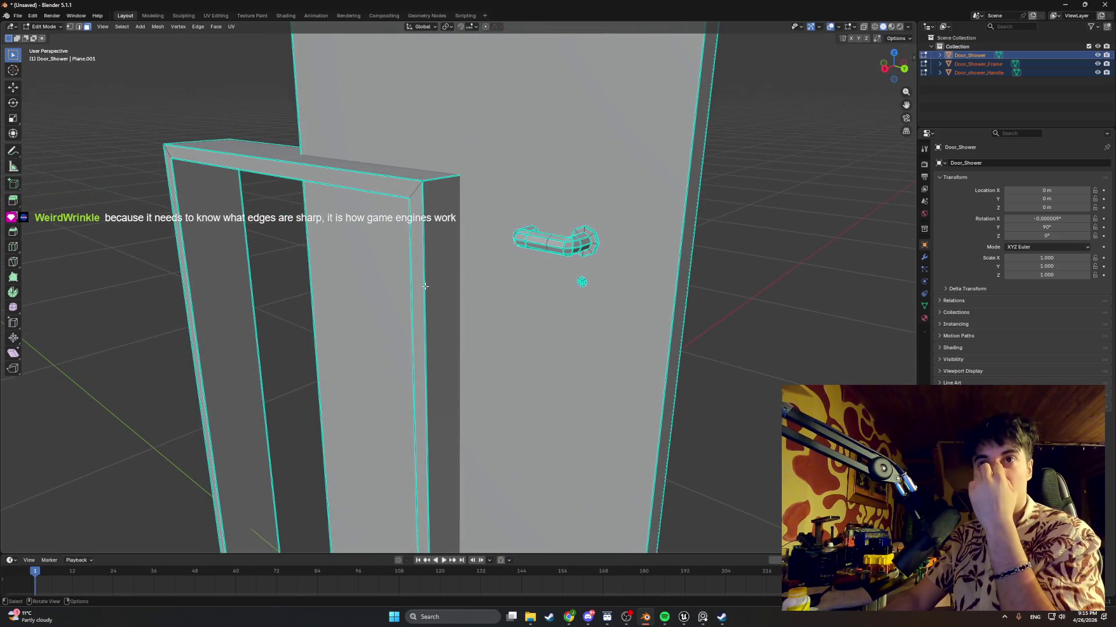
scroll(603, 230, up, 5)
scroll(604, 229, down, 3)
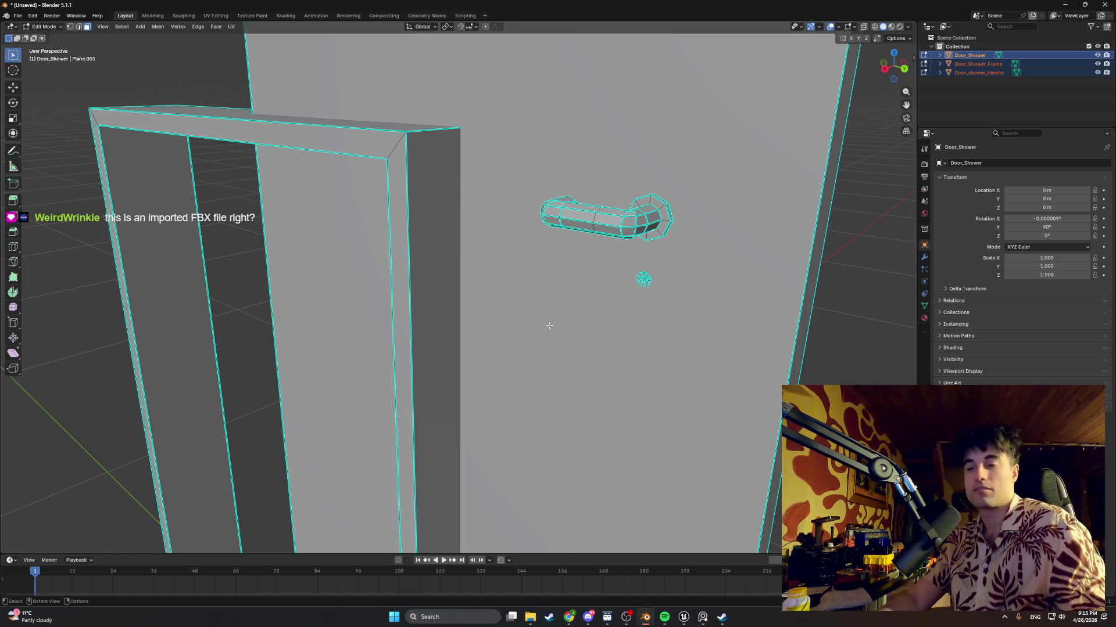
scroll(432, 336, down, 5)
middle_drag(413, 324, 464, 342)
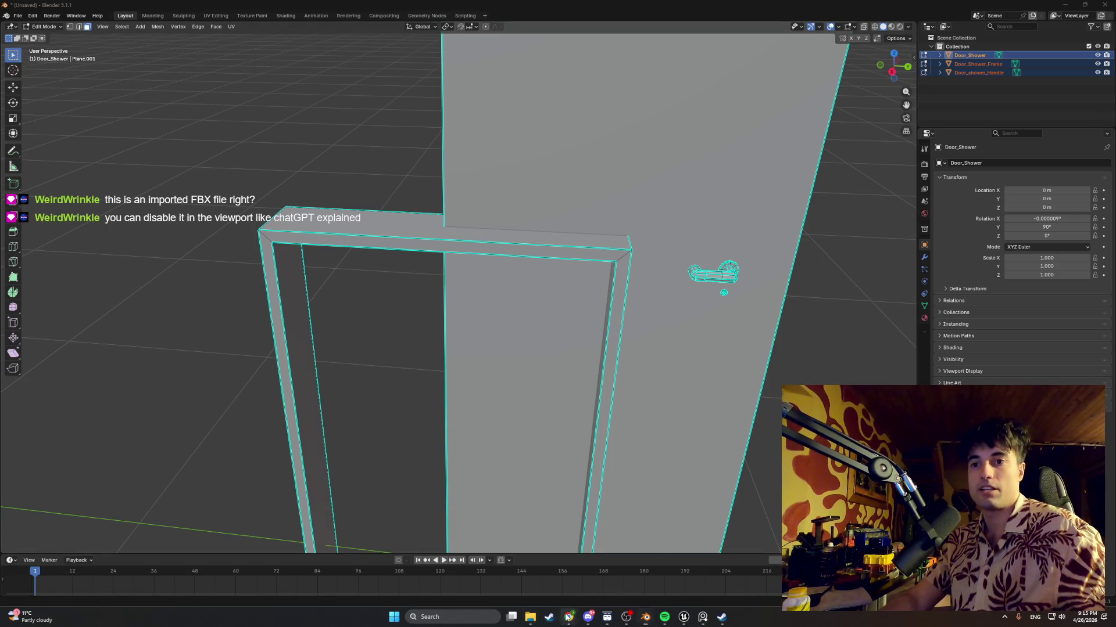
click(532, 575)
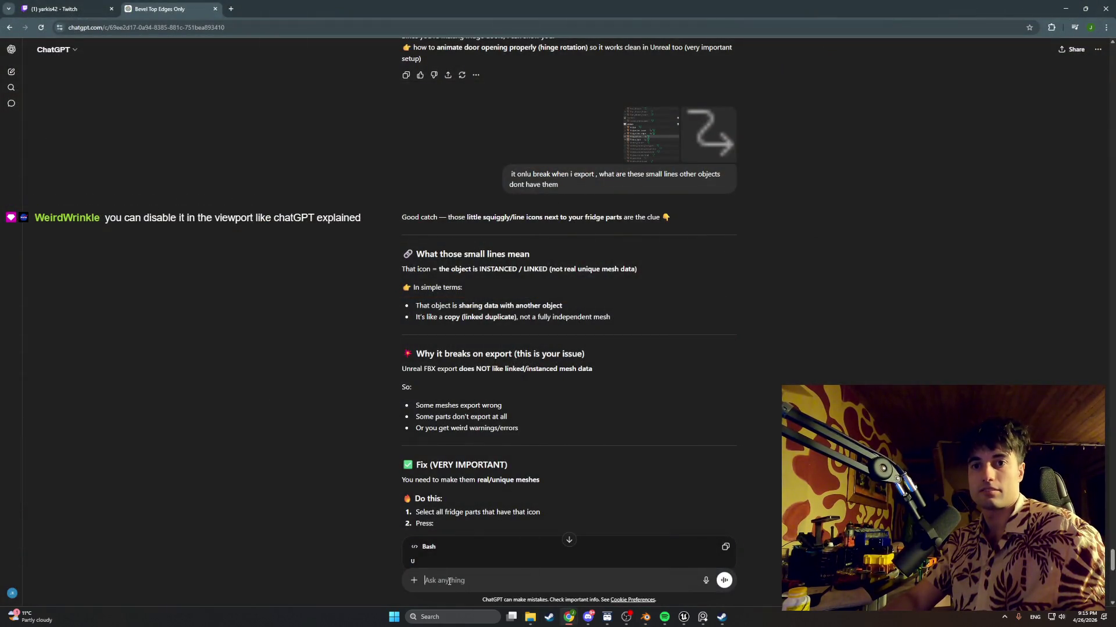
Ask ChatGPT 'ok again simply how do i disable those blue lines' and minimise Chrome
text(ok again simply )
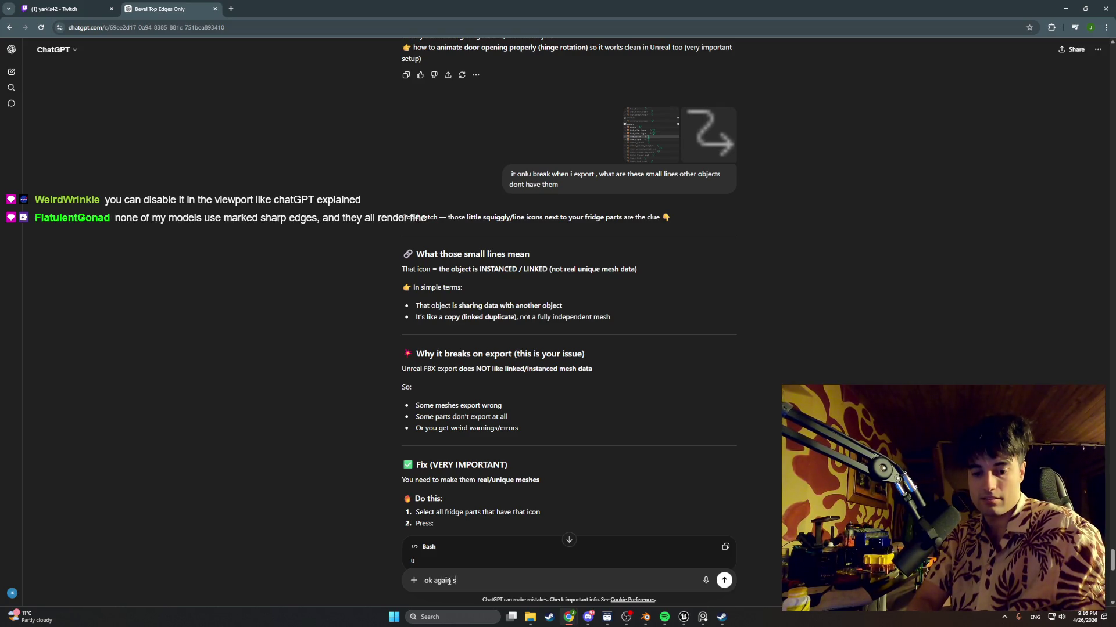
text(how do i)
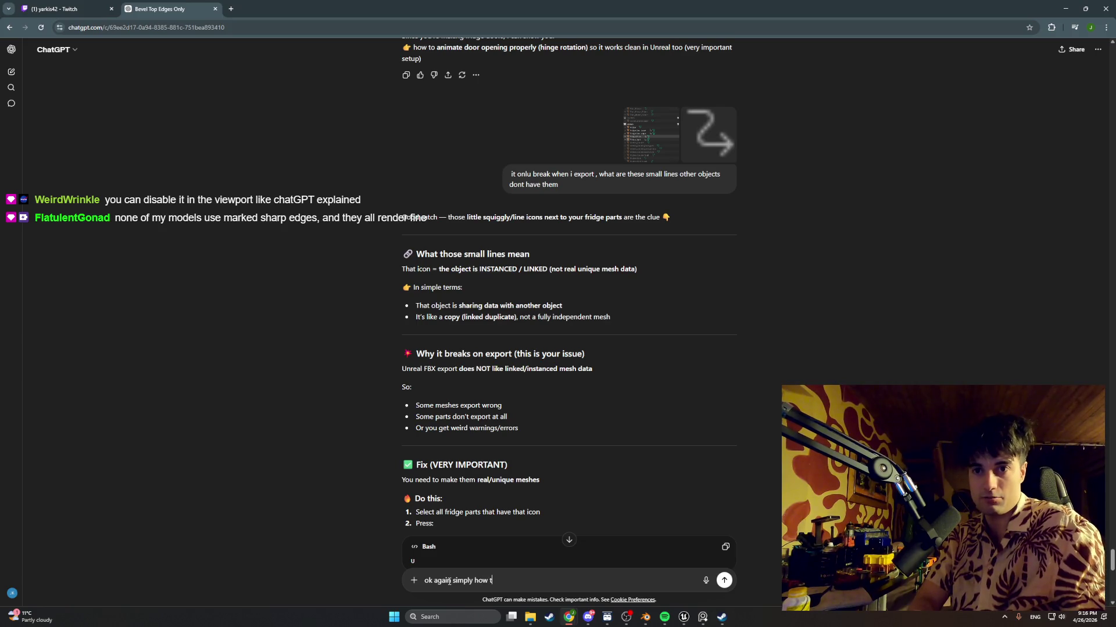
text( disap)
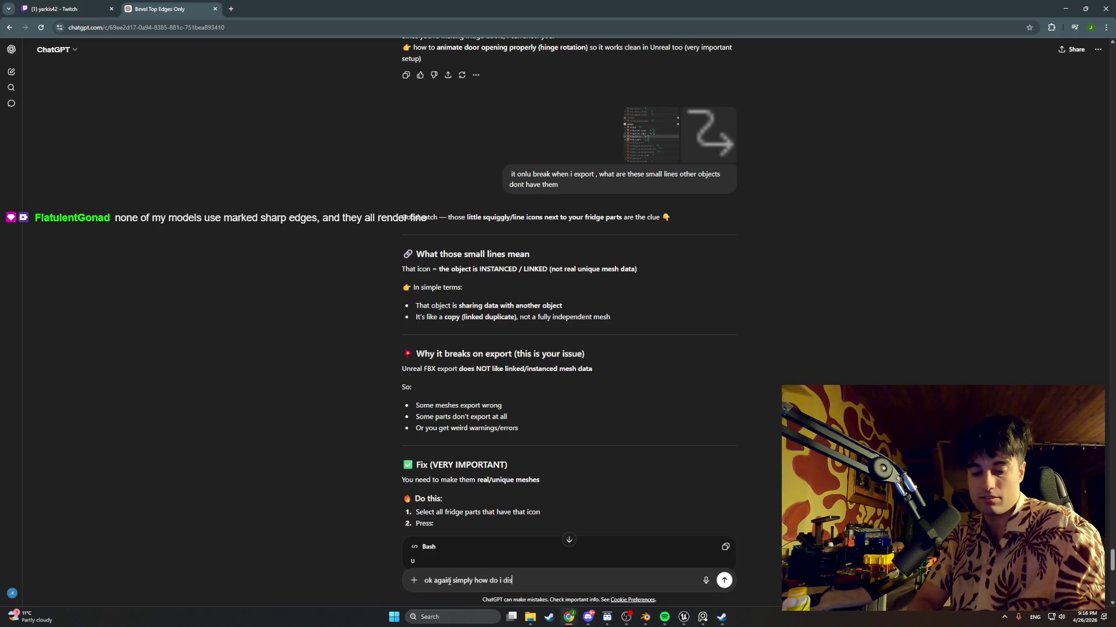
key(BackSpace)
text(ble t)
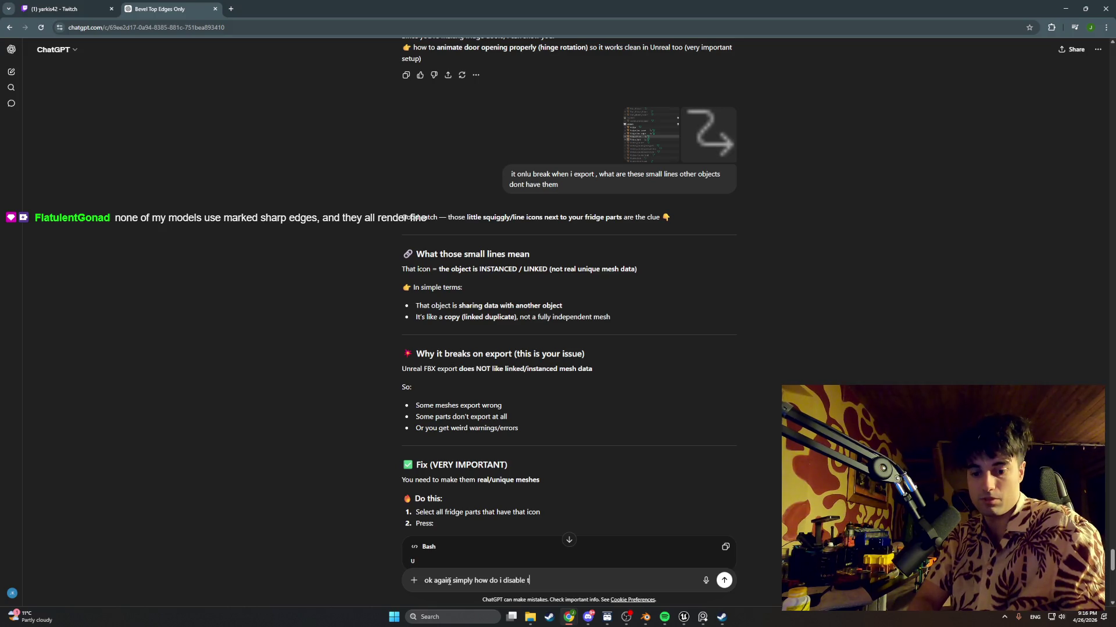
text(hose blue lines)
key(Return)
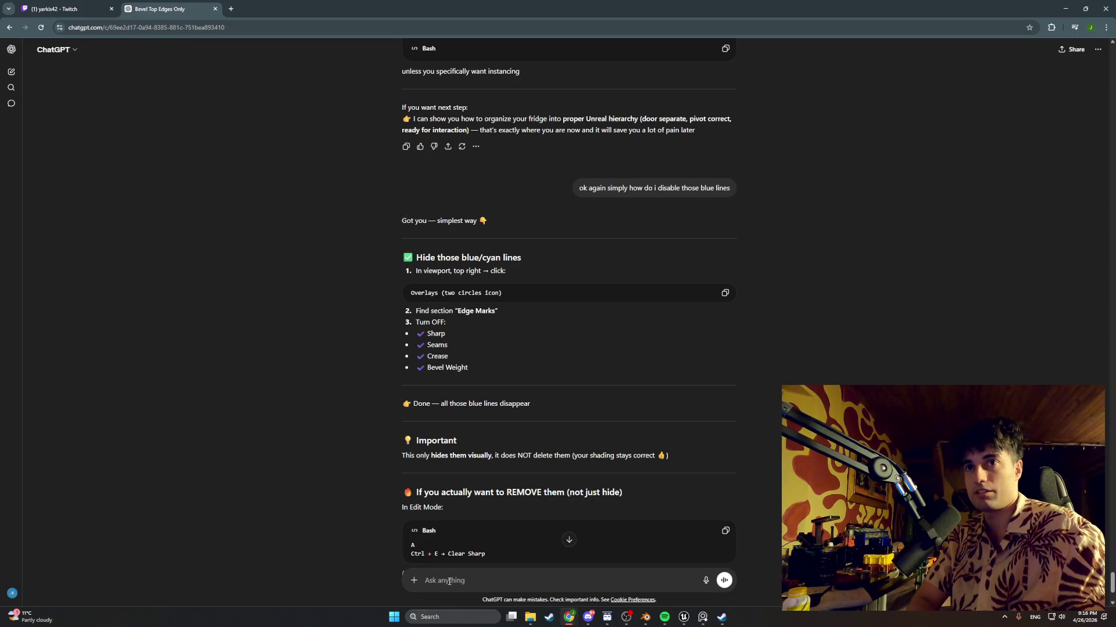
key(super+Down)
key(super+Down)
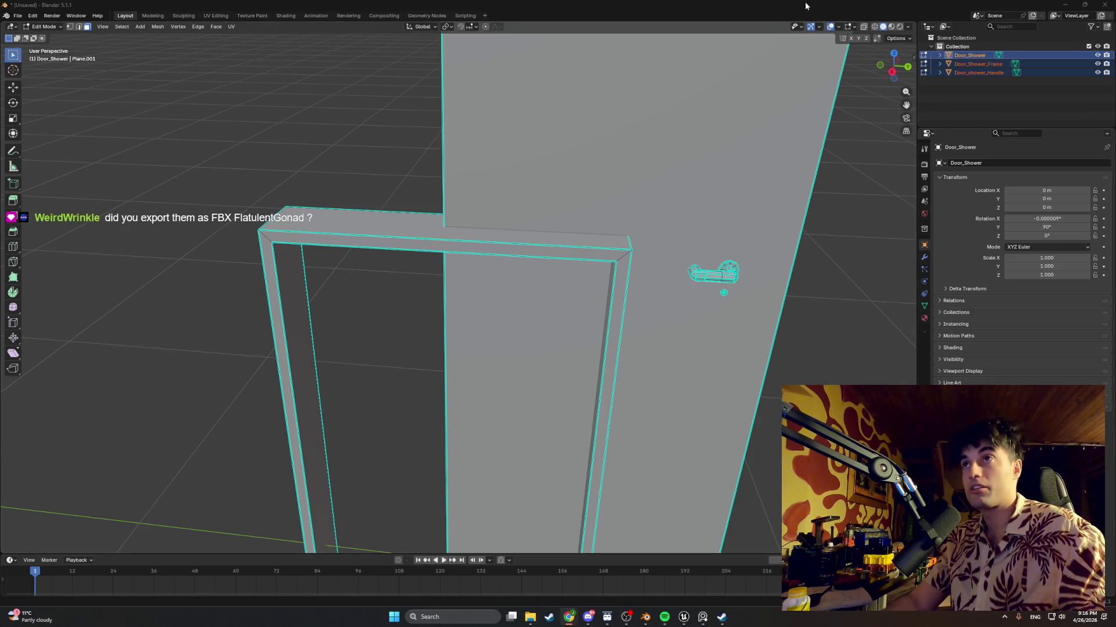
Browse the viewport and edit-mode overlay settings, toggling all overlays off and back on
click(838, 27)
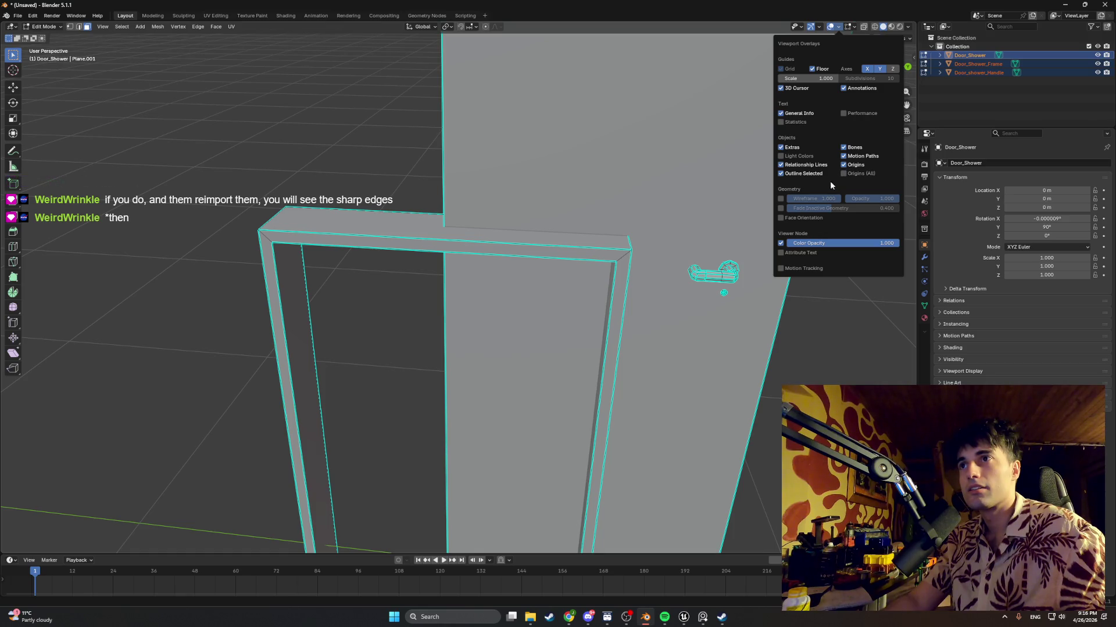
click(853, 26)
click(834, 28)
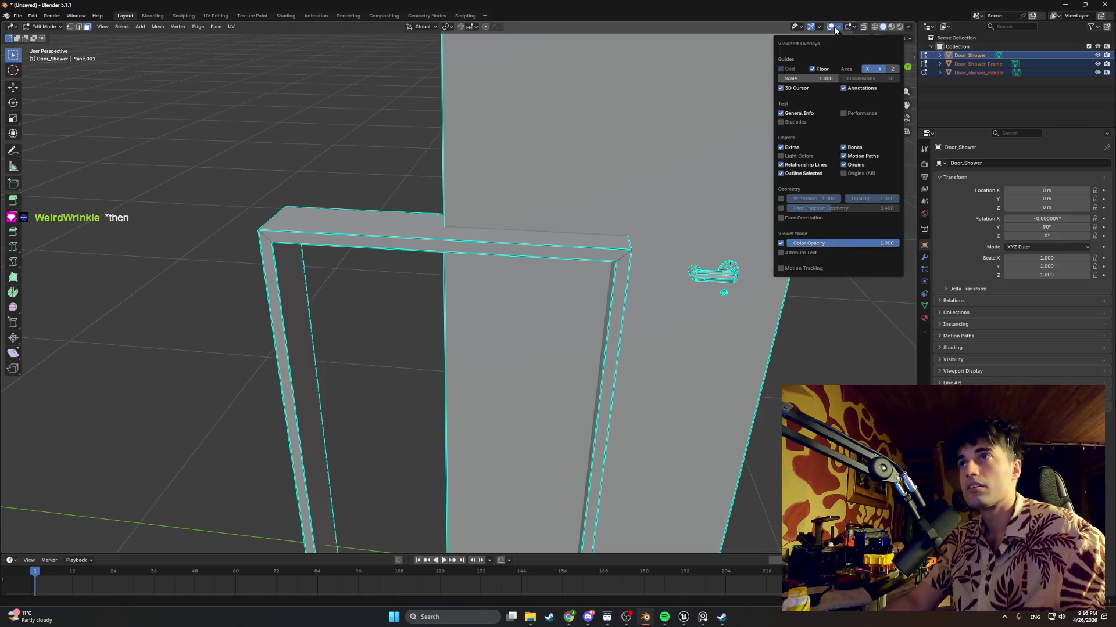
click(834, 26)
click(834, 27)
click(838, 27)
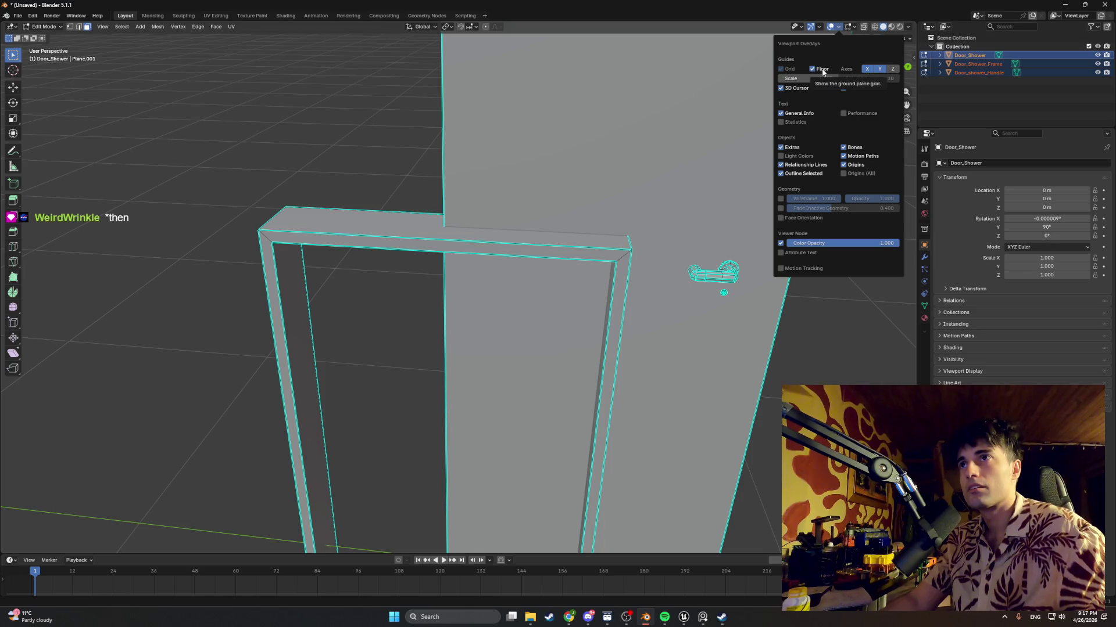
Screenshot the overlay settings and bring the ChatGPT chat to the front
key(super+shift+s)
drag(904, 284, 751, 15)
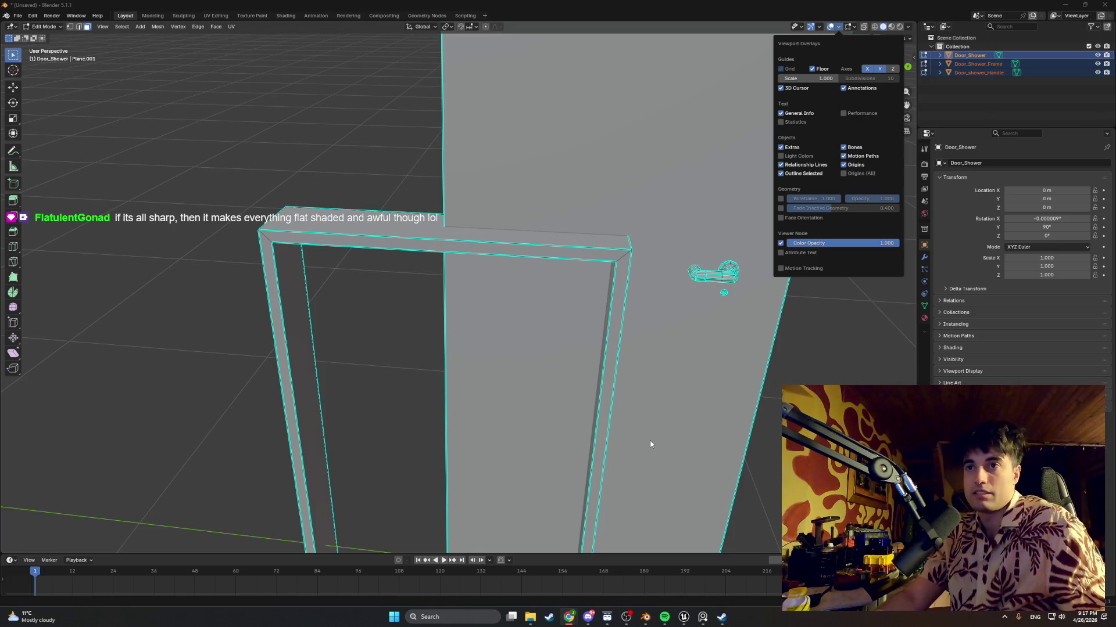
scroll(385, 351, down, 5)
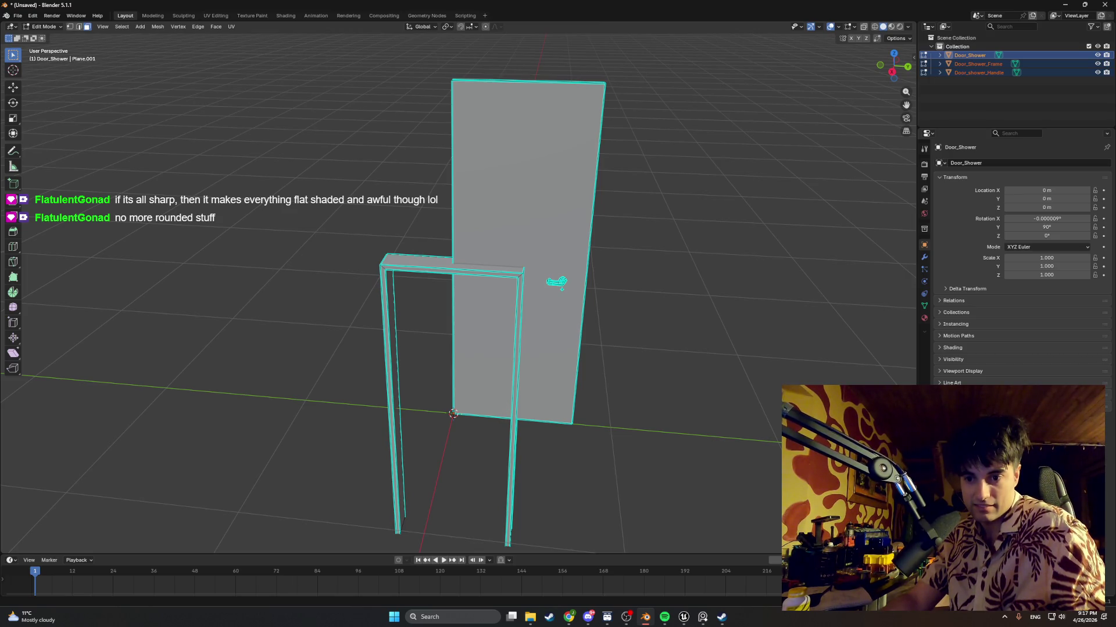
click(568, 617)
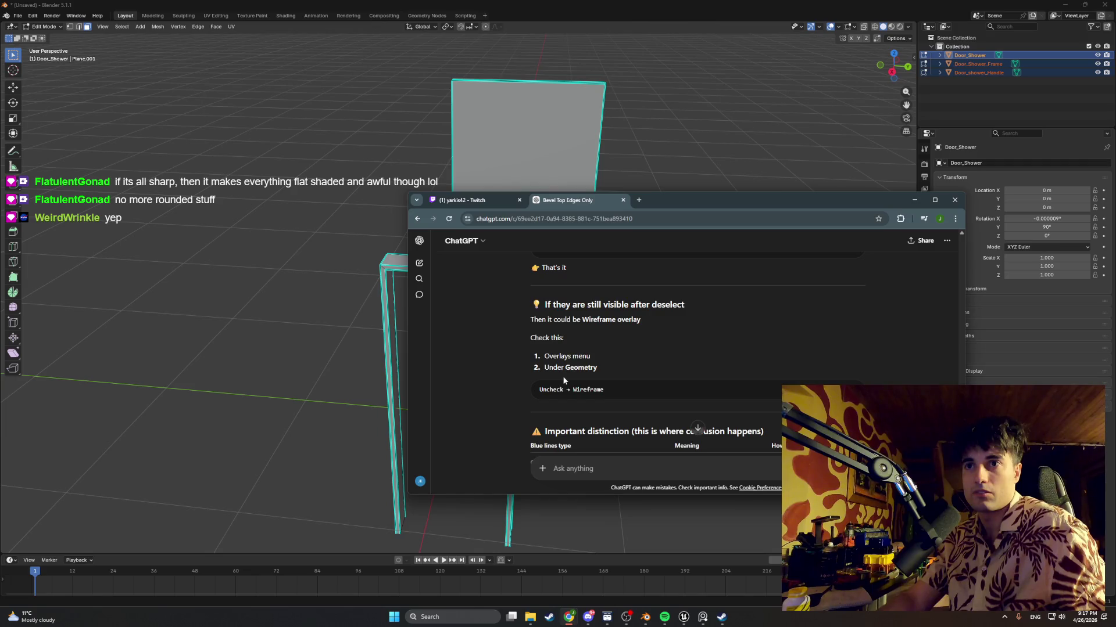
Reread ChatGPT's reply about the blue edges, move the chat window up-left, then return to Blender
scroll(581, 385, down, 2)
scroll(580, 384, down, 5)
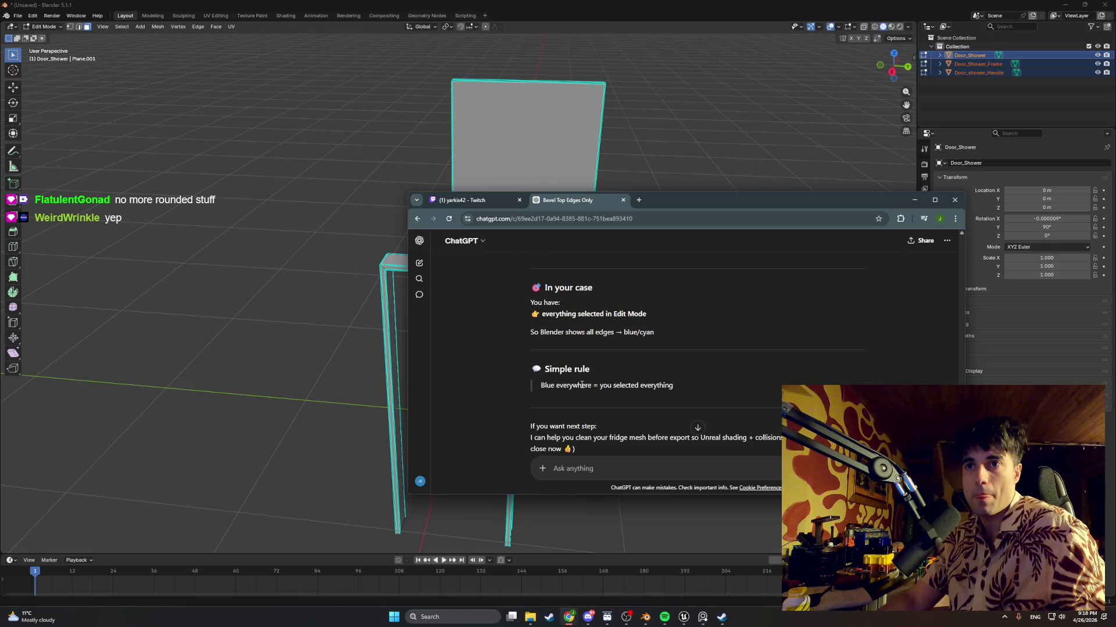
scroll(581, 384, down, 1)
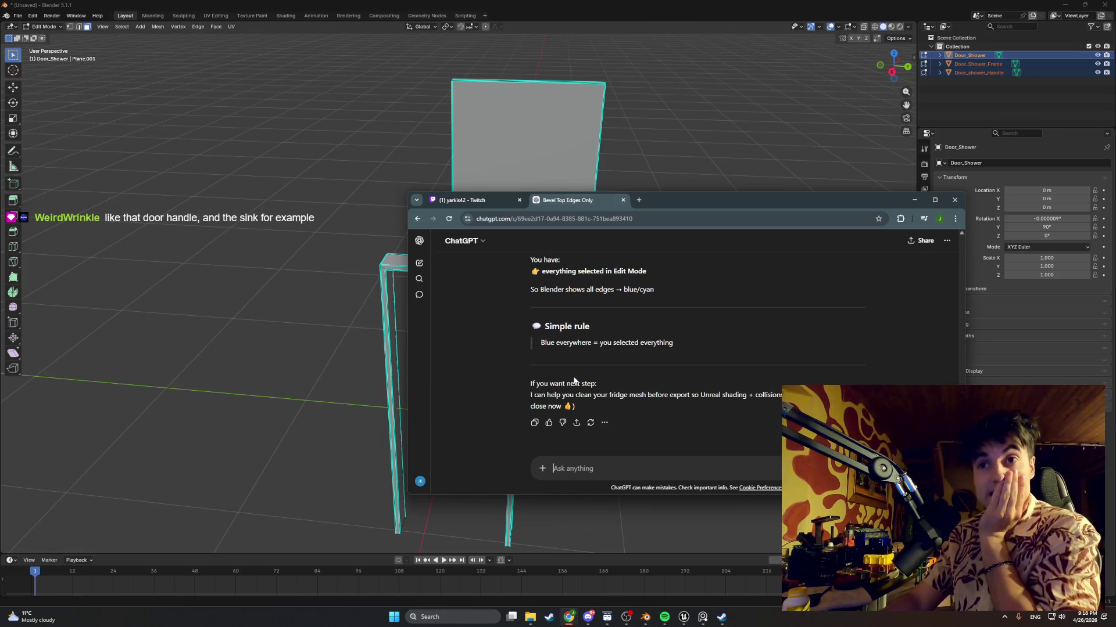
scroll(582, 351, up, 2)
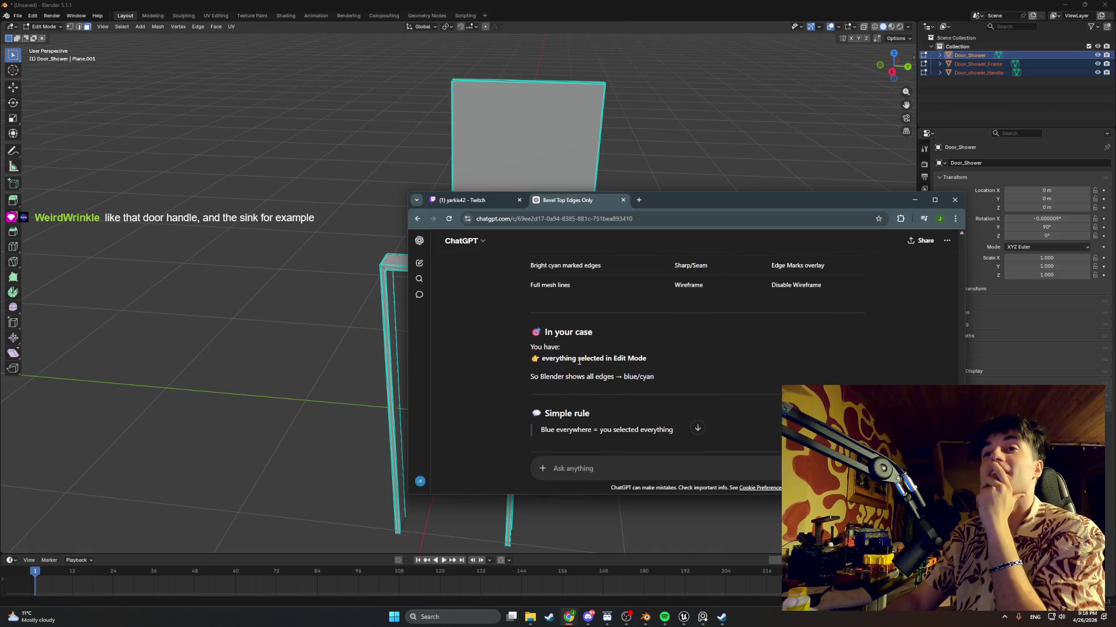
scroll(579, 359, up, 4)
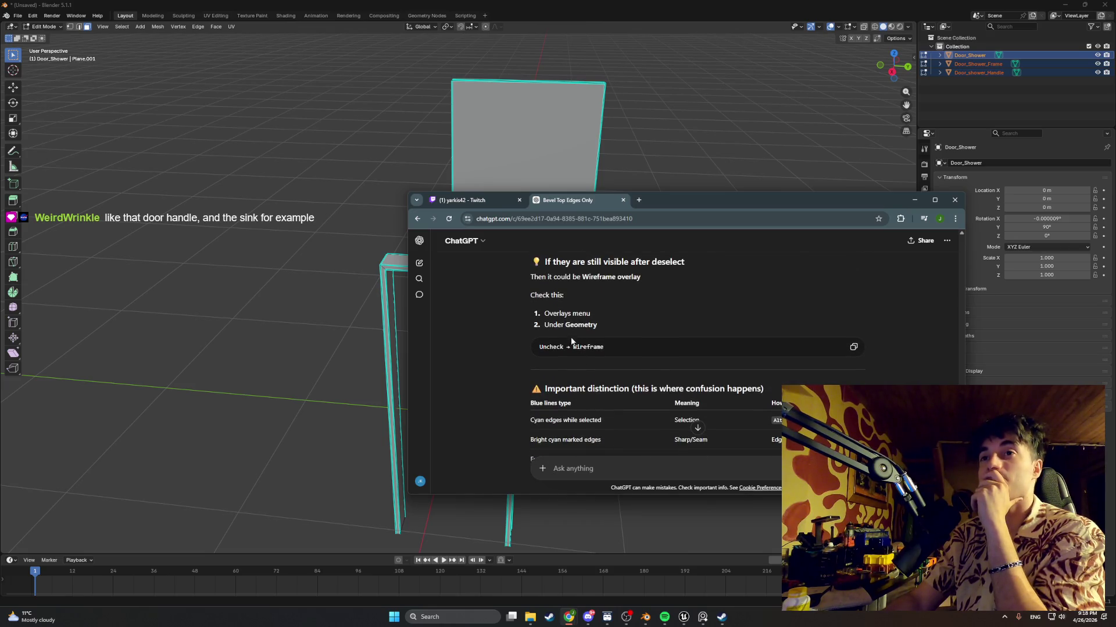
drag(561, 262, 589, 278)
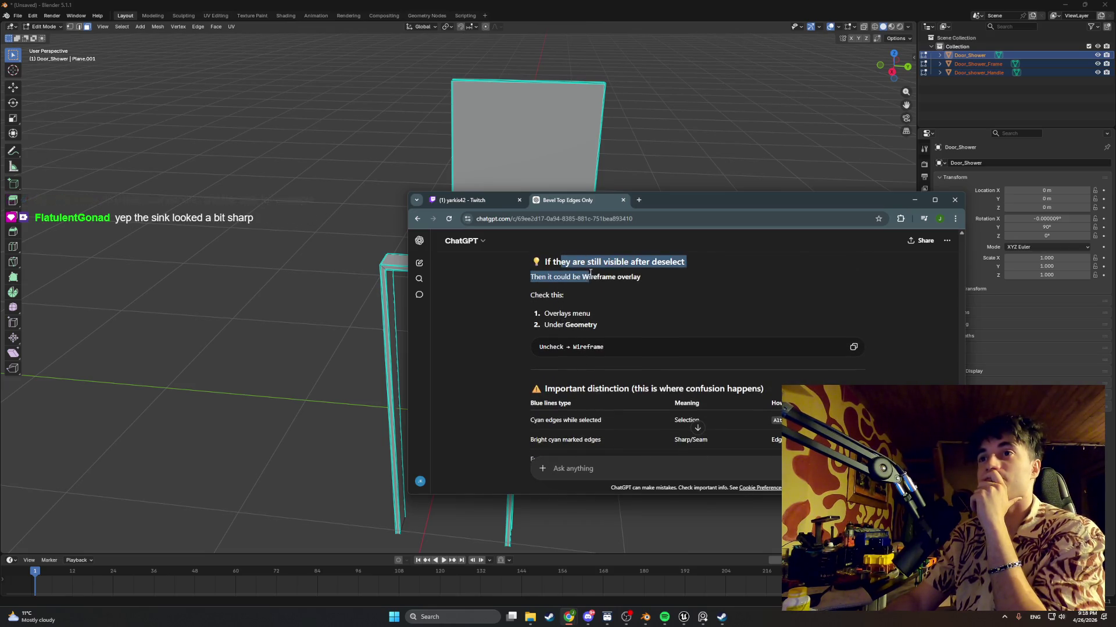
click(566, 281)
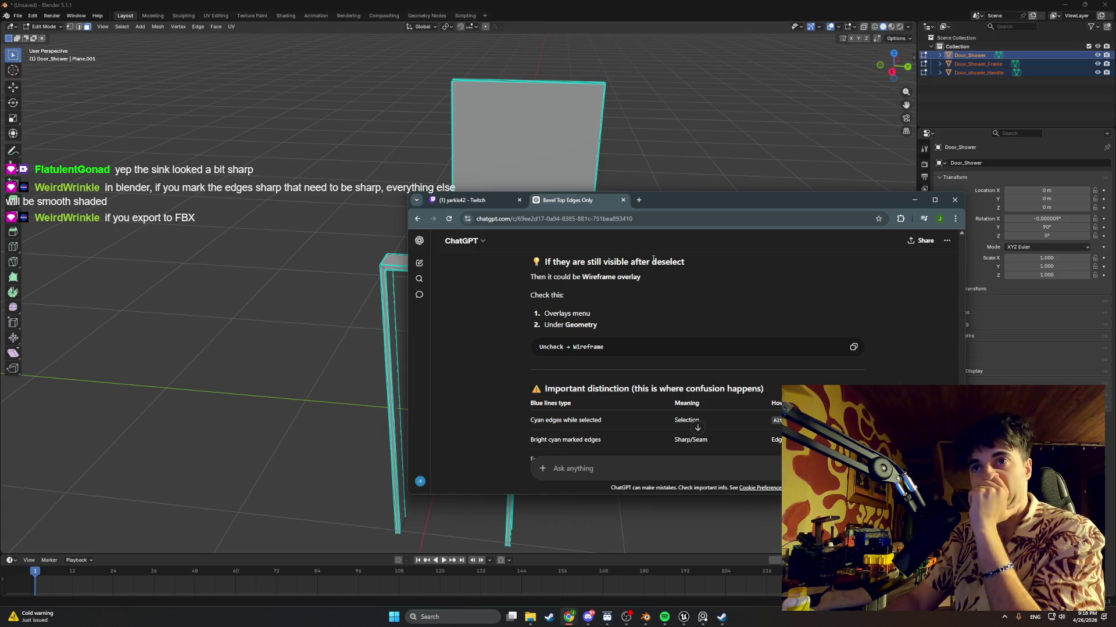
drag(687, 203, 523, 172)
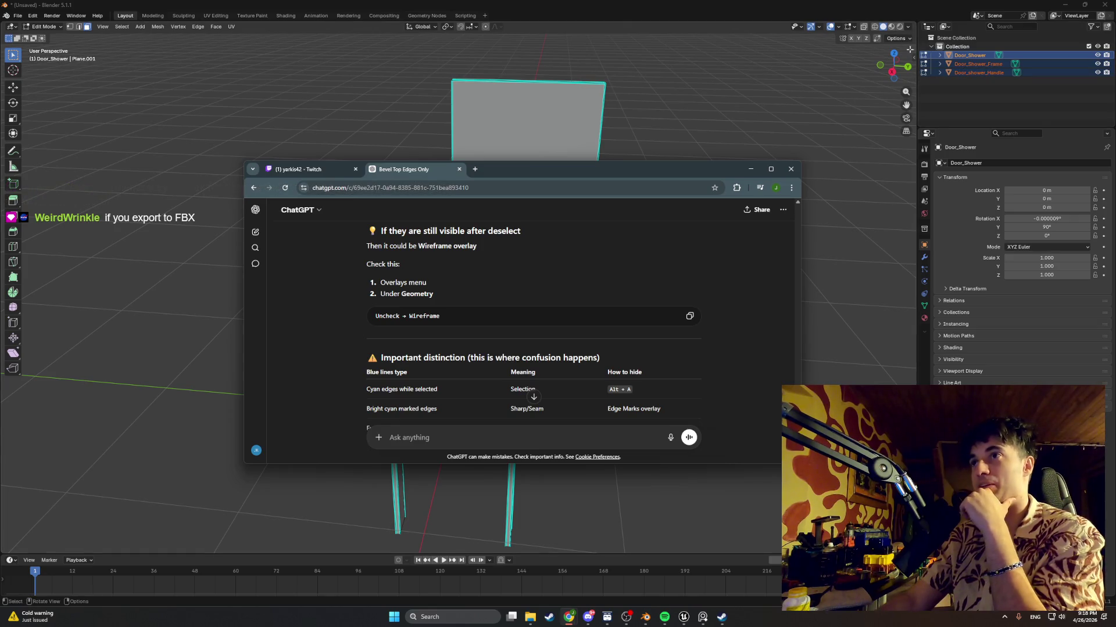
click(913, 56)
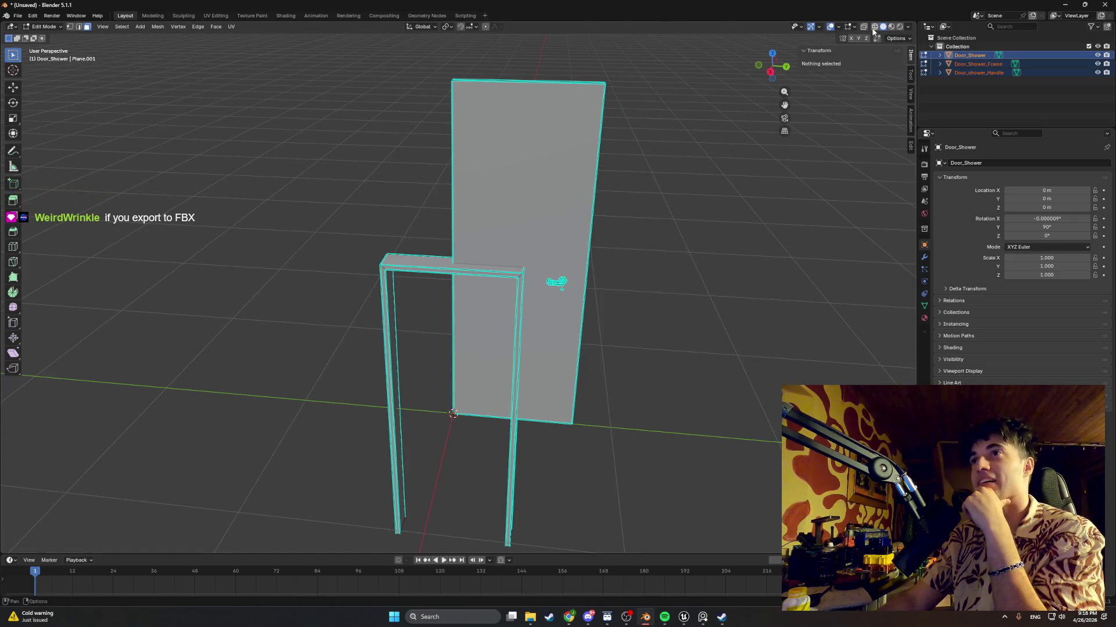
Check the Overlays, Mesh Edit Overlays, Shading and Selectability dropdowns, then return to ChatGPT
click(838, 27)
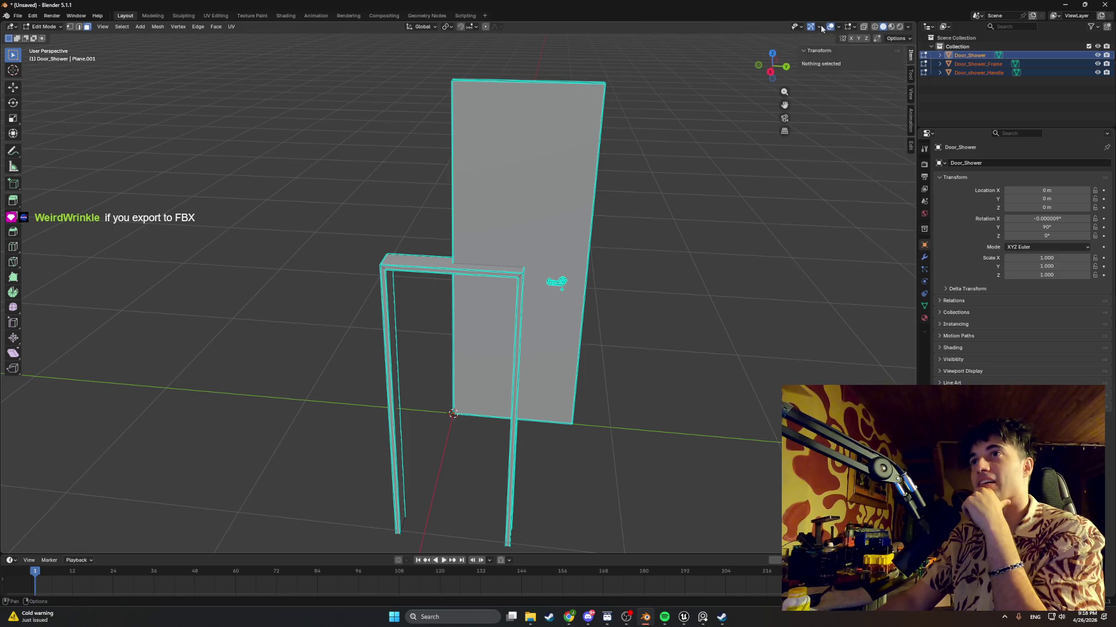
click(852, 27)
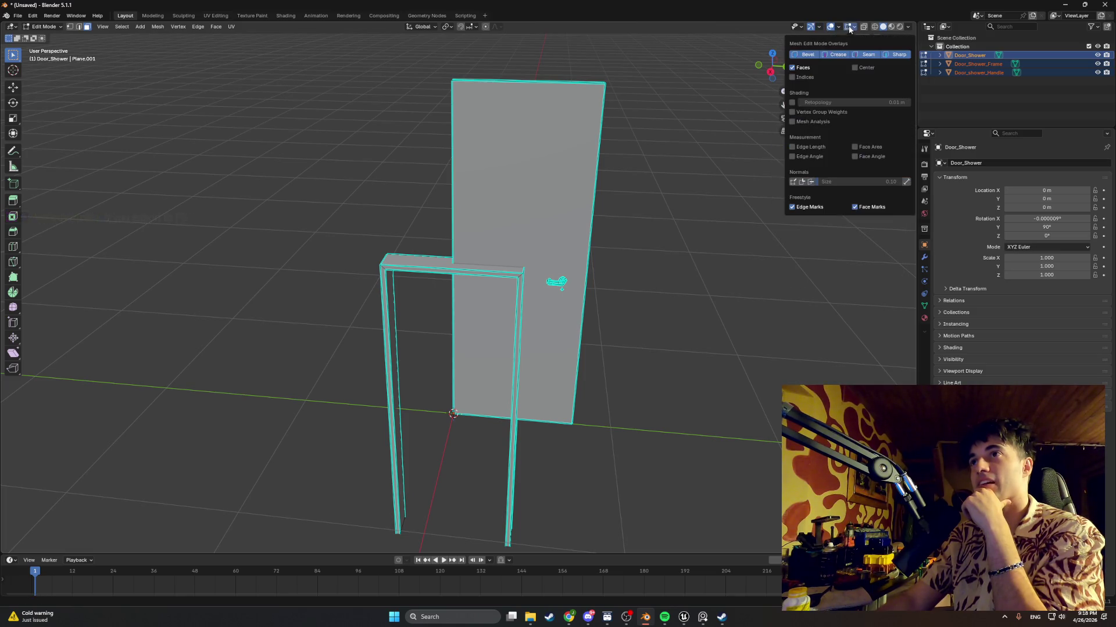
click(910, 27)
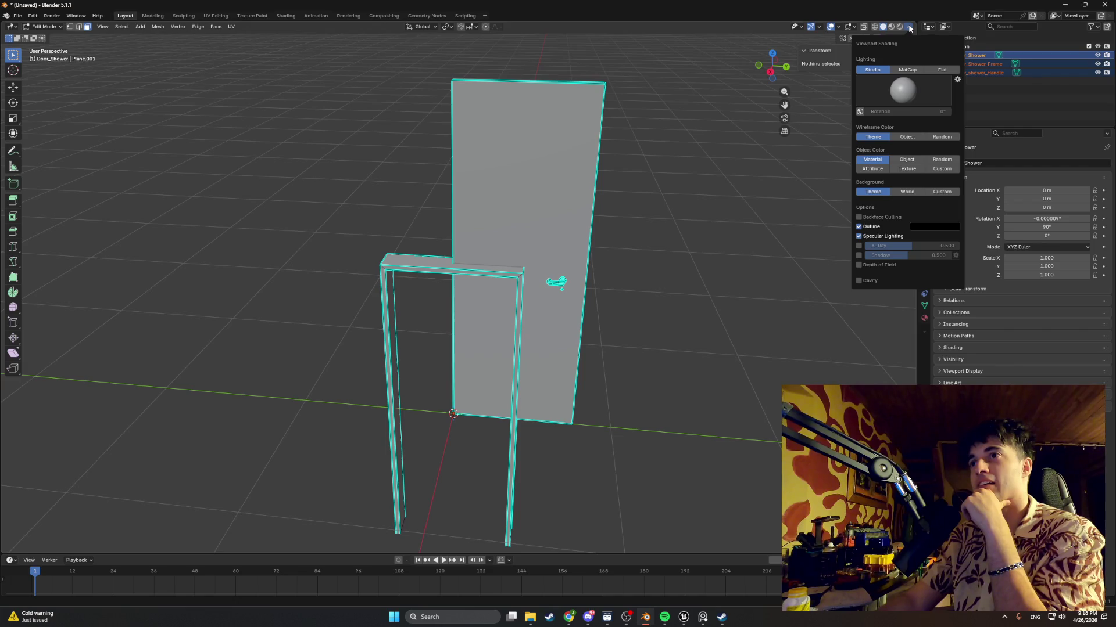
click(799, 27)
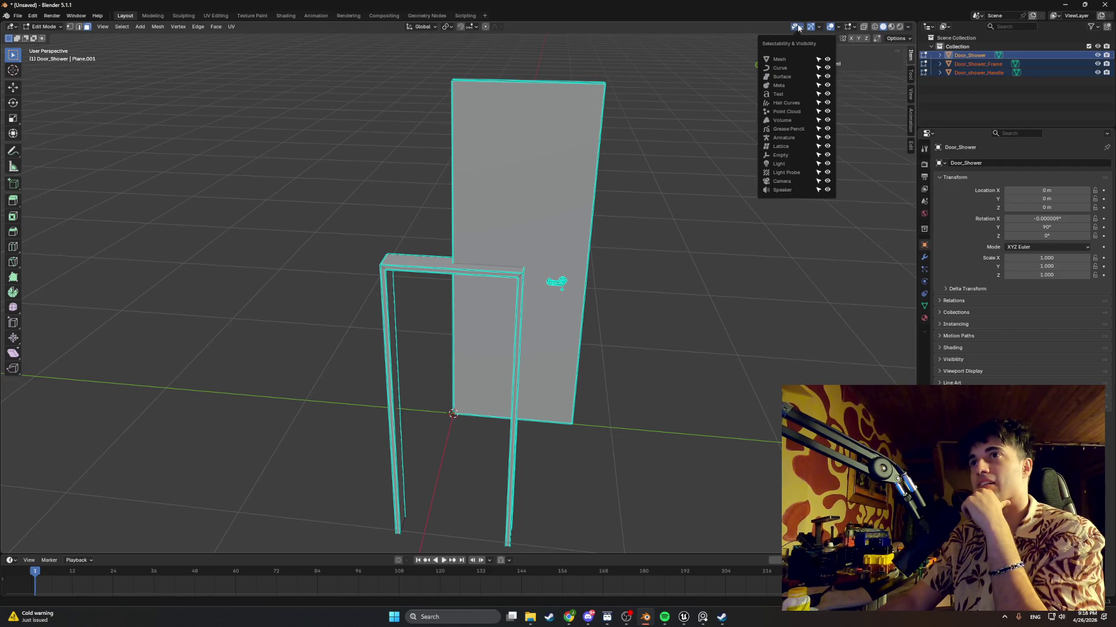
mouse_move(569, 617)
click(542, 564)
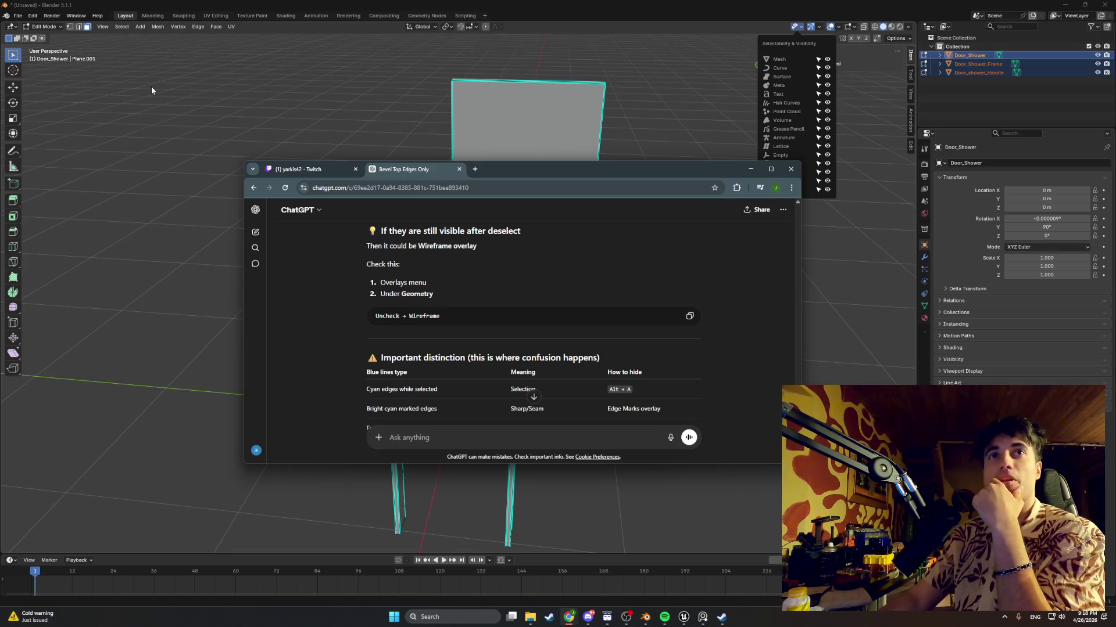
Ask ChatGPT 'where is overlays menu' and open Blender's Viewport Overlays settings
click(177, 26)
mouse_move(121, 27)
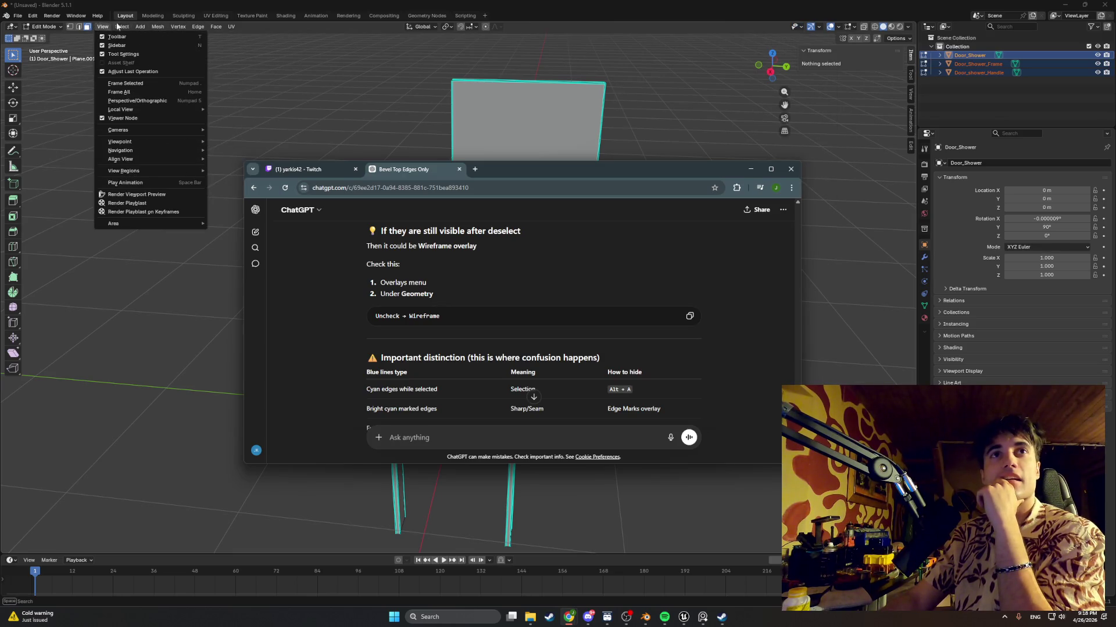
mouse_move(198, 26)
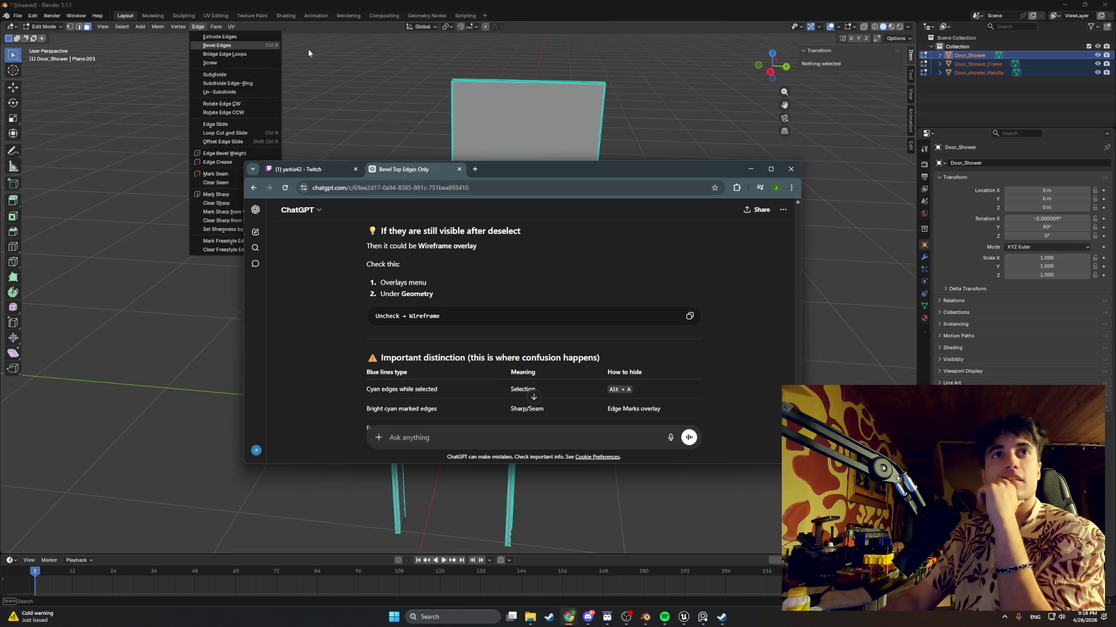
click(455, 437)
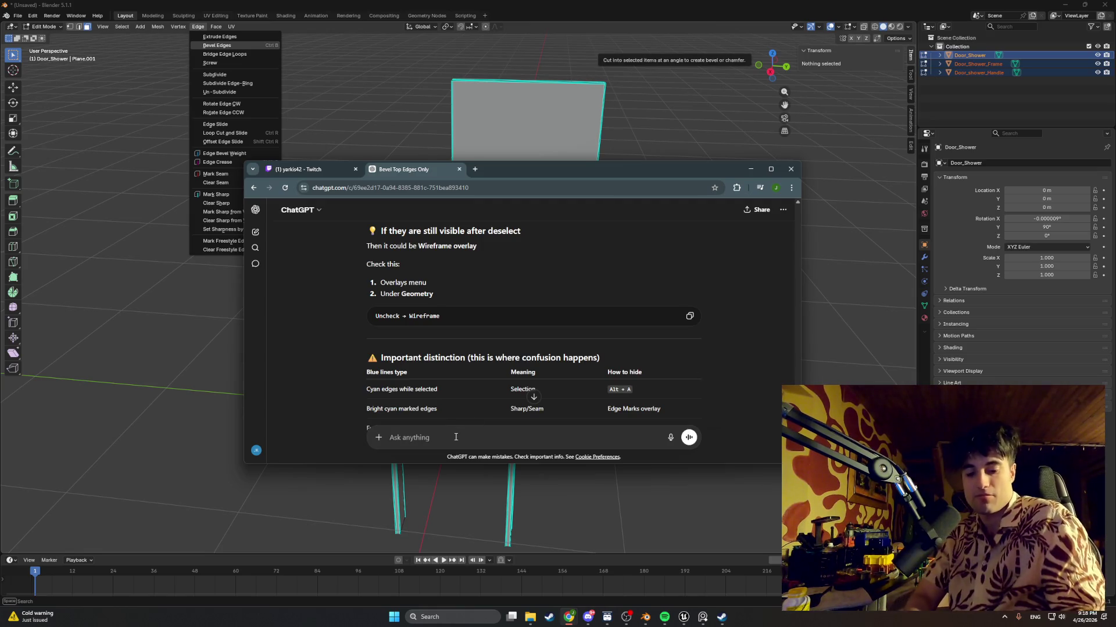
text(where is )
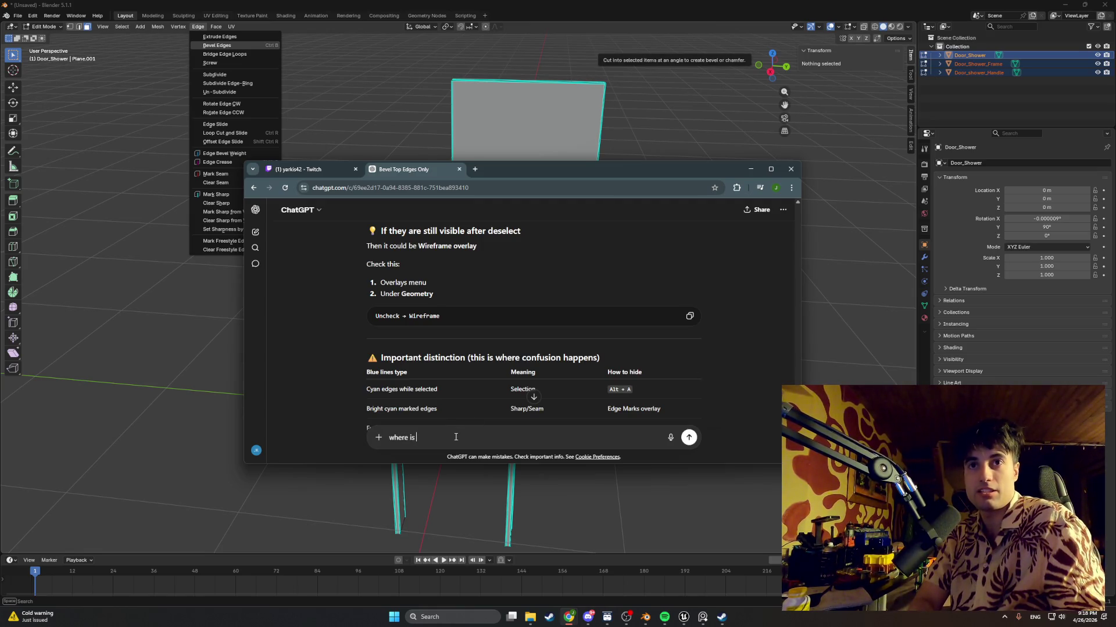
text(overlays menu)
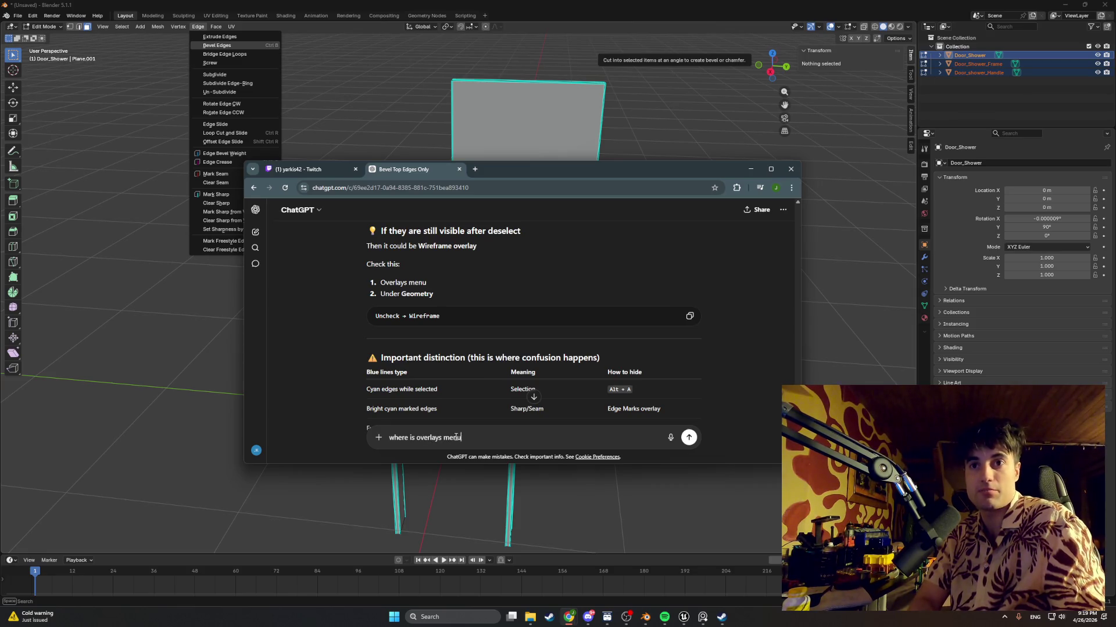
key(Return)
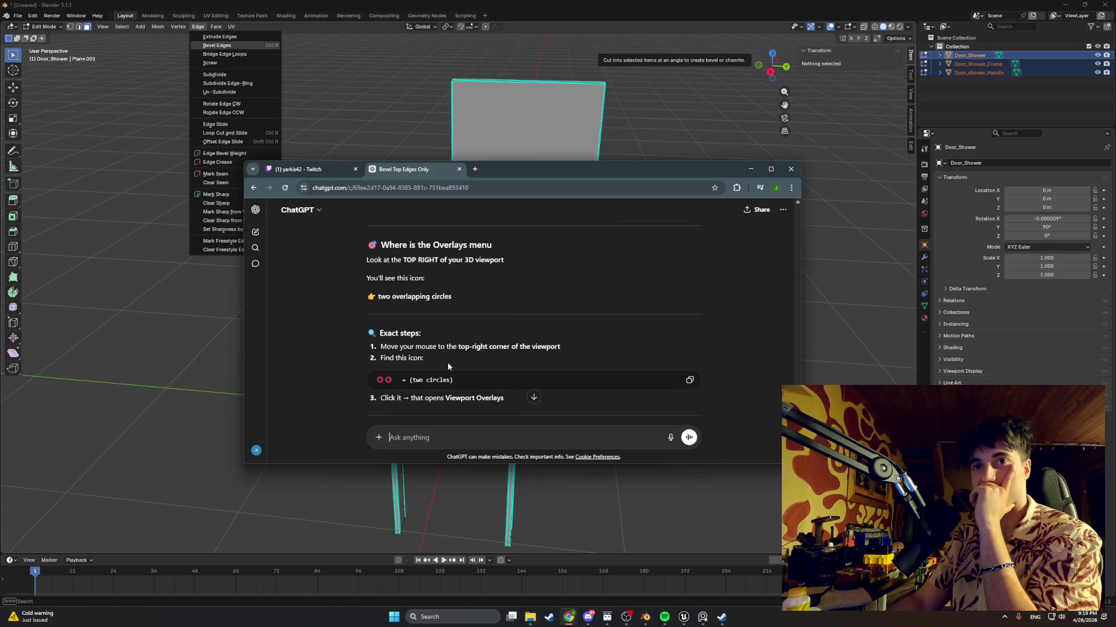
click(837, 27)
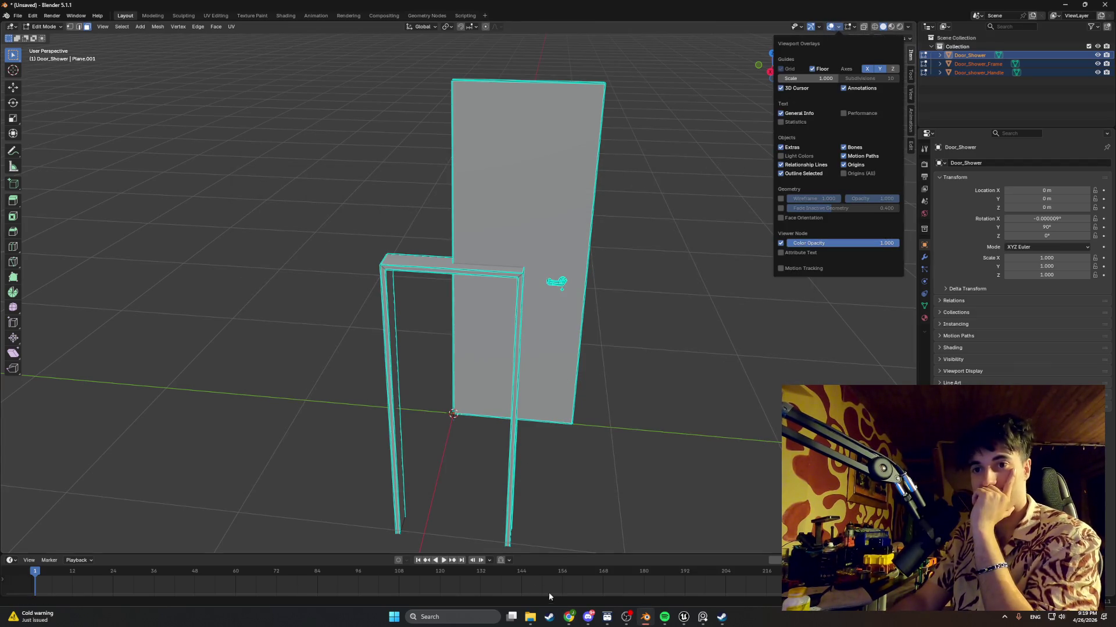
mouse_move(568, 616)
click(527, 577)
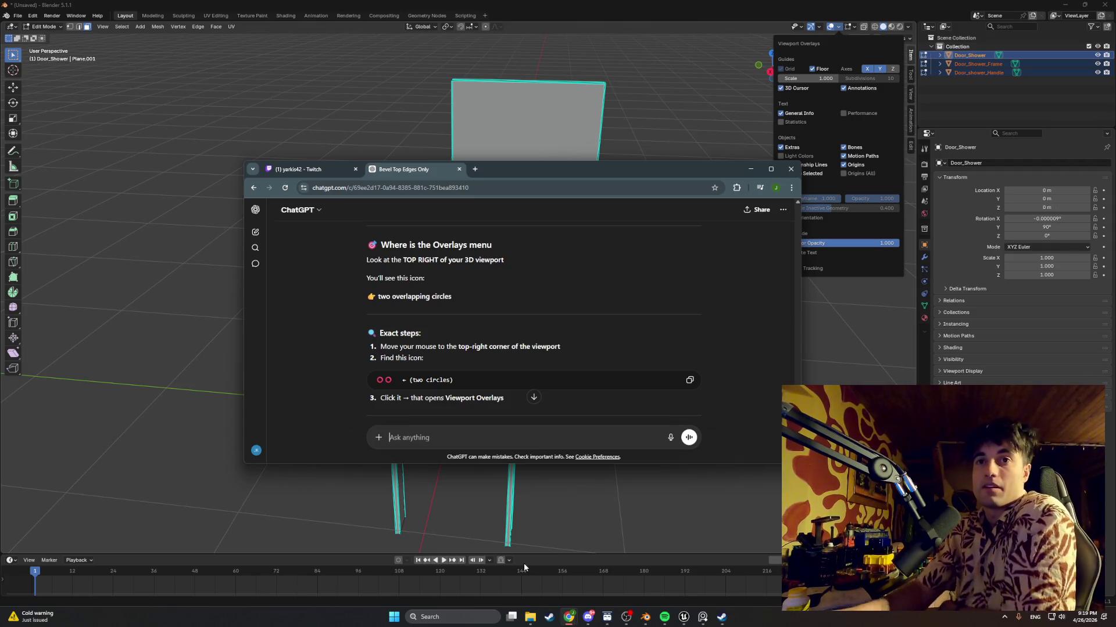
scroll(511, 361, down, 2)
scroll(512, 366, down, 2)
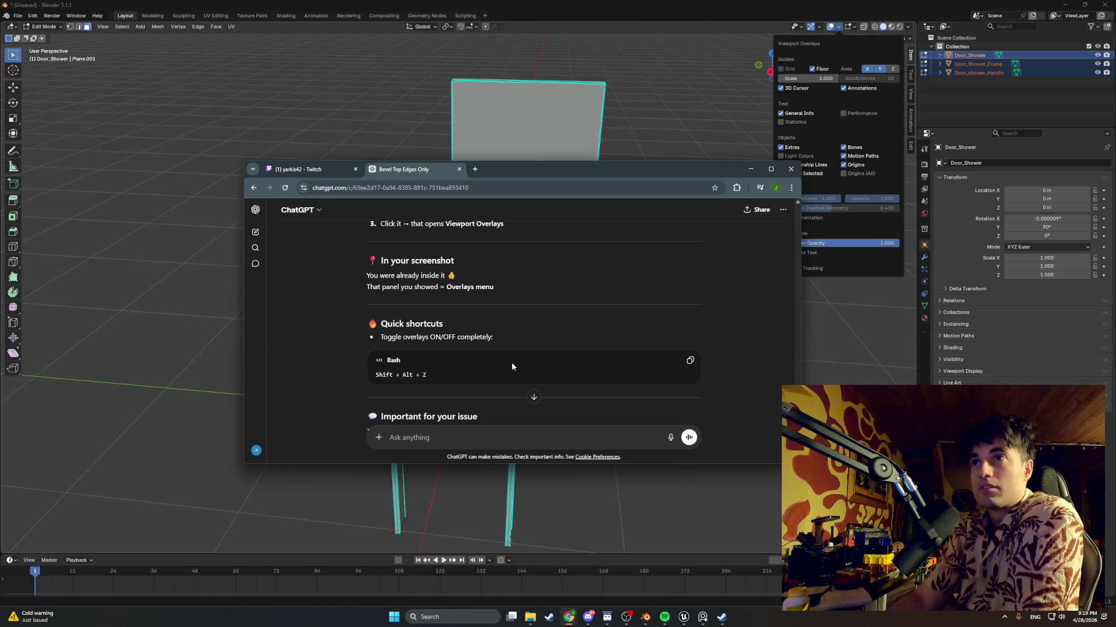
click(750, 169)
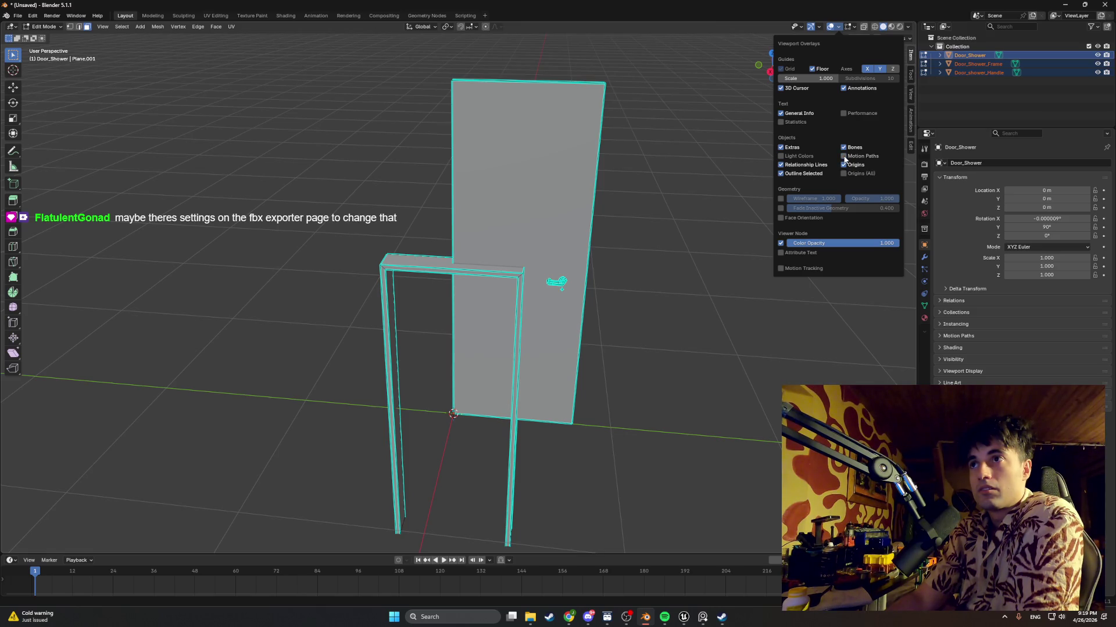
Toggle the General Info, Viewer Node, Wireframe and Fade Inactive Geometry overlays off and on
click(781, 114)
click(782, 113)
click(780, 243)
click(781, 243)
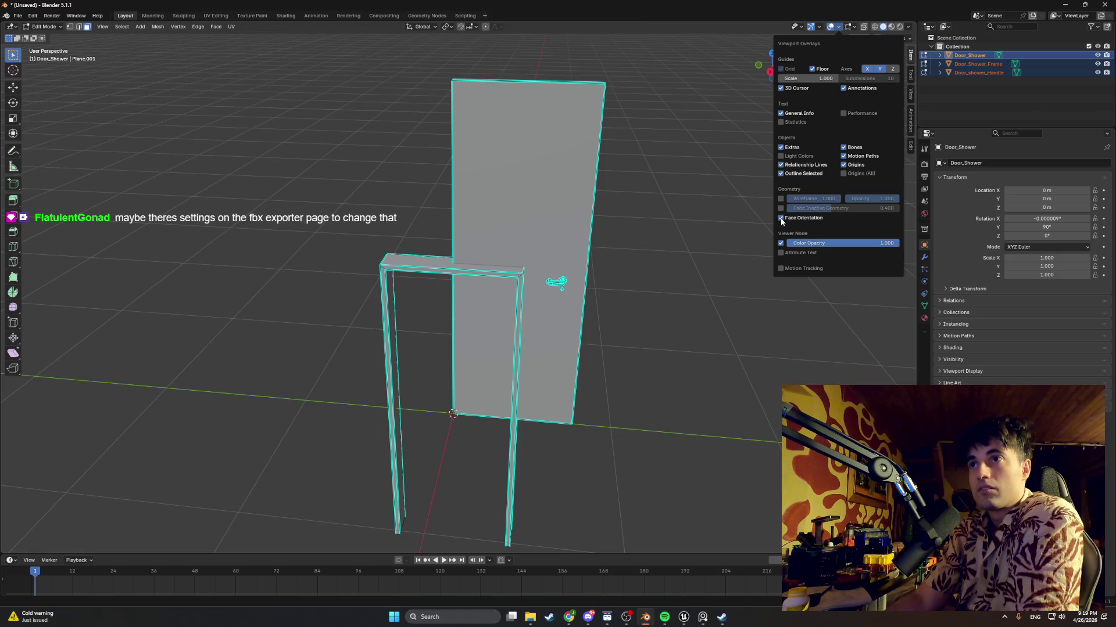
click(780, 199)
click(780, 199)
click(781, 208)
click(781, 208)
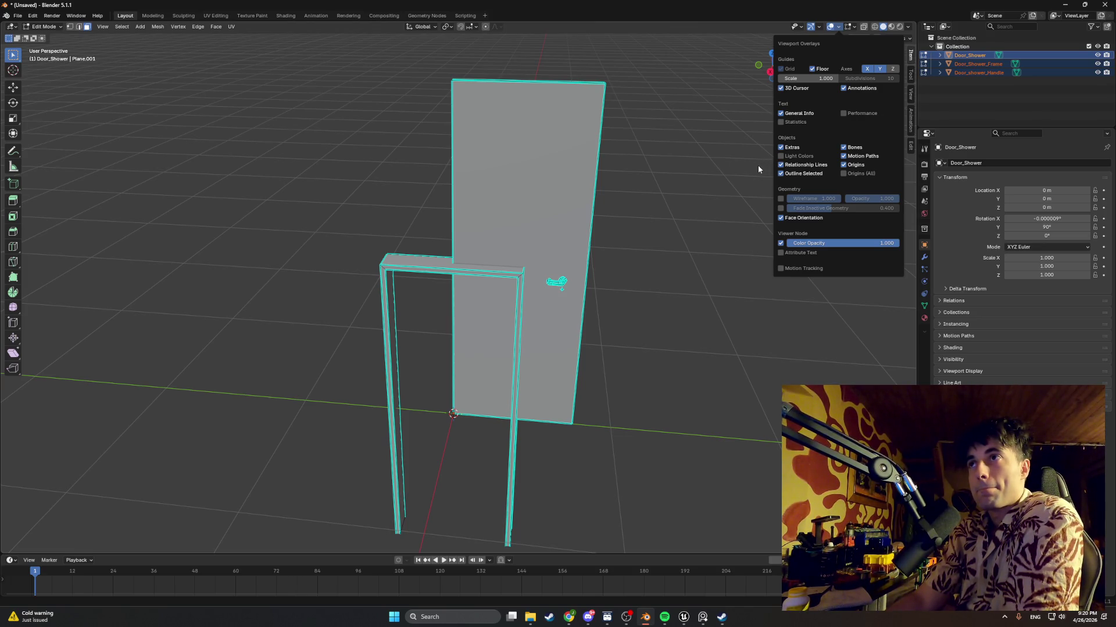
Orbit around the shower door and frame, then bring ChatGPT's reply back to the front
mouse_move(635, 256)
middle_down()
mouse_move(457, 244)
mouse_move(511, 241)
mouse_move(526, 273)
middle_up()
scroll(528, 298, up, 2)
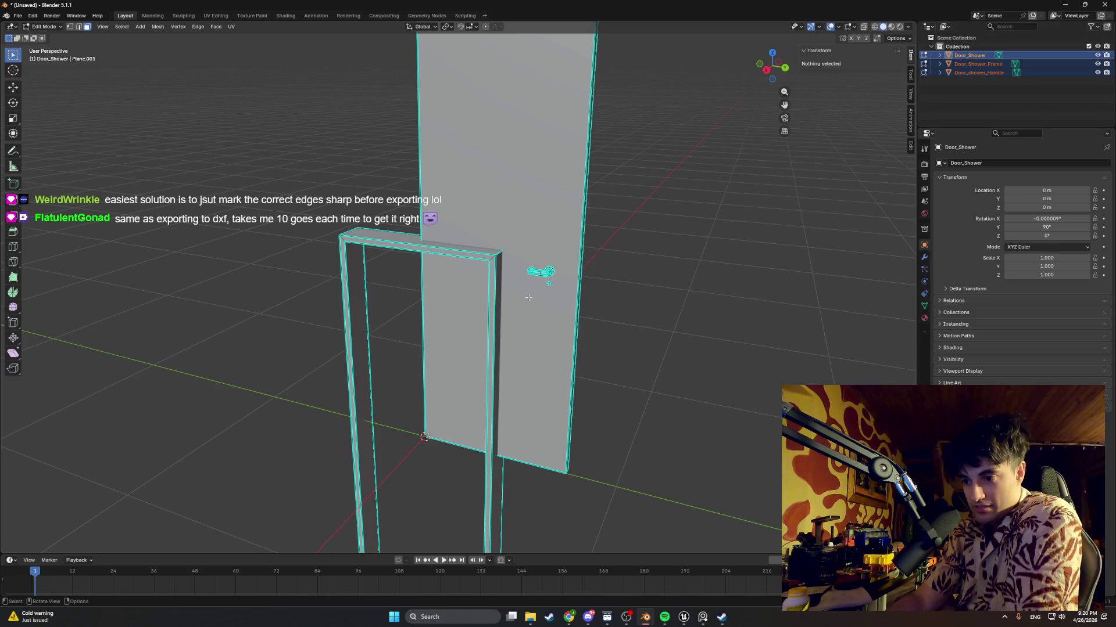
scroll(528, 297, down, 2)
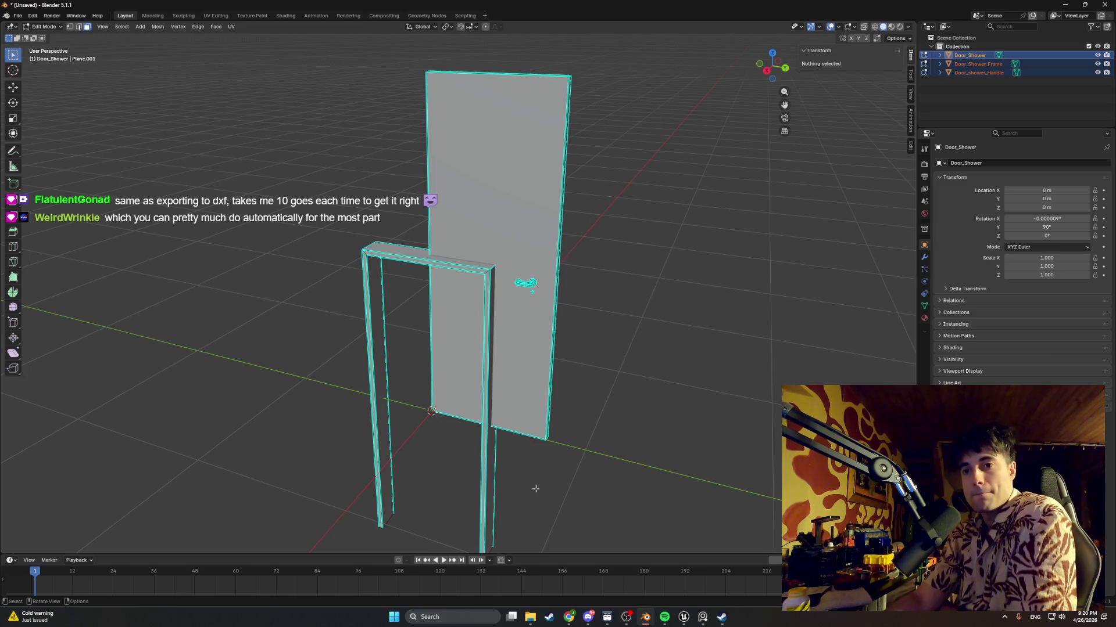
mouse_move(569, 617)
click(539, 561)
scroll(459, 357, down, 2)
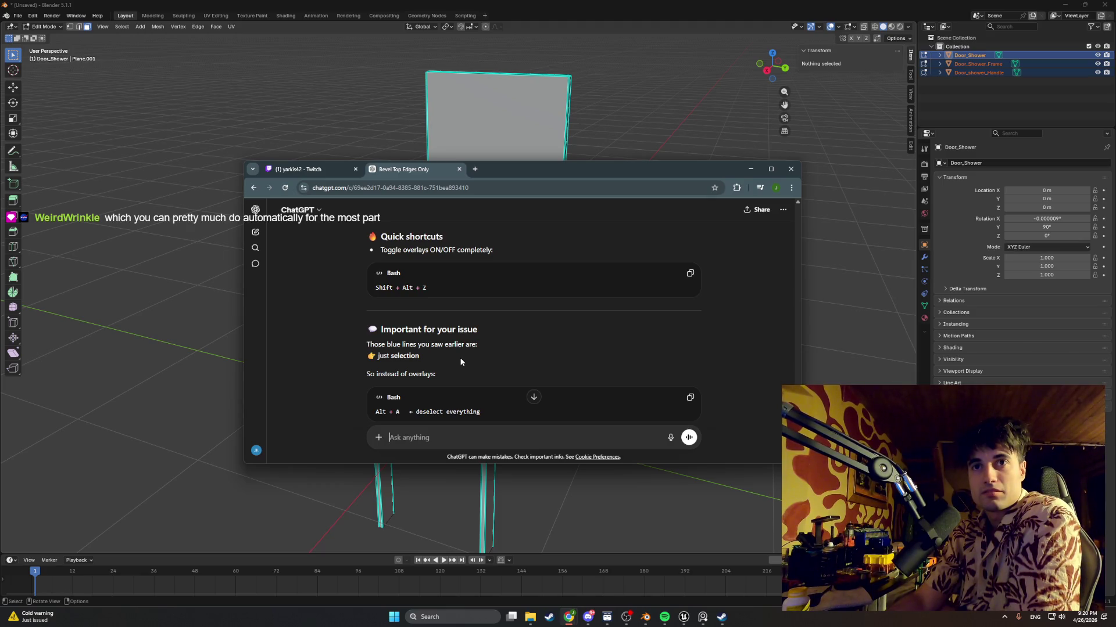
Send ChatGPT the follow-up 'its still blue' at the end of the chat
scroll(461, 362, down, 2)
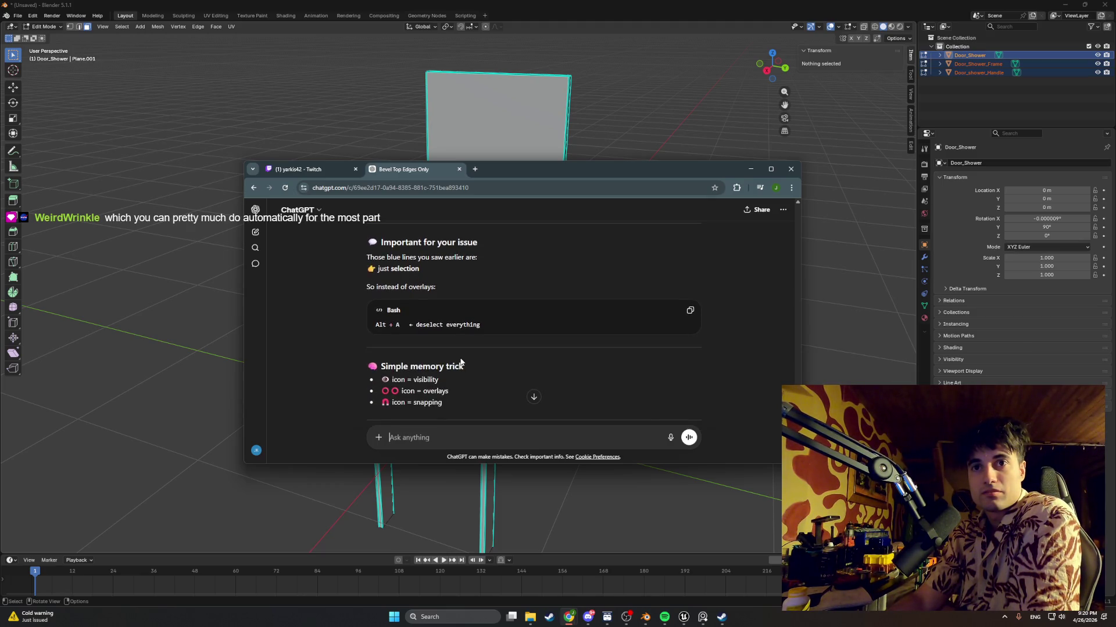
scroll(461, 362, down, 2)
text(its ti)
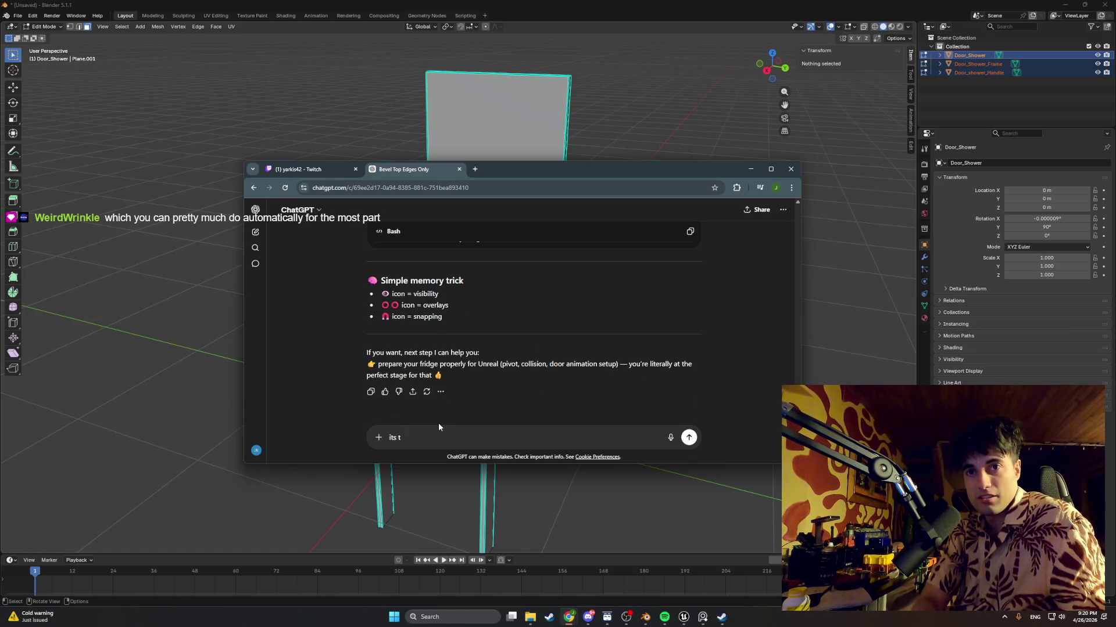
key(BackSpace)
text(still blue)
key(Return)
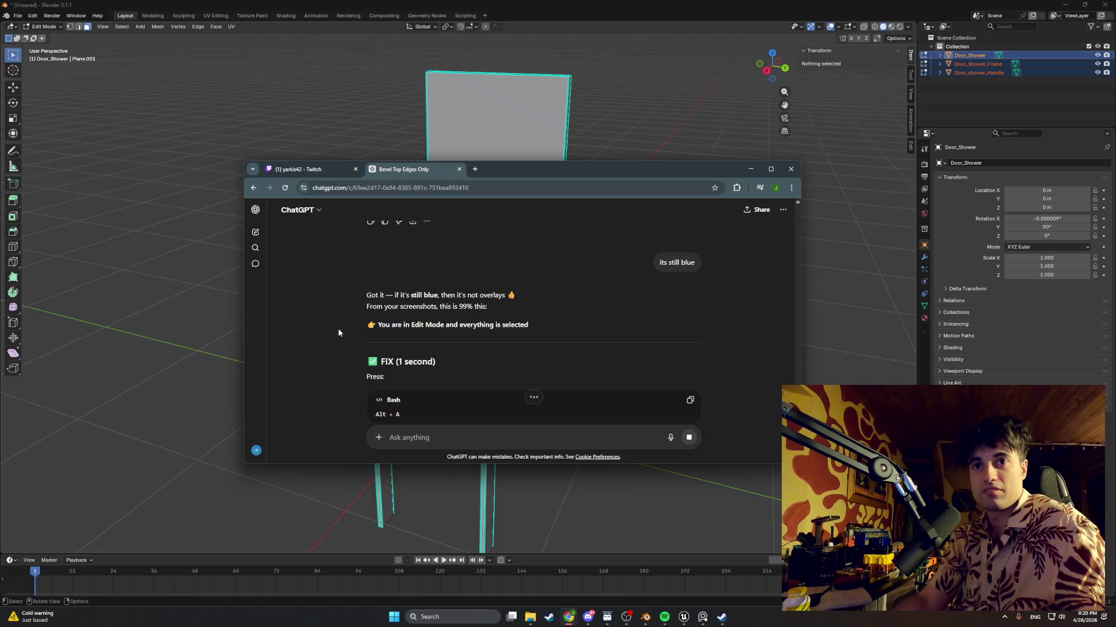
Select the whole shower door mesh in Edit Mode and undo an accidental Un-Subdivide
click(215, 327)
key(Tab)
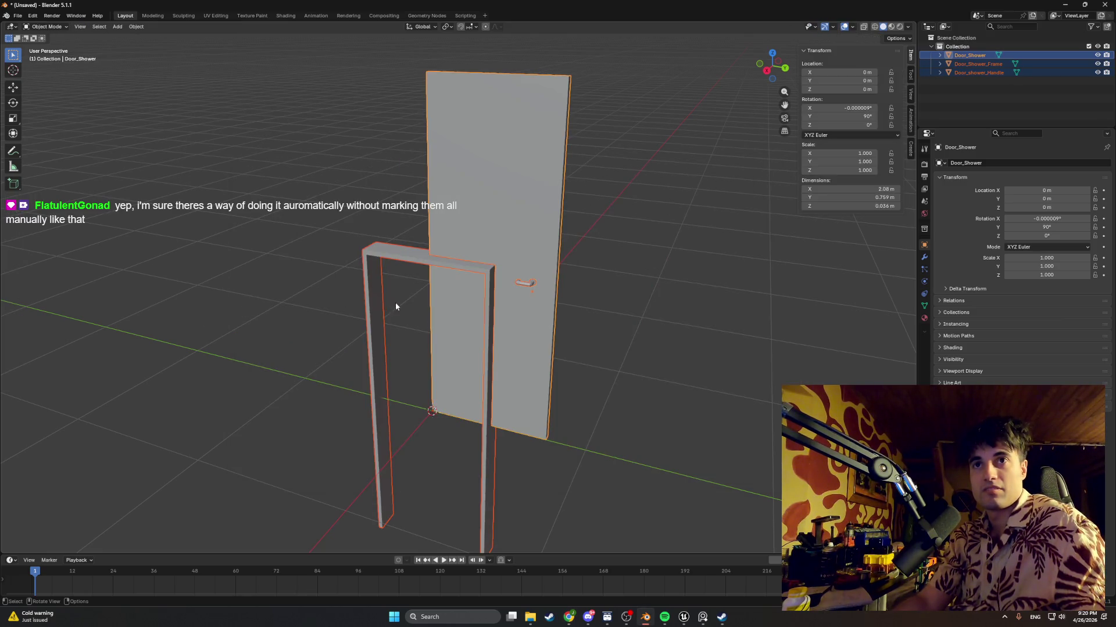
key(Tab)
key(Tab)
key(Tab)
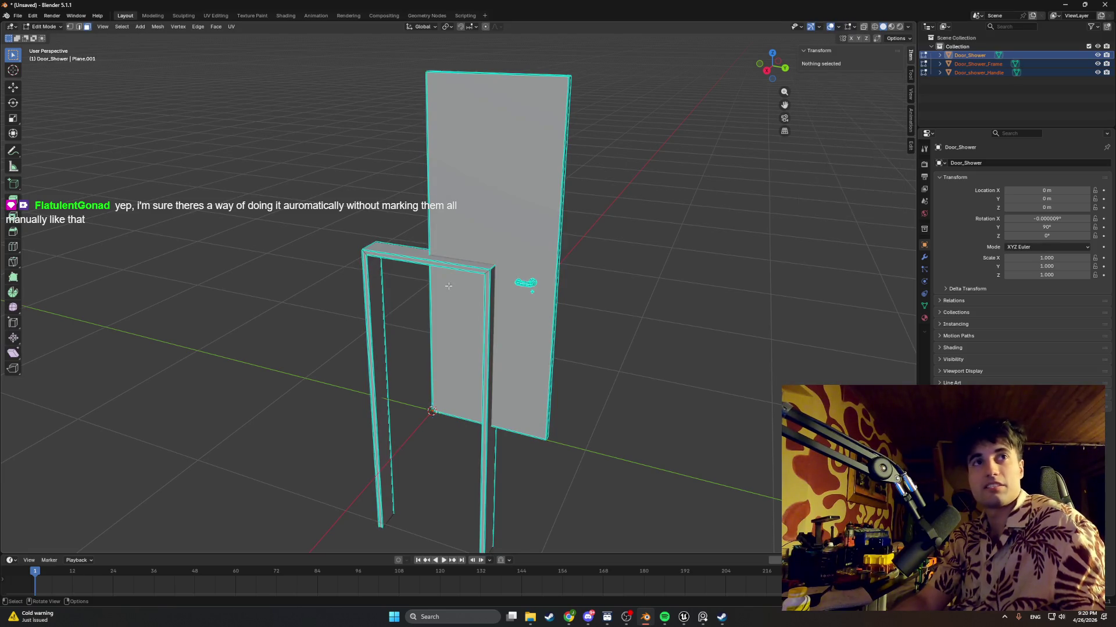
key(a)
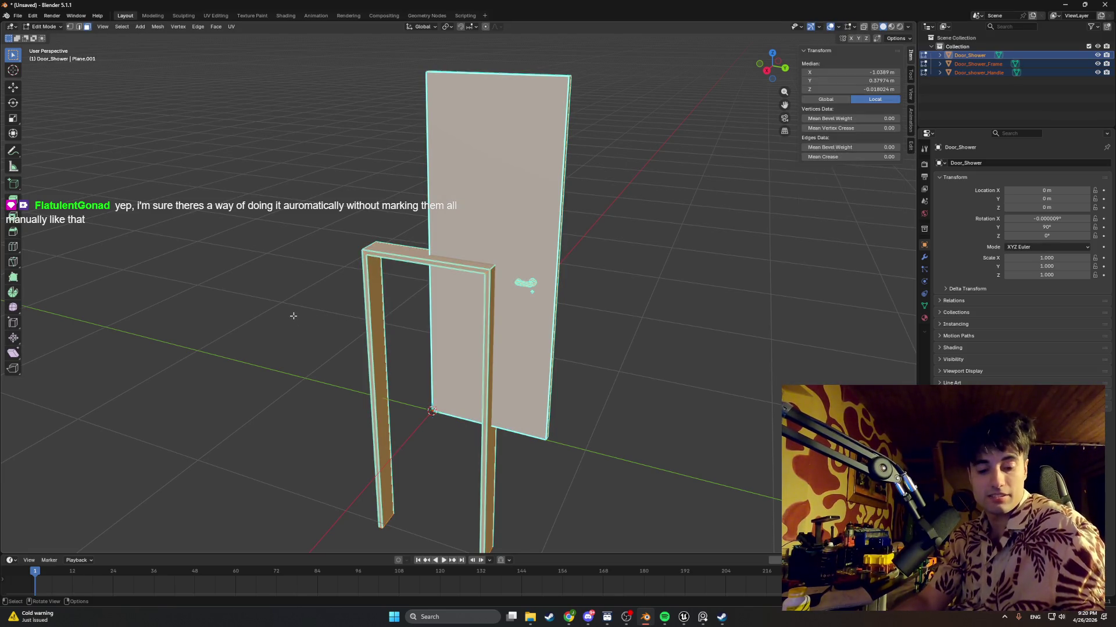
key(ctrl+e)
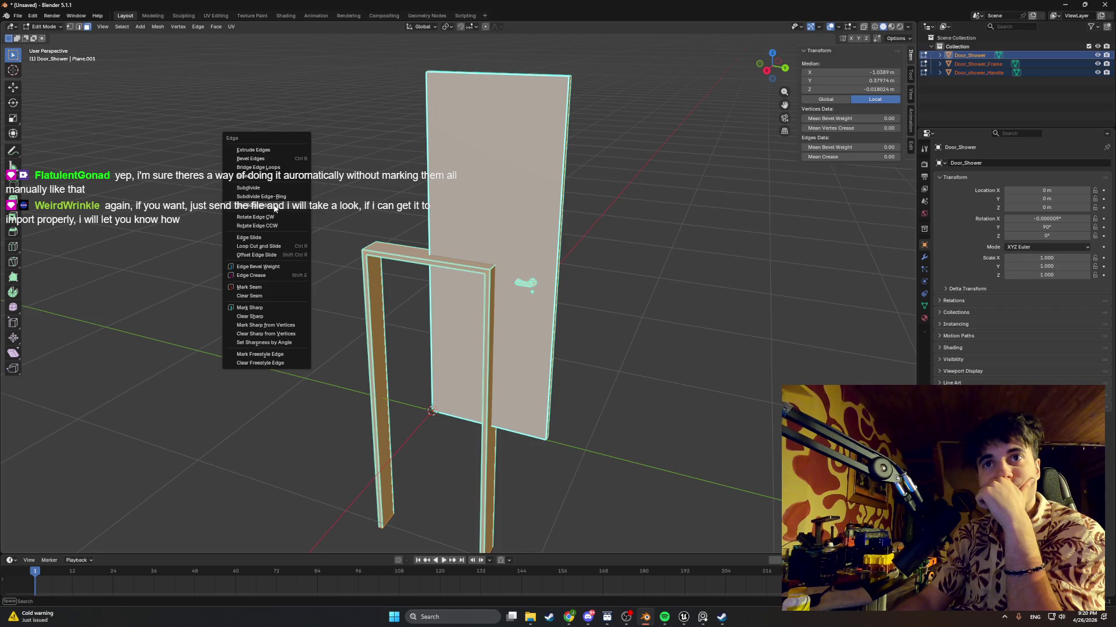
click(275, 207)
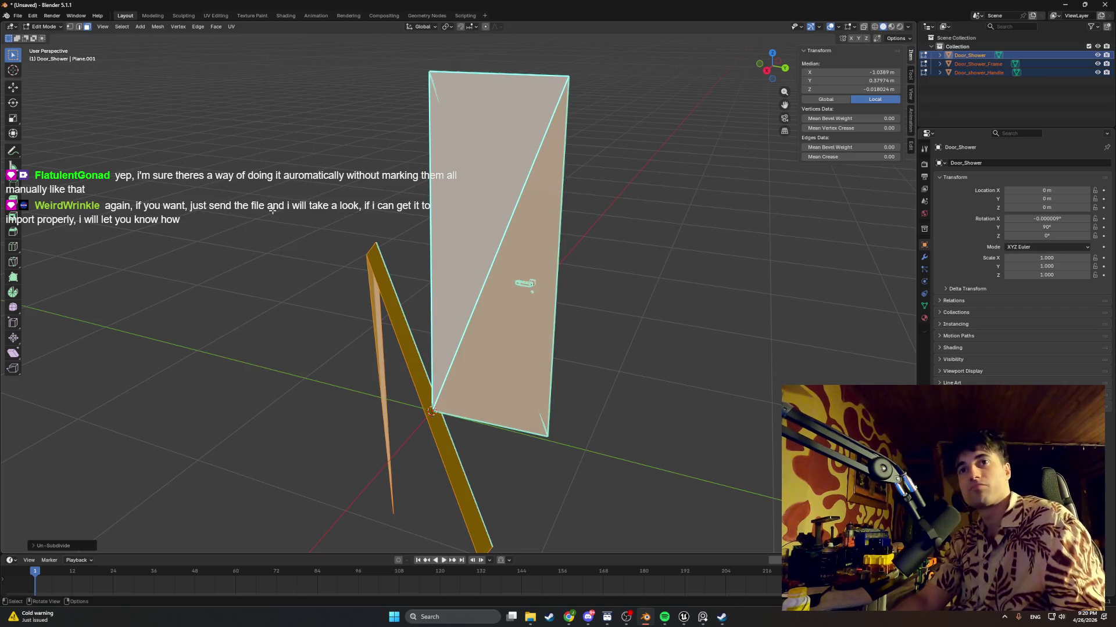
key(ctrl+z)
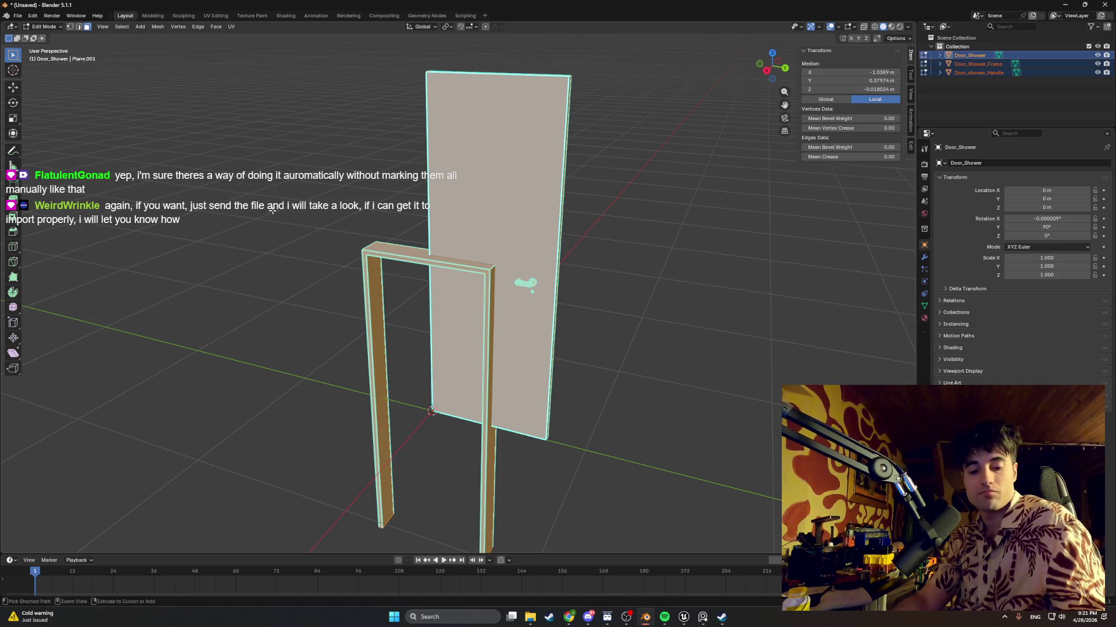
Mark the door's edges sharp, then clear the sharp marks and deselect to inspect
key(ctrl+e)
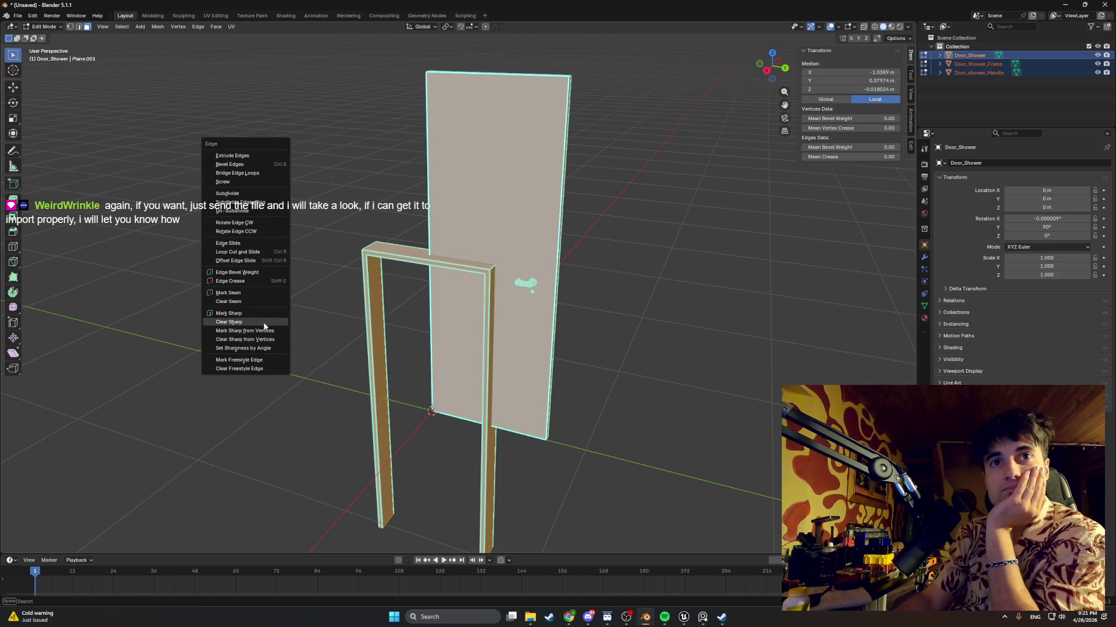
click(264, 314)
mouse_move(263, 317)
middle_down()
mouse_move(357, 321)
mouse_move(301, 324)
mouse_move(309, 329)
middle_up()
key(alt+a)
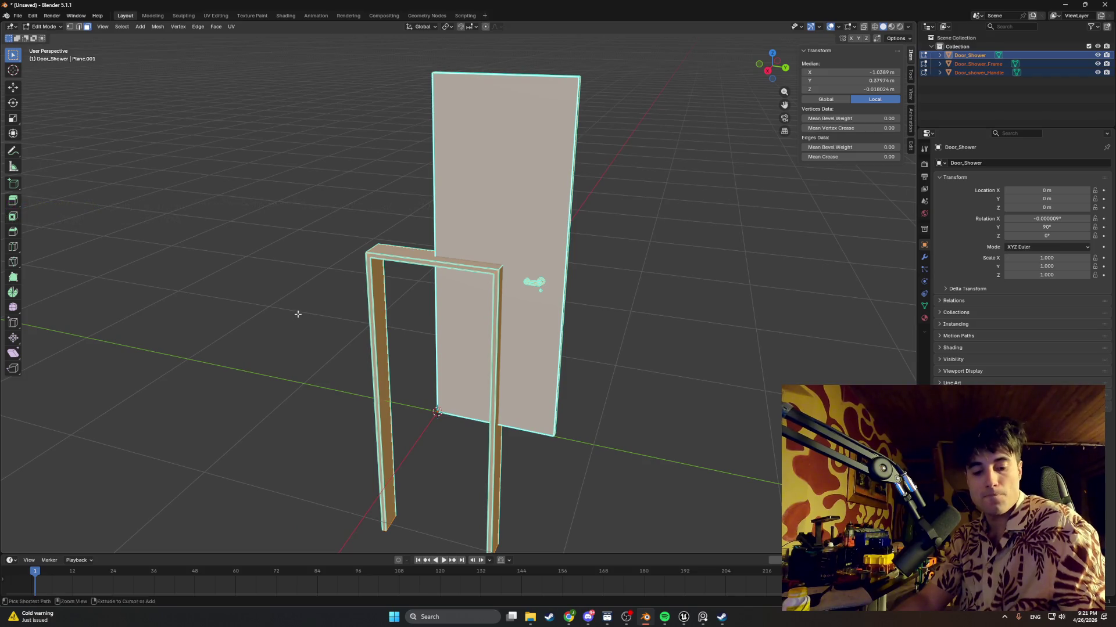
key(ctrl+e)
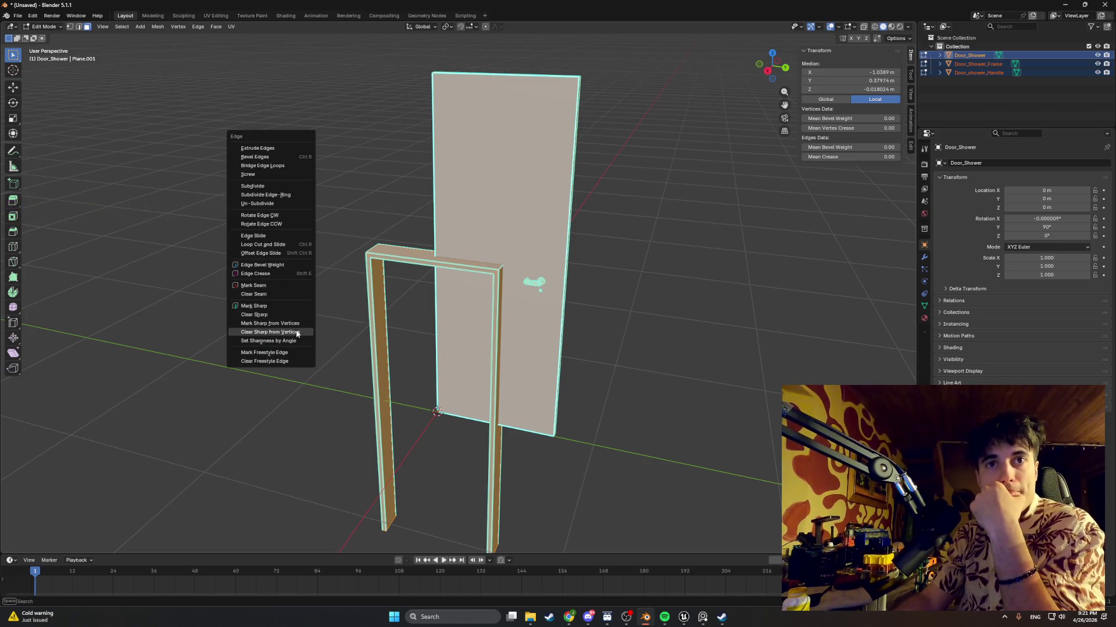
click(295, 333)
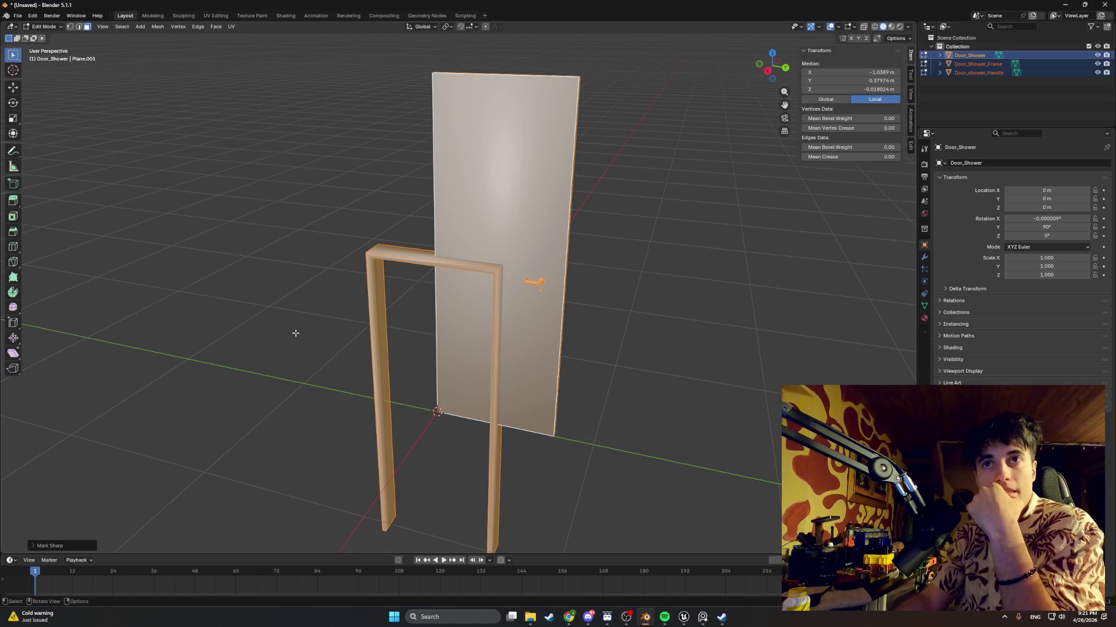
key(alt+a)
Add an edge loop along the frame, then select all faces in face mode
key(ctrl+r)
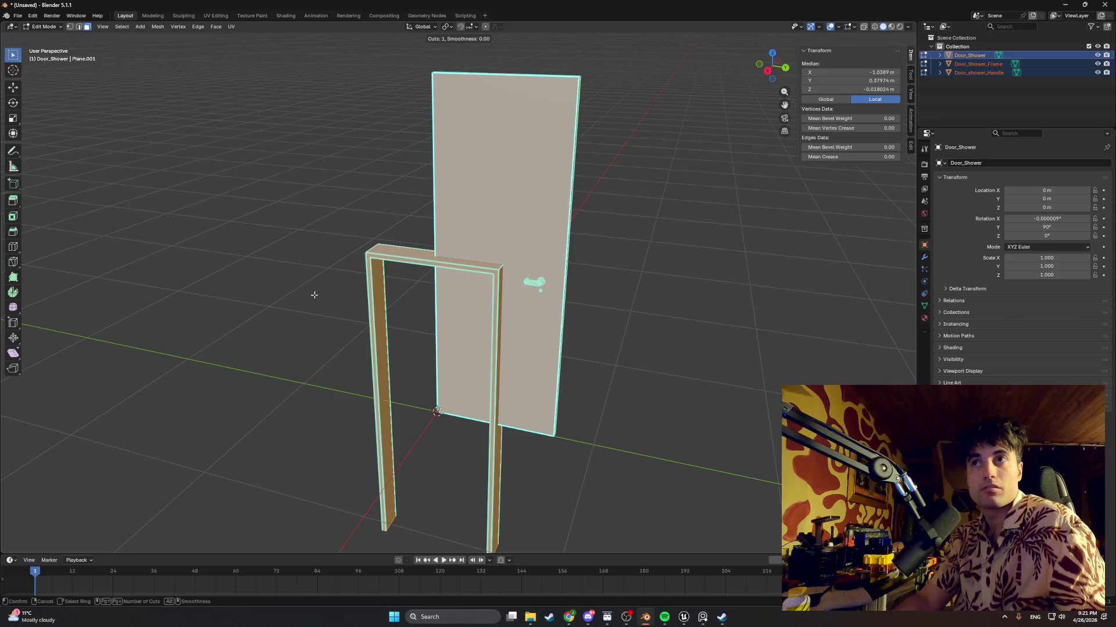
click(503, 249)
click(556, 268)
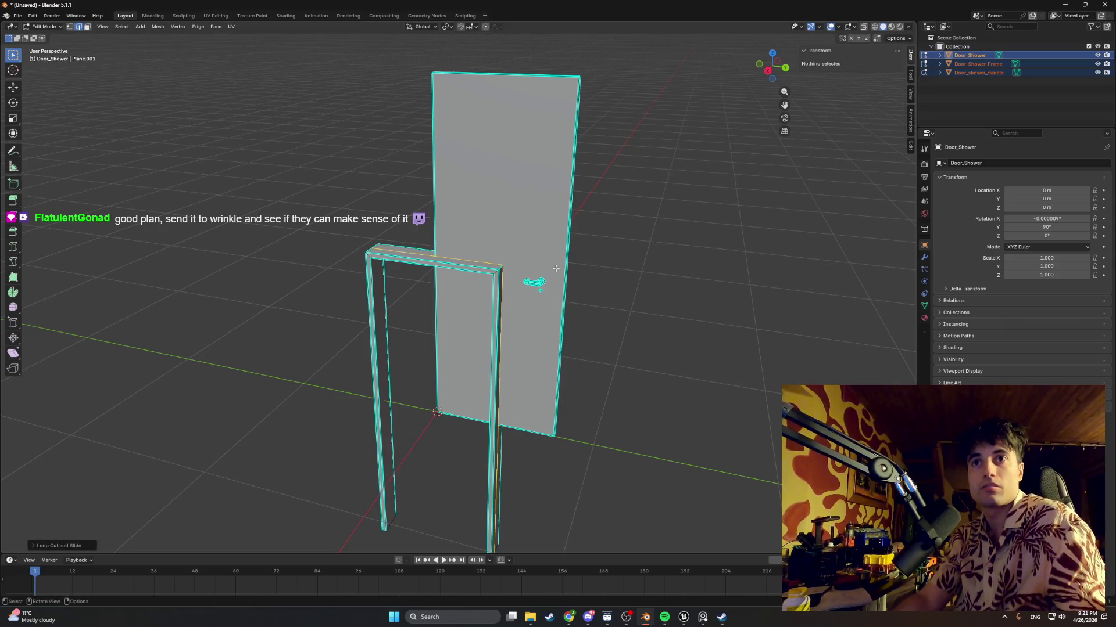
key(alt+a)
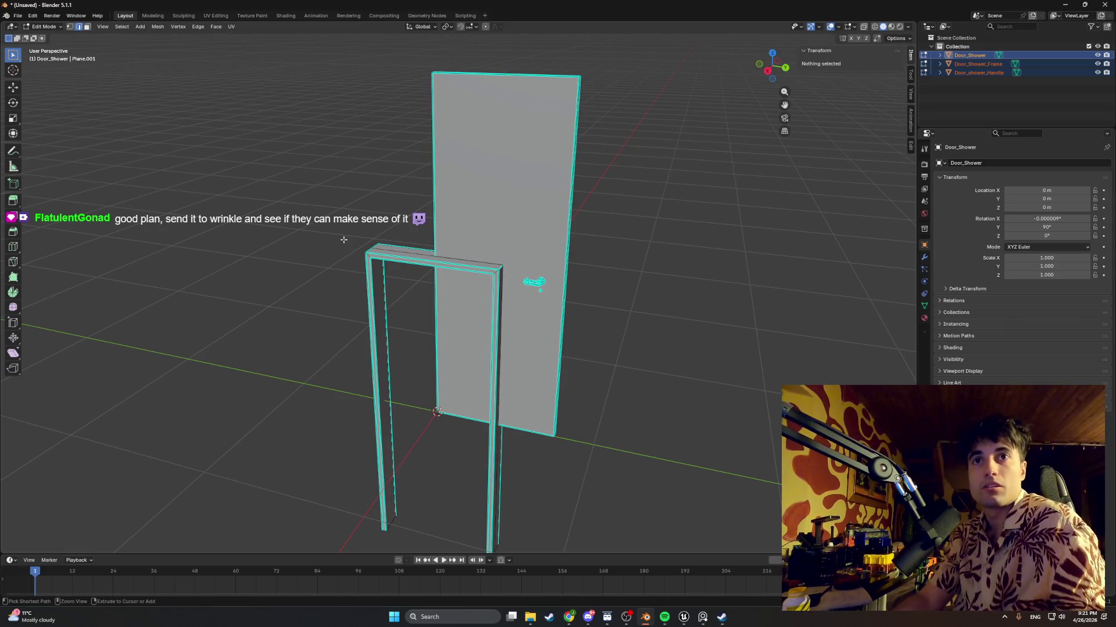
key(3)
key(a)
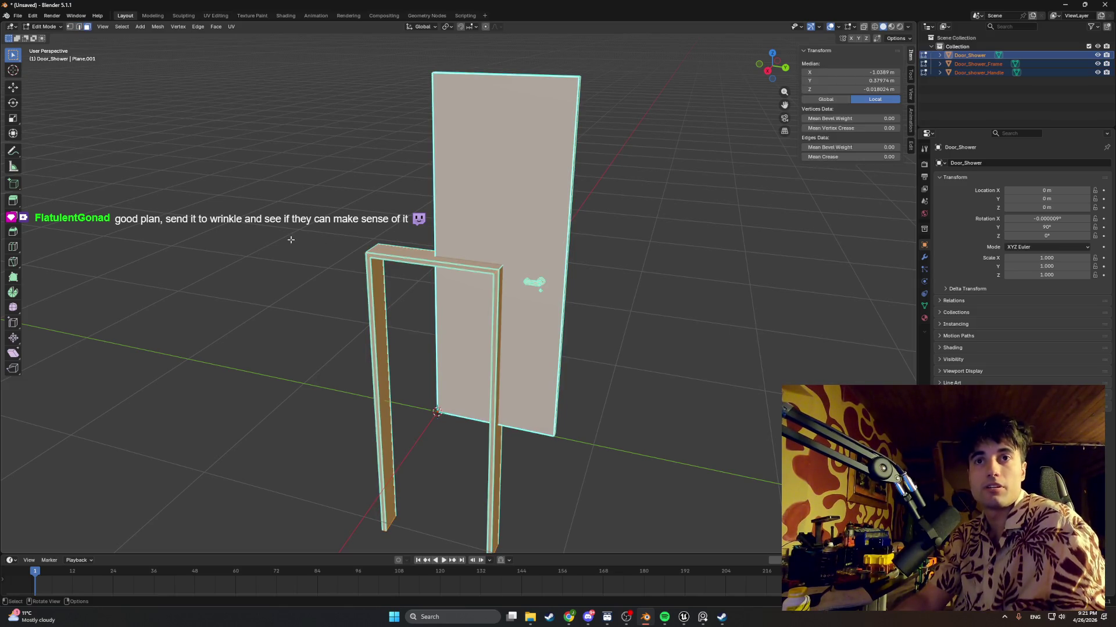
Apply Mark Sharp from the Edge menu to the selected faces' edges
key(ctrl+e)
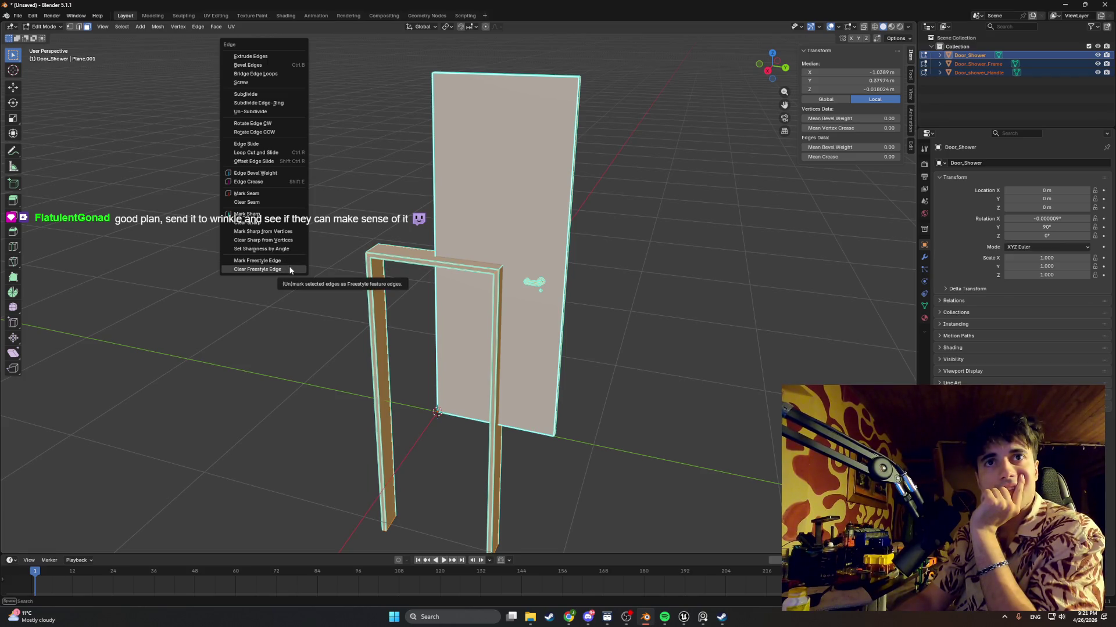
click(289, 269)
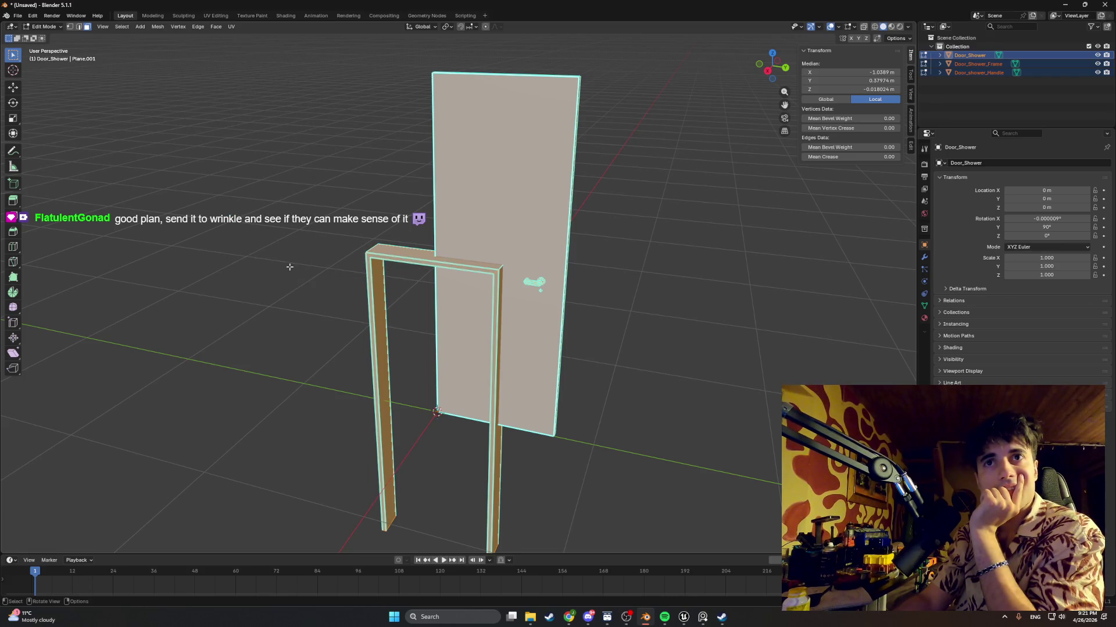
key(ctrl+e)
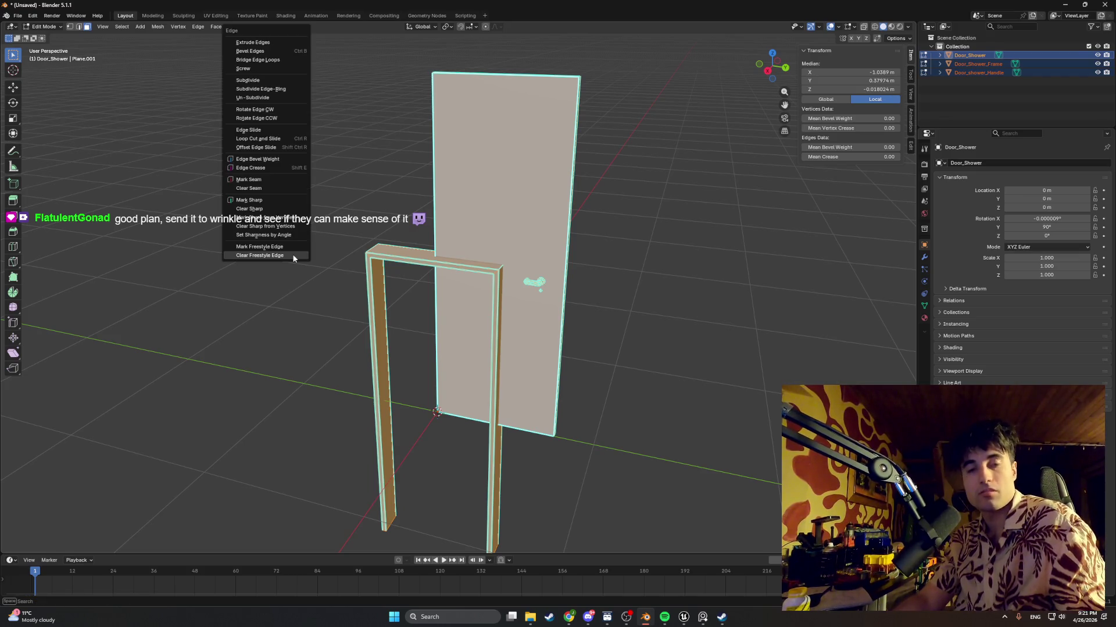
click(275, 201)
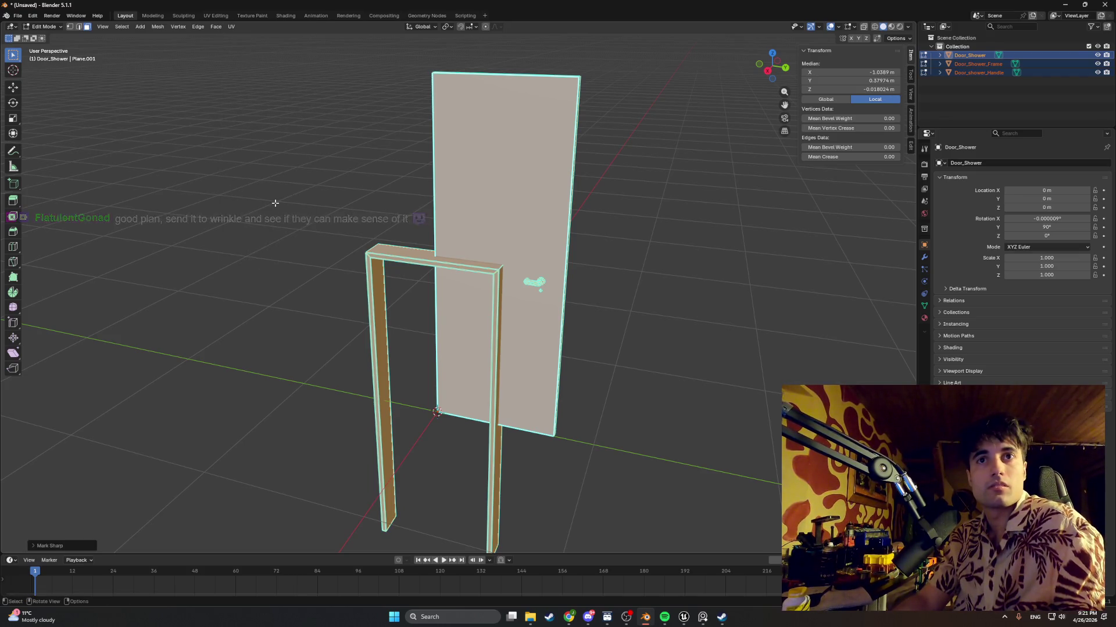
key(ctrl+e)
click(274, 206)
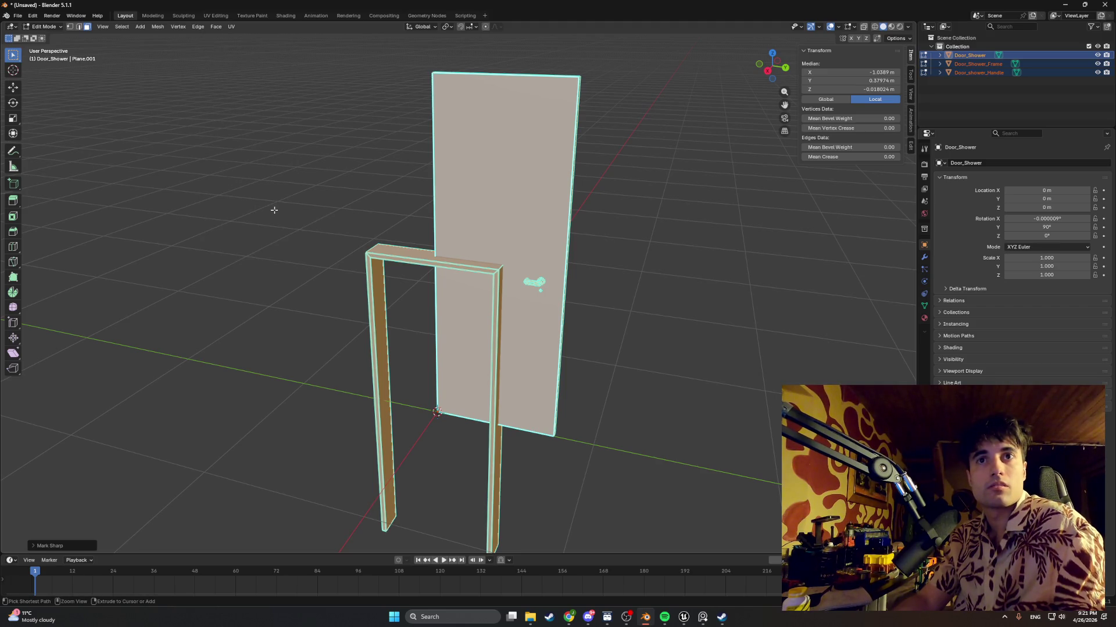
click(274, 211)
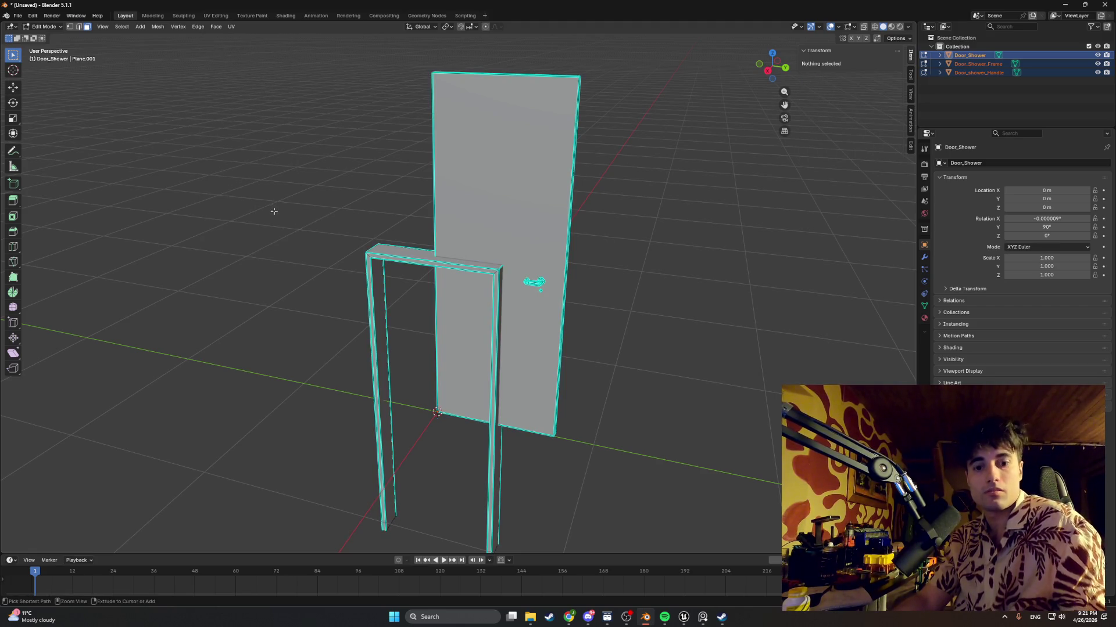
Clear Sharp on the whole door, frame and handle mesh
key(ctrl+e)
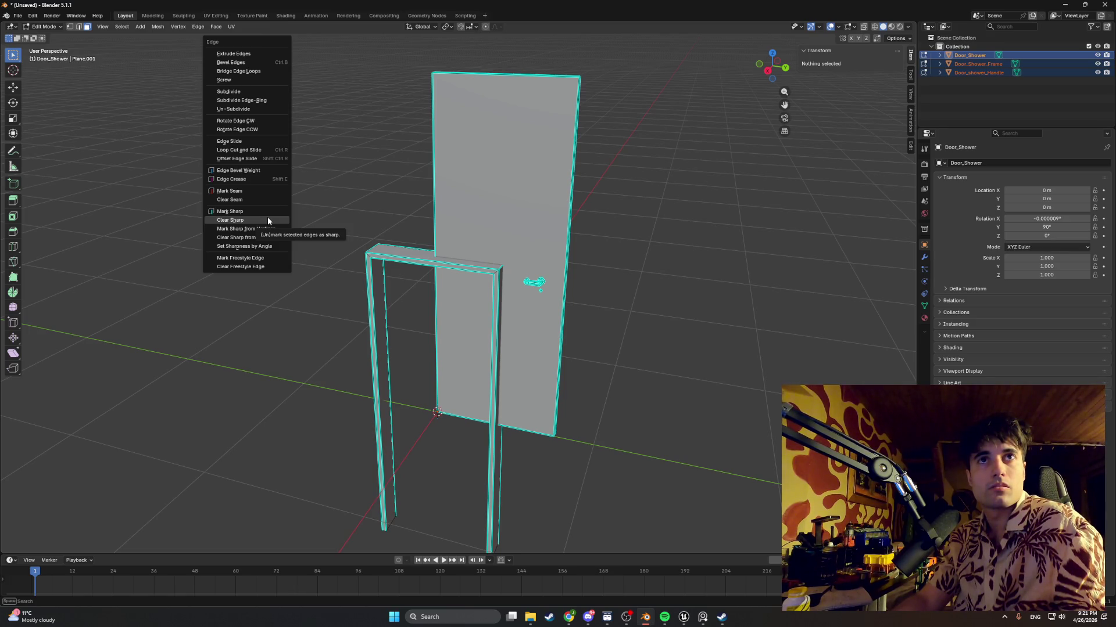
click(268, 220)
key(ctrl+e)
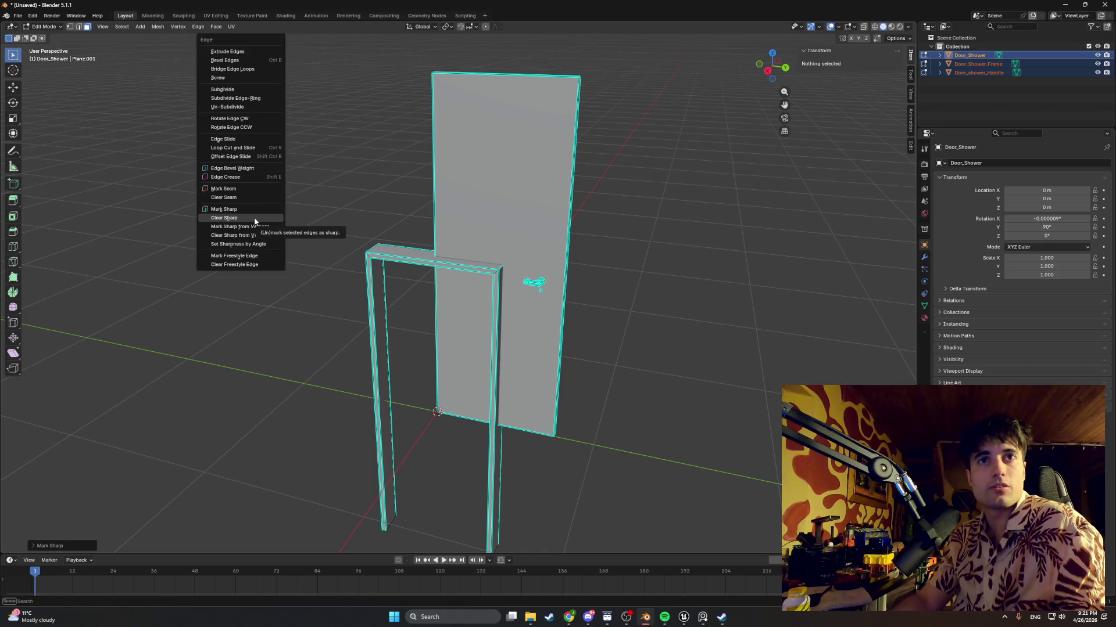
click(267, 218)
key(ctrl+e)
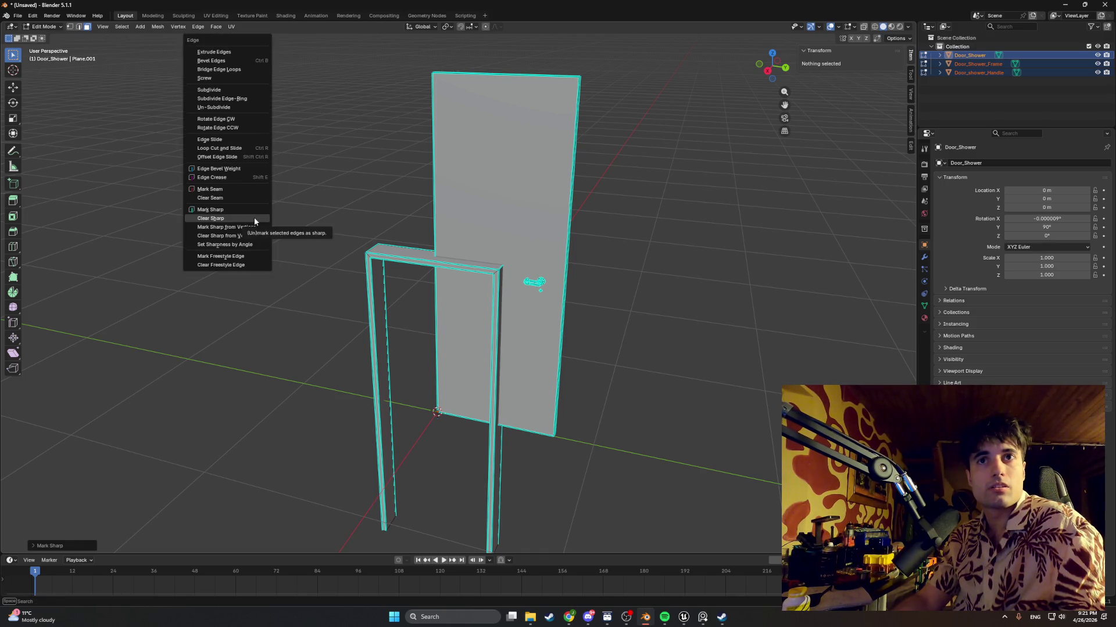
key(Tab)
key(Tab)
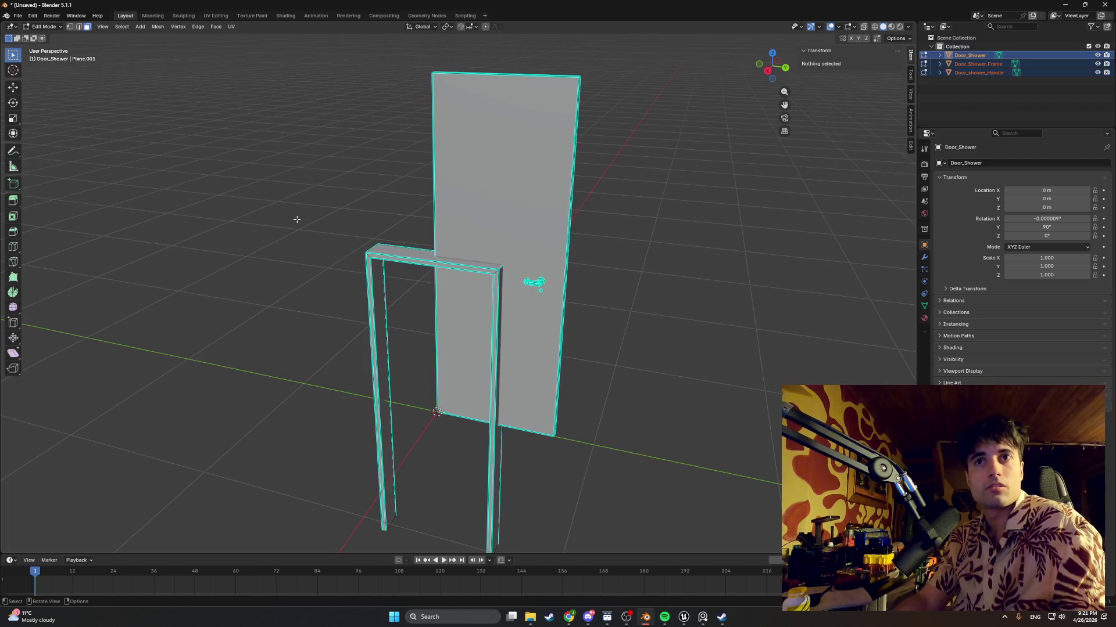
key(ctrl+e)
click(290, 222)
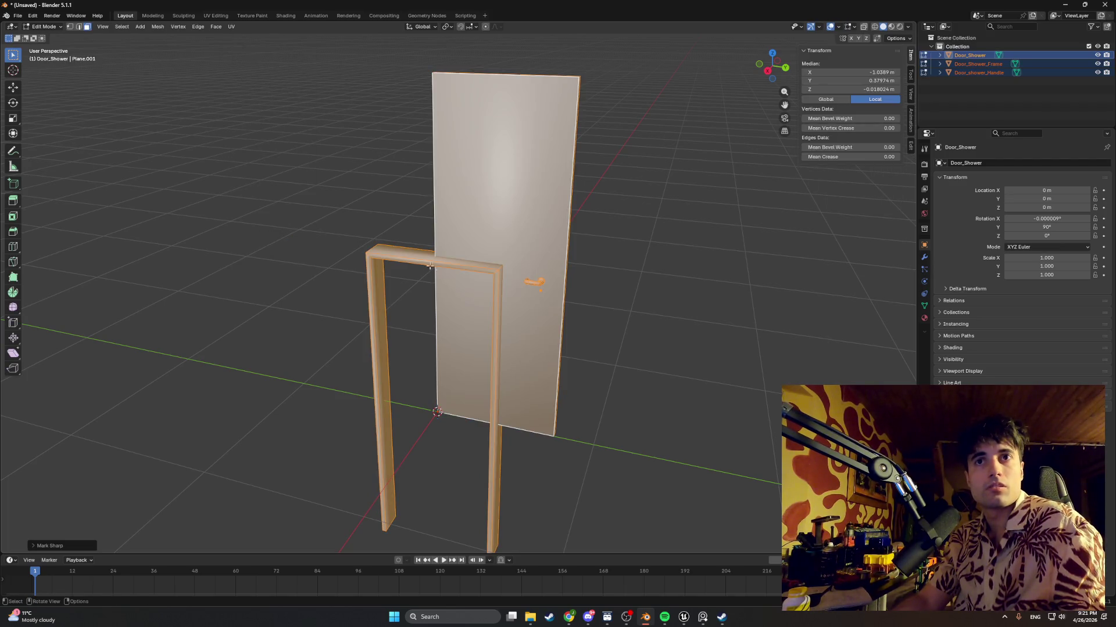
Extrude the shower frame's front face and side face outward
scroll(438, 266, up, 5)
scroll(438, 266, down, 2)
middle_drag(438, 266, 352, 254)
click(352, 254)
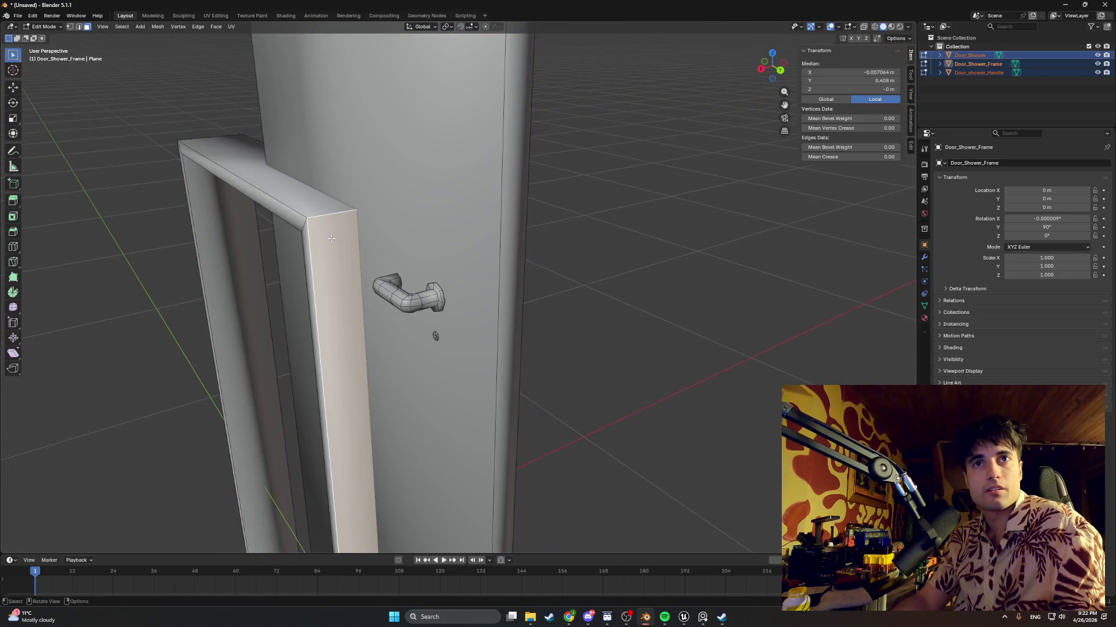
key(e)
click(370, 282)
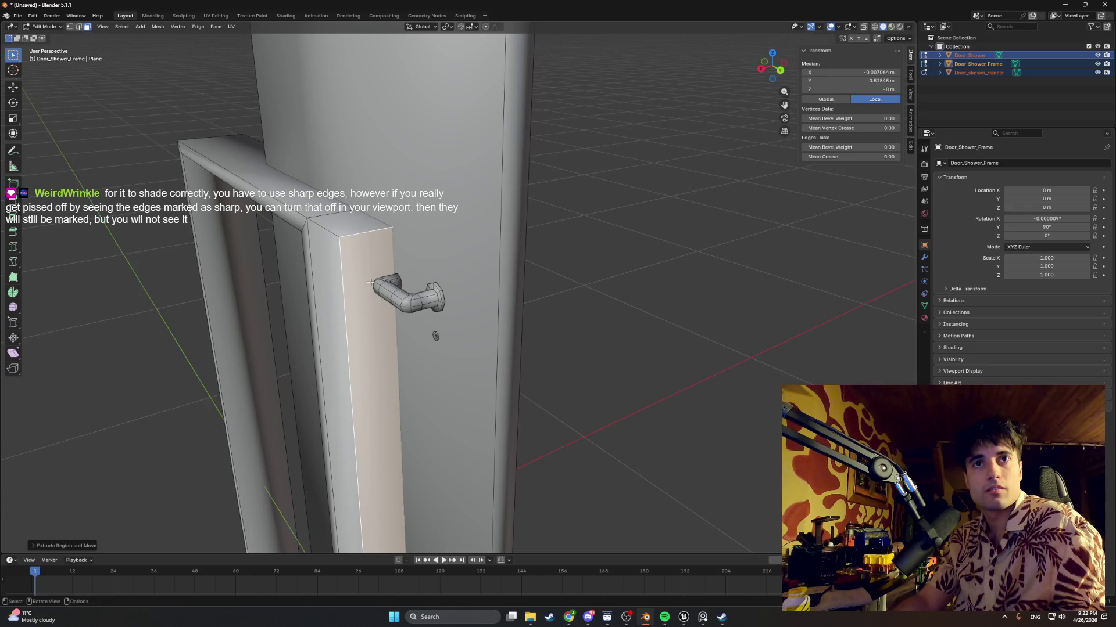
click(324, 259)
key(e)
click(261, 274)
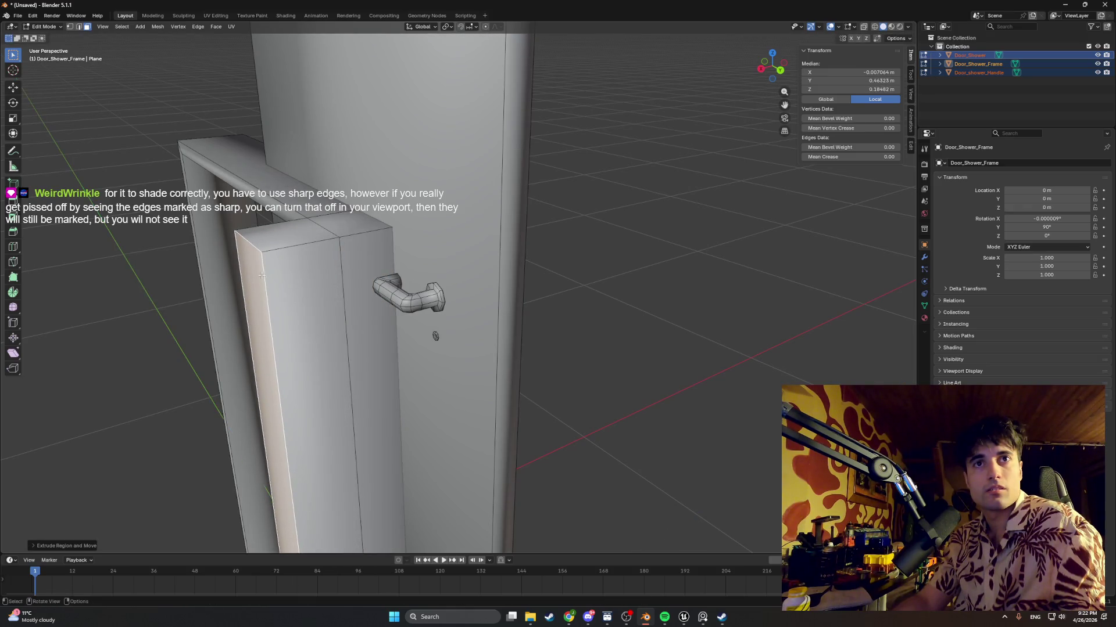
Undo the extrusions back to the original Door_Shower mesh
key(z)
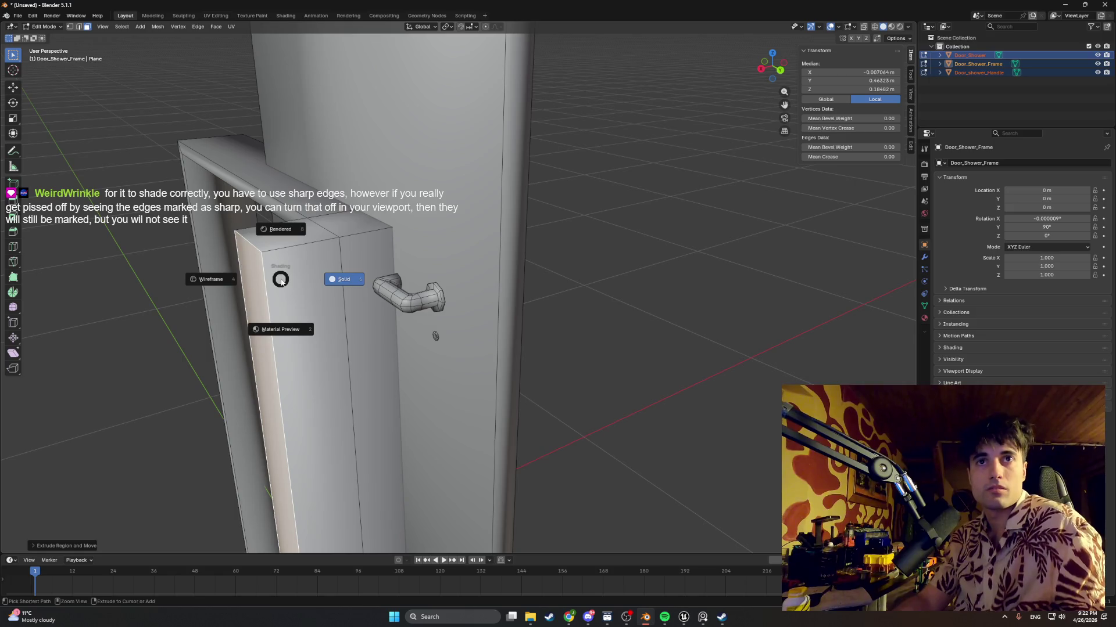
key(ctrl+z)
key(ctrl+z)
key(ctrl+z)
key(ctrl+z)
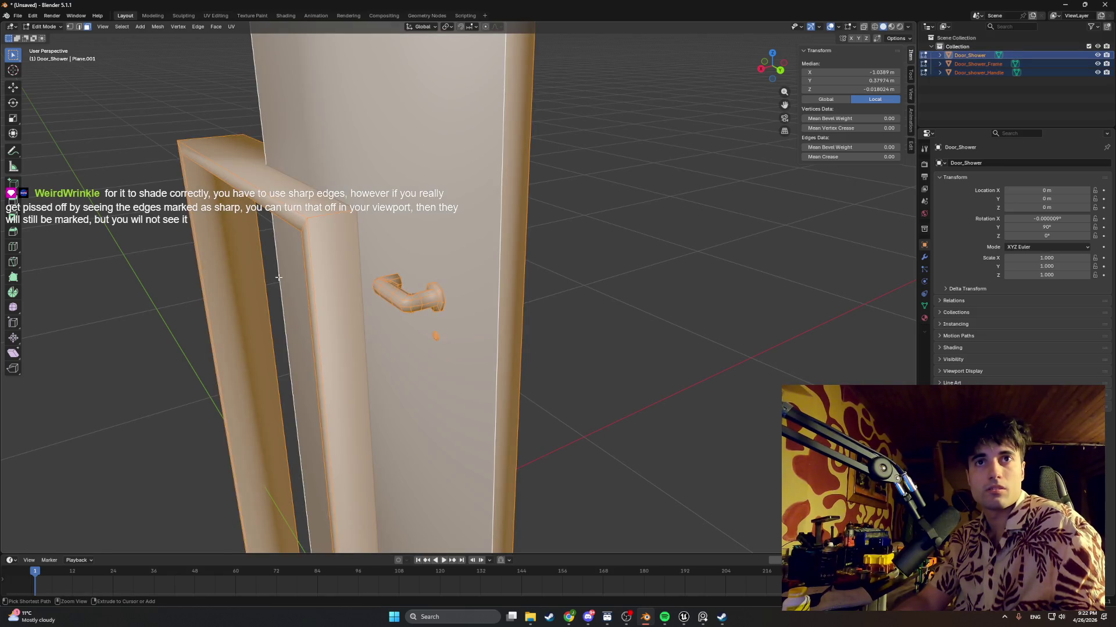
key(KP_Decimal)
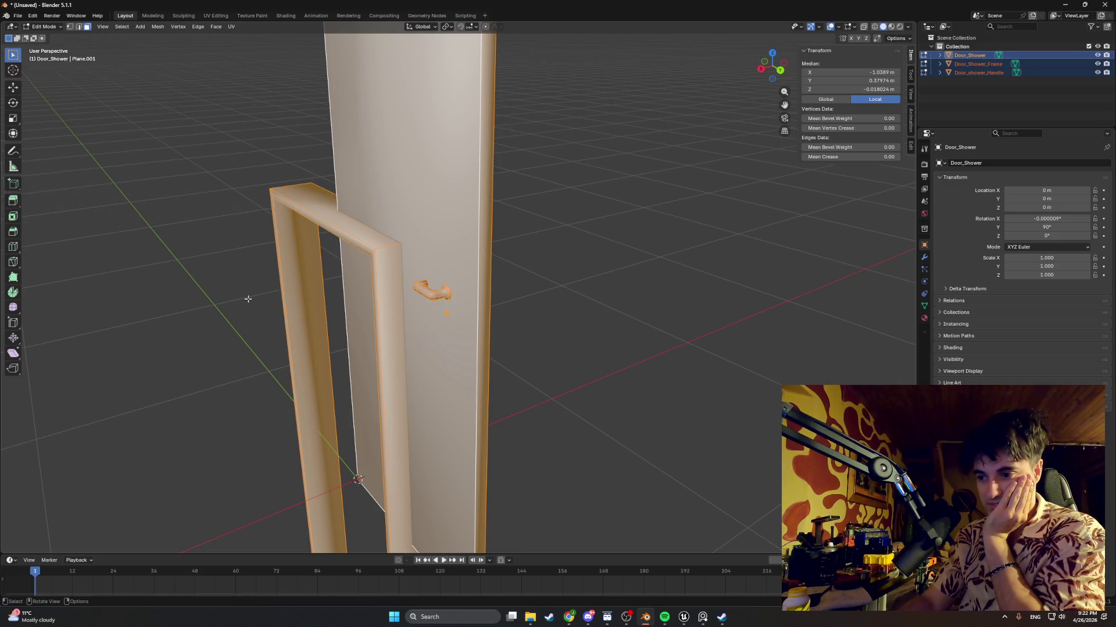
middle_drag(320, 229, 311, 251)
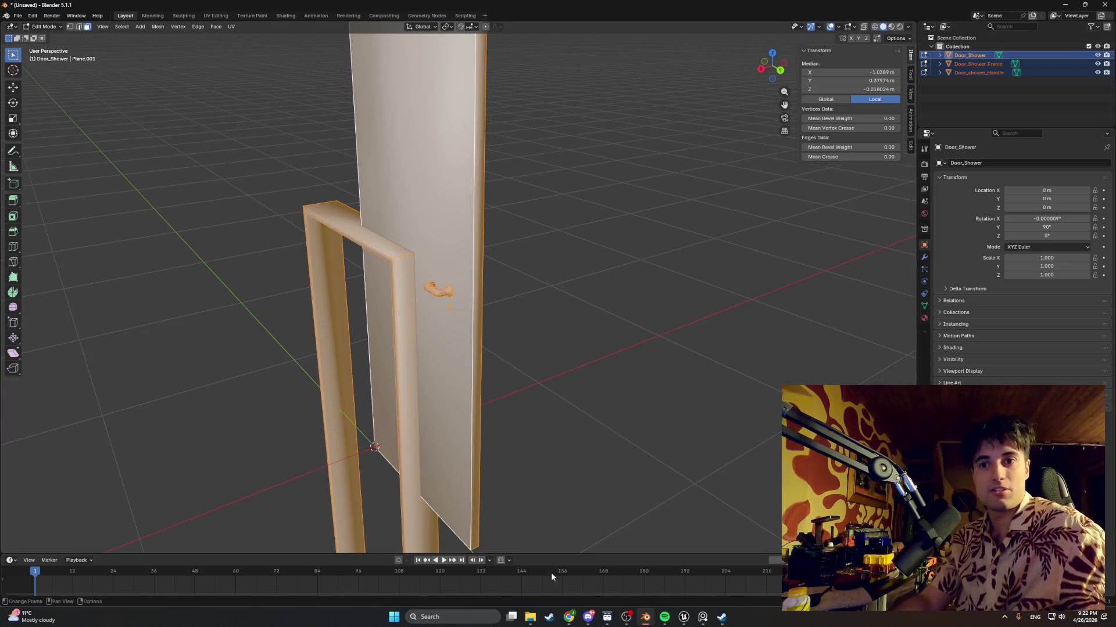
click(529, 616)
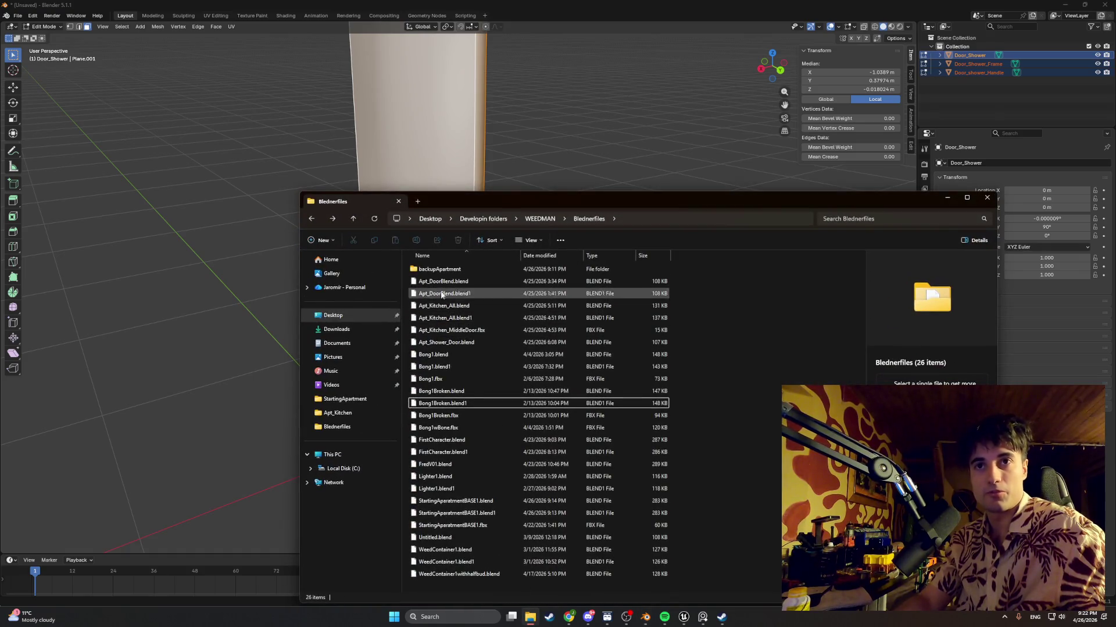
Check Fridge.fbx and Fridge2.fbx in WEEDMAN > Models > StartingApartment > Apt_Kitchen > Fridge, then deselect the door
click(538, 220)
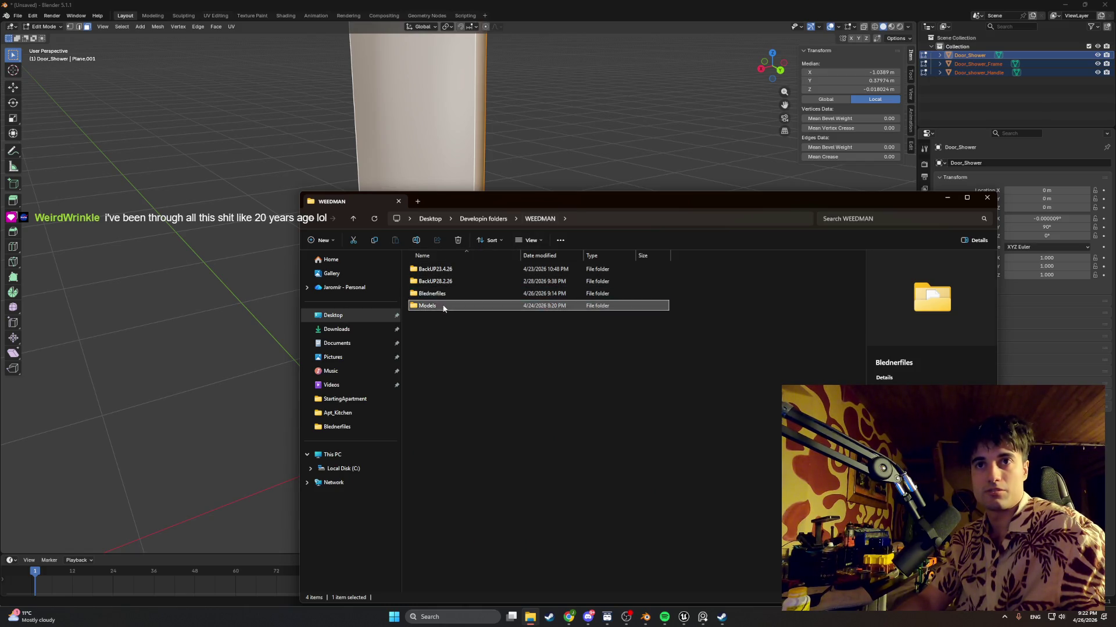
double_click(446, 305)
double_click(433, 272)
double_click(432, 273)
double_click(433, 270)
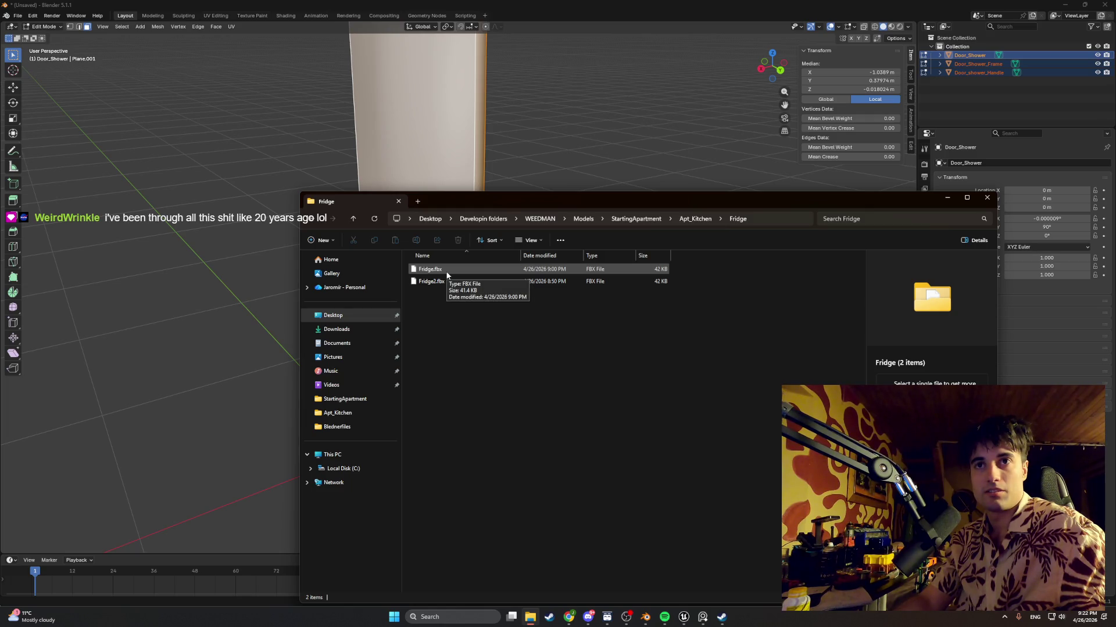
click(986, 197)
click(566, 356)
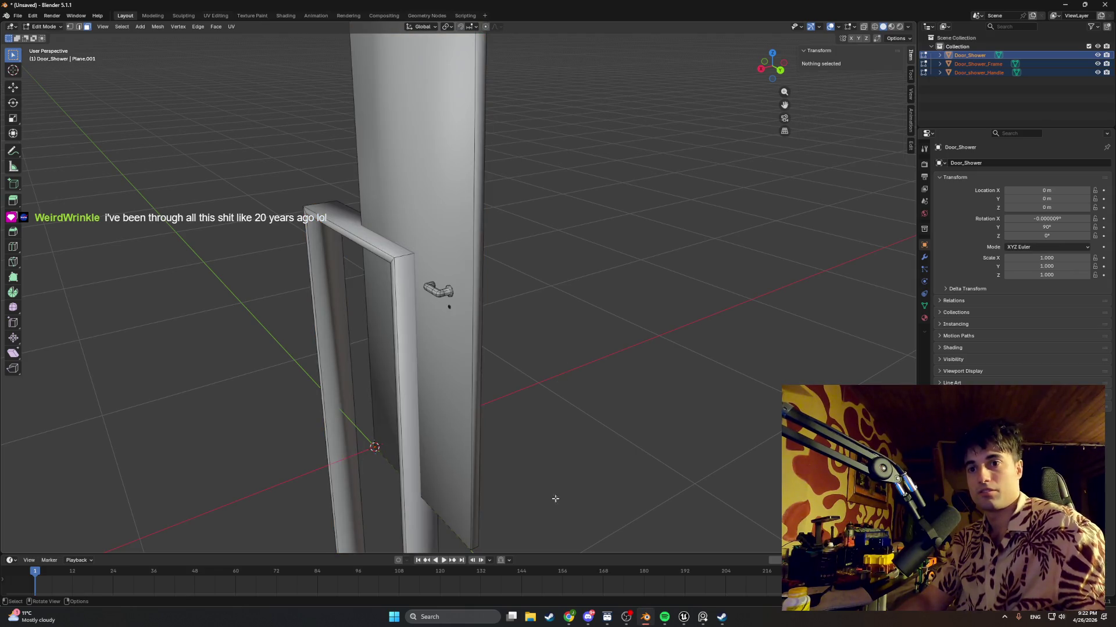
Open StartingApartmentBASE1.blend without saving the shower door scene
click(17, 15)
click(50, 33)
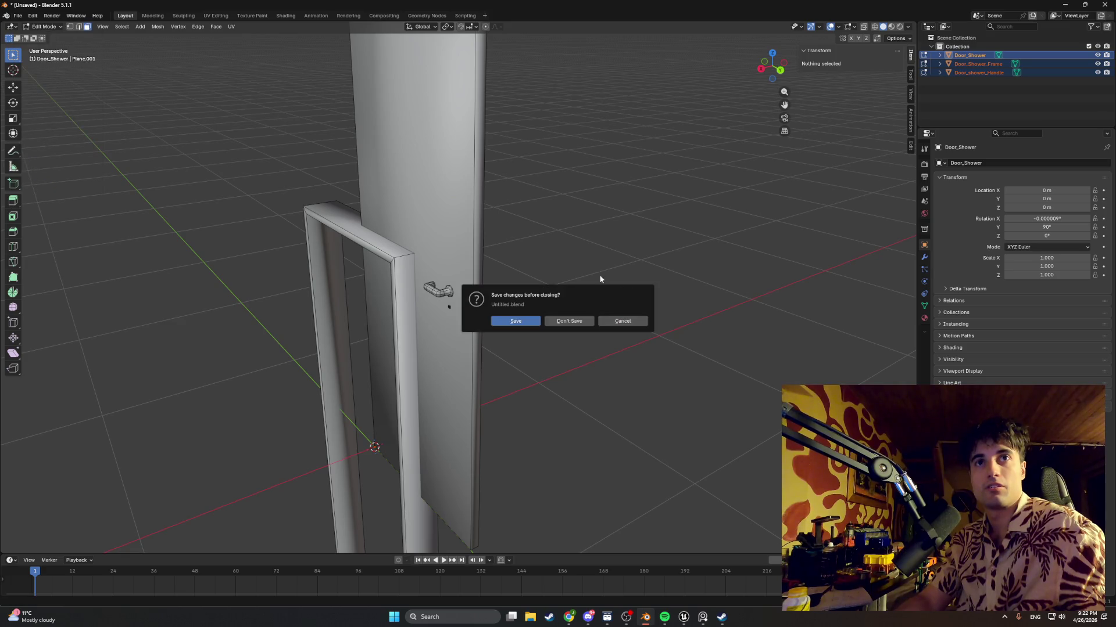
click(577, 323)
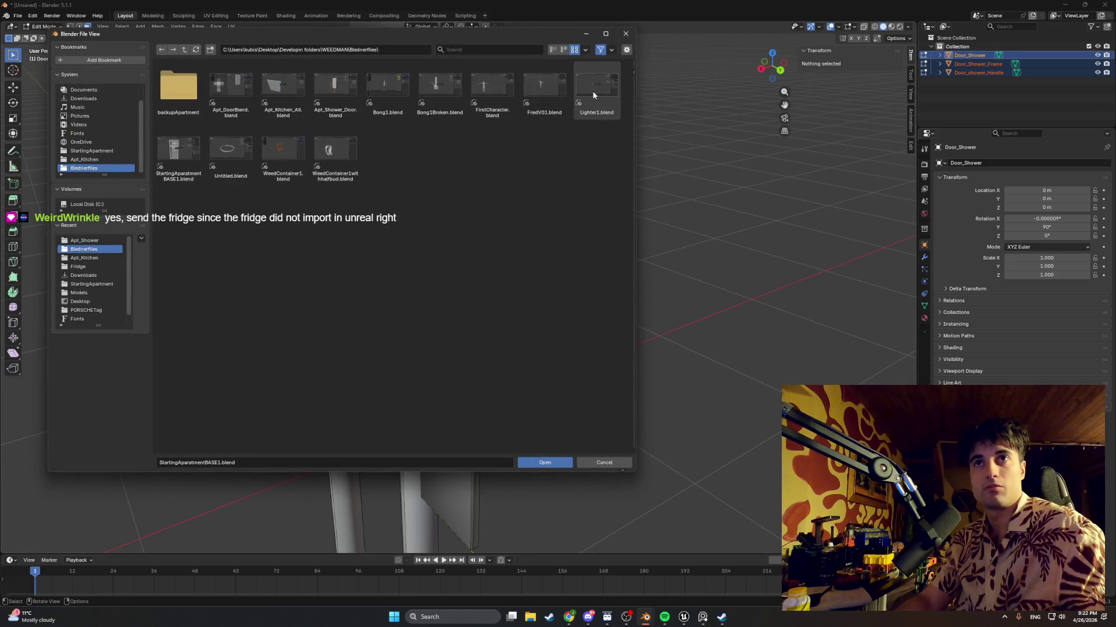
double_click(181, 146)
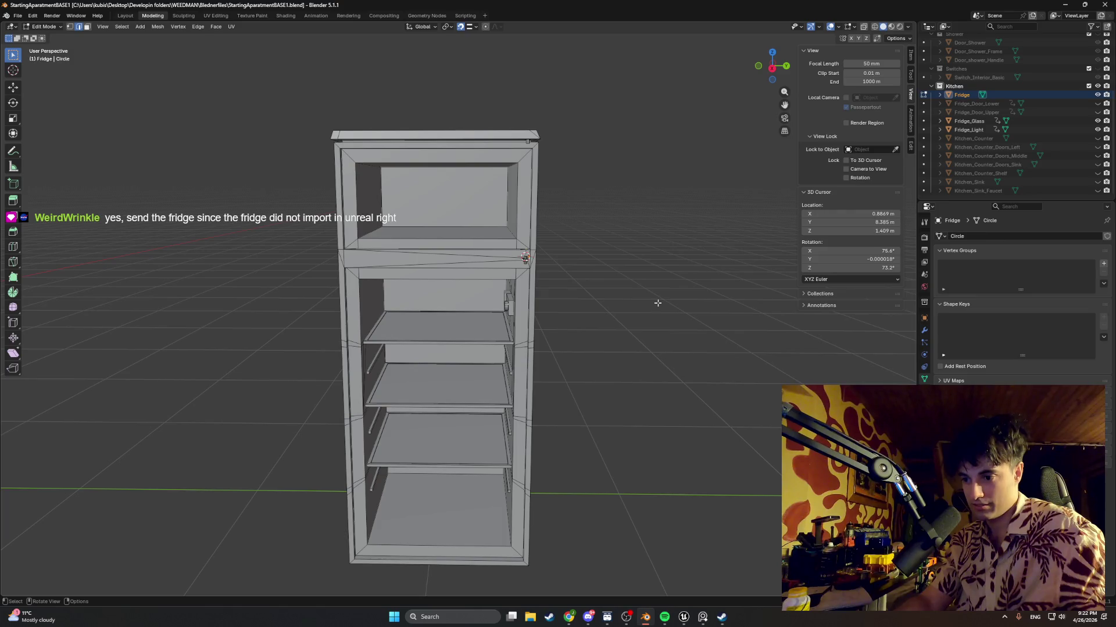
Unhide Fridge_Door_Upper and Fridge_Door_Lower, then select the fridge with its doors, glass and light
scroll(617, 319, up, 10)
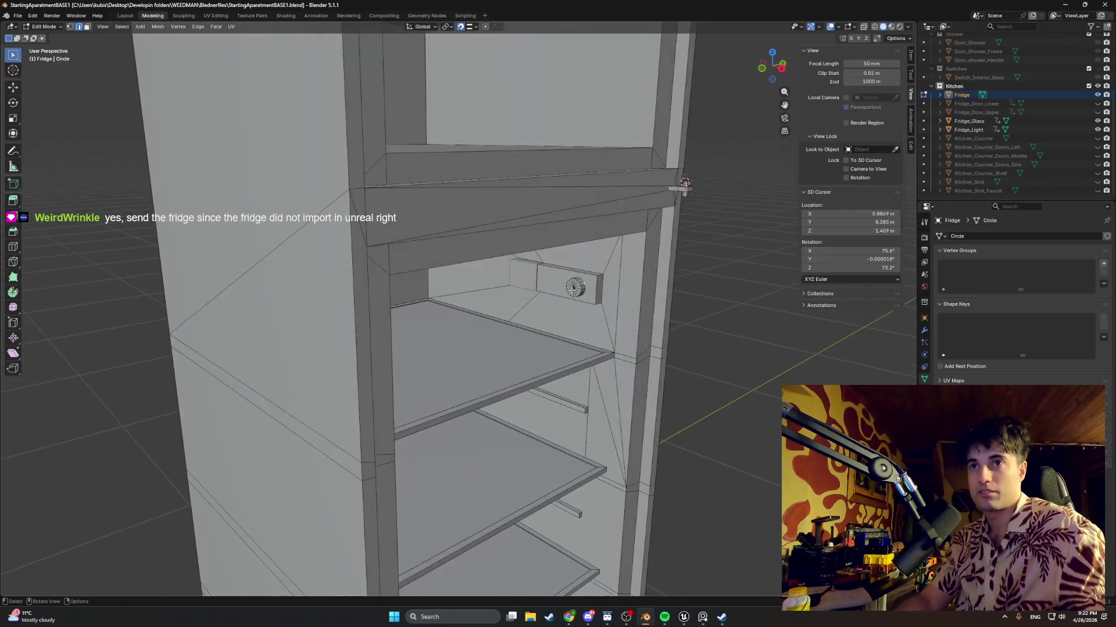
key(Tab)
click(518, 278)
key(h)
mouse_move(517, 278)
middle_down()
mouse_move(622, 195)
mouse_move(598, 263)
middle_up()
key(alt+h)
scroll(598, 263, down, 5)
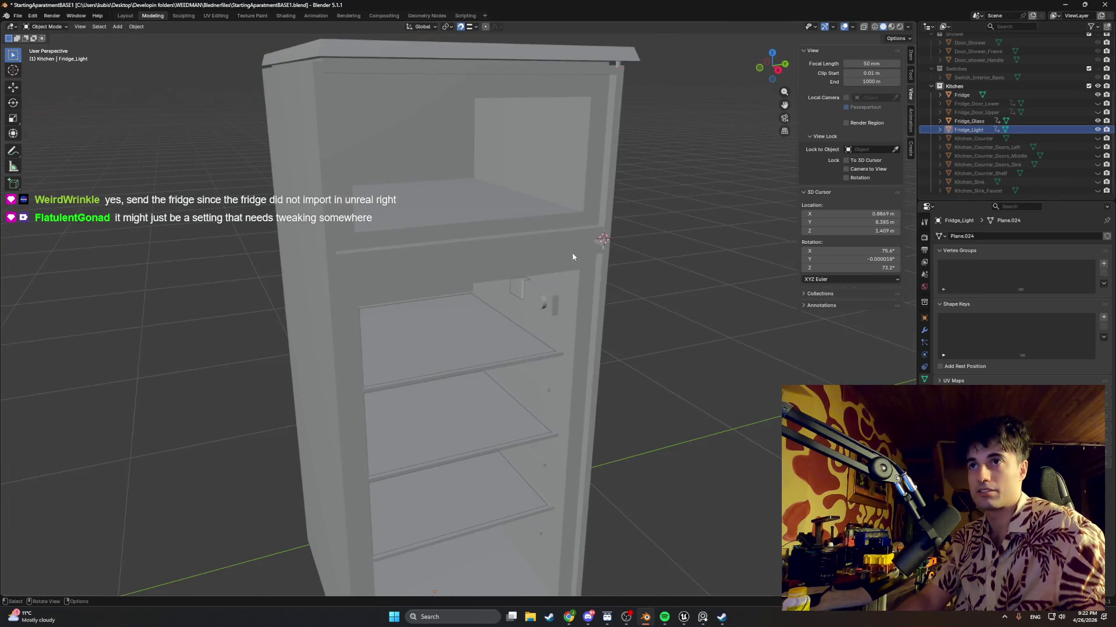
click(1097, 112)
click(1098, 103)
click(961, 95)
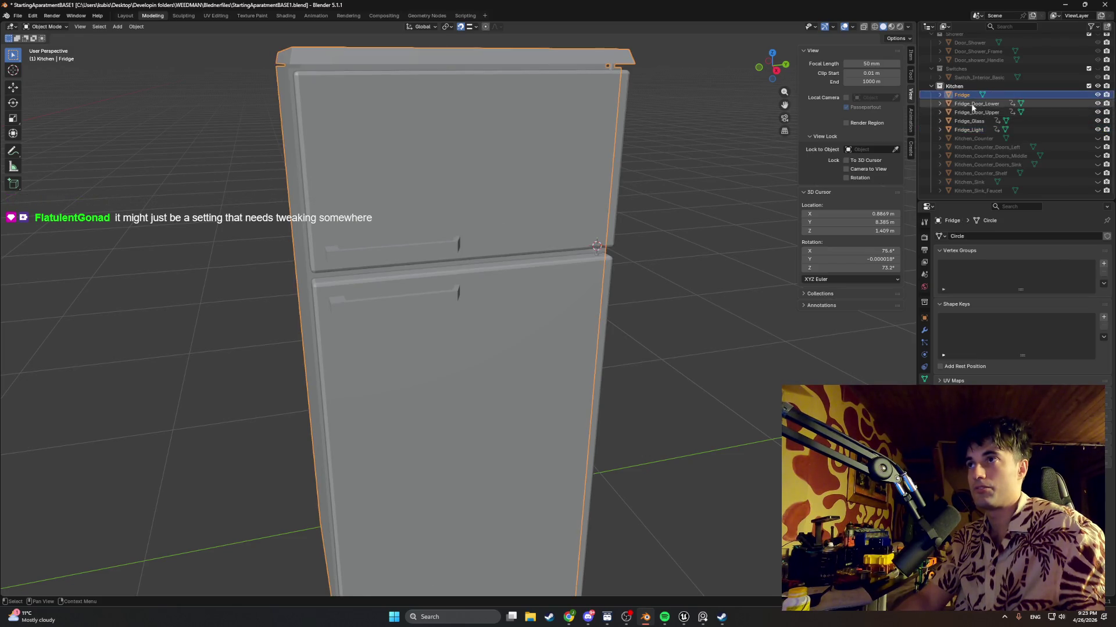
shift+click(969, 129)
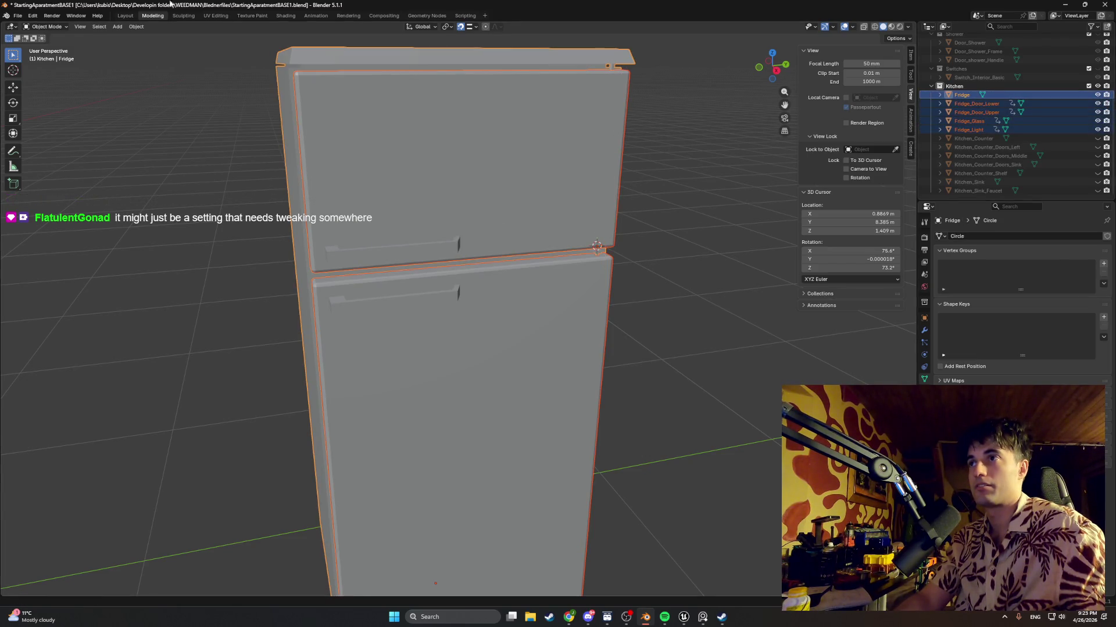
click(19, 14)
Export FBX with Animation unchecked to the Fridge folder as 'Fridge', overwriting the existing Fridge.fbx
mouse_move(53, 148)
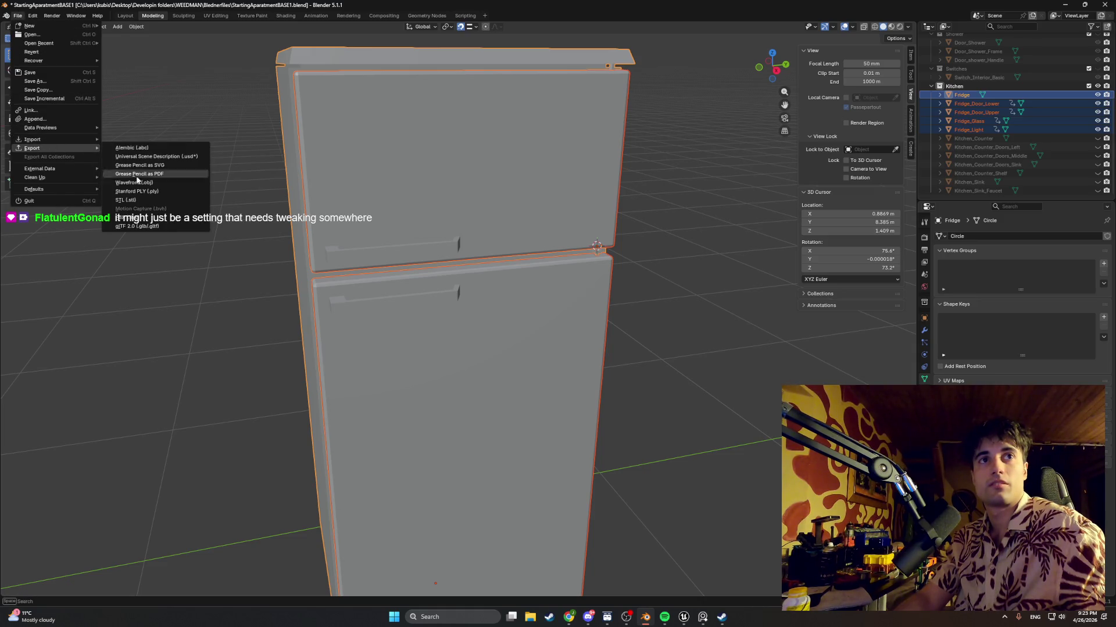
click(147, 218)
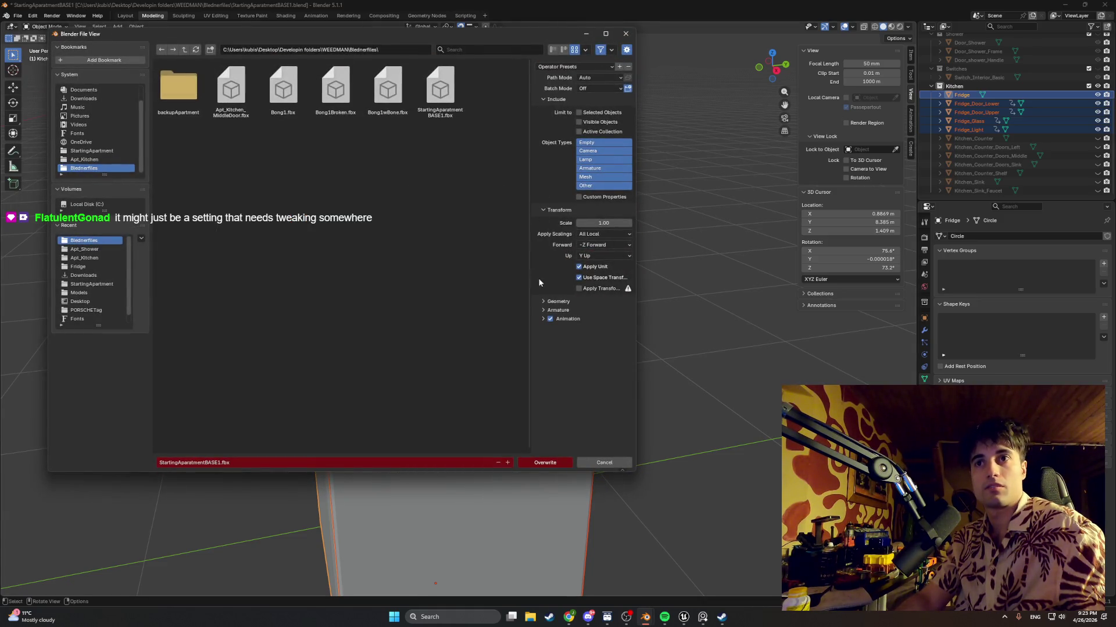
click(549, 322)
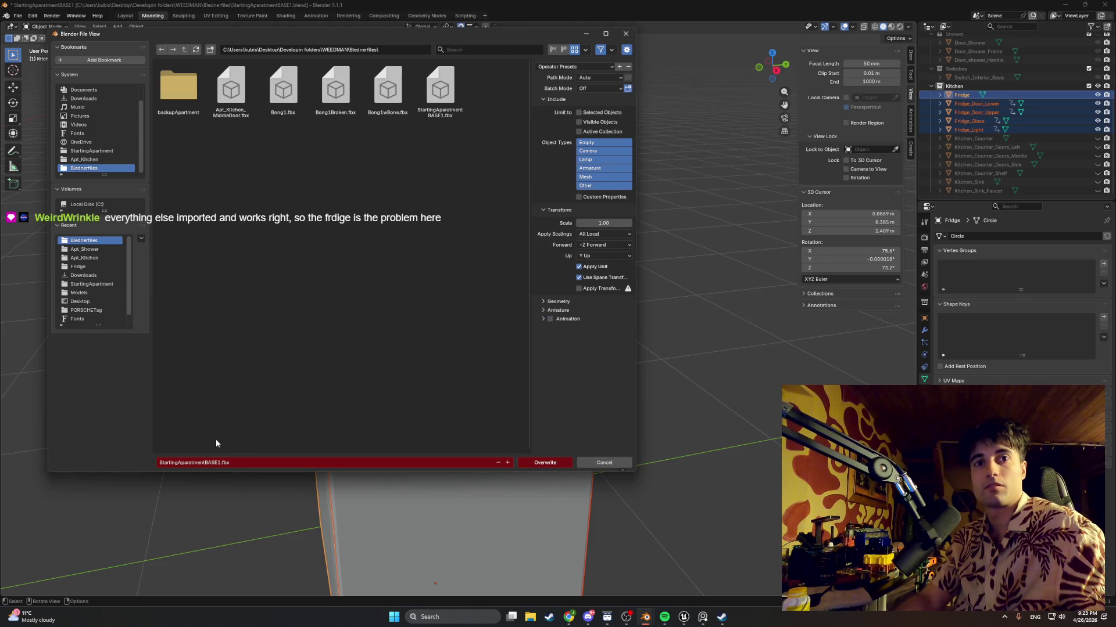
click(82, 267)
click(204, 462)
text(Fridge)
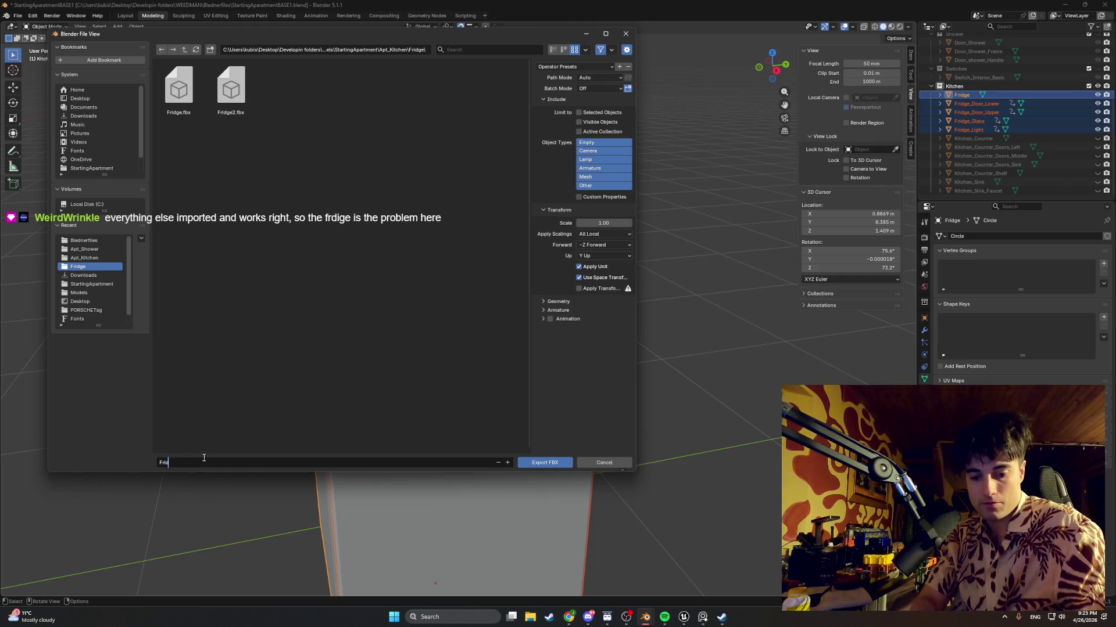
key(Return)
click(526, 463)
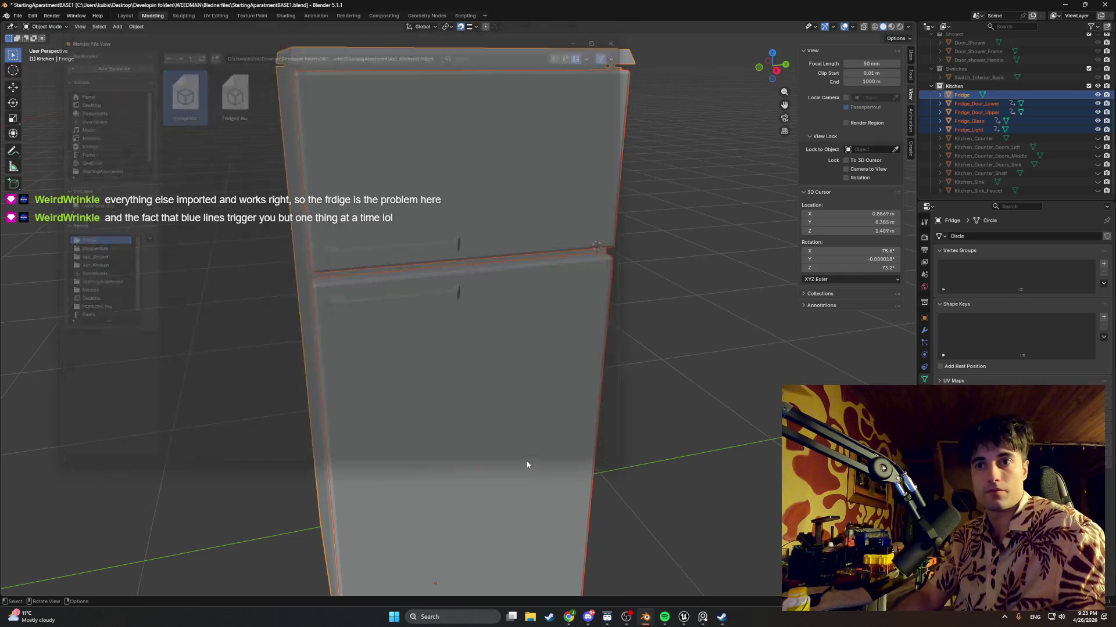
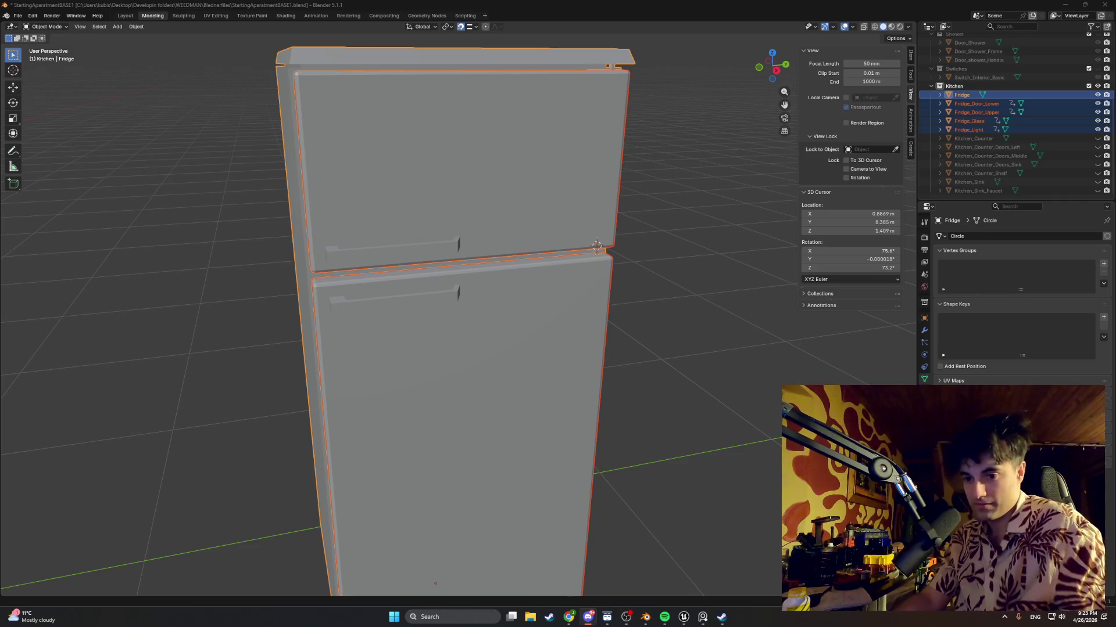
Zoom out and orbit in Blender until the whole fridge, including its right side, is framed
key(alt+Tab)
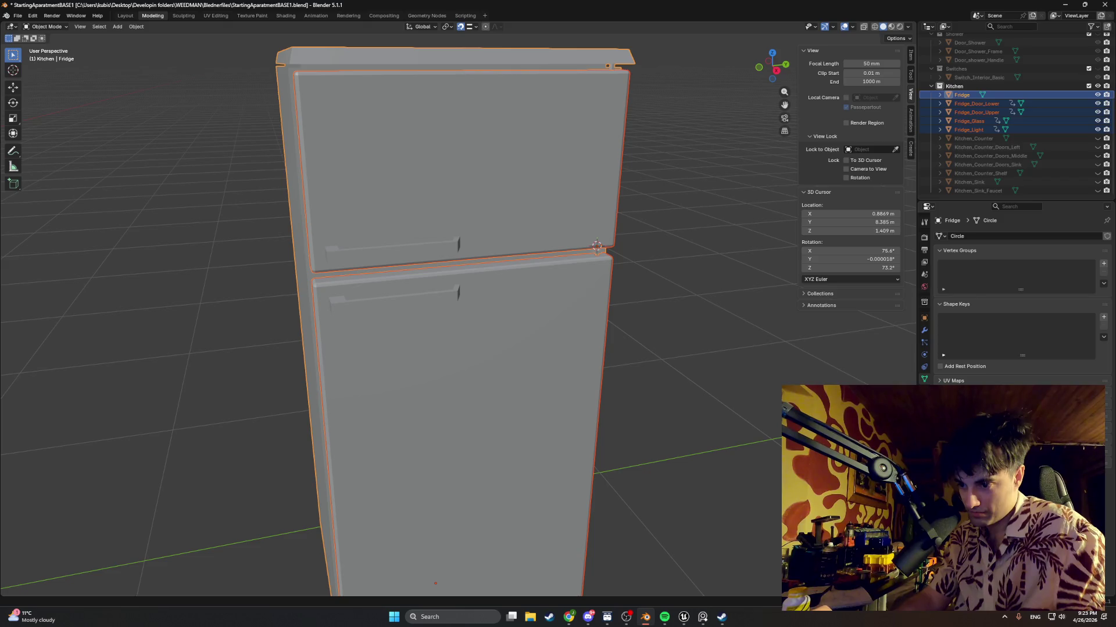
scroll(666, 426, down, 2)
mouse_move(726, 430)
middle_down()
mouse_move(601, 416)
mouse_move(657, 443)
middle_up()
scroll(665, 422, down, 2)
scroll(666, 422, down, 2)
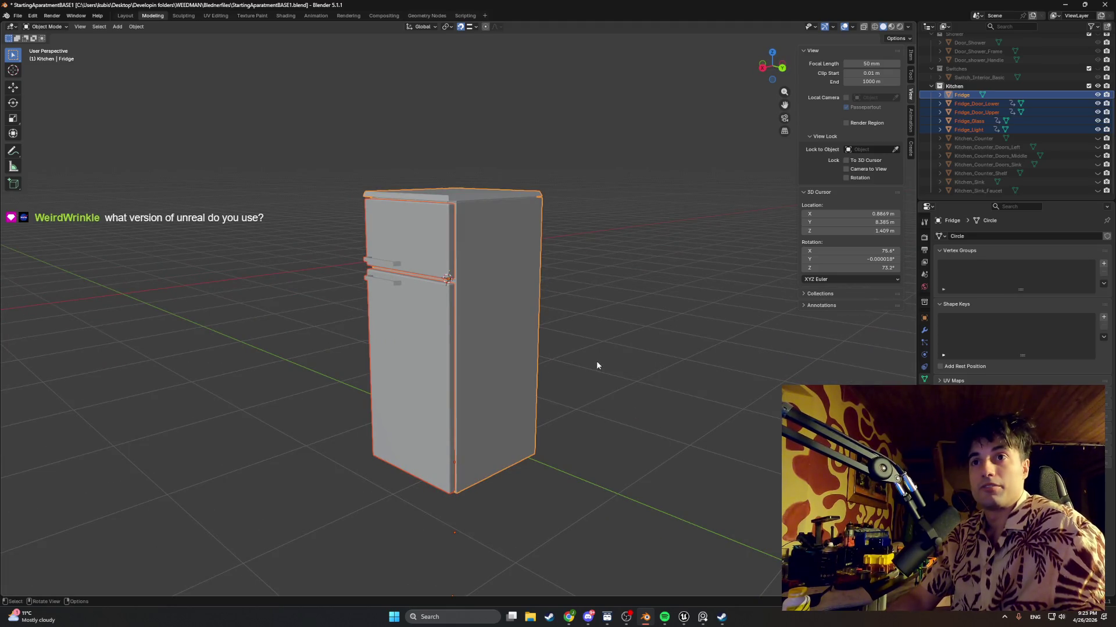
Put the fridge and its door, glass and light objects into Edit Mode, nudging the view slightly
key(Tab)
key(Tab)
middle_drag(579, 368, 573, 369)
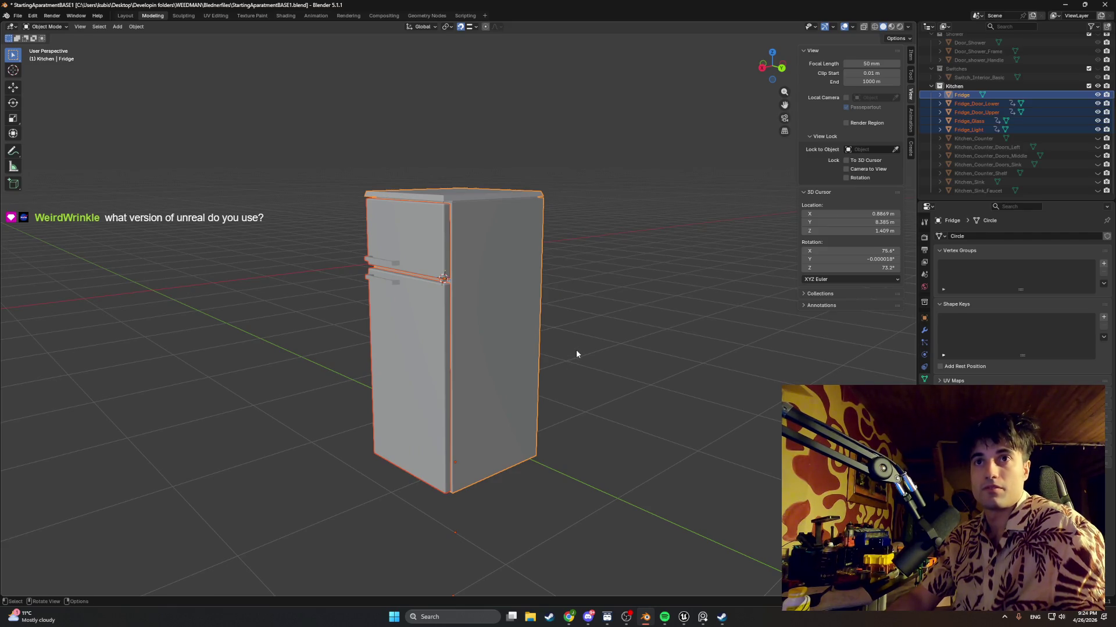
middle_drag(576, 353, 566, 351)
key(Tab)
key(Tab)
key(Tab)
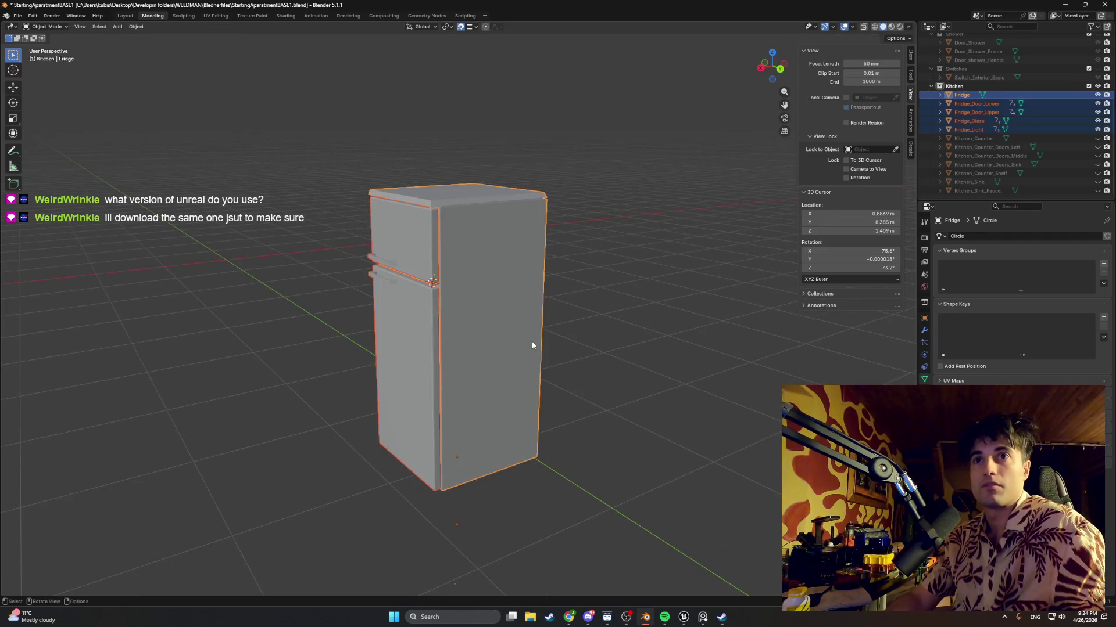
key(Tab)
key(Tab)
Select all fridge geometry and bring up the Edge menu, then deselect everything and orbit to the right side
key(a)
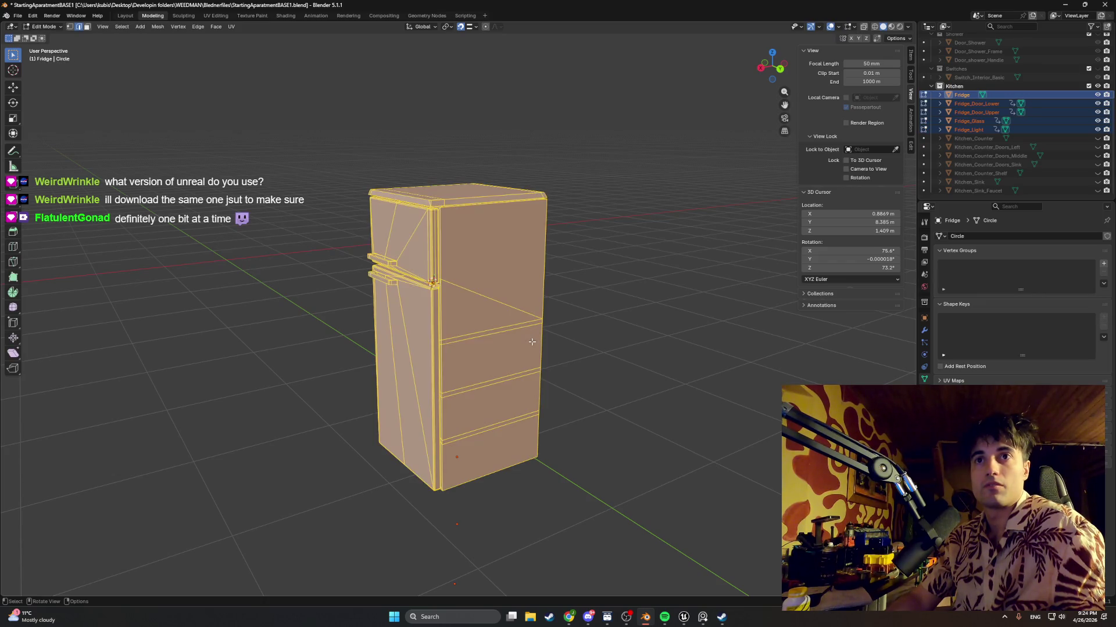
key(ctrl+e)
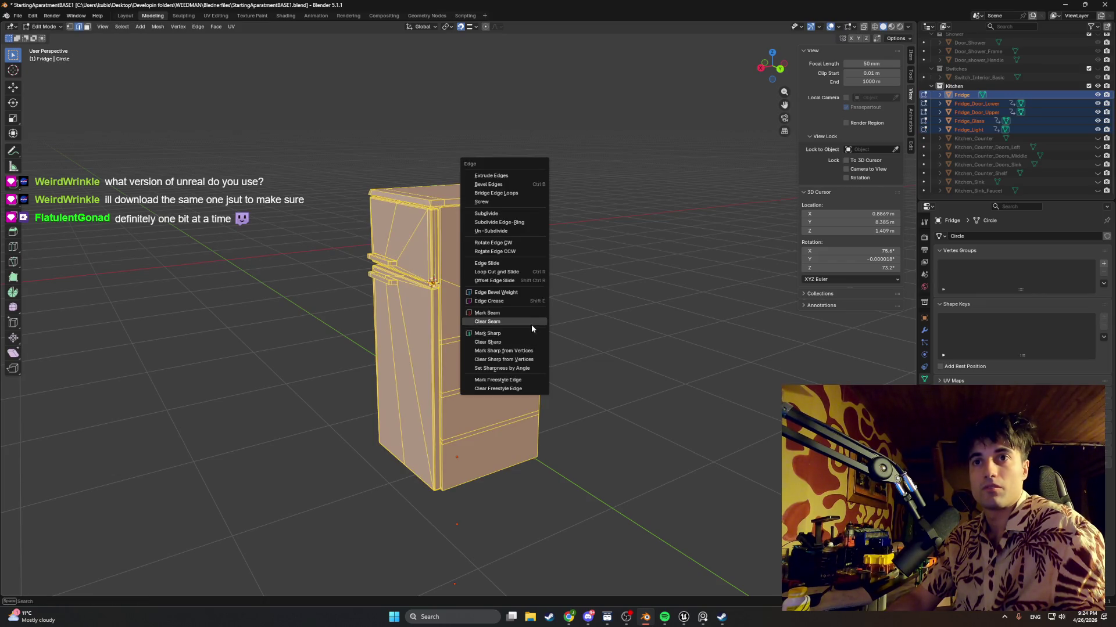
click(586, 303)
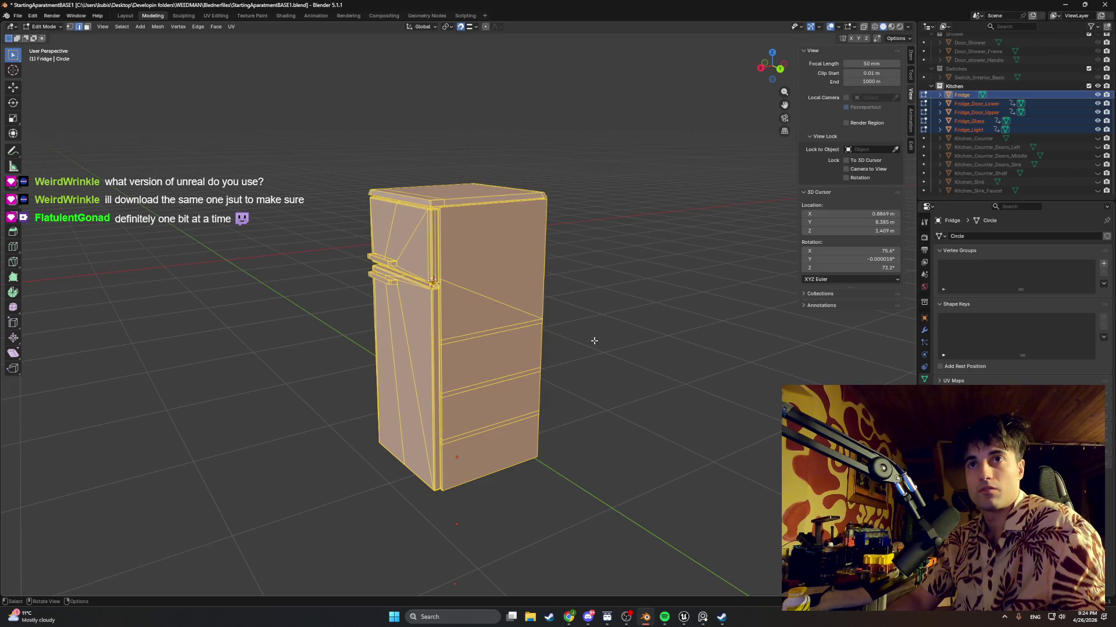
middle_drag(593, 341, 568, 345)
click(527, 324)
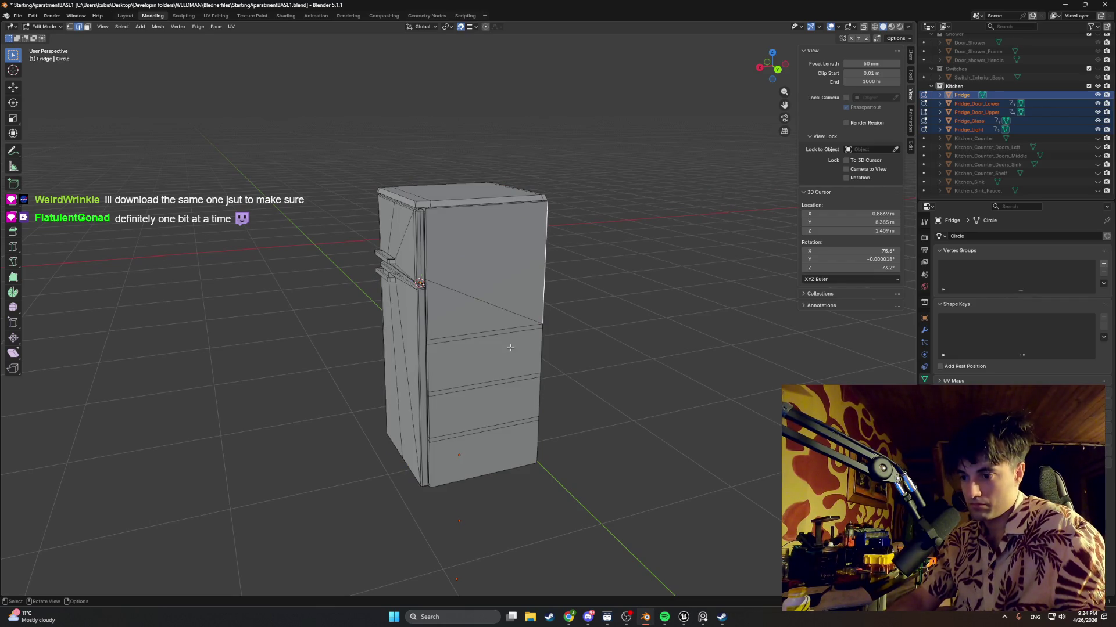
middle_drag(510, 348, 506, 305)
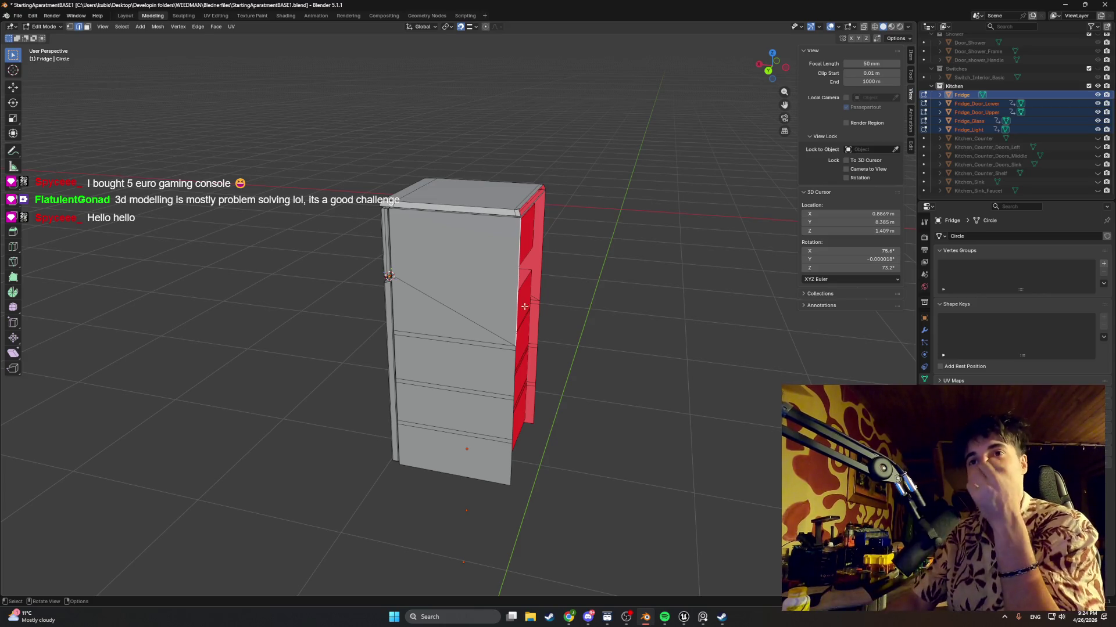
mouse_move(540, 305)
middle_down()
mouse_move(590, 311)
mouse_move(557, 331)
middle_up()
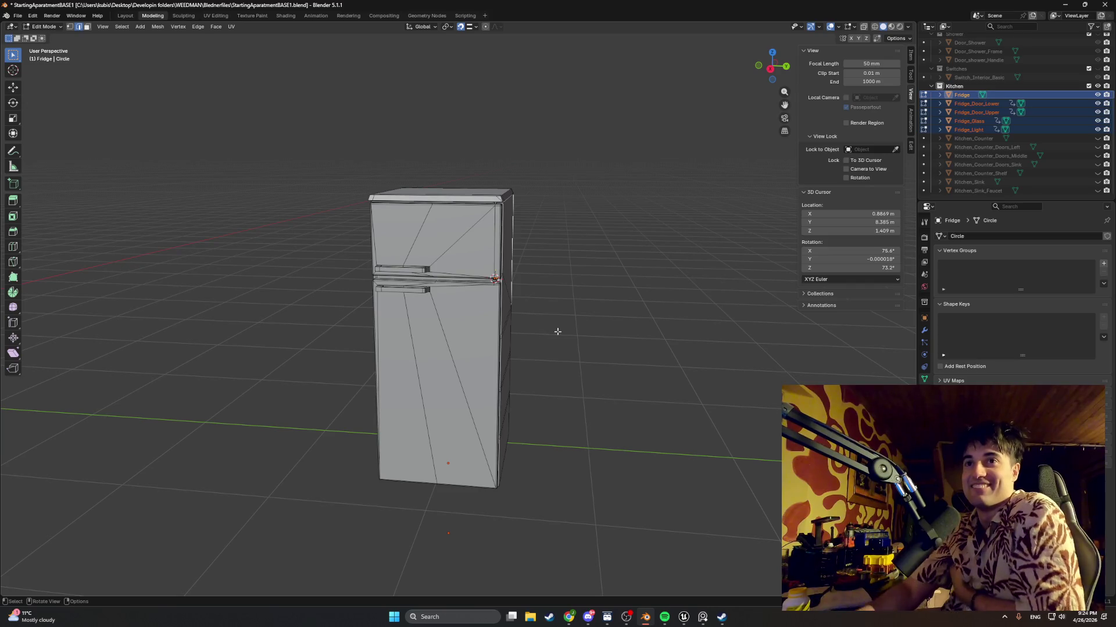
mouse_move(560, 254)
middle_down()
mouse_move(648, 277)
mouse_move(511, 293)
mouse_move(585, 262)
mouse_move(462, 260)
mouse_move(408, 243)
mouse_move(476, 262)
middle_up()
scroll(509, 295, up, 5)
scroll(510, 295, down, 5)
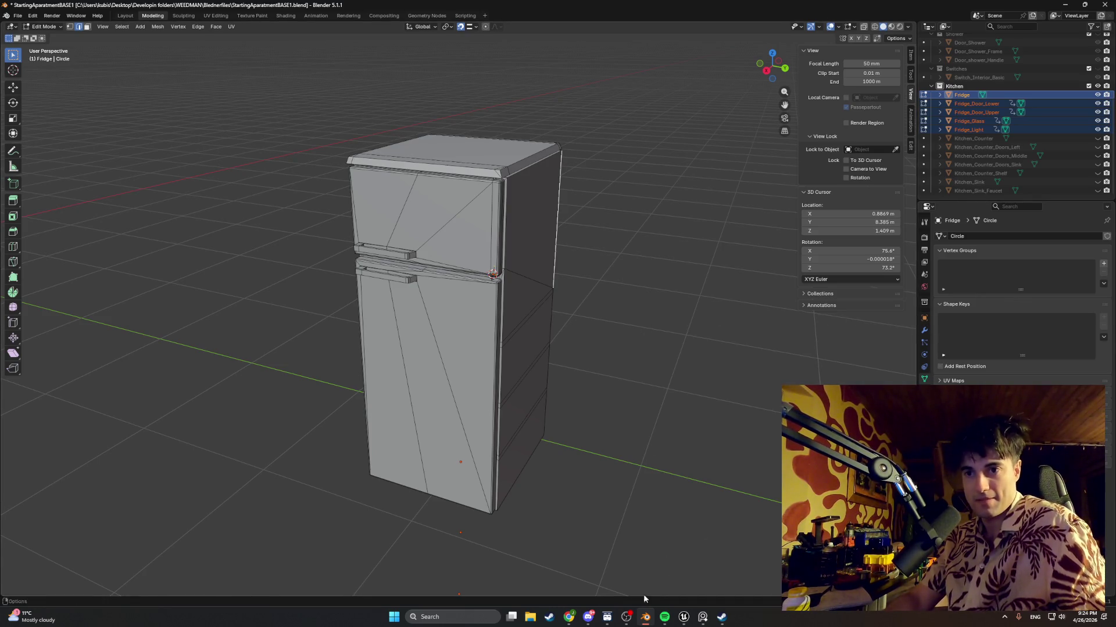
mouse_move(564, 620)
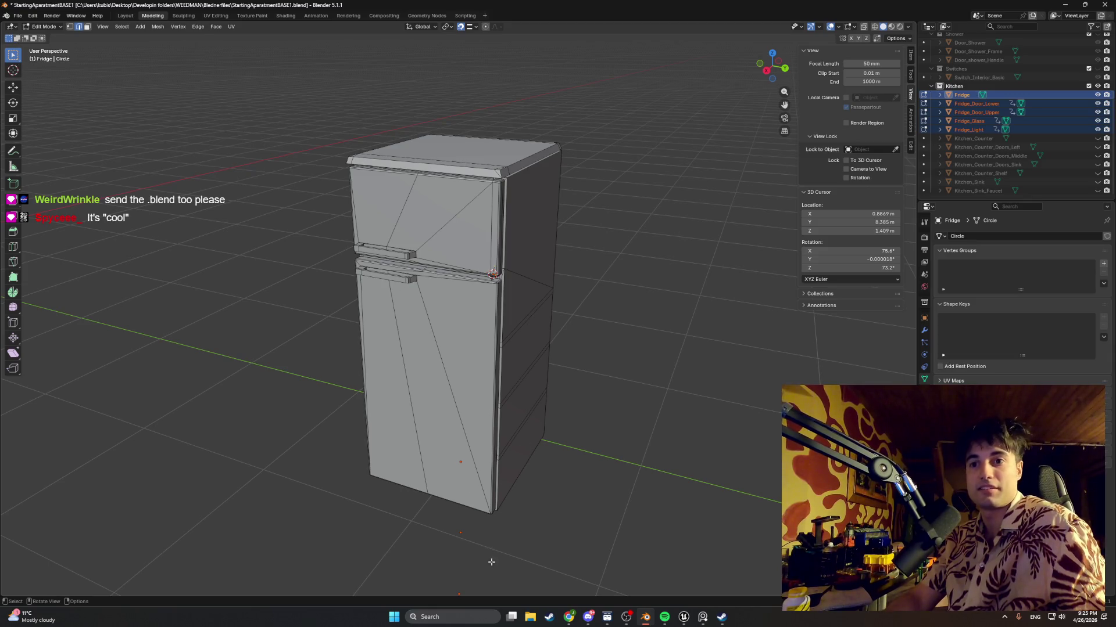
click(588, 618)
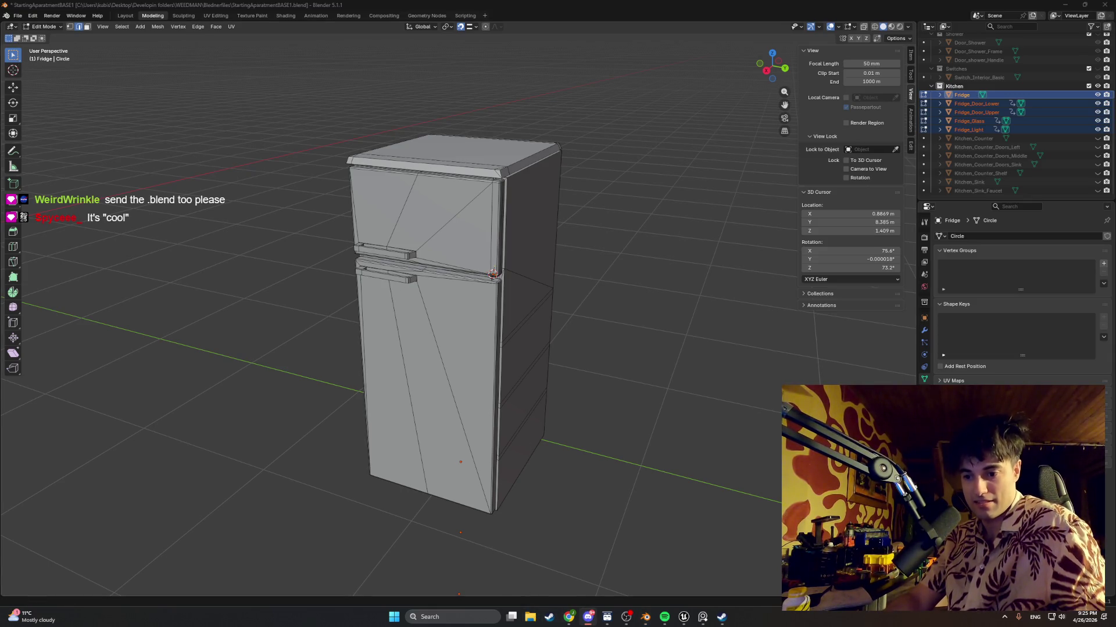